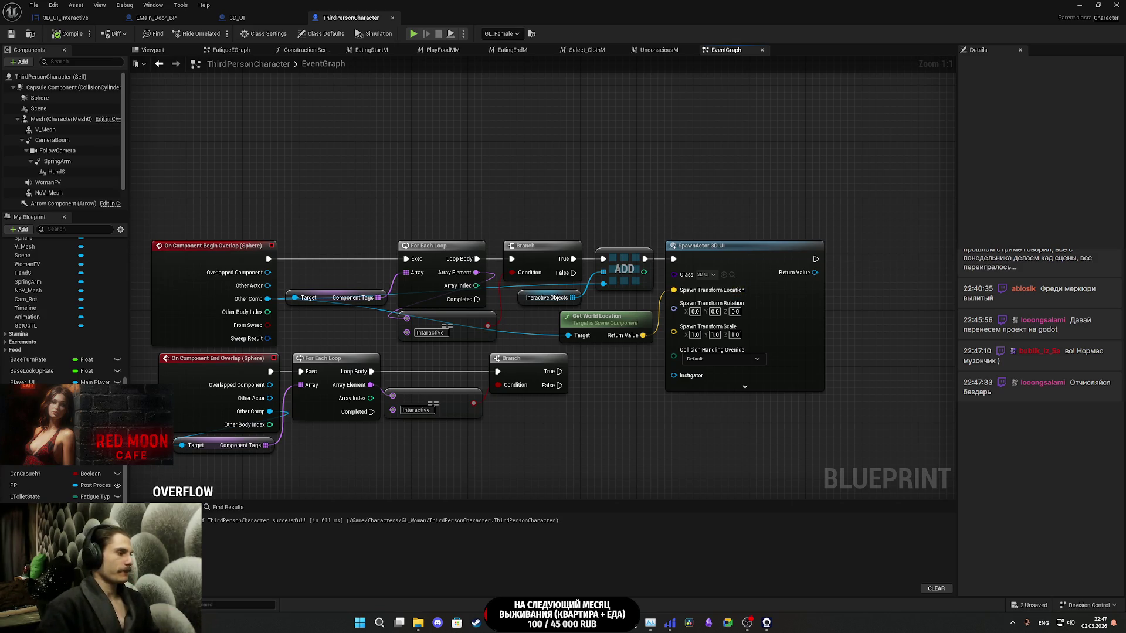
- Inspect the properties of the Ineractive_Objects and Last_CR variables
{"action": "scroll", "coordinate": [62, 369], "scroll_direction": "down", "scroll_amount": 1}
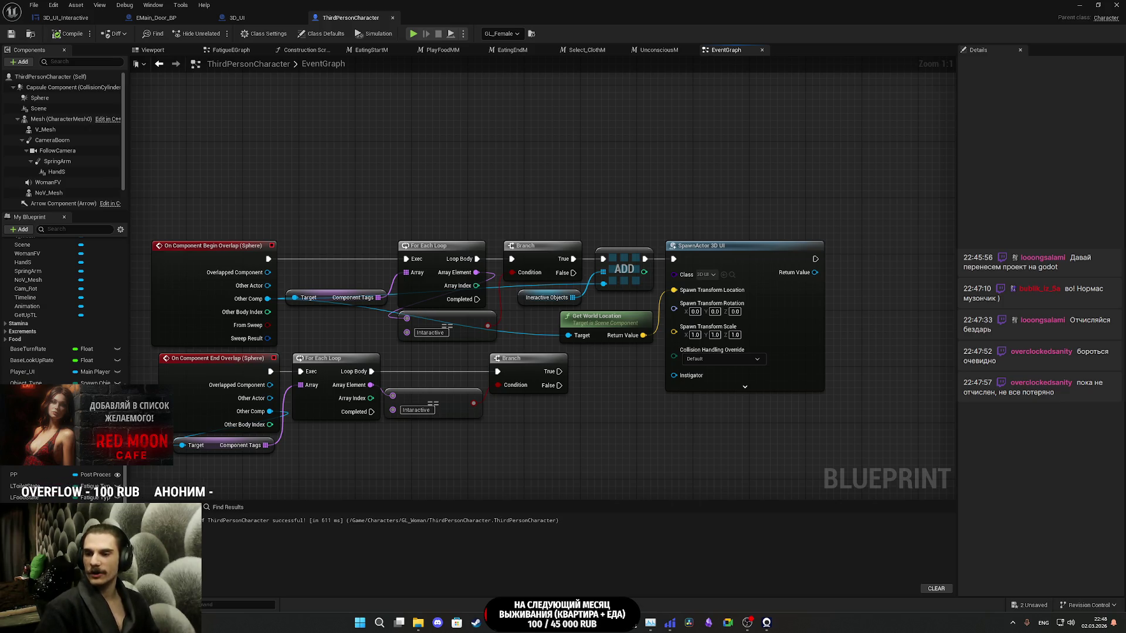
{"action": "left_click", "coordinate": [545, 297]}
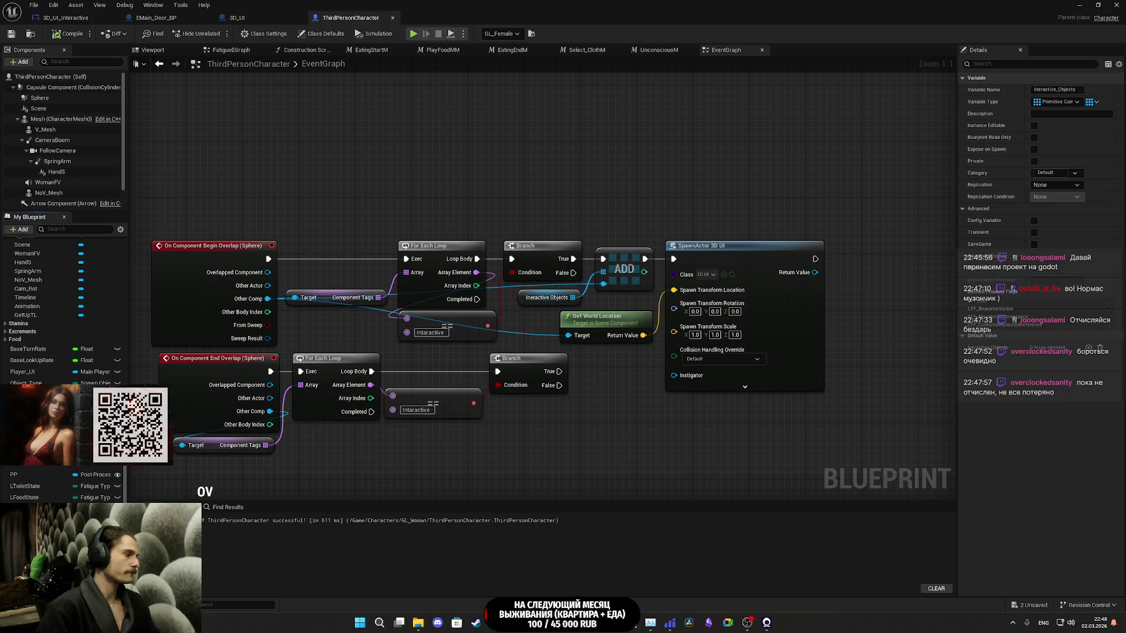
{"action": "left_click", "coordinate": [30, 451]}
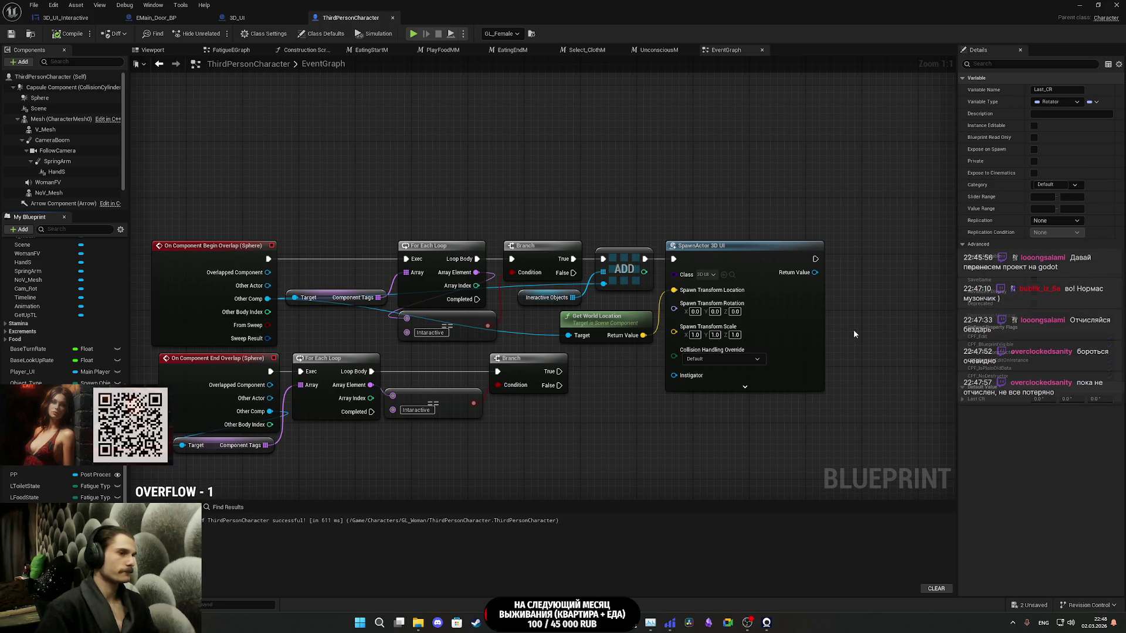
- Promote the SpawnActor Return Value to a new Interactive_UI variable holding an array of 3D UI
{"action": "mouse_move", "coordinate": [813, 273]}
{"action": "left_mouse_down"}
{"action": "mouse_move", "coordinate": [854, 266]}
{"action": "mouse_move", "coordinate": [841, 260]}
{"action": "left_mouse_up"}
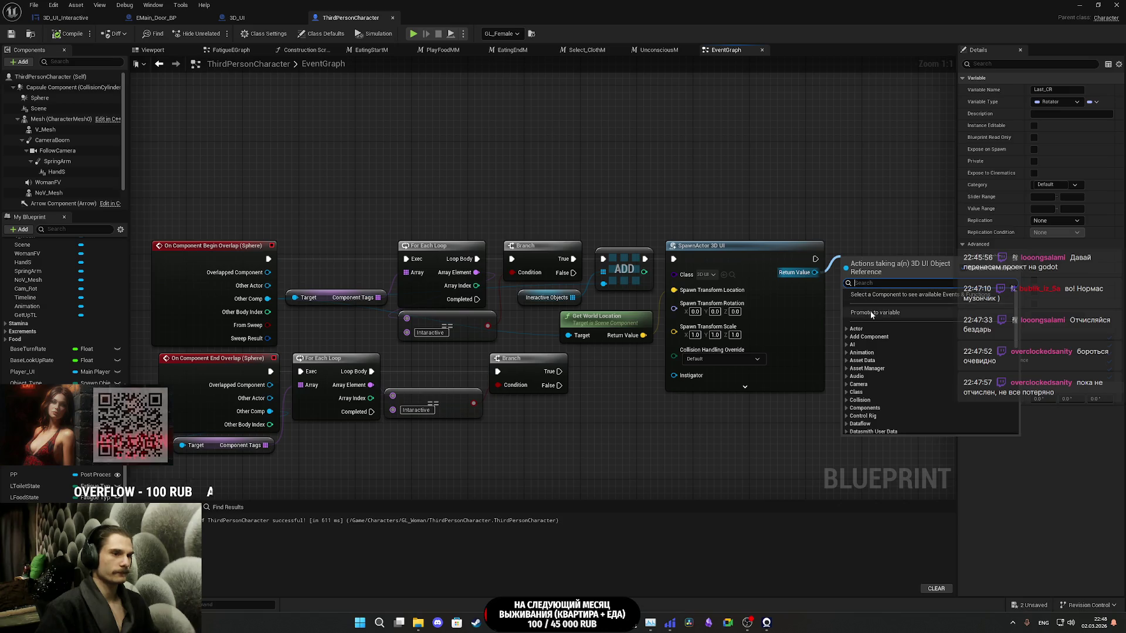
{"action": "left_click", "coordinate": [871, 314]}
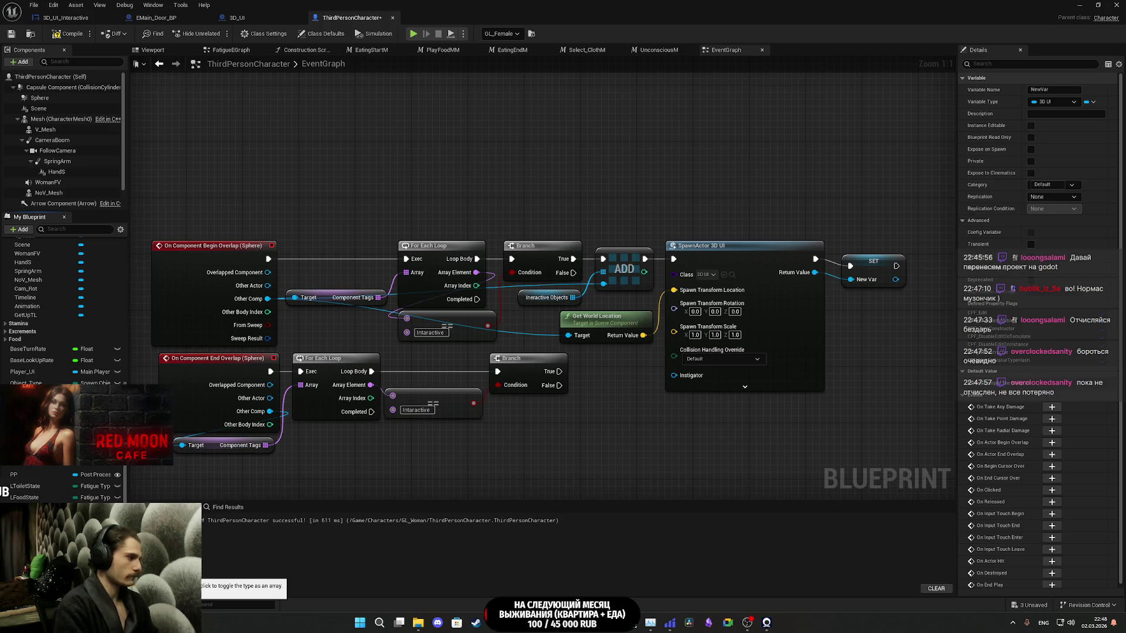
{"action": "key", "text": "Return"}
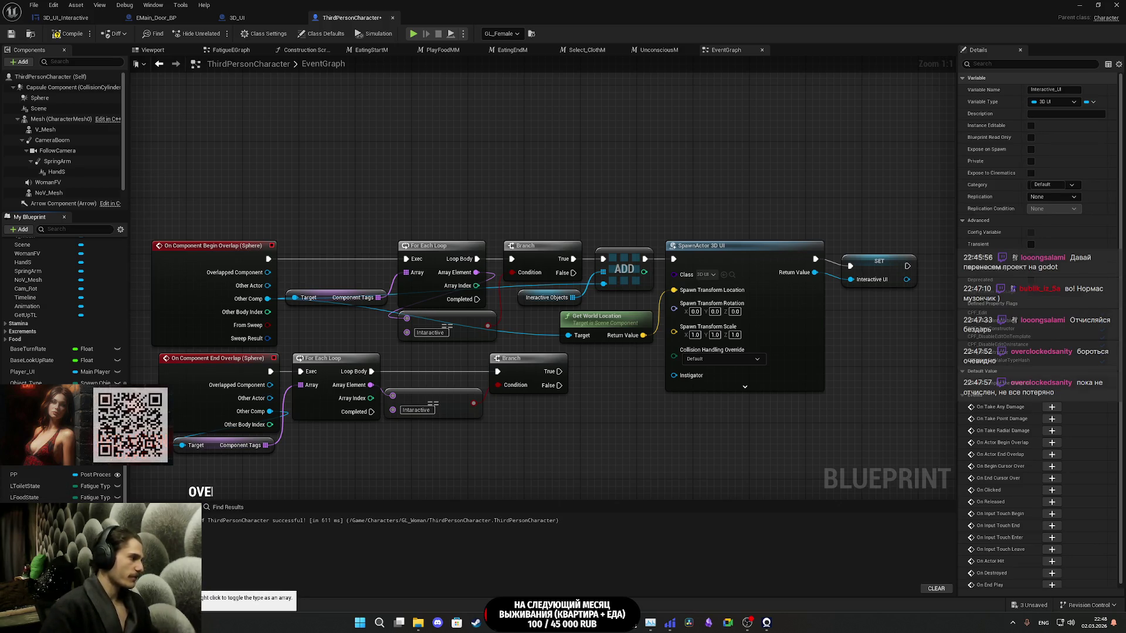
{"action": "left_click", "coordinate": [94, 580]}
{"action": "key", "text": "Escape"}
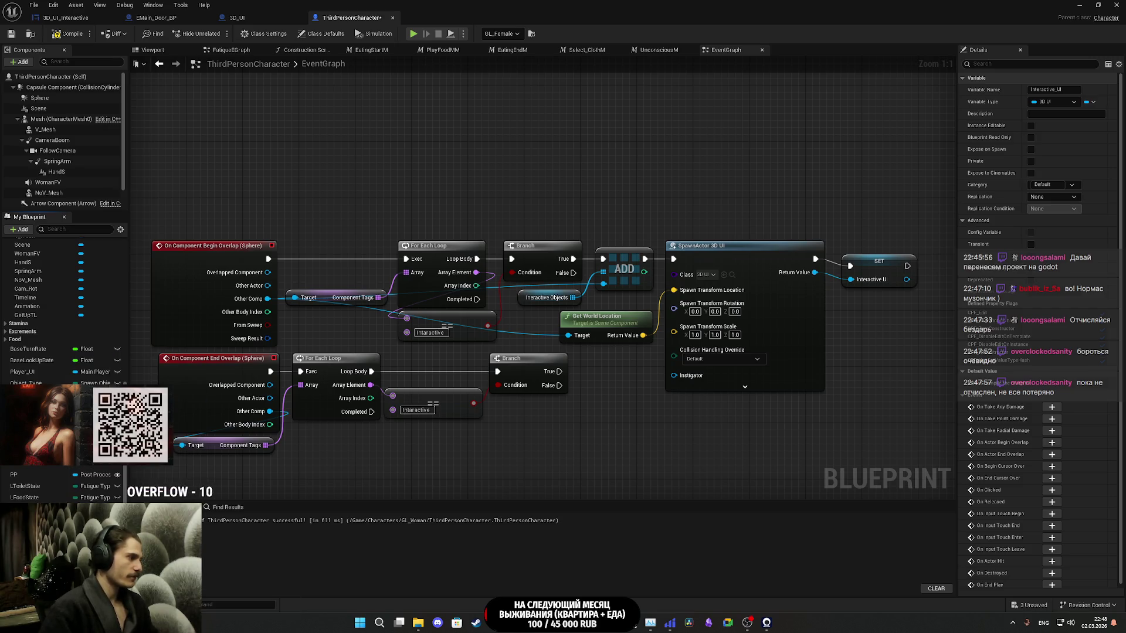
{"action": "left_click", "coordinate": [1092, 103]}
{"action": "left_click", "coordinate": [1084, 127]}
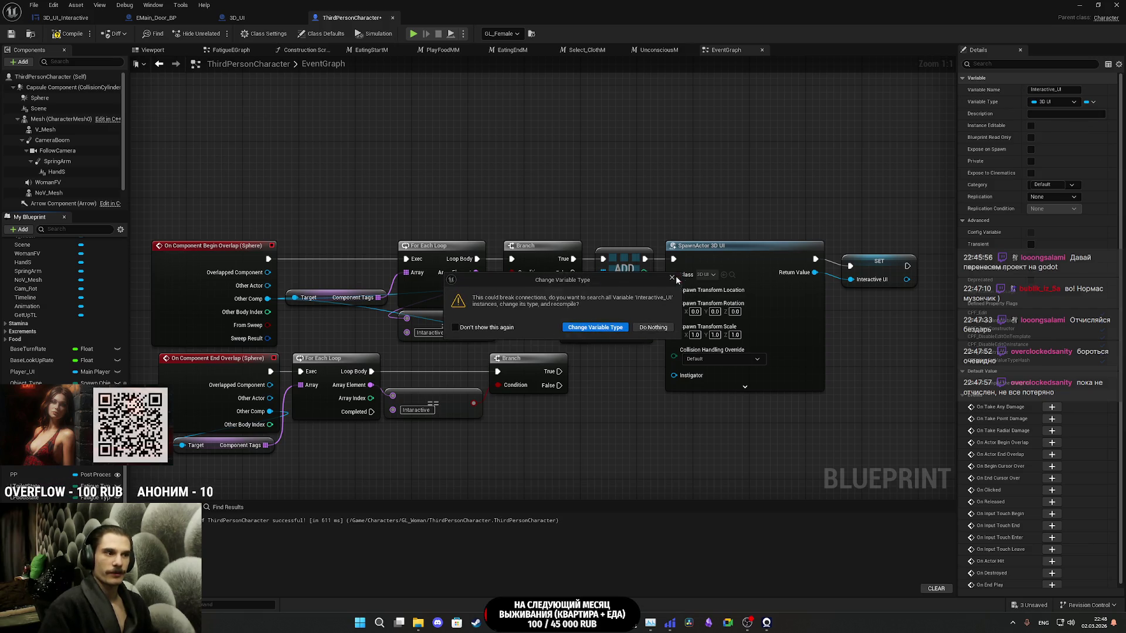
{"action": "left_click", "coordinate": [672, 277]}
- Delete the leftover SET node and save the character blueprint
{"action": "left_click", "coordinate": [879, 262]}
{"action": "key", "text": "Delete"}
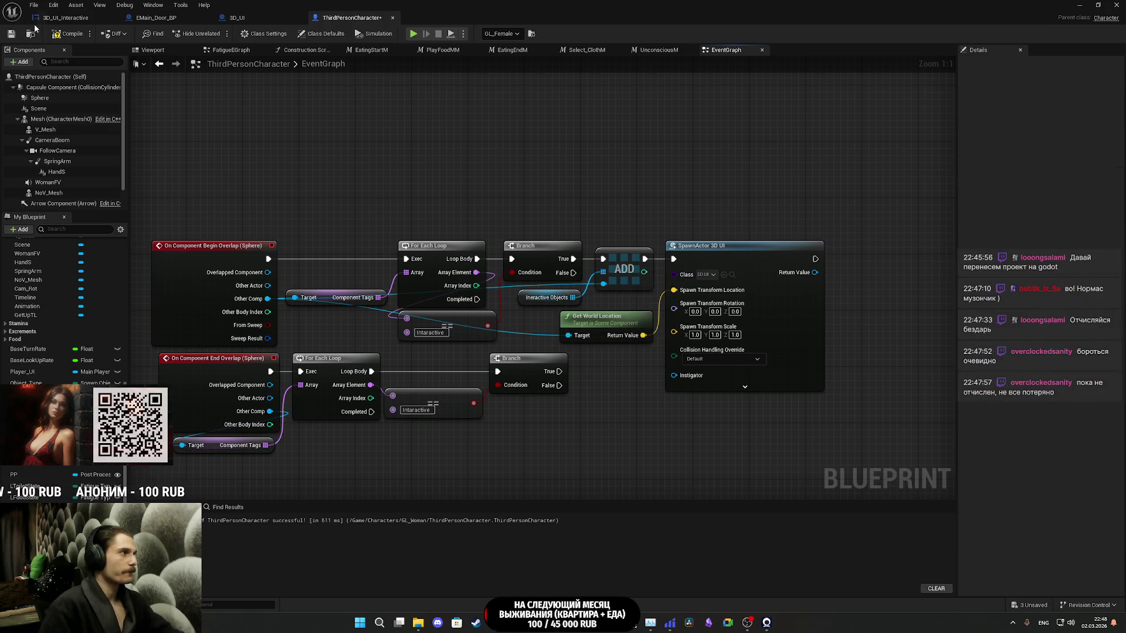
{"action": "left_click", "coordinate": [12, 35]}
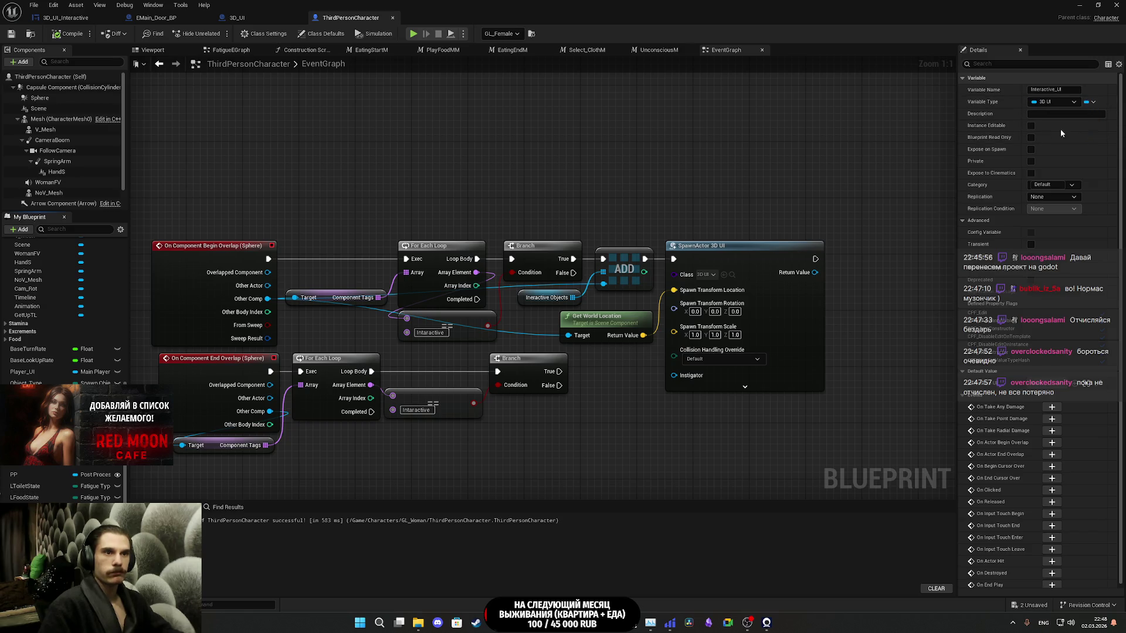
- Compile and save, then add an array Add node on an Interactive UI getter
{"action": "left_click", "coordinate": [11, 34]}
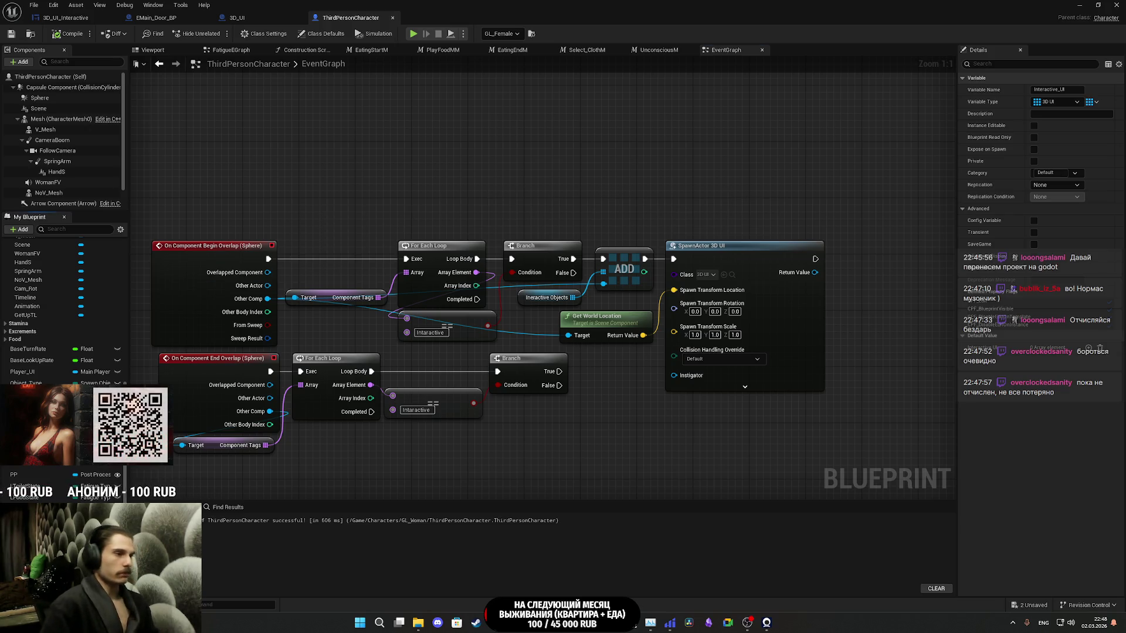
{"action": "mouse_move", "coordinate": [524, 469]}
{"action": "left_mouse_down"}
{"action": "mouse_move", "coordinate": [737, 399]}
{"action": "mouse_move", "coordinate": [846, 392]}
{"action": "left_mouse_up"}
{"action": "type", "text": "add"}
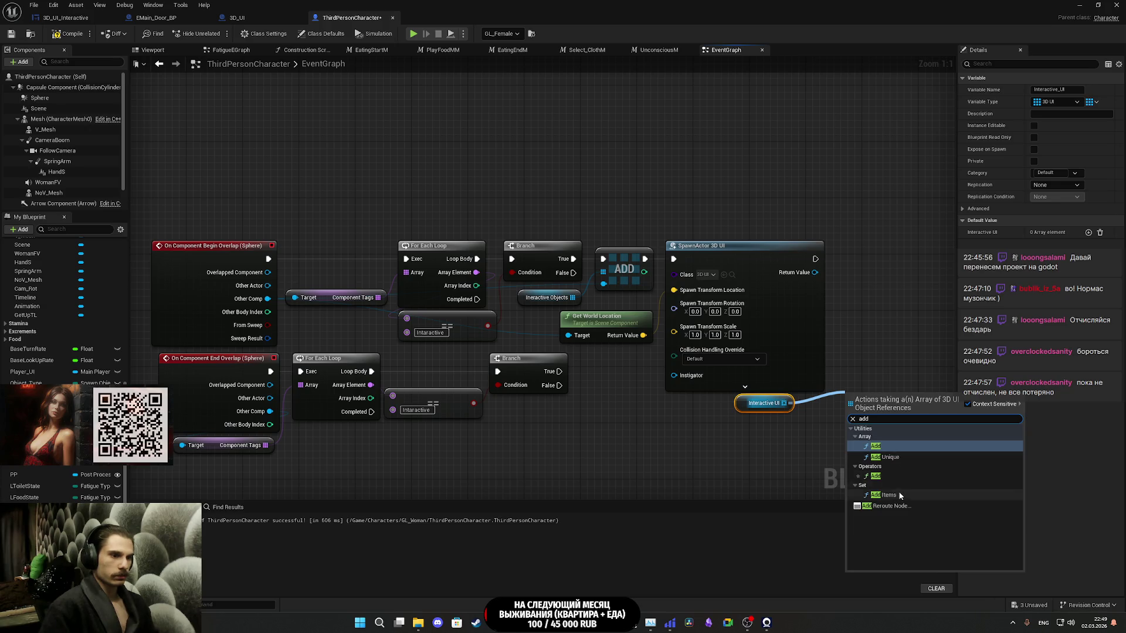
{"action": "left_click", "coordinate": [887, 446]}
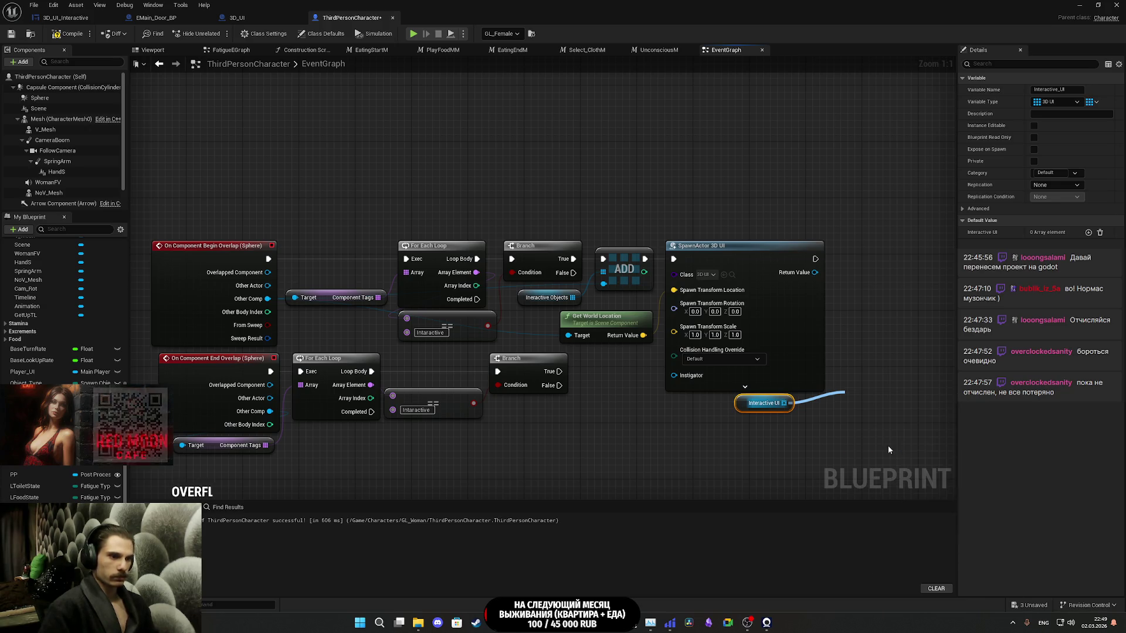
- Wire the SpawnActor execution into the Add node and place the getter beside it
{"action": "mouse_move", "coordinate": [848, 399]}
{"action": "left_mouse_down"}
{"action": "mouse_move", "coordinate": [815, 258]}
{"action": "mouse_move", "coordinate": [849, 412]}
{"action": "mouse_move", "coordinate": [876, 276]}
{"action": "mouse_move", "coordinate": [861, 258]}
{"action": "left_mouse_up"}
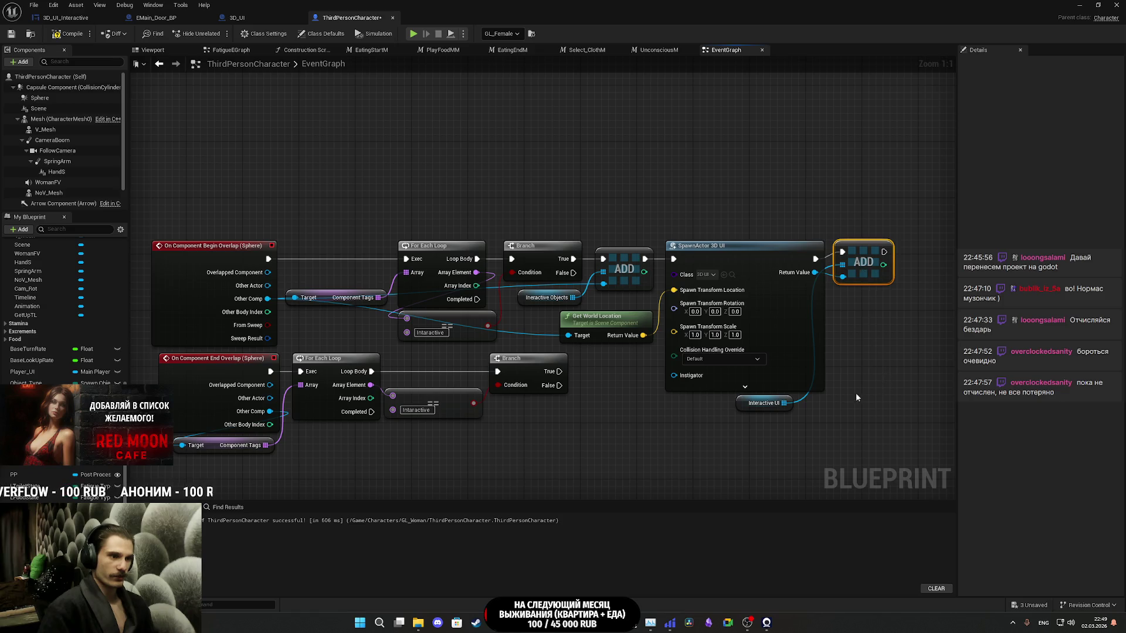
{"action": "mouse_move", "coordinate": [762, 403]}
{"action": "left_mouse_down"}
{"action": "mouse_move", "coordinate": [874, 335]}
{"action": "mouse_move", "coordinate": [862, 298]}
{"action": "left_mouse_up"}
{"action": "left_click", "coordinate": [860, 355]}
{"action": "left_click_drag", "start_coordinate": [860, 355], "coordinate": [892, 316]}
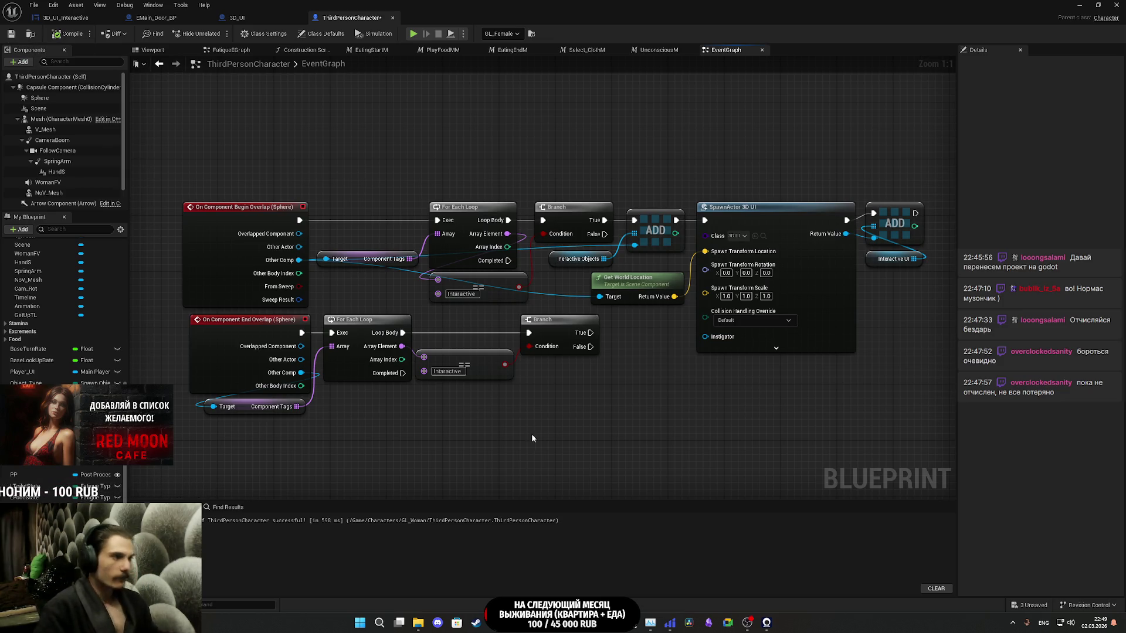
- Move the end-overlap node group further down to make room for new logic
{"action": "left_click_drag", "start_coordinate": [562, 431], "coordinate": [187, 312]}
{"action": "left_click_drag", "start_coordinate": [360, 331], "coordinate": [359, 413]}
{"action": "left_click", "coordinate": [453, 387]}
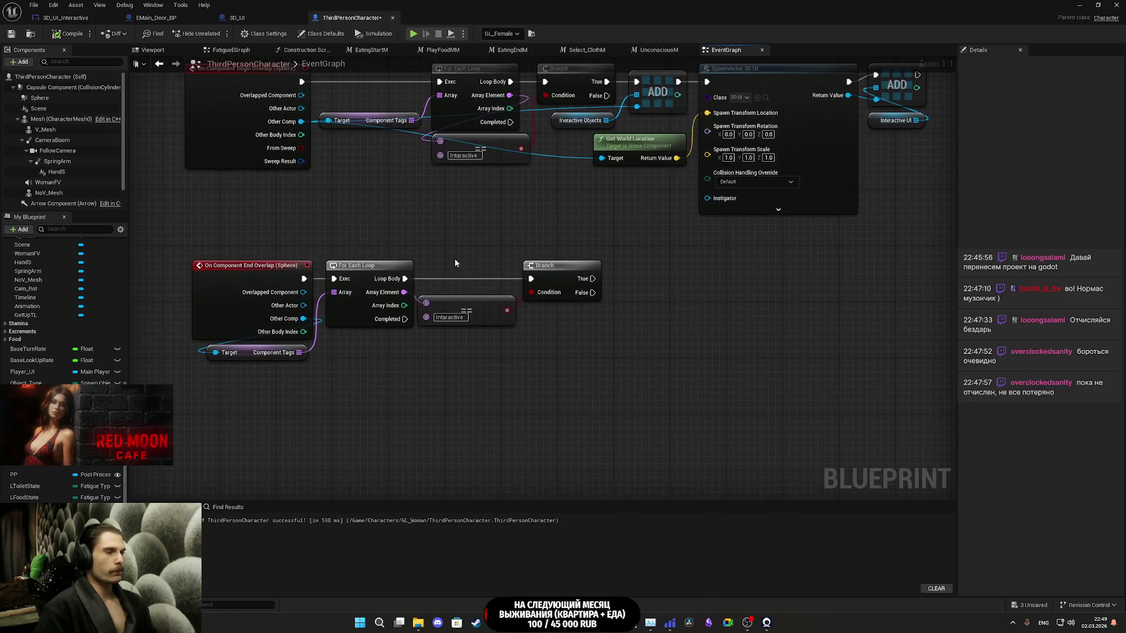
{"action": "mouse_move", "coordinate": [600, 245]}
{"action": "left_mouse_down"}
{"action": "mouse_move", "coordinate": [554, 331]}
{"action": "mouse_move", "coordinate": [537, 325]}
{"action": "mouse_move", "coordinate": [548, 304]}
{"action": "mouse_move", "coordinate": [526, 330]}
{"action": "left_mouse_up"}
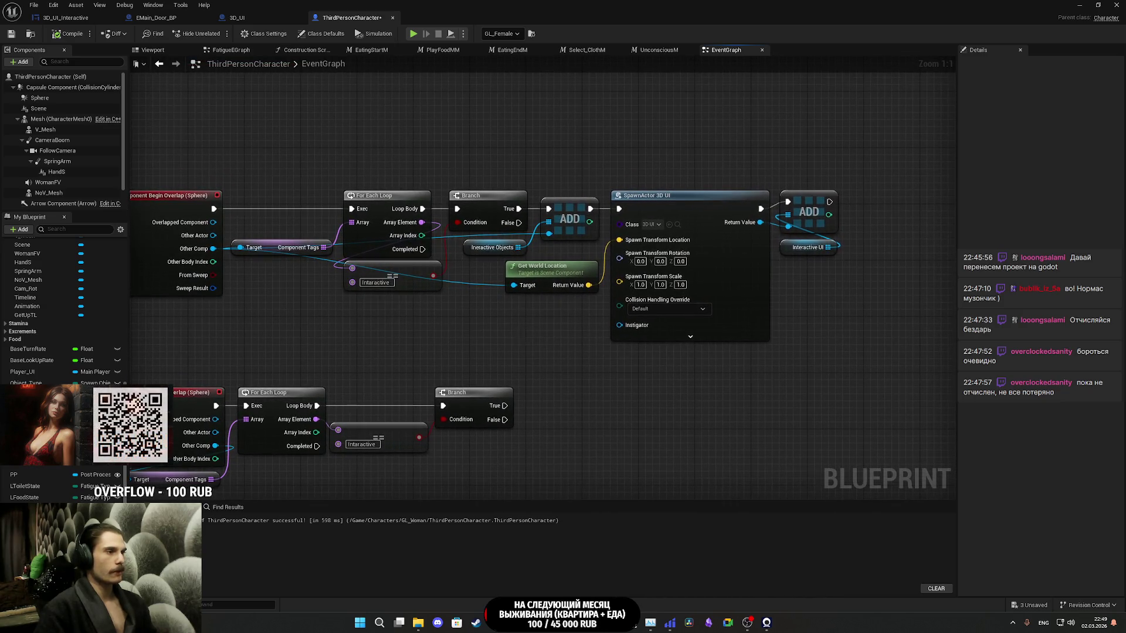
{"action": "left_click_drag", "start_coordinate": [482, 394], "coordinate": [482, 320]}
{"action": "left_click_drag", "start_coordinate": [436, 385], "coordinate": [510, 339]}
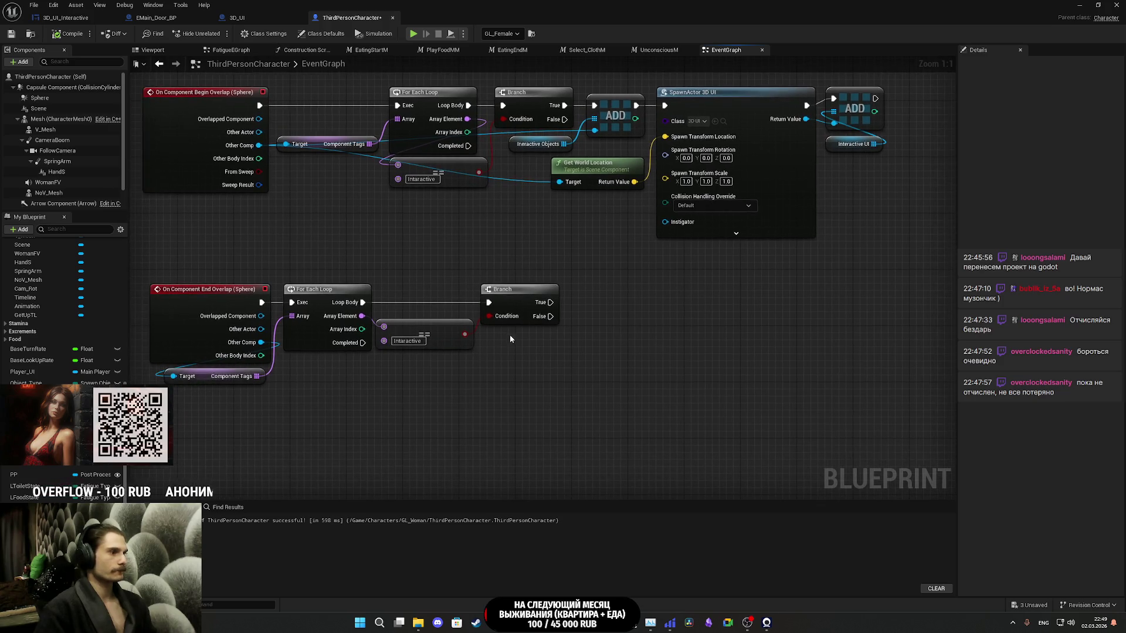
- Add an Interactive Objects getter and a For Each Loop with Break after Branch True
{"action": "mouse_move", "coordinate": [29, 394]}
{"action": "left_mouse_down"}
{"action": "mouse_move", "coordinate": [459, 371]}
{"action": "mouse_move", "coordinate": [494, 338]}
{"action": "mouse_move", "coordinate": [580, 346]}
{"action": "mouse_move", "coordinate": [584, 334]}
{"action": "left_mouse_up"}
{"action": "left_click", "coordinate": [516, 347]}
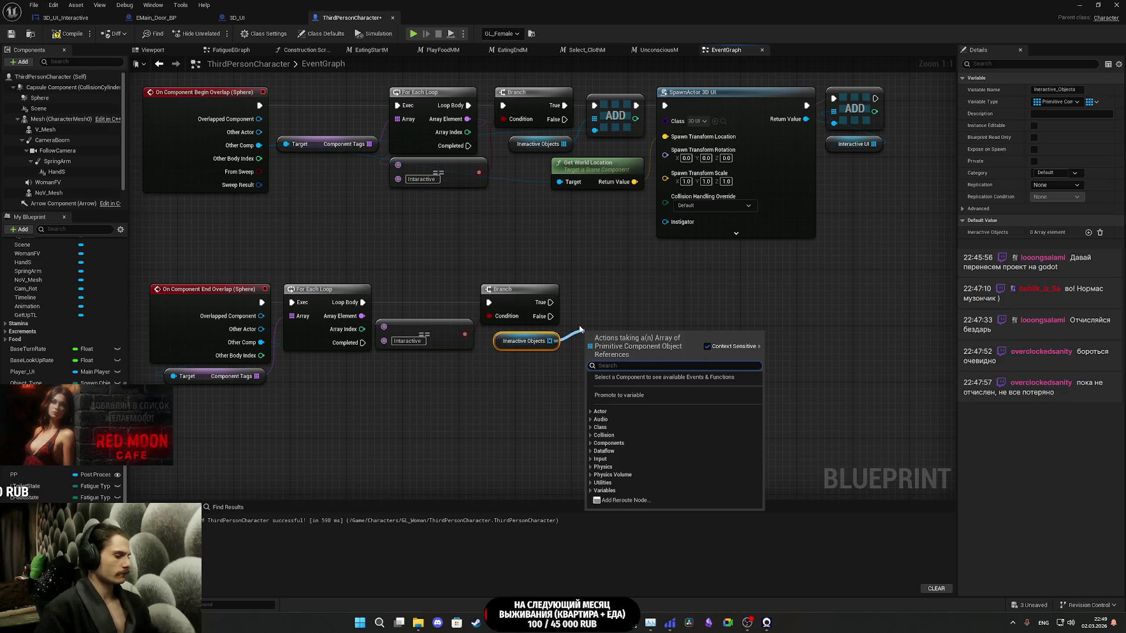
{"action": "type", "text": "loo"}
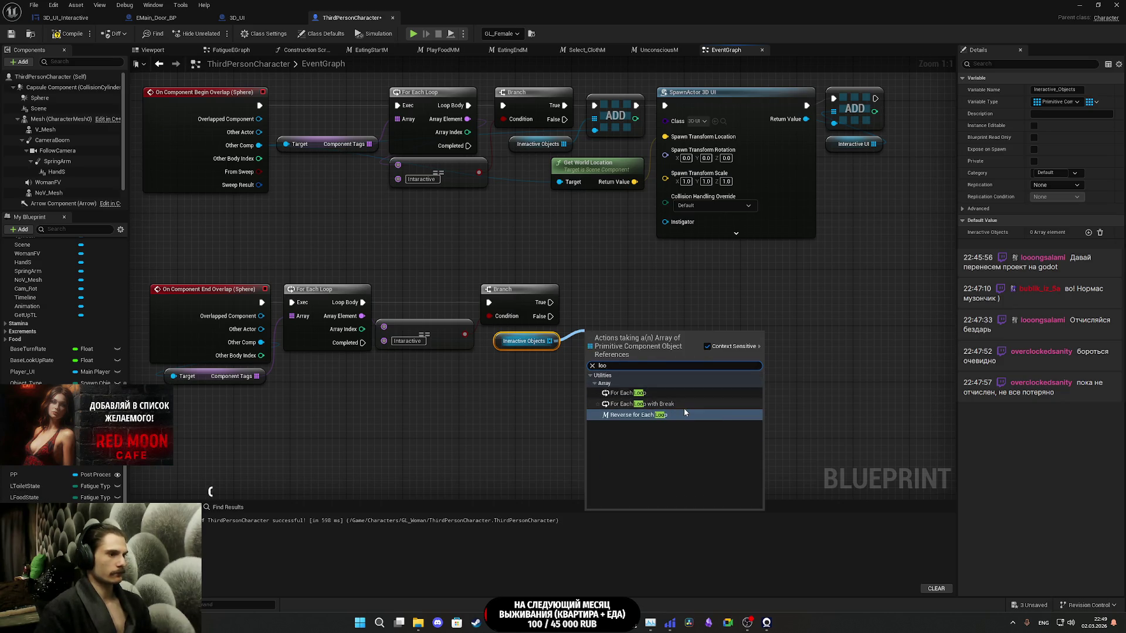
{"action": "key", "text": "Escape"}
{"action": "mouse_move", "coordinate": [549, 303]}
{"action": "left_mouse_down"}
{"action": "mouse_move", "coordinate": [587, 343]}
{"action": "mouse_move", "coordinate": [606, 344]}
{"action": "mouse_move", "coordinate": [608, 298]}
{"action": "left_mouse_up"}
{"action": "left_click", "coordinate": [592, 371]}
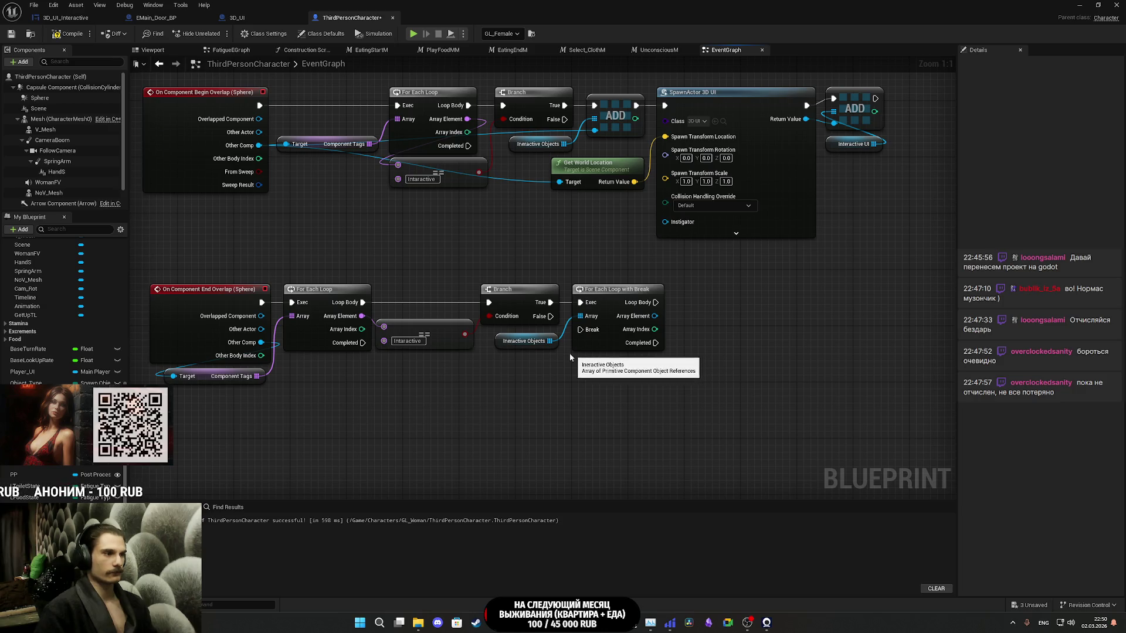
{"action": "left_click_drag", "start_coordinate": [554, 354], "coordinate": [517, 373]}
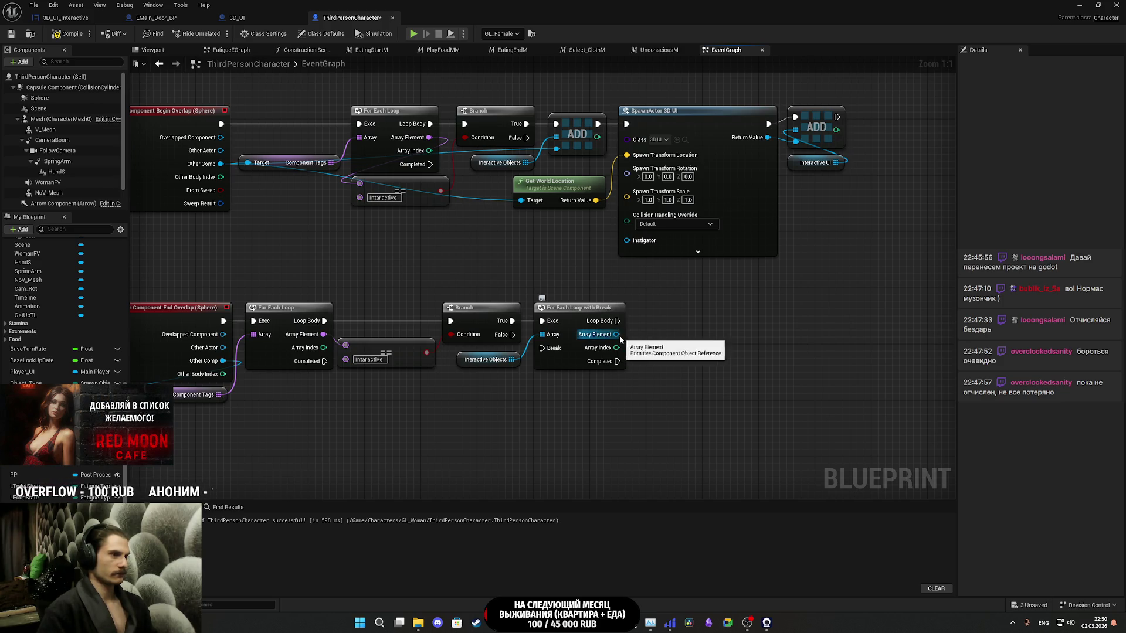
{"action": "mouse_move", "coordinate": [502, 301]}
{"action": "left_mouse_down"}
{"action": "mouse_move", "coordinate": [578, 310]}
{"action": "mouse_move", "coordinate": [557, 317]}
{"action": "left_mouse_up"}
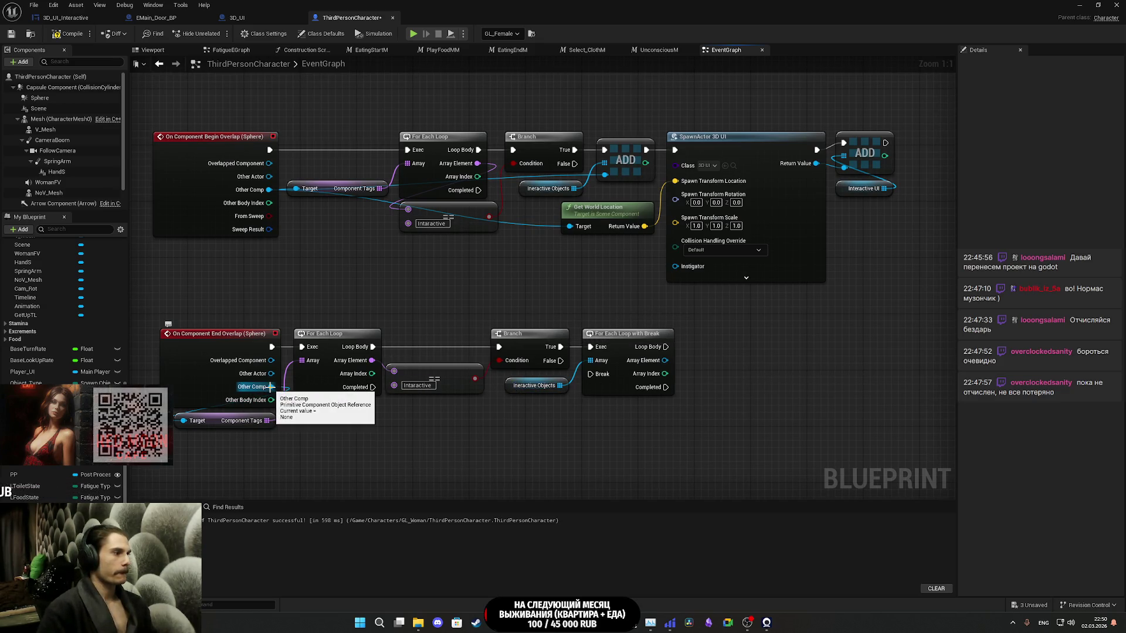
- Compare Other Comp with the Array Element using == and feed the result into a Branch
{"action": "mouse_move", "coordinate": [271, 386]}
{"action": "left_mouse_down"}
{"action": "mouse_move", "coordinate": [710, 403]}
{"action": "mouse_move", "coordinate": [706, 362]}
{"action": "left_mouse_up"}
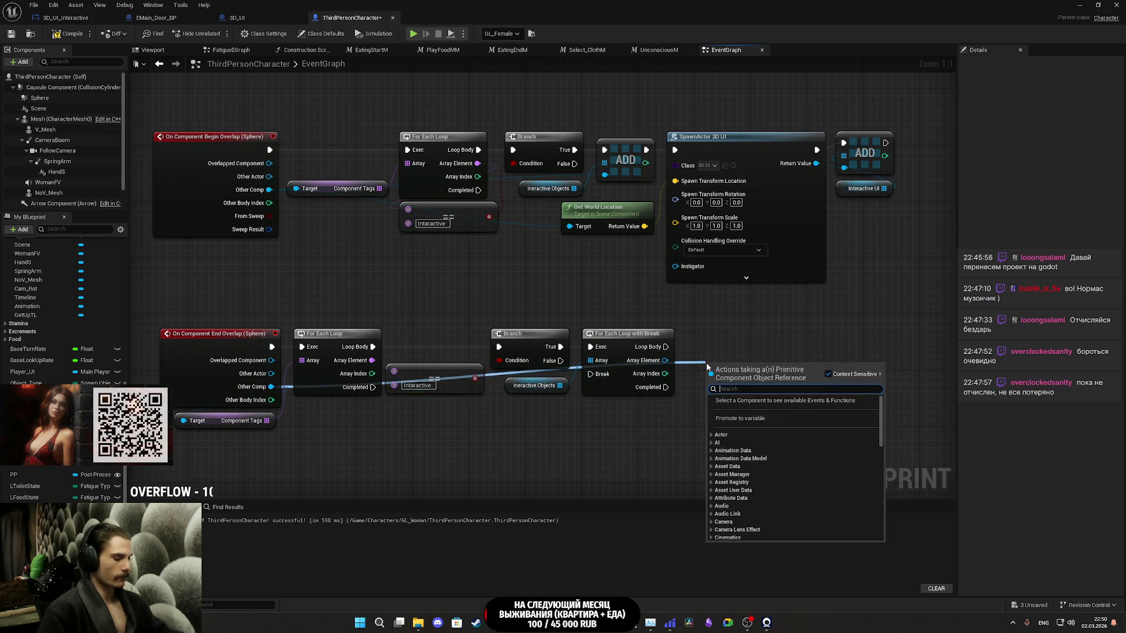
{"action": "type", "text": "=="}
{"action": "left_click", "coordinate": [740, 413]}
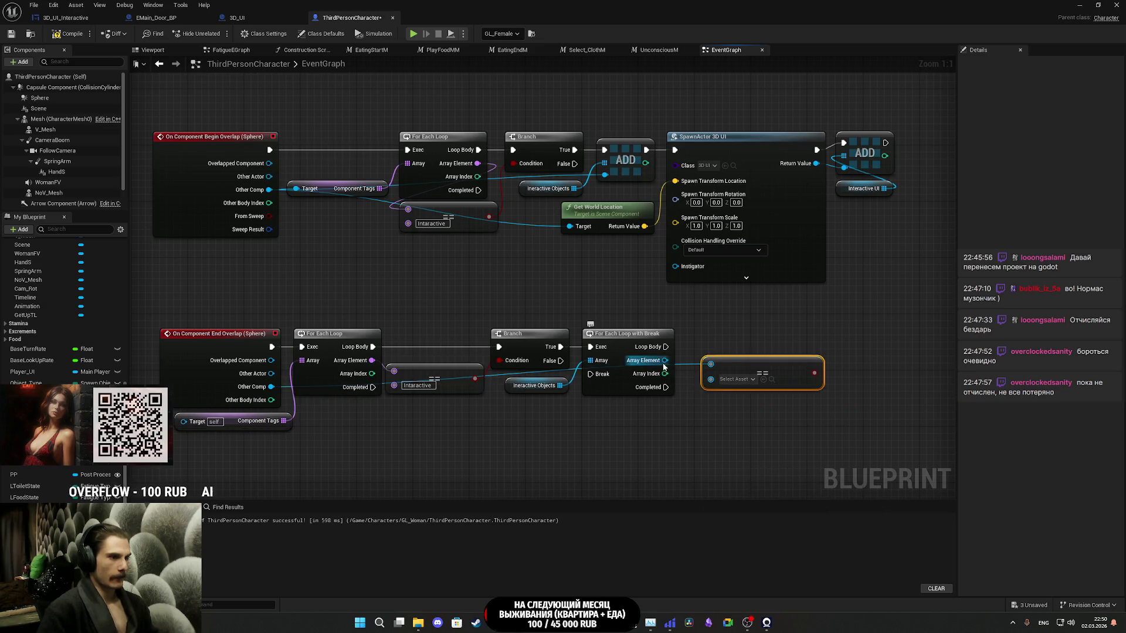
{"action": "mouse_move", "coordinate": [736, 371]}
{"action": "left_mouse_down"}
{"action": "mouse_move", "coordinate": [721, 358]}
{"action": "mouse_move", "coordinate": [755, 348]}
{"action": "left_mouse_up"}
{"action": "type", "text": "bra"}
{"action": "left_click", "coordinate": [791, 455]}
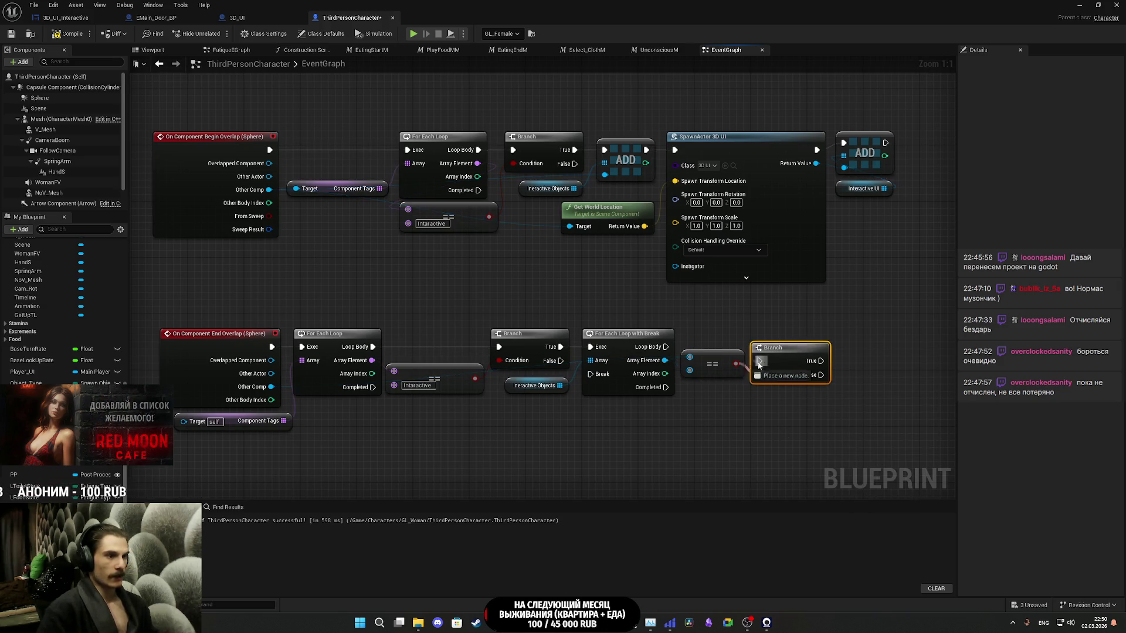
{"action": "left_click_drag", "start_coordinate": [771, 347], "coordinate": [772, 335]}
{"action": "left_click", "coordinate": [783, 399]}
{"action": "mouse_move", "coordinate": [783, 403]}
{"action": "left_mouse_down"}
{"action": "mouse_move", "coordinate": [663, 374]}
{"action": "mouse_move", "coordinate": [548, 385]}
{"action": "left_mouse_up"}
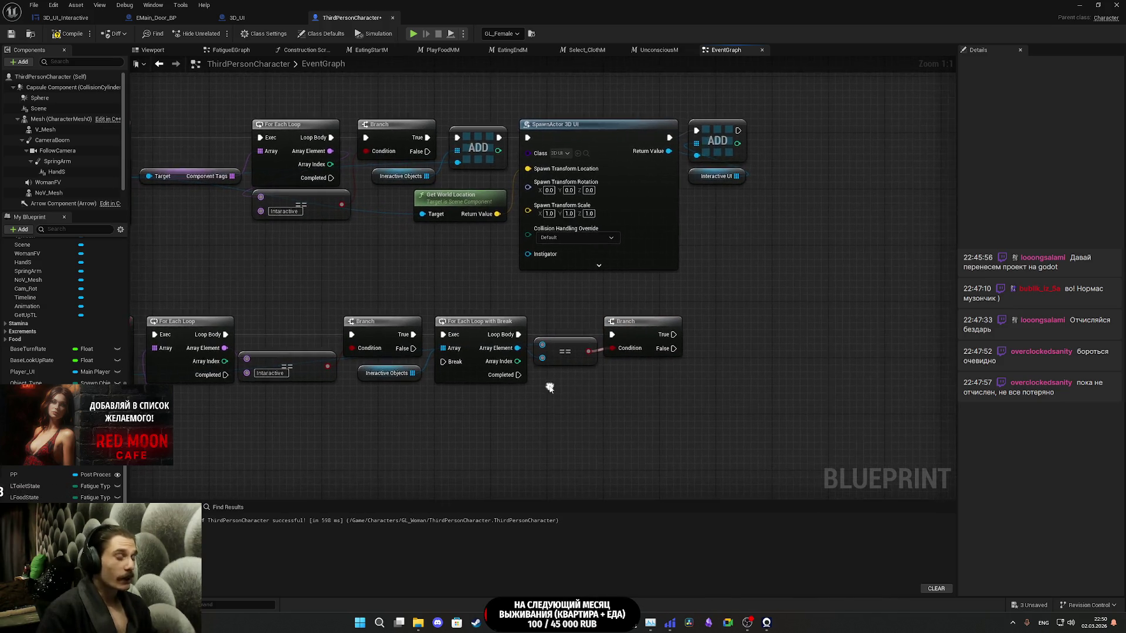
{"action": "mouse_move", "coordinate": [412, 373]}
{"action": "left_mouse_down"}
{"action": "mouse_move", "coordinate": [571, 392]}
{"action": "mouse_move", "coordinate": [657, 389]}
{"action": "left_mouse_up"}
- Add a Remove Index node for Interactive Objects, fed by the loop's Array Index
{"action": "type", "text": "re"}
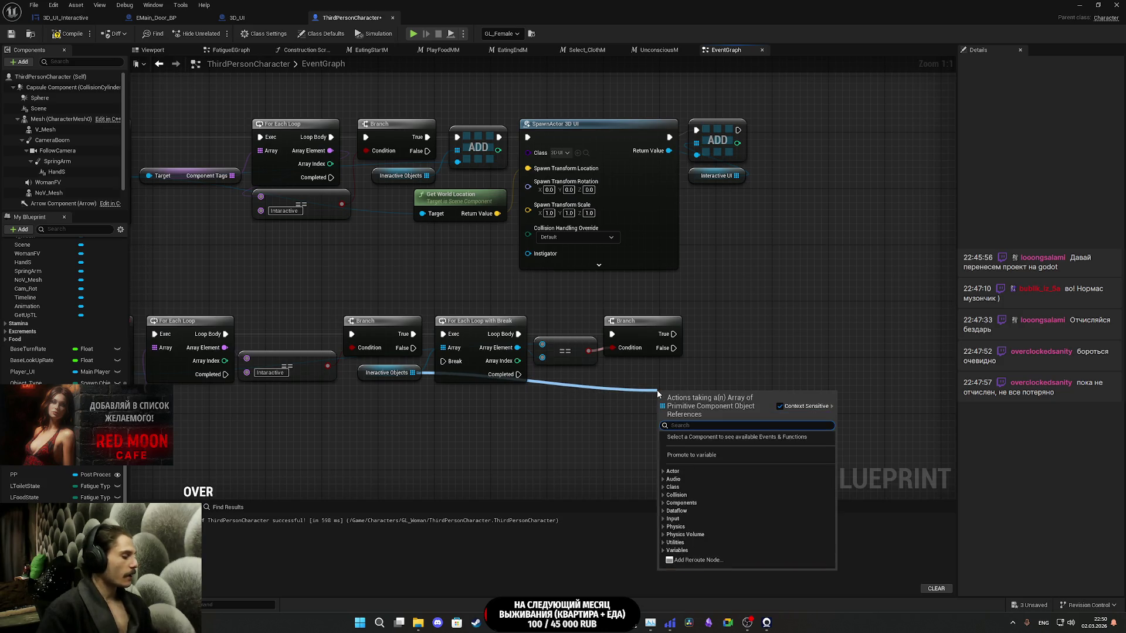
{"action": "type", "text": "mo"}
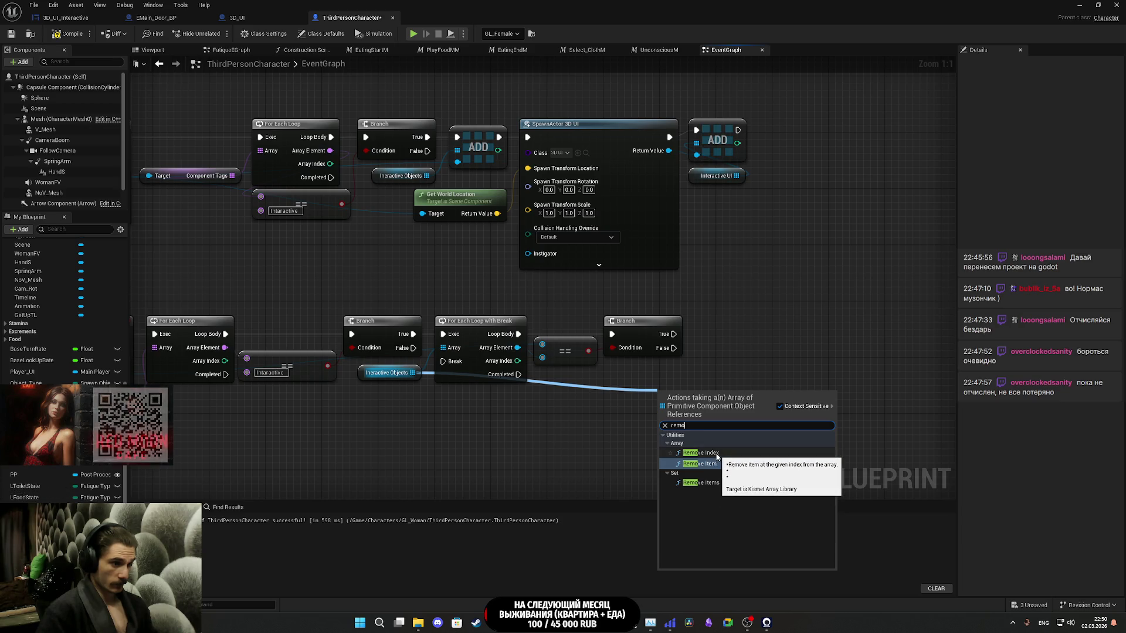
{"action": "left_click", "coordinate": [717, 464]}
{"action": "left_click_drag", "start_coordinate": [661, 423], "coordinate": [517, 360]}
{"action": "mouse_move", "coordinate": [694, 406]}
{"action": "left_mouse_down"}
{"action": "mouse_move", "coordinate": [737, 336]}
{"action": "mouse_move", "coordinate": [697, 340]}
{"action": "mouse_move", "coordinate": [840, 339]}
{"action": "left_mouse_up"}
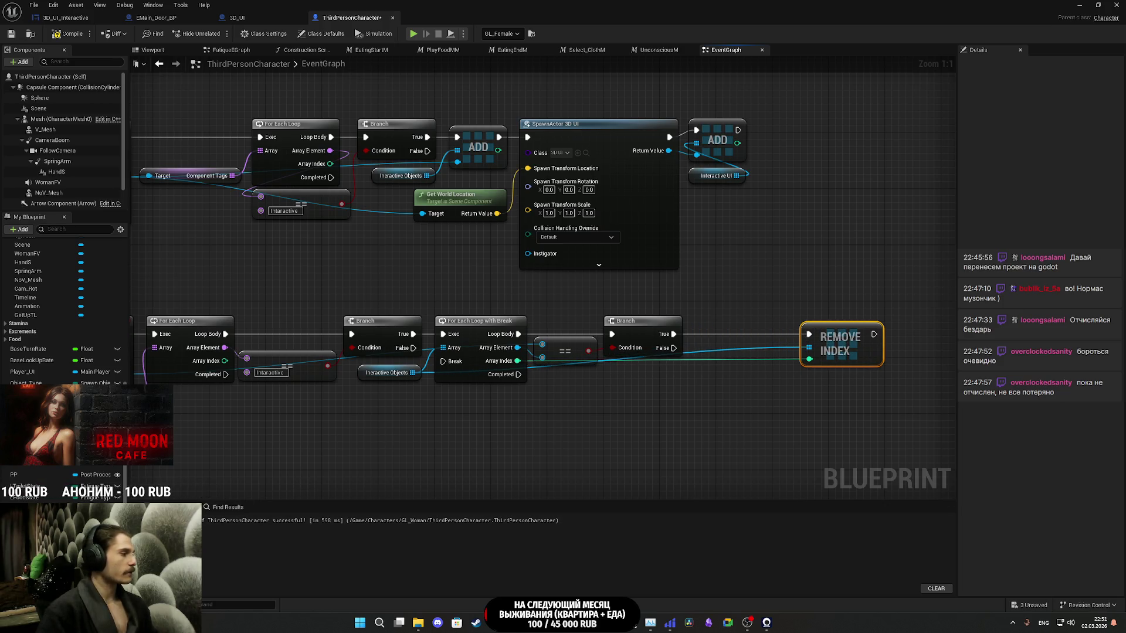
- Add a second Remove Index on an Interactive UI getter, chained after the Branch True path
{"action": "mouse_move", "coordinate": [35, 406]}
{"action": "left_mouse_down"}
{"action": "mouse_move", "coordinate": [577, 395]}
{"action": "mouse_move", "coordinate": [604, 411]}
{"action": "mouse_move", "coordinate": [649, 411]}
{"action": "left_mouse_up"}
{"action": "type", "text": "remove"}
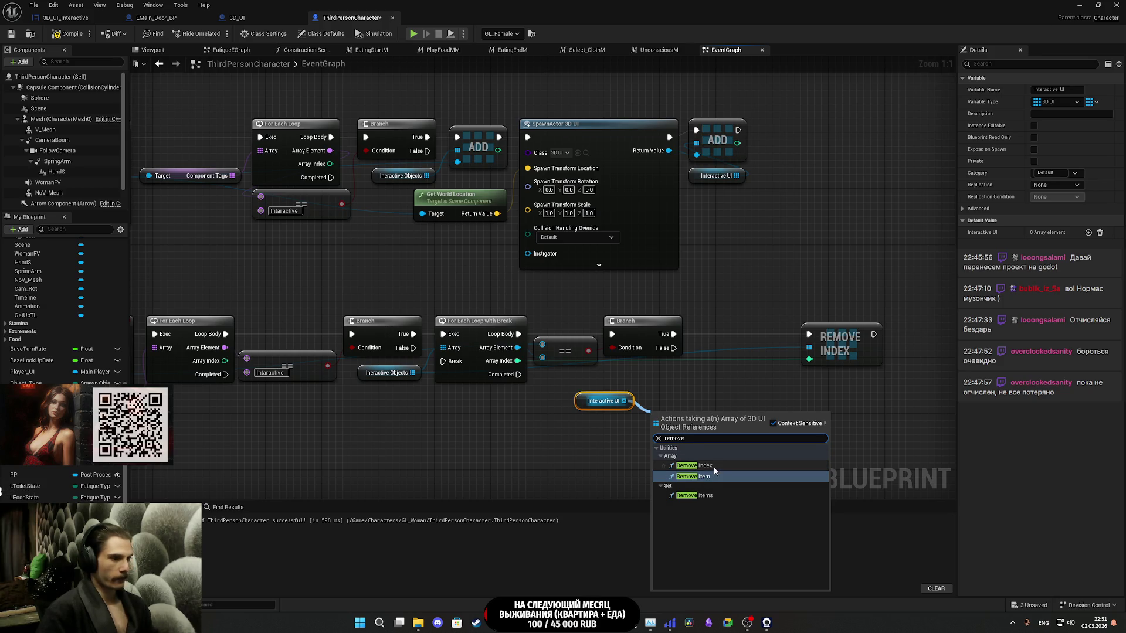
{"action": "left_click", "coordinate": [713, 467]}
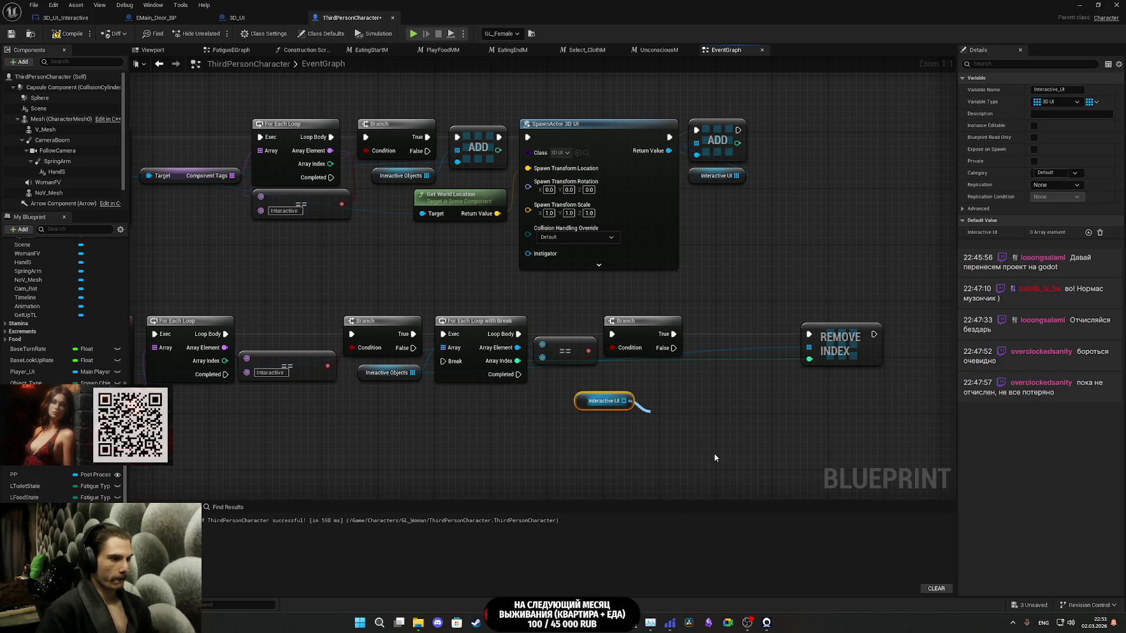
{"action": "mouse_move", "coordinate": [517, 361]}
{"action": "left_mouse_down"}
{"action": "mouse_move", "coordinate": [651, 442]}
{"action": "mouse_move", "coordinate": [660, 416]}
{"action": "left_mouse_up"}
{"action": "left_click_drag", "start_coordinate": [673, 338], "coordinate": [673, 338]}
{"action": "mouse_move", "coordinate": [719, 419]}
{"action": "left_mouse_down"}
{"action": "mouse_move", "coordinate": [811, 338]}
{"action": "mouse_move", "coordinate": [746, 330]}
{"action": "left_mouse_up"}
{"action": "left_click_drag", "start_coordinate": [833, 331], "coordinate": [817, 331]}
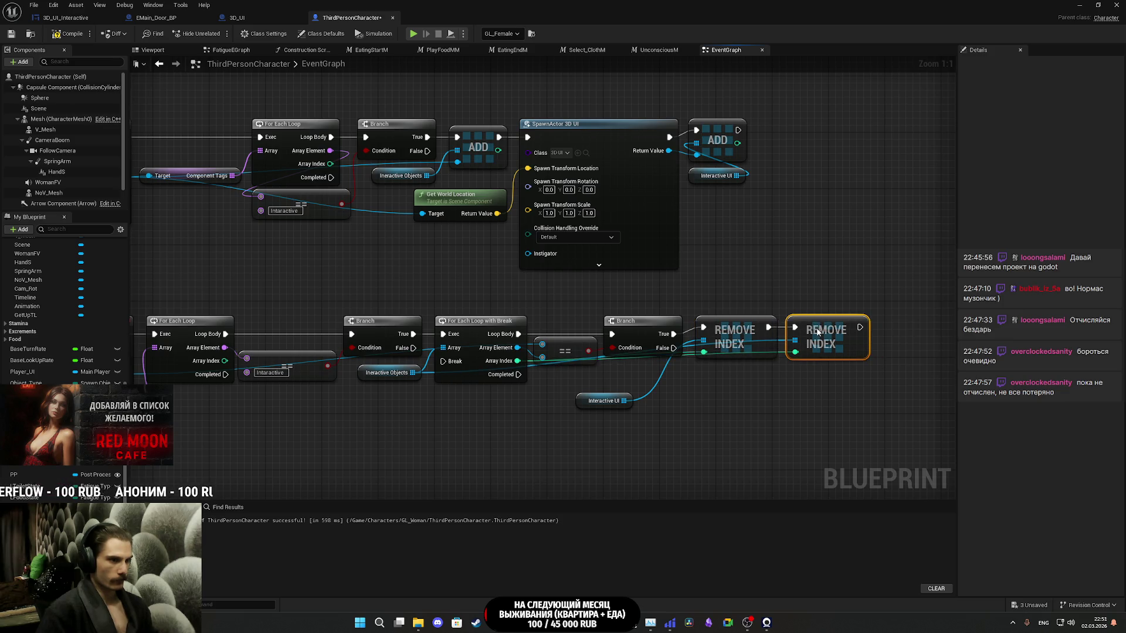
{"action": "left_click", "coordinate": [586, 421]}
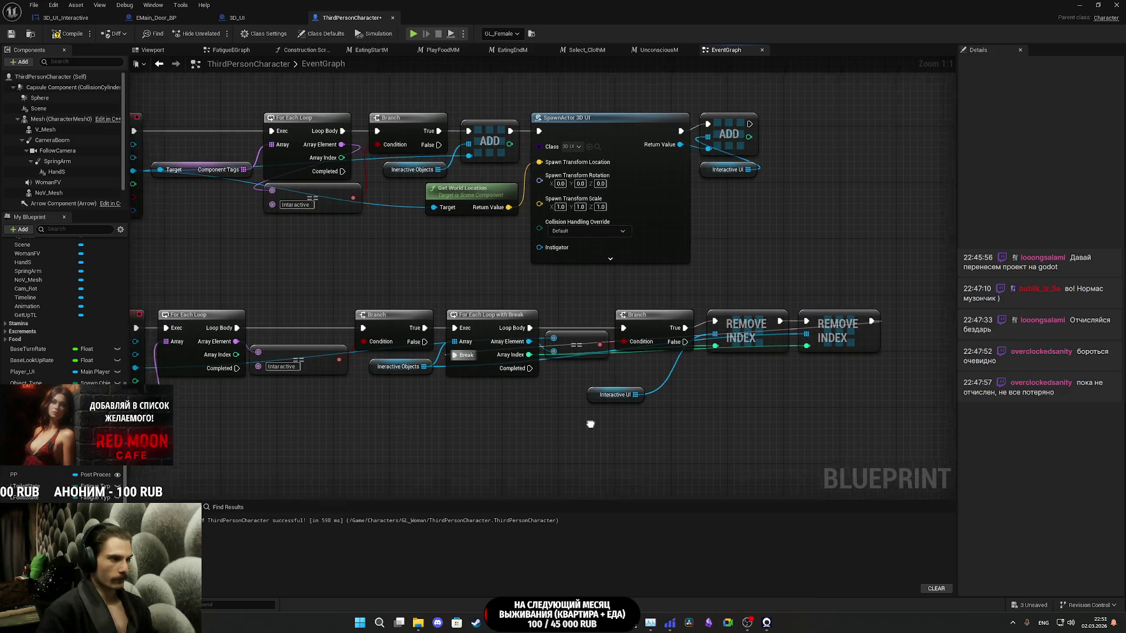
{"action": "mouse_move", "coordinate": [652, 391]}
{"action": "left_mouse_down"}
{"action": "mouse_move", "coordinate": [678, 349]}
{"action": "mouse_move", "coordinate": [692, 361]}
{"action": "left_mouse_up"}
{"action": "left_click", "coordinate": [651, 393]}
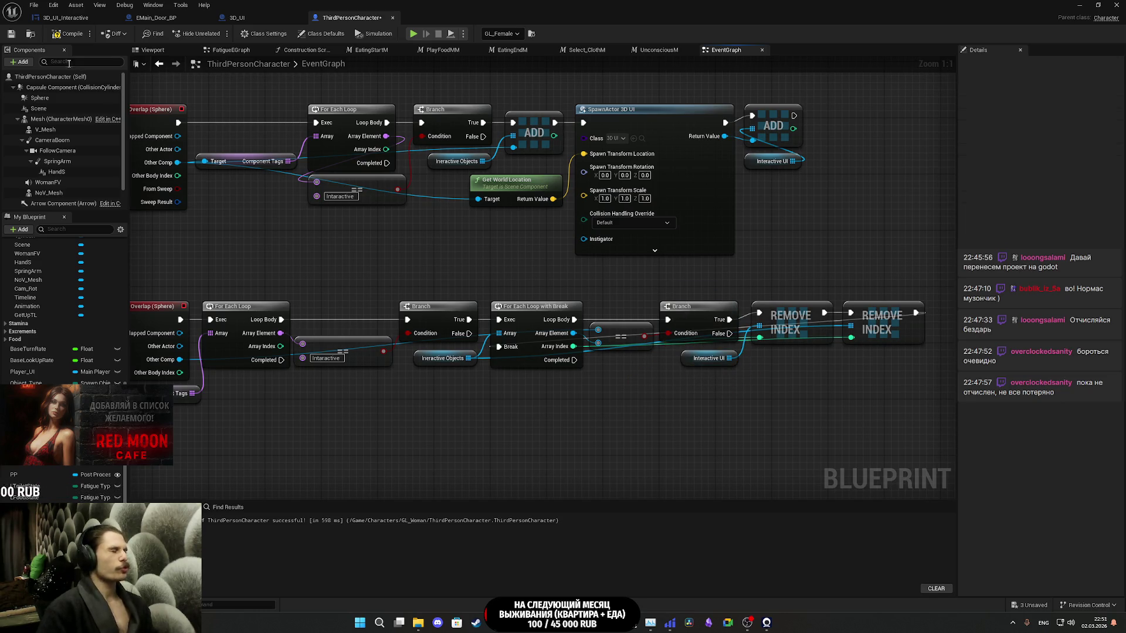
- Compile, reconnect the broken Component Tags target input, and recompile the blueprint
{"action": "left_click", "coordinate": [11, 35]}
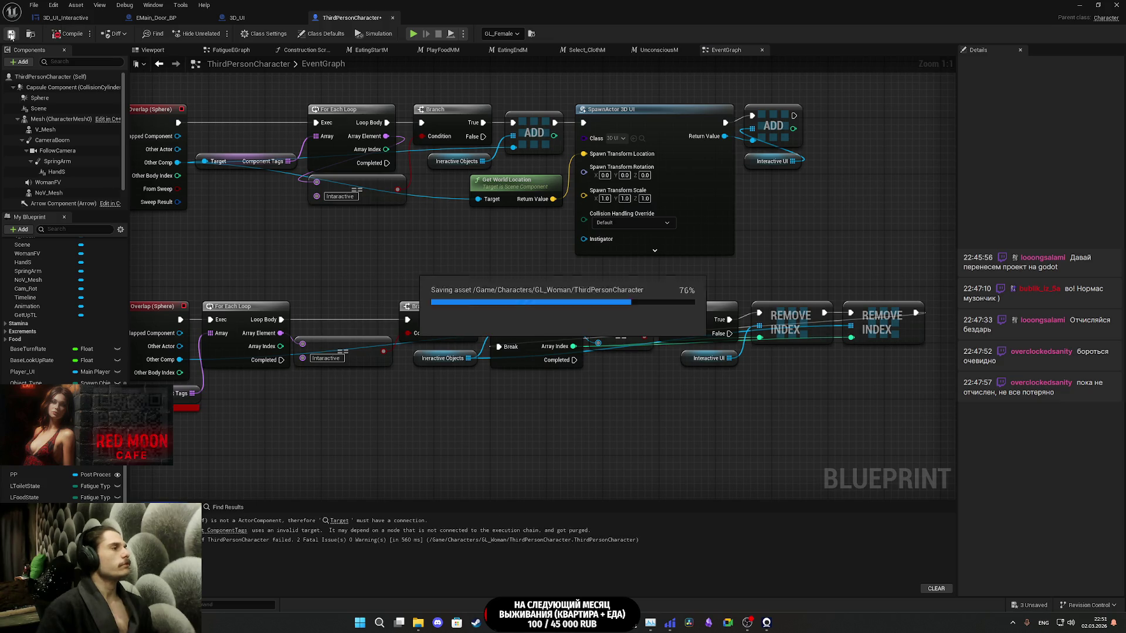
{"action": "mouse_move", "coordinate": [363, 404]}
{"action": "left_mouse_down"}
{"action": "mouse_move", "coordinate": [463, 386]}
{"action": "mouse_move", "coordinate": [451, 370]}
{"action": "left_mouse_up"}
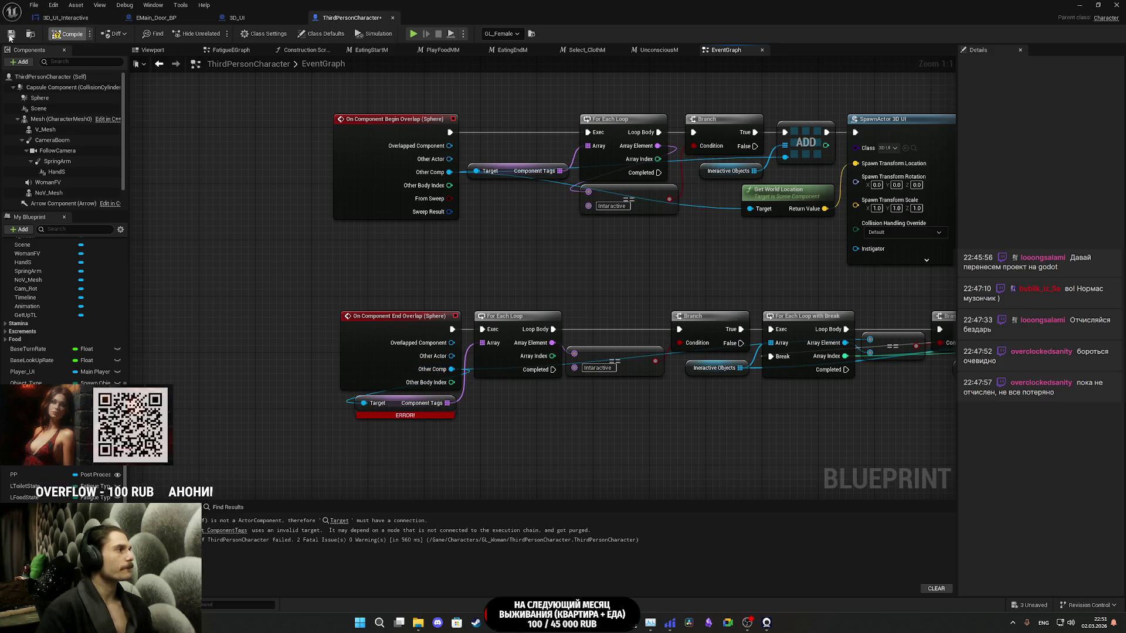
{"action": "left_click", "coordinate": [10, 35]}
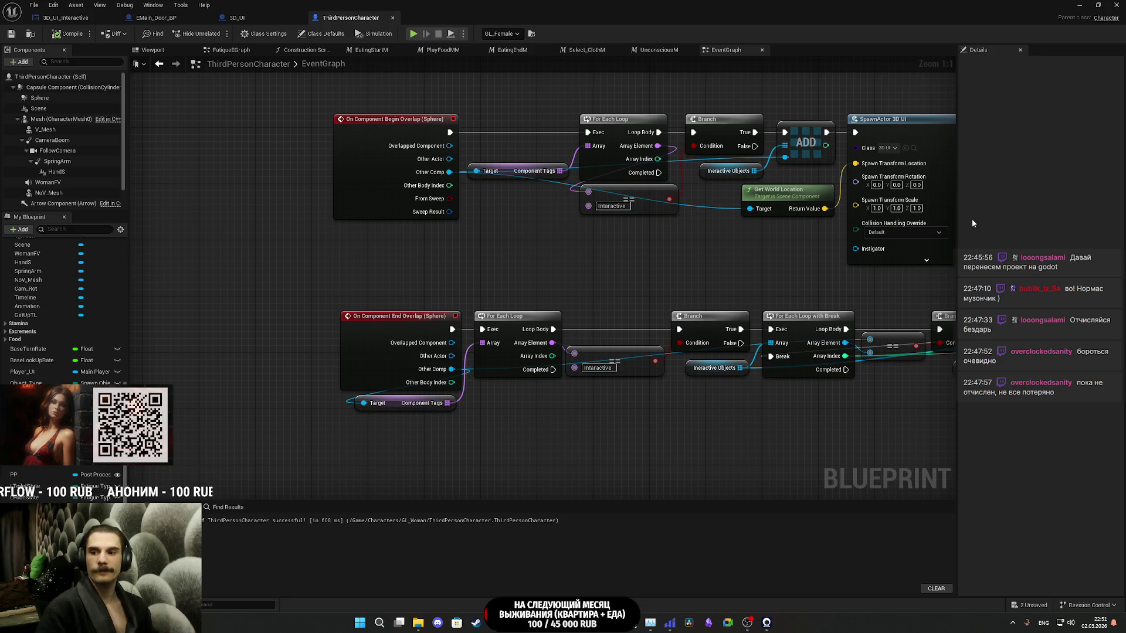
- Play the level and walk past the door and TV into the dark room
{"action": "left_click", "coordinate": [1077, 5]}
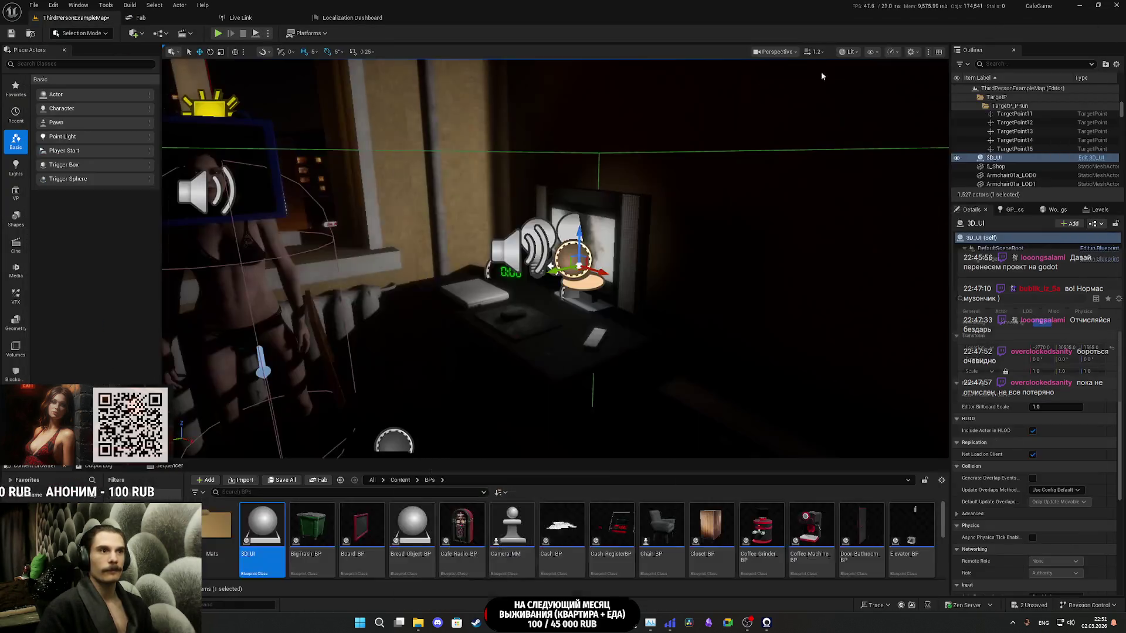
{"action": "left_click", "coordinate": [218, 33]}
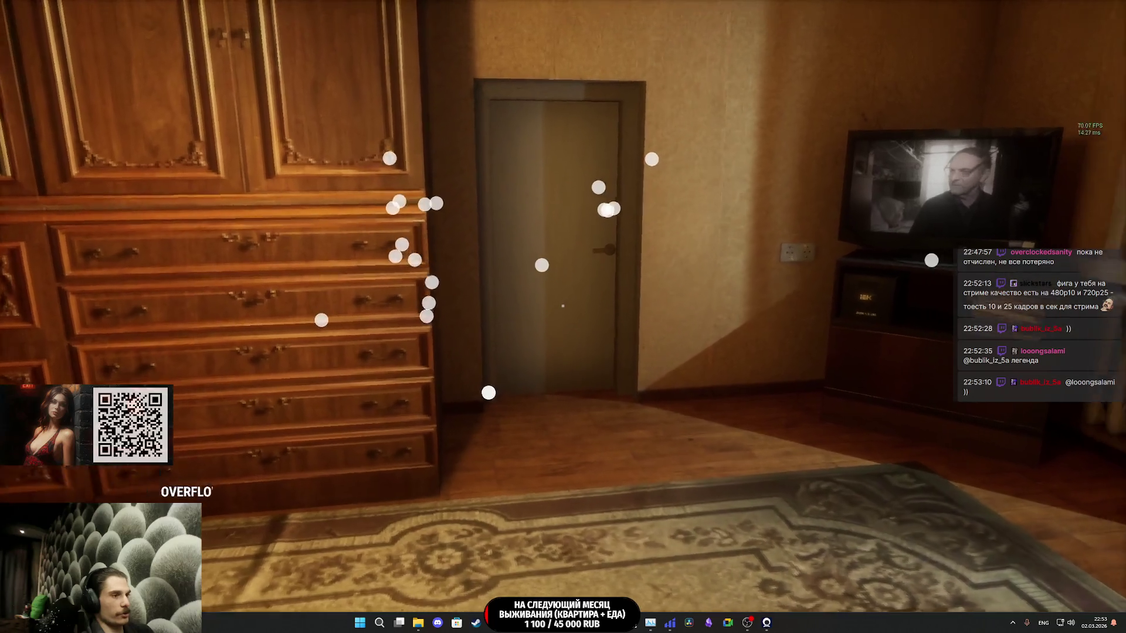
{"action": "key", "text": "w"}
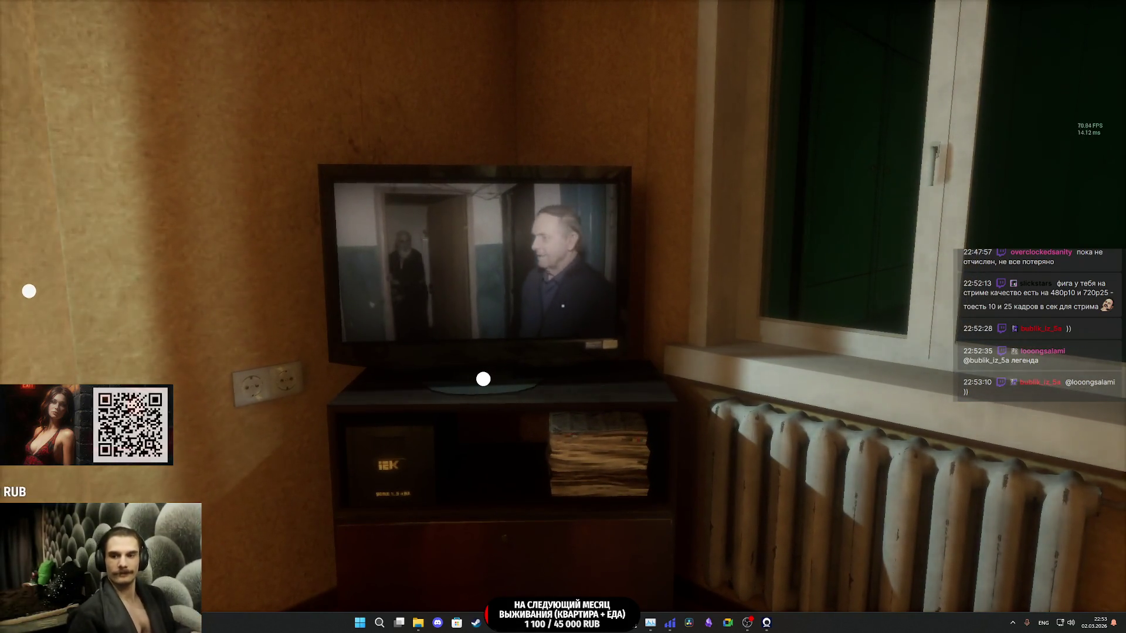
{"action": "key", "text": "s"}
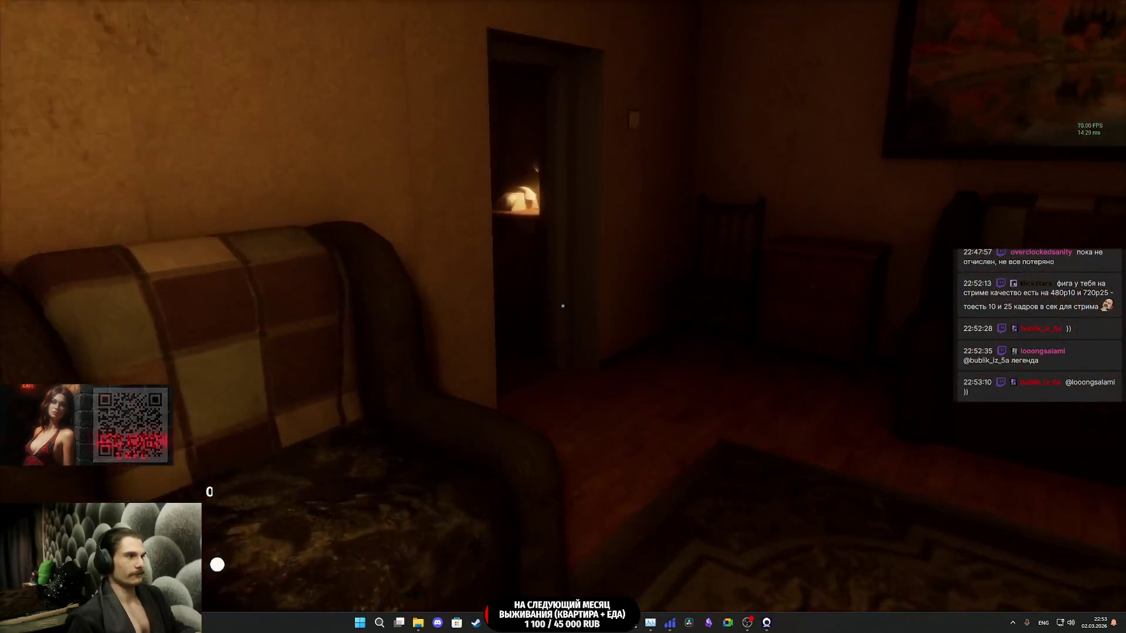
{"action": "key", "text": "w"}
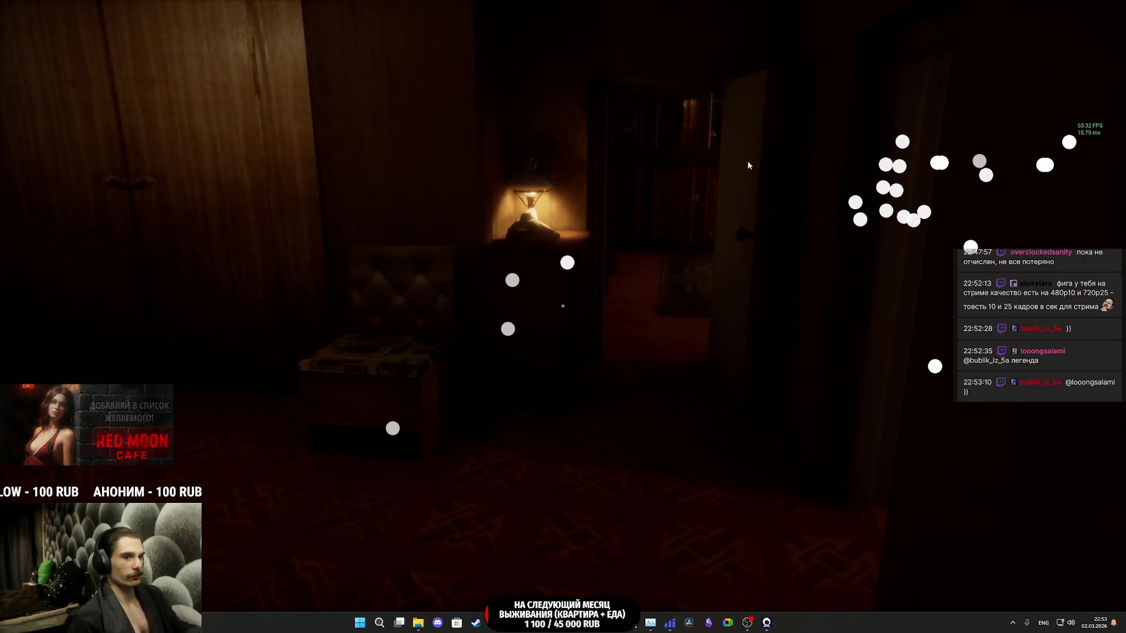
- Stop the play session and bring the character blueprint back to the front
{"action": "key", "text": "Escape"}
{"action": "mouse_move", "coordinate": [495, 623]}
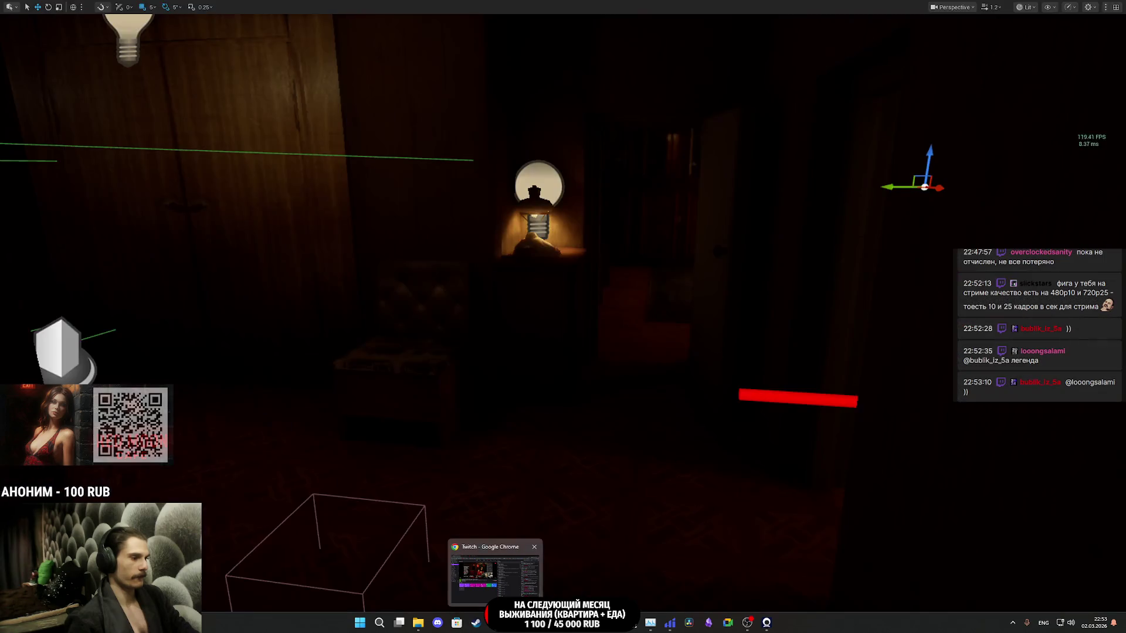
{"action": "mouse_move", "coordinate": [533, 622]}
{"action": "left_click", "coordinate": [585, 587]}
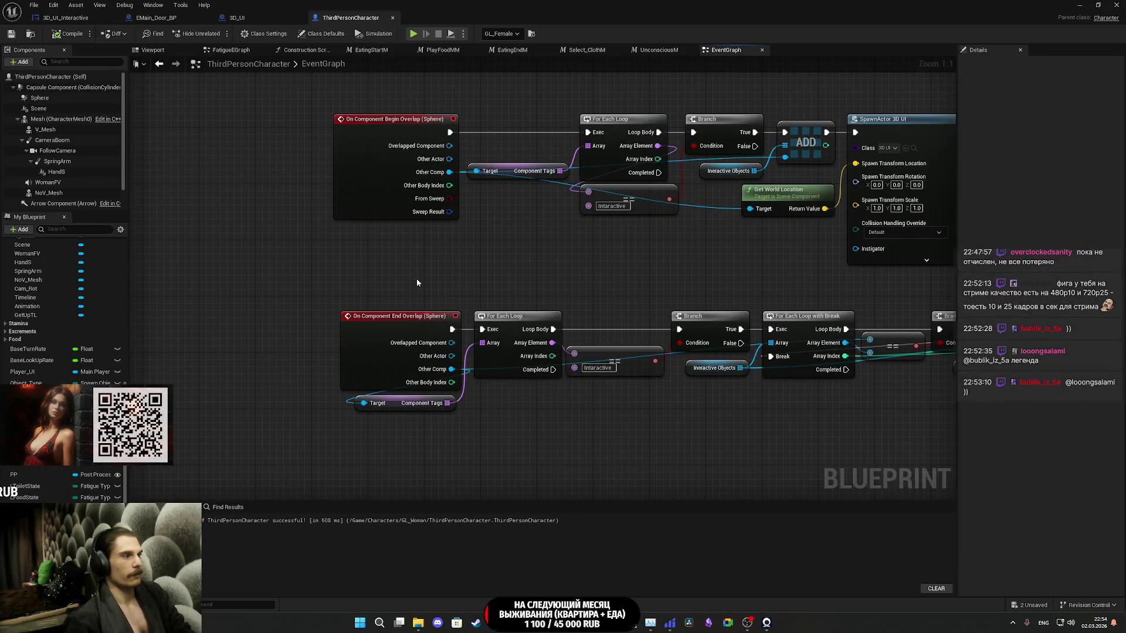
- Move the Interactive Objects node below the For Each Loop with Break, then switch to the Twitch stream manager
{"action": "mouse_move", "coordinate": [424, 268]}
{"action": "left_mouse_down"}
{"action": "mouse_move", "coordinate": [384, 377]}
{"action": "mouse_move", "coordinate": [434, 264]}
{"action": "left_mouse_up"}
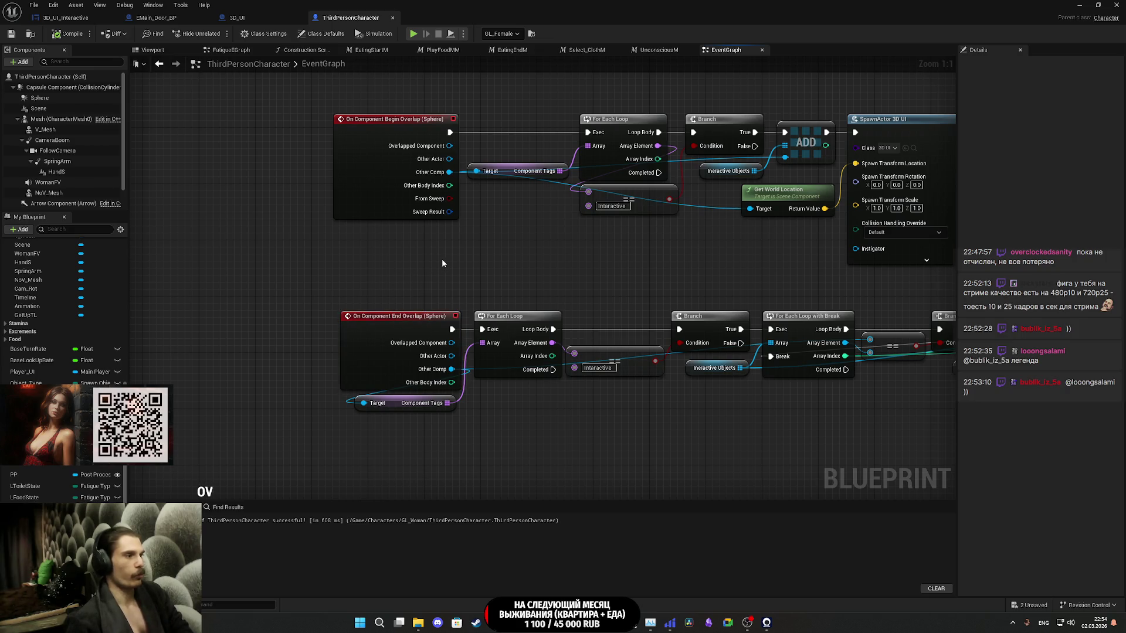
{"action": "left_click_drag", "start_coordinate": [585, 271], "coordinate": [470, 261]}
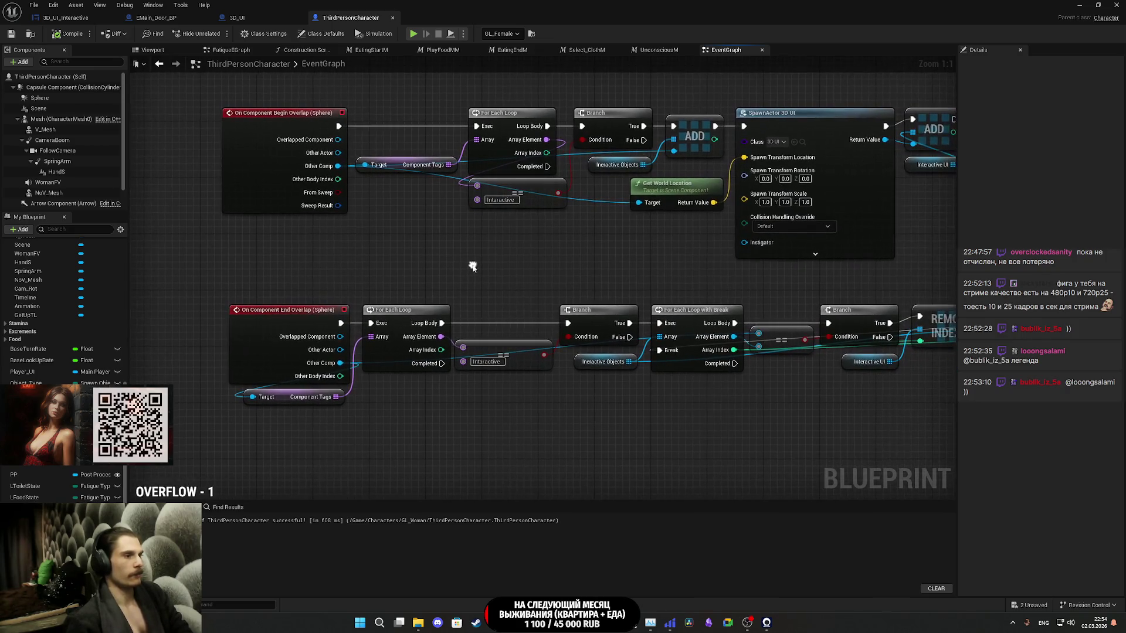
{"action": "left_click", "coordinate": [614, 368]}
{"action": "mouse_move", "coordinate": [635, 378]}
{"action": "left_mouse_down"}
{"action": "mouse_move", "coordinate": [526, 421]}
{"action": "mouse_move", "coordinate": [507, 445]}
{"action": "left_mouse_up"}
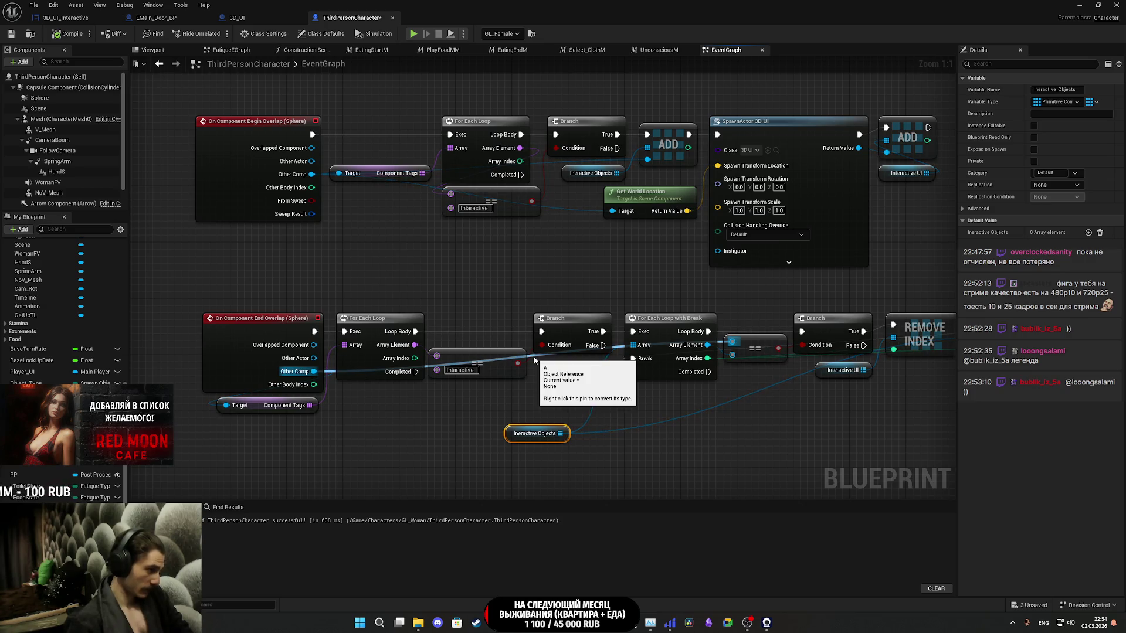
{"action": "left_click", "coordinate": [618, 223]}
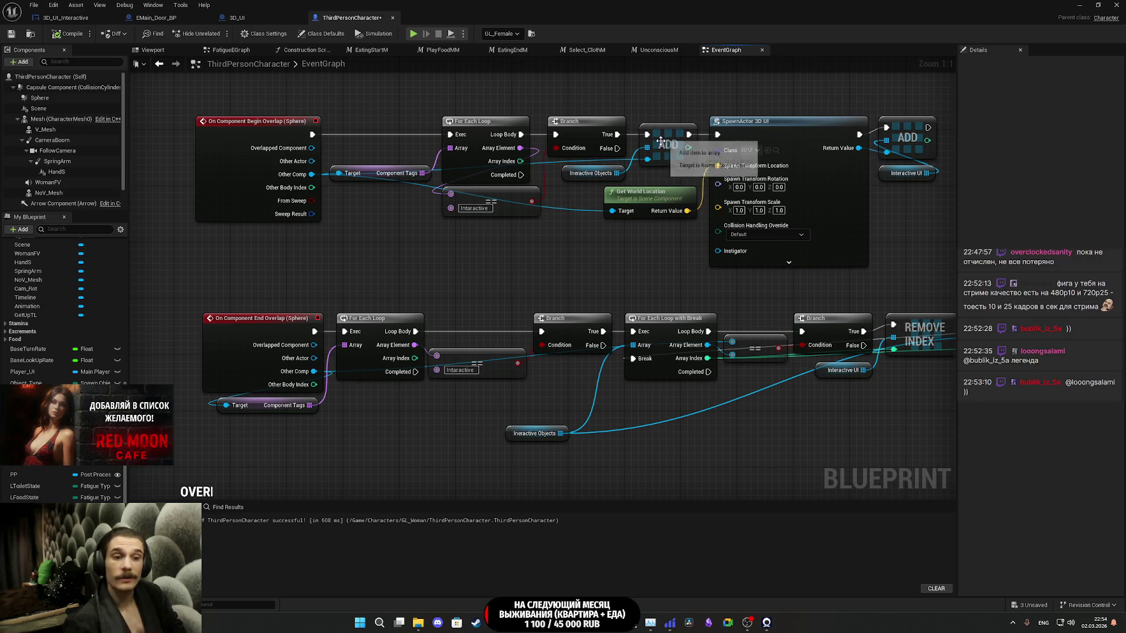
{"action": "left_click", "coordinate": [498, 623]}
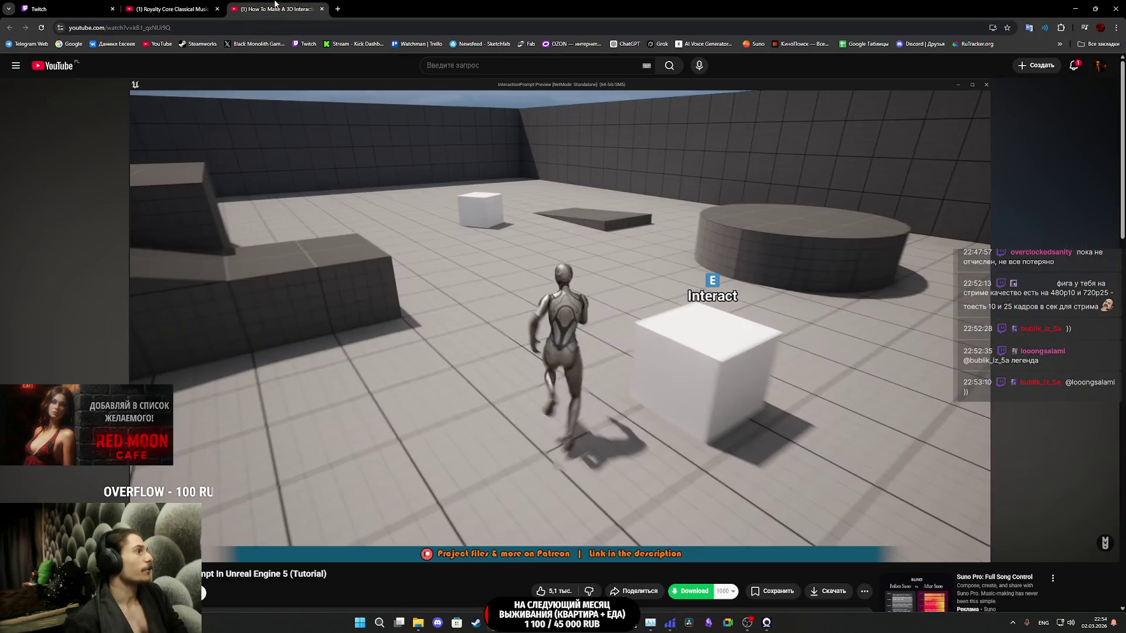
- Rewind the classical music video to Vivaldi's Chamber Concerto in D Major
{"action": "left_click", "coordinate": [276, 9]}
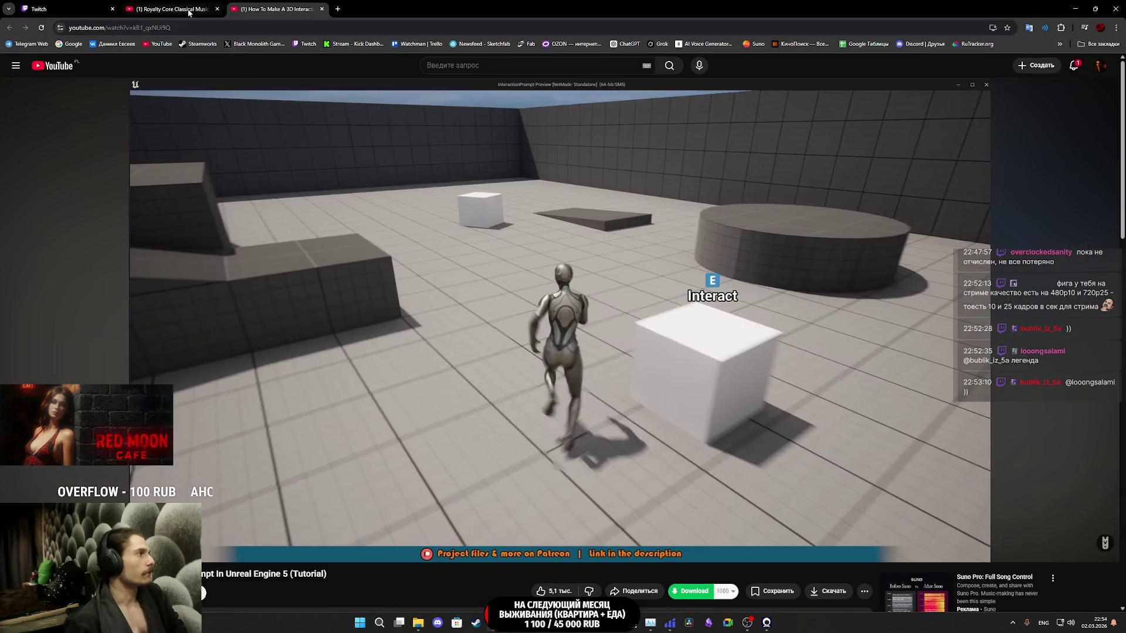
{"action": "key", "text": "ctrl+shift+Tab"}
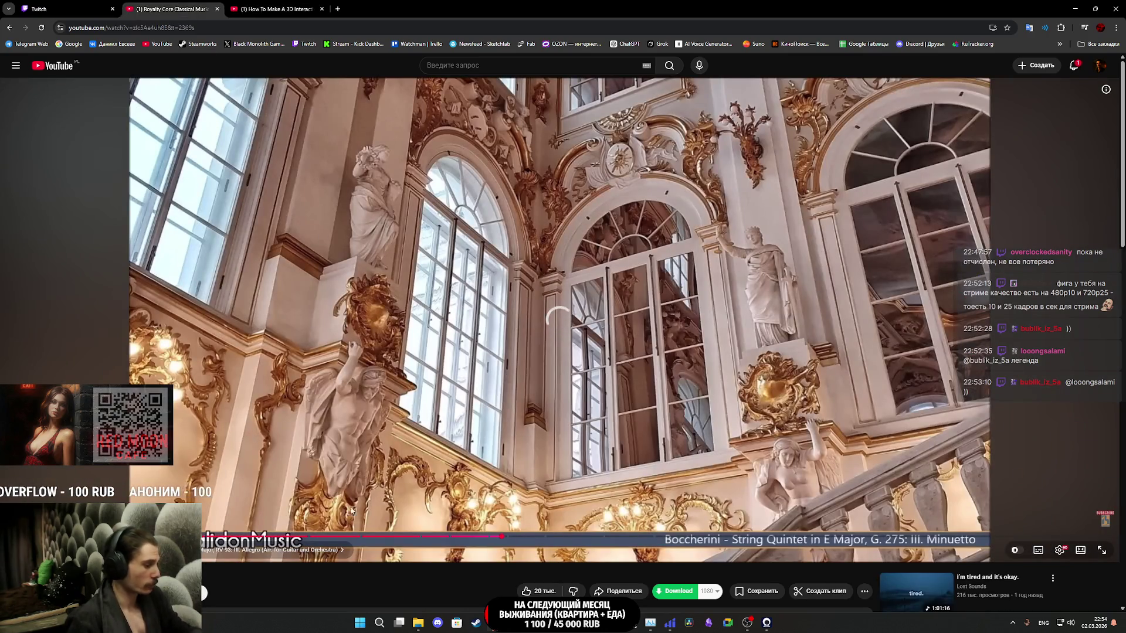
{"action": "left_click", "coordinate": [503, 538]}
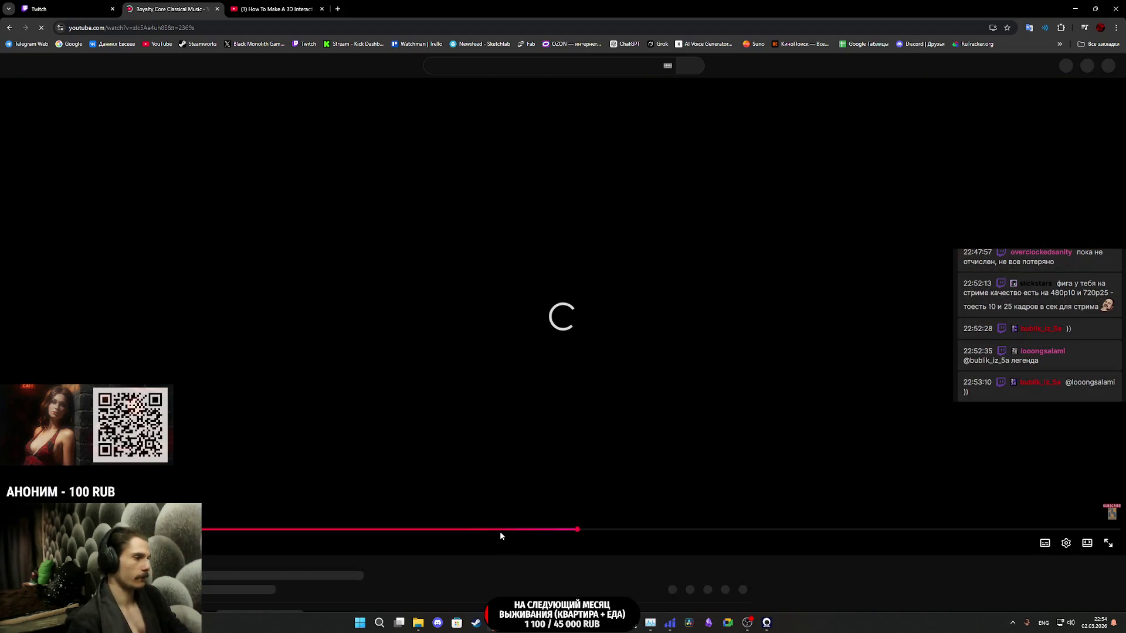
{"action": "left_click", "coordinate": [489, 536]}
- Close Photoshop without saving and return to the ThirdPersonCharacter blueprint
{"action": "mouse_move", "coordinate": [572, 623]}
{"action": "left_click", "coordinate": [611, 550]}
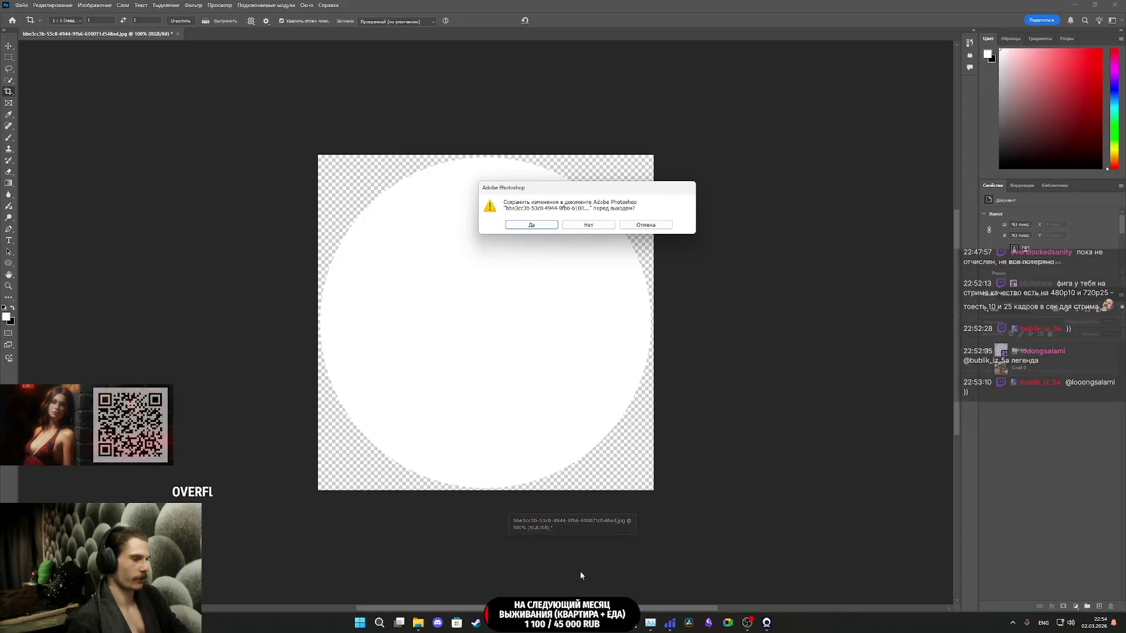
{"action": "left_click", "coordinate": [587, 225]}
{"action": "mouse_move", "coordinate": [534, 623]}
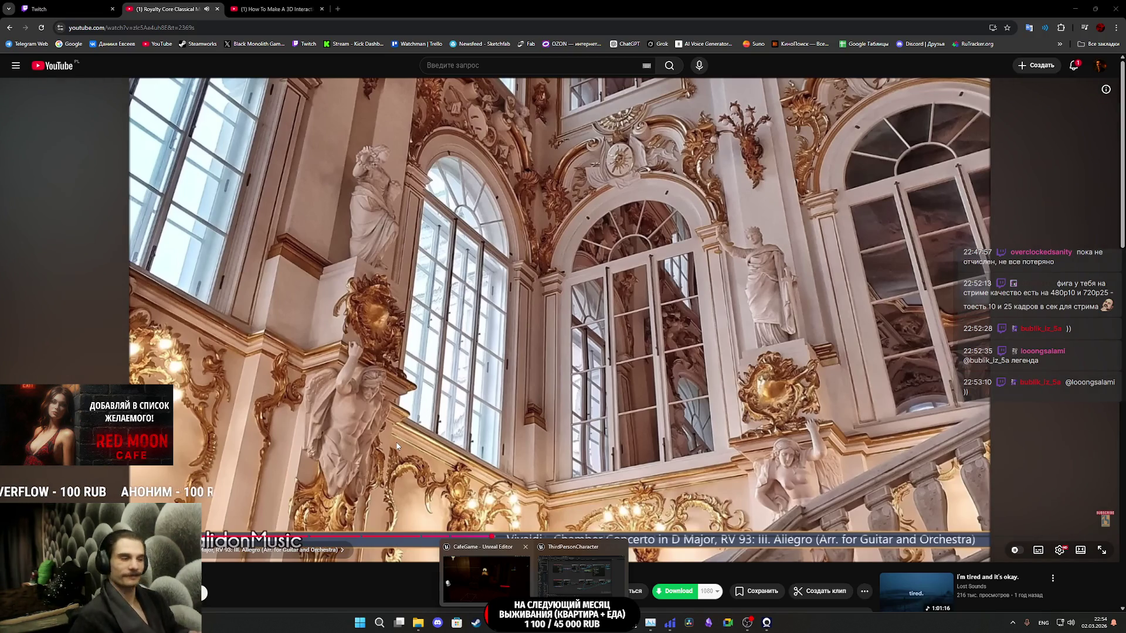
{"action": "left_click", "coordinate": [577, 574]}
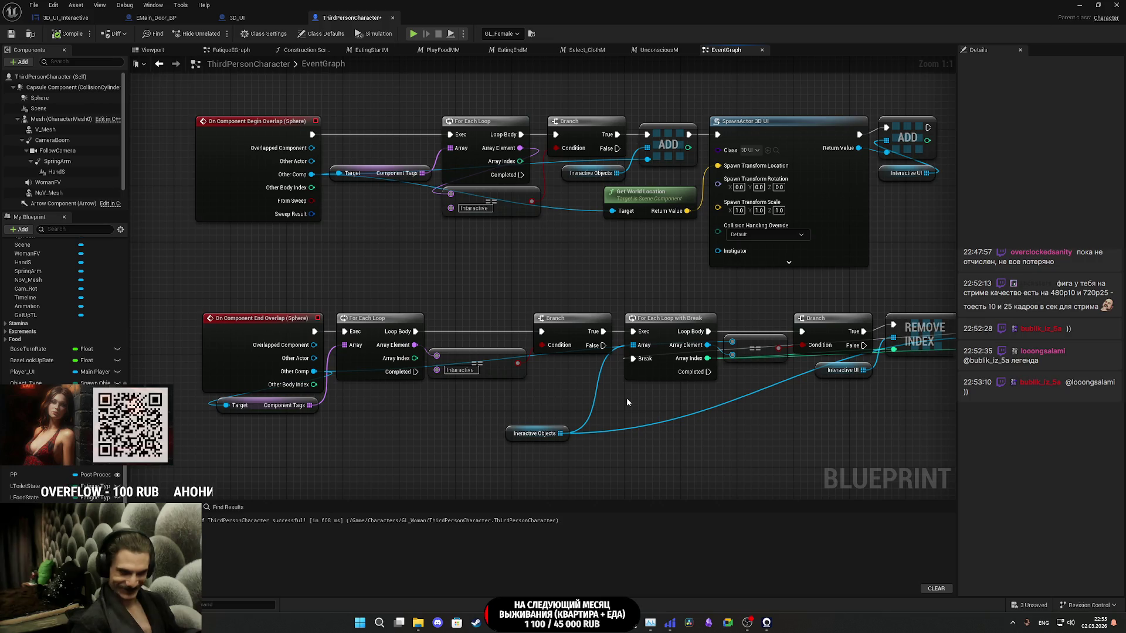
- Bring the second Remove Index into view and move Interactive Objects beside the break loop
{"action": "left_click_drag", "start_coordinate": [773, 407], "coordinate": [698, 411]}
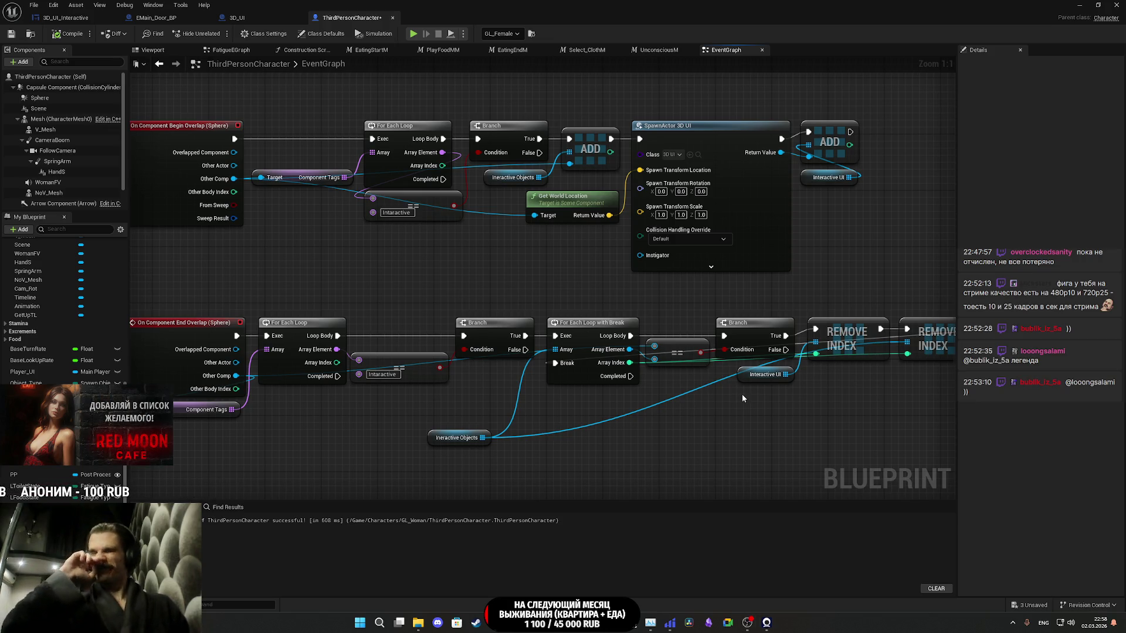
{"action": "left_click_drag", "start_coordinate": [483, 431], "coordinate": [517, 368]}
- Frame the lower Remove Index row and inspect the Interactive UI variable node
{"action": "left_click", "coordinate": [529, 406]}
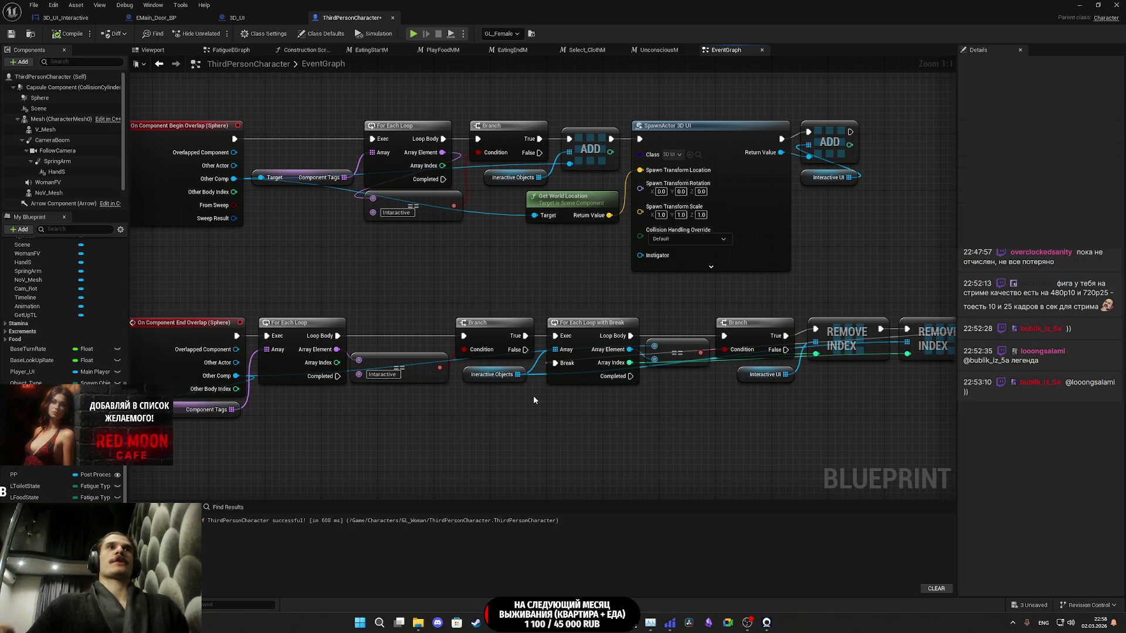
{"action": "left_click_drag", "start_coordinate": [558, 262], "coordinate": [584, 281]}
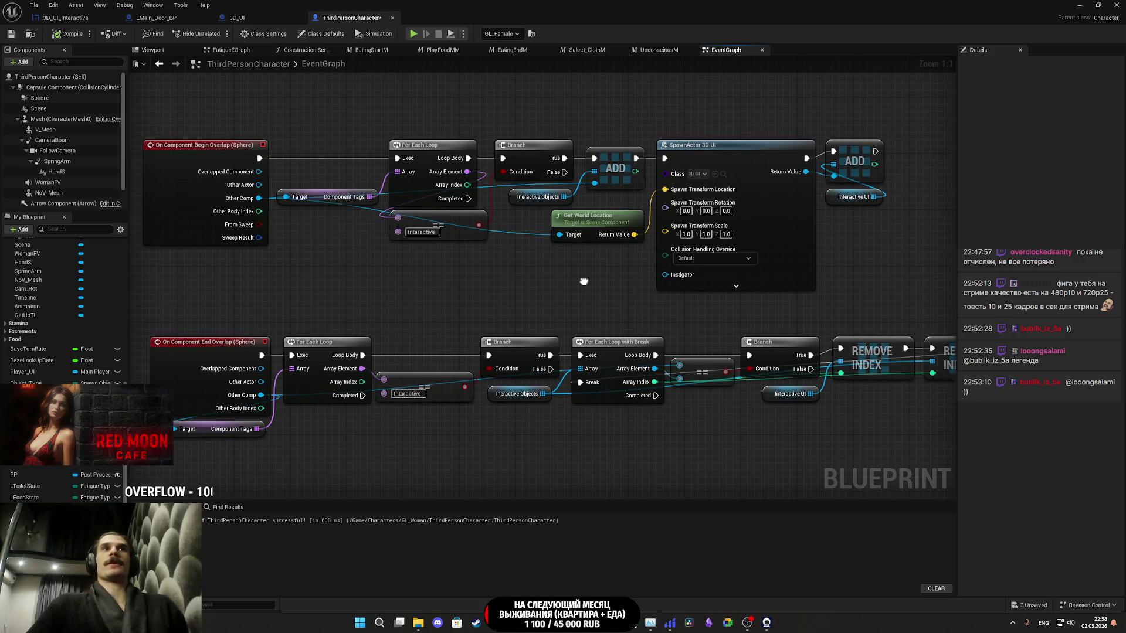
{"action": "left_click_drag", "start_coordinate": [583, 281], "coordinate": [577, 273]}
{"action": "mouse_move", "coordinate": [859, 251]}
{"action": "left_mouse_down"}
{"action": "mouse_move", "coordinate": [847, 255]}
{"action": "mouse_move", "coordinate": [857, 253]}
{"action": "mouse_move", "coordinate": [841, 90]}
{"action": "mouse_move", "coordinate": [856, 245]}
{"action": "mouse_move", "coordinate": [754, 223]}
{"action": "left_mouse_up"}
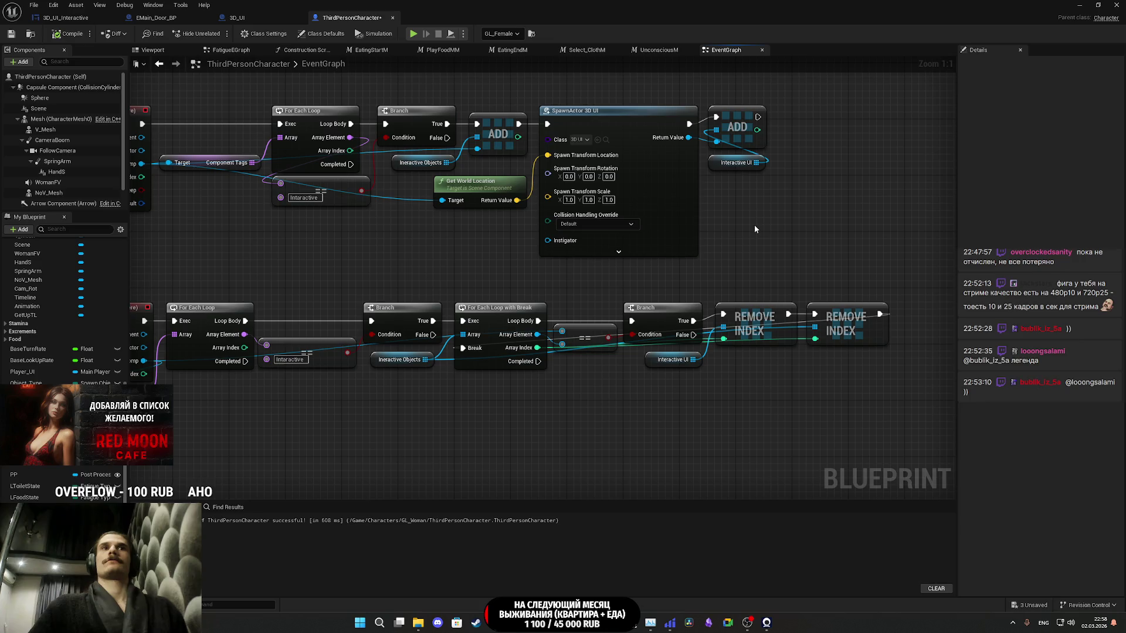
{"action": "left_click_drag", "start_coordinate": [761, 249], "coordinate": [753, 217]}
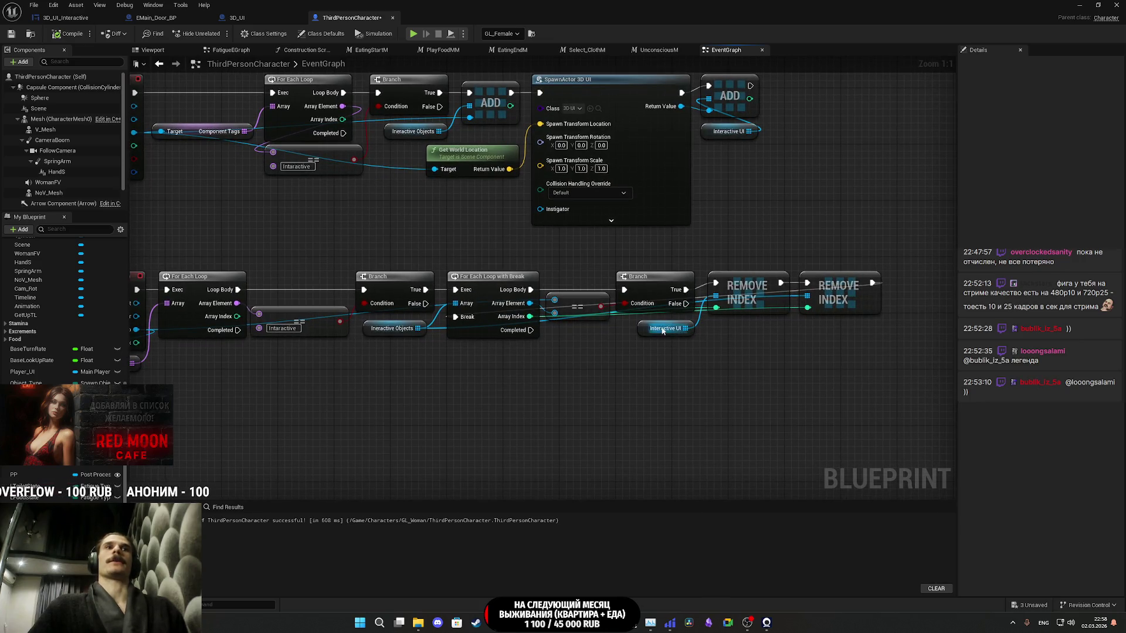
{"action": "left_click", "coordinate": [641, 332]}
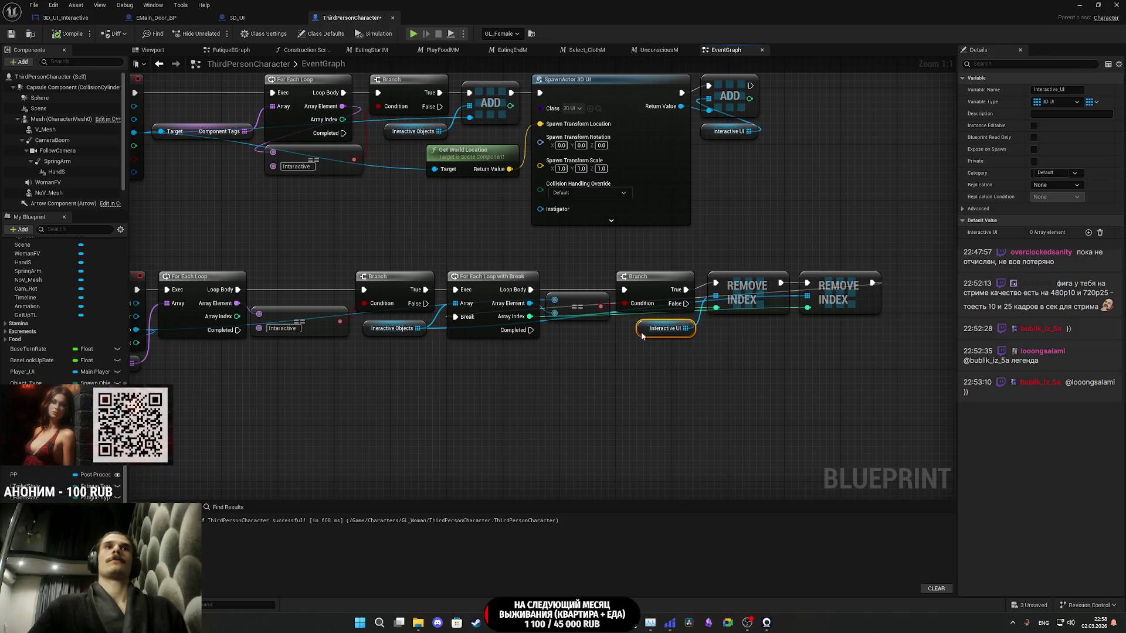
{"action": "left_click", "coordinate": [714, 351]}
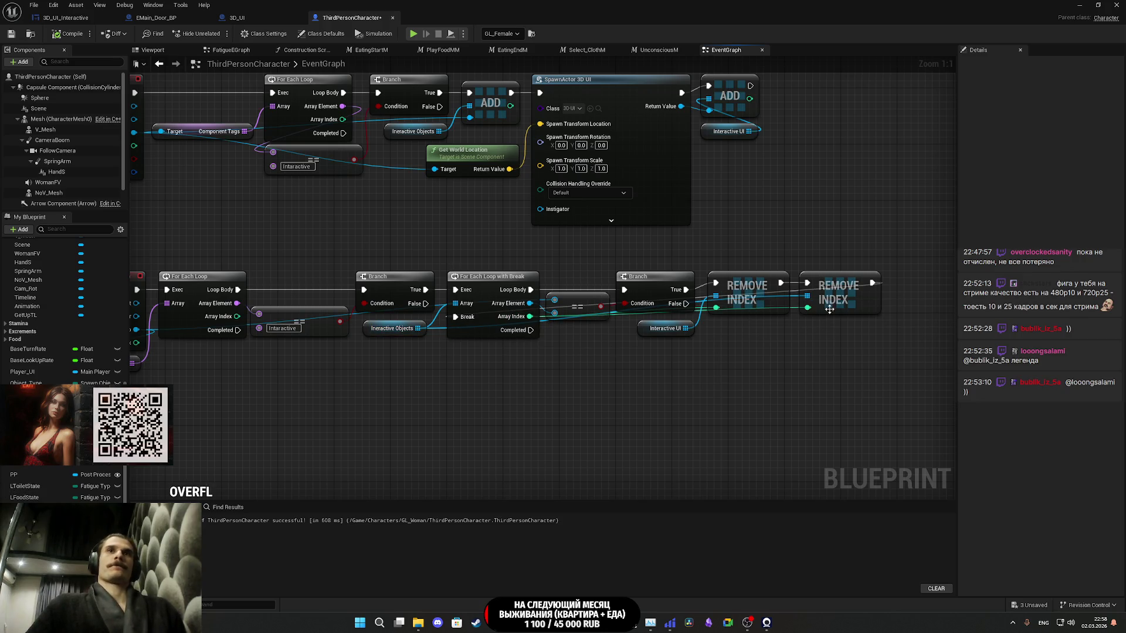
- Add a Print String node printing Hello after the second Remove Index and save
{"action": "left_click_drag", "start_coordinate": [872, 283], "coordinate": [891, 293]}
{"action": "type", "text": "print"}
{"action": "key", "text": "Return"}
{"action": "left_click_drag", "start_coordinate": [930, 297], "coordinate": [933, 280]}
{"action": "left_click_drag", "start_coordinate": [898, 247], "coordinate": [761, 253]}
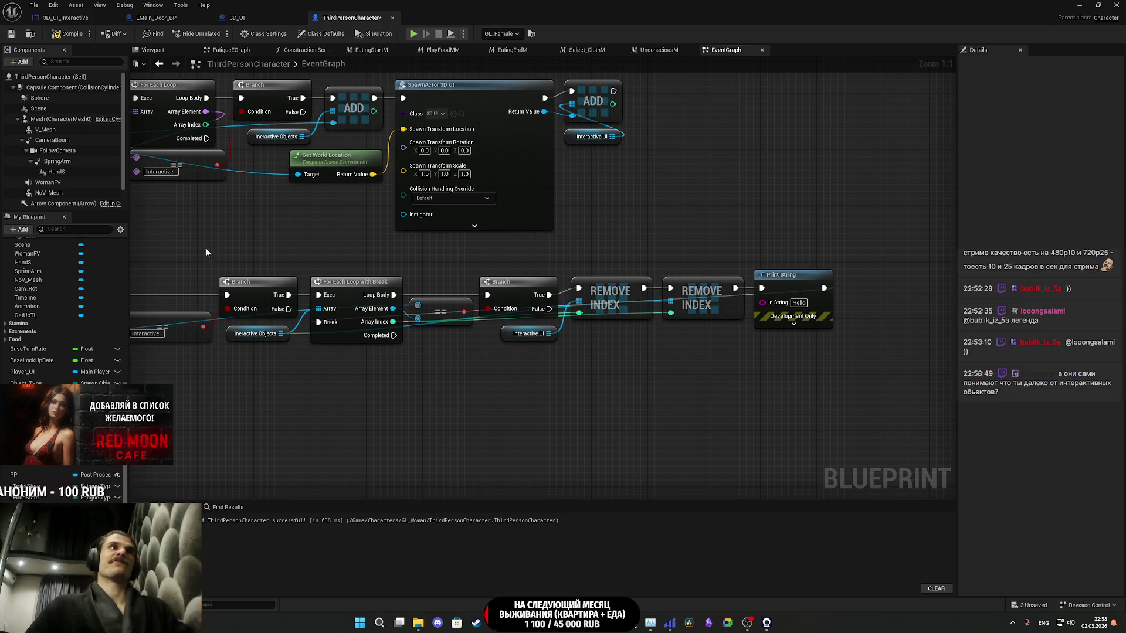
{"action": "left_click", "coordinate": [12, 36]}
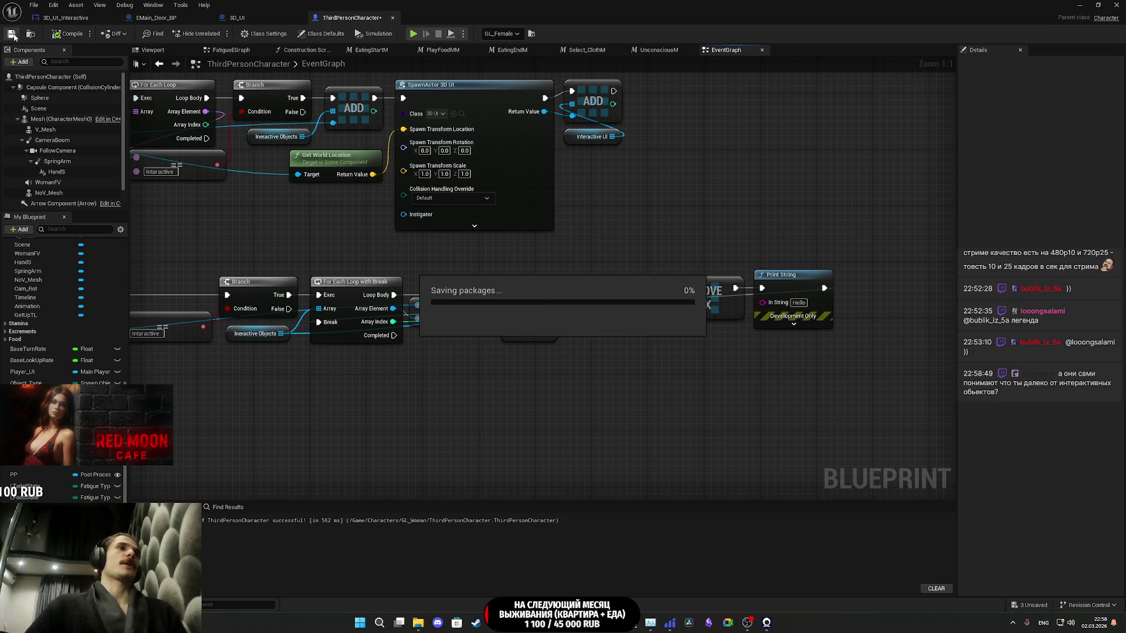
- Play the level, walking from the balcony past the TV stand into the bedroom
{"action": "left_click", "coordinate": [1080, 5]}
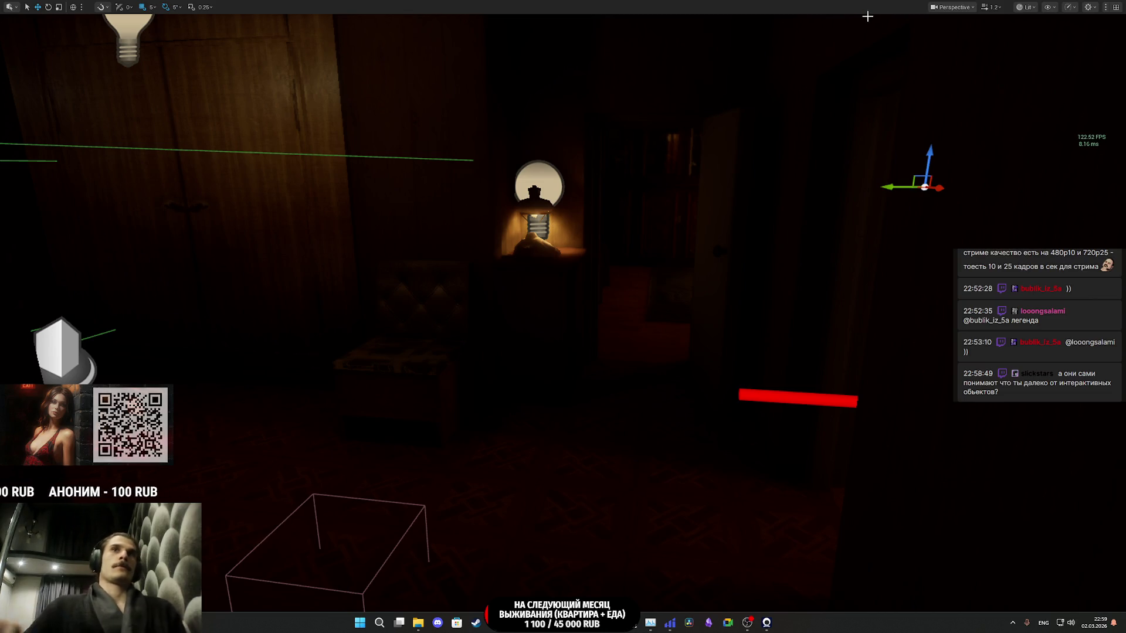
{"action": "key", "text": "alt+p"}
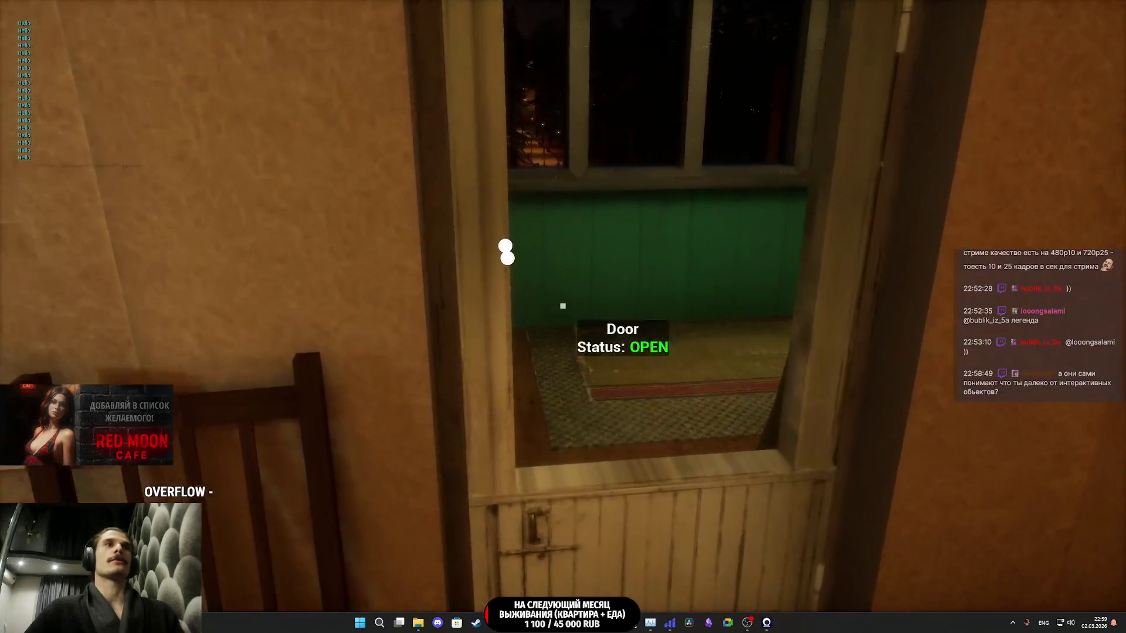
{"action": "key", "text": "w"}
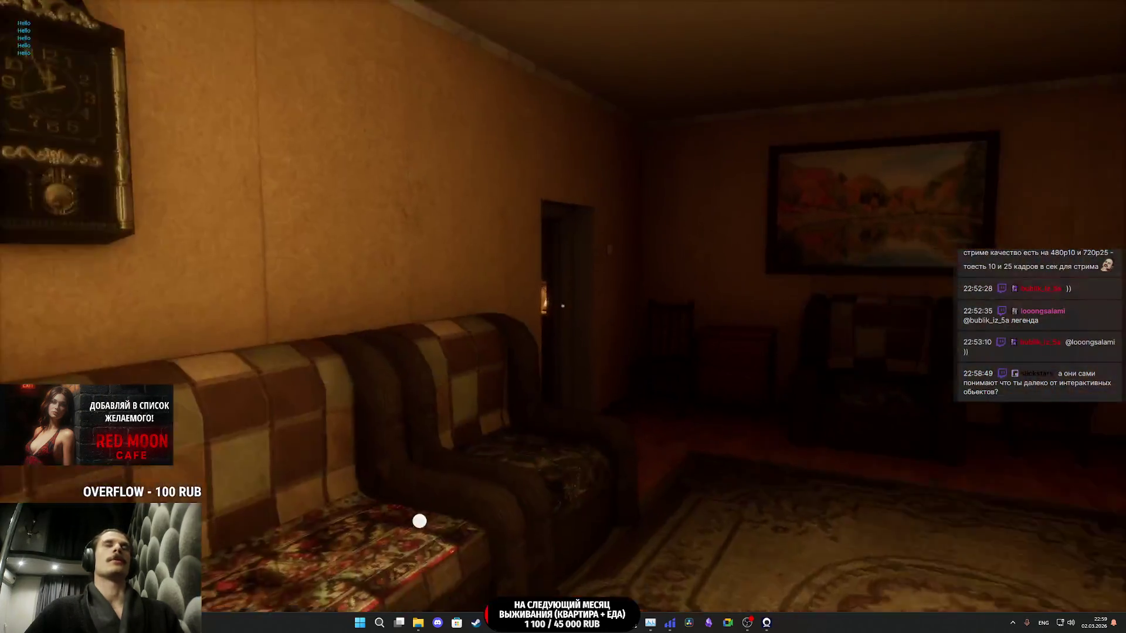
{"action": "key", "text": "w"}
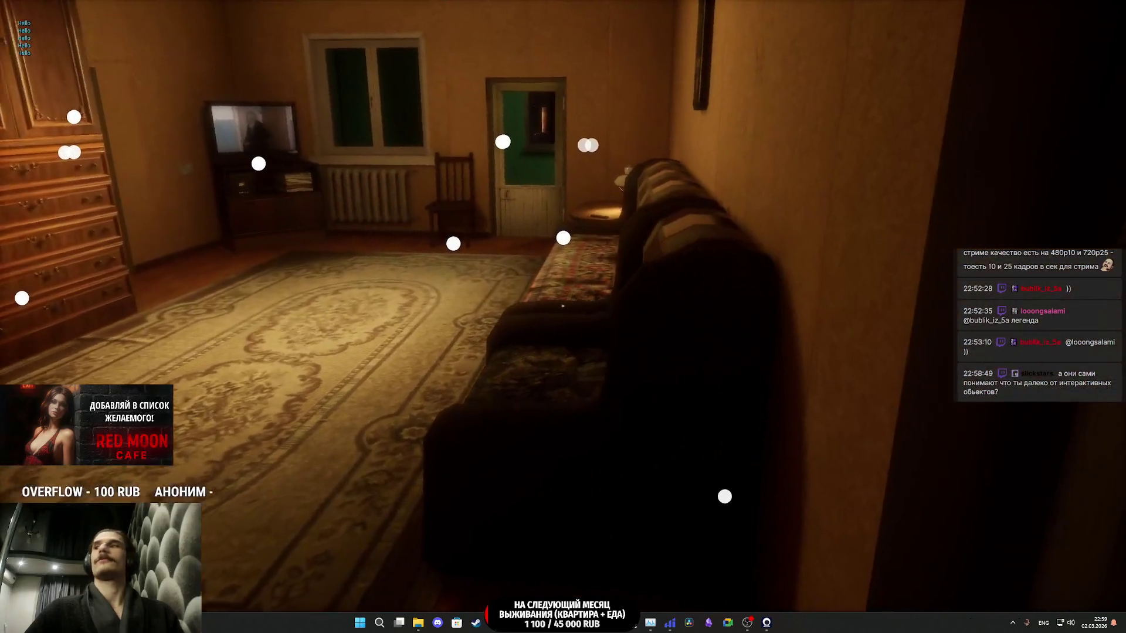
{"action": "key", "text": "w"}
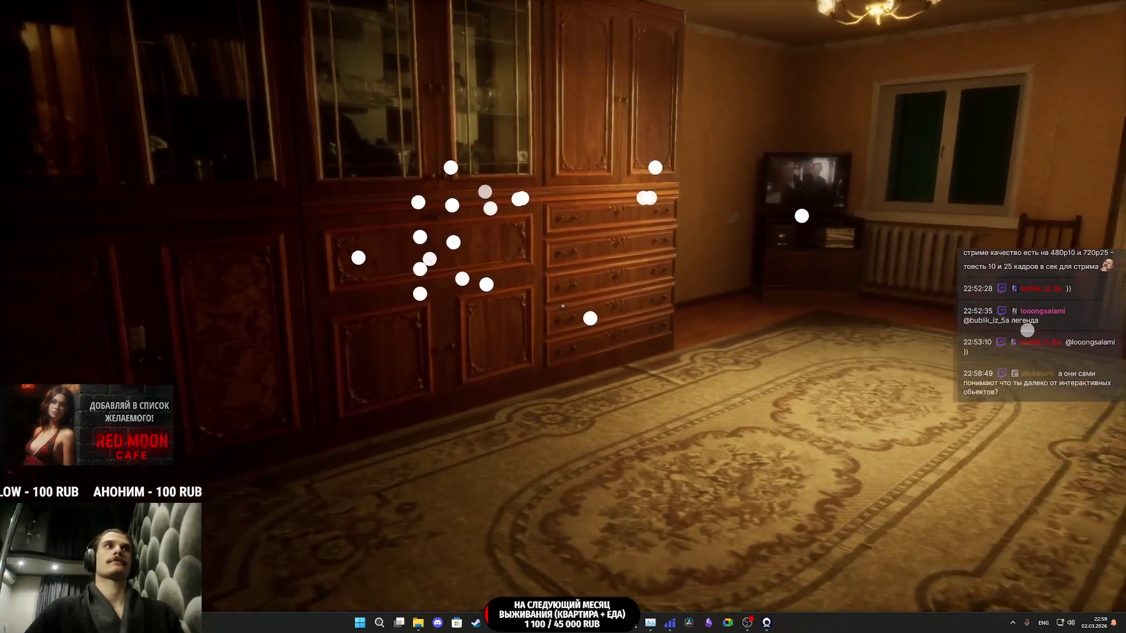
{"action": "key", "text": "w"}
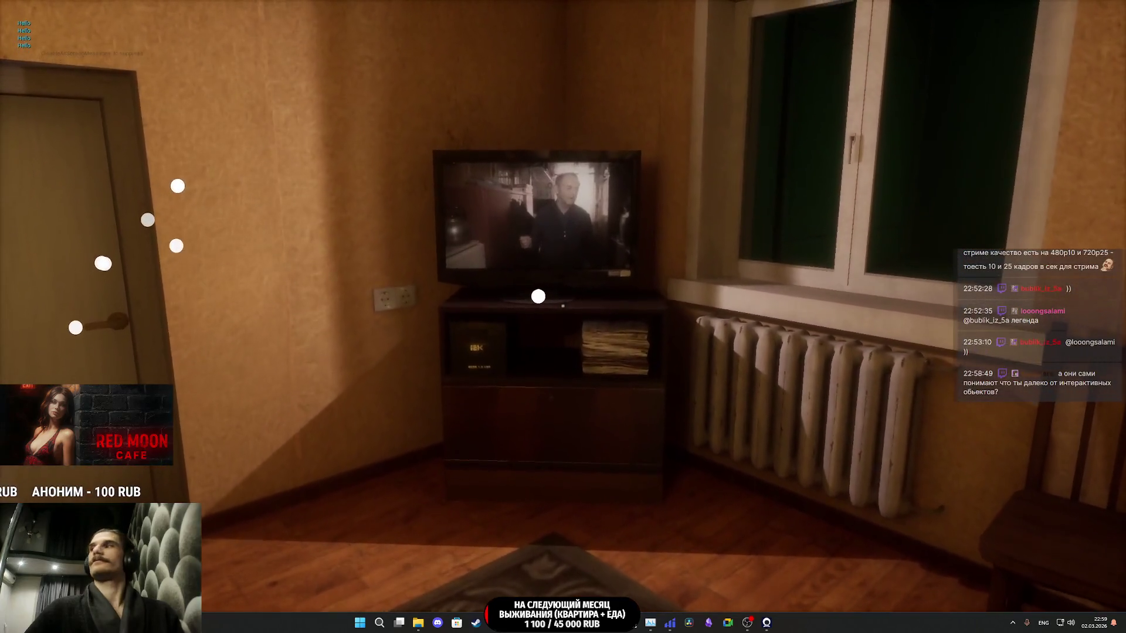
{"action": "key", "text": "w"}
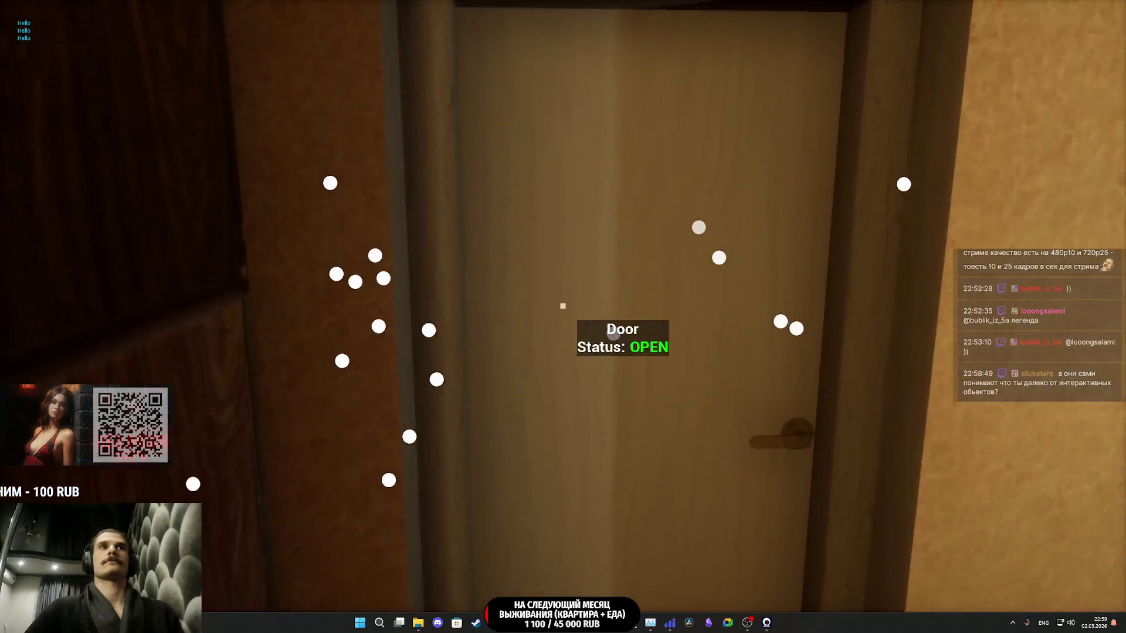
{"action": "key", "text": "w"}
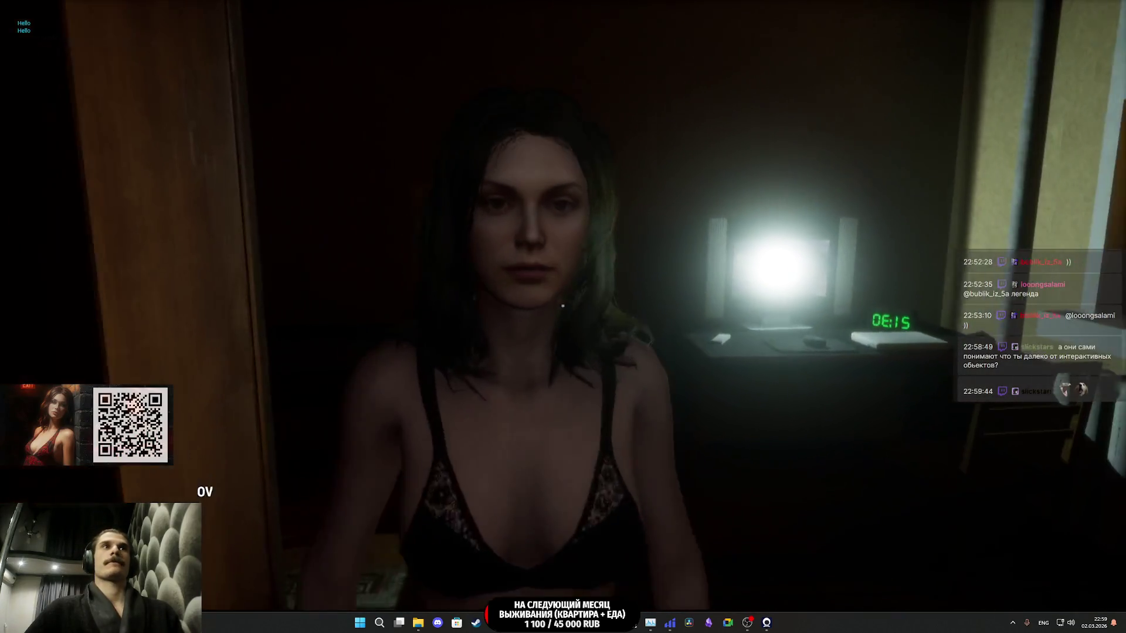
- Stop the play session, switch to the browser, and open File Explorer
{"action": "key", "text": "Escape"}
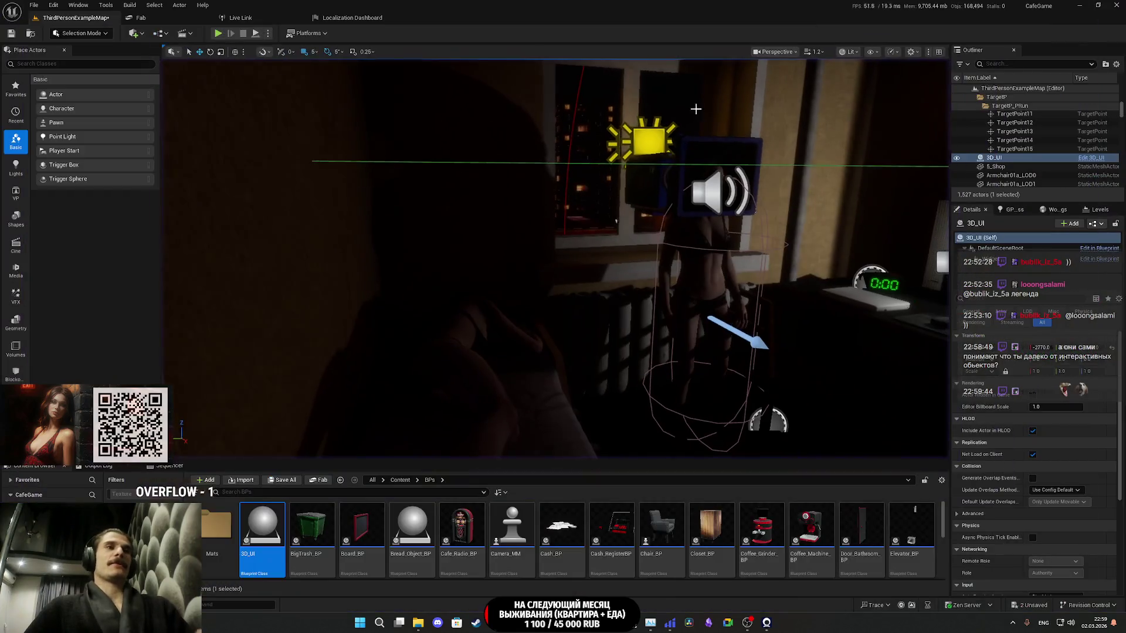
{"action": "key", "text": "alt+Tab"}
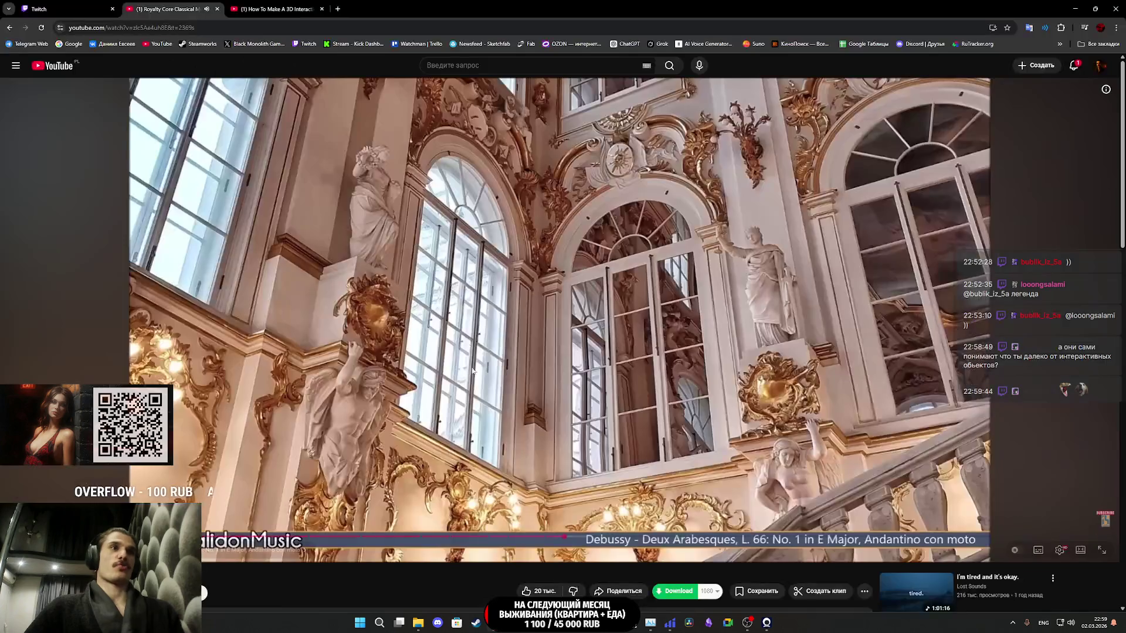
{"action": "left_click", "coordinate": [418, 622]}
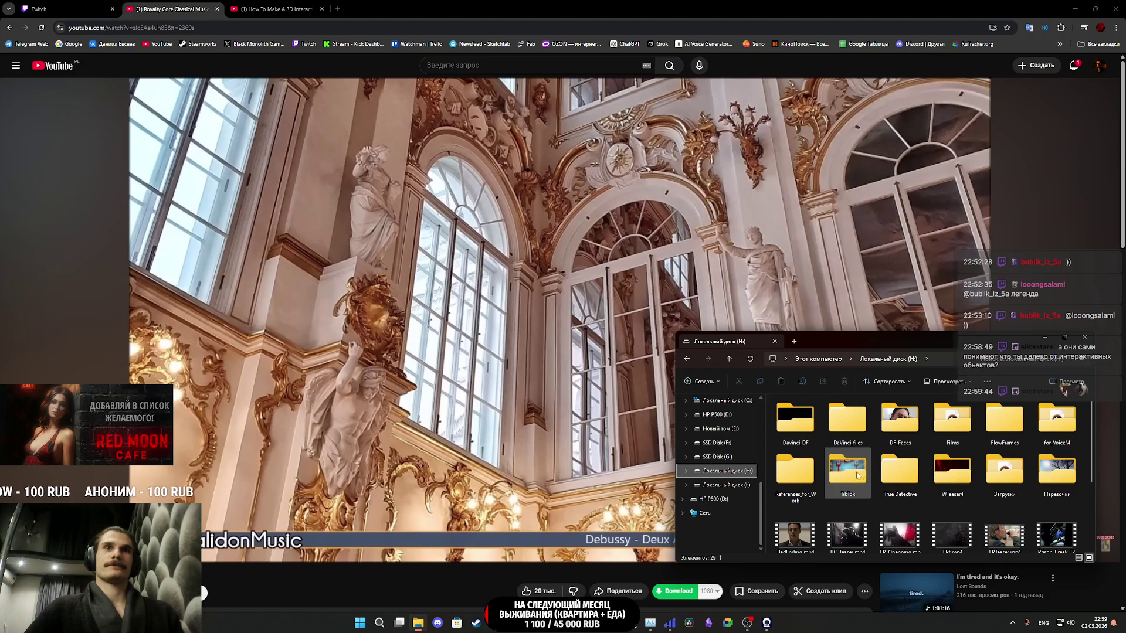
- Play DOTA2_M.mp4 from the Загрузки folder on disk H, then minimize Explorer
{"action": "left_click", "coordinate": [1019, 481]}
{"action": "double_click", "coordinate": [1019, 481]}
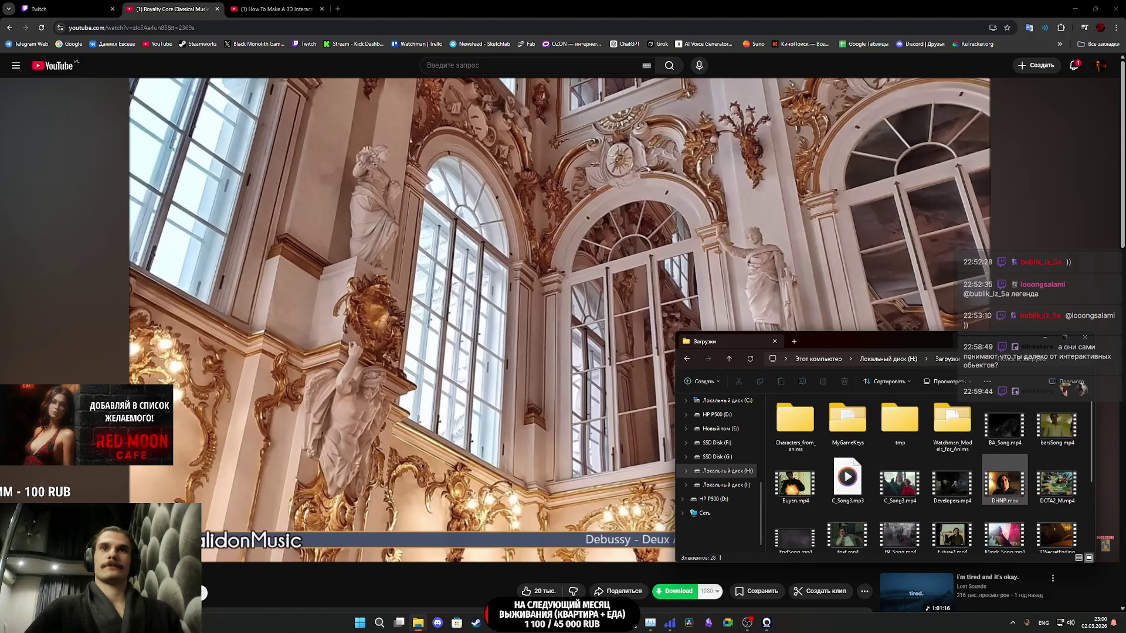
{"action": "scroll", "coordinate": [950, 486], "scroll_direction": "down", "scroll_amount": 1}
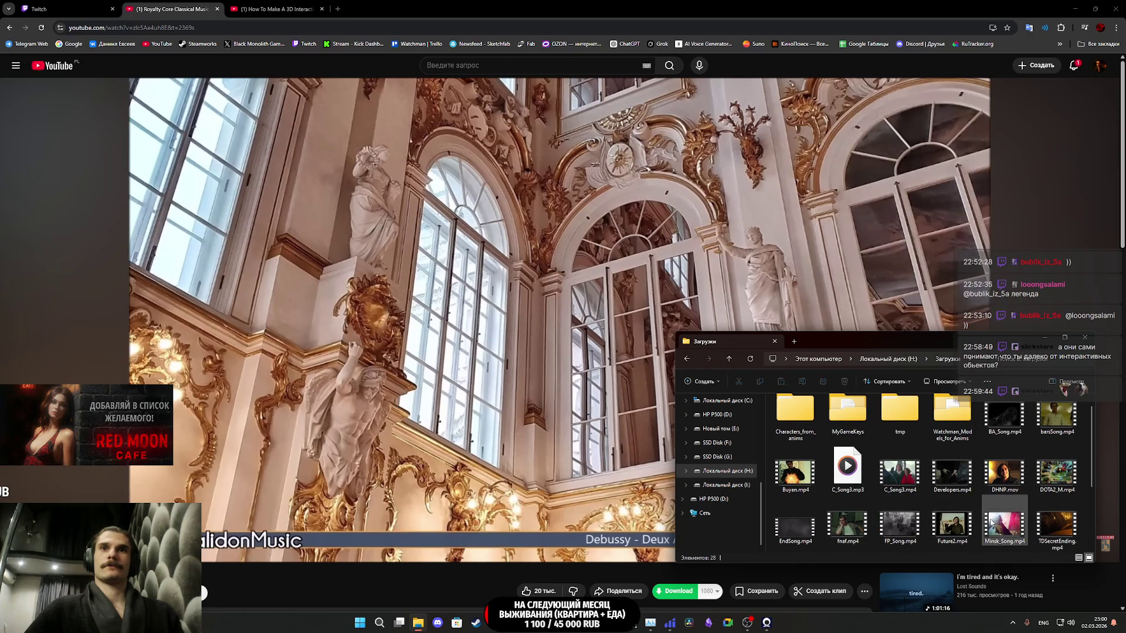
{"action": "double_click", "coordinate": [1056, 472]}
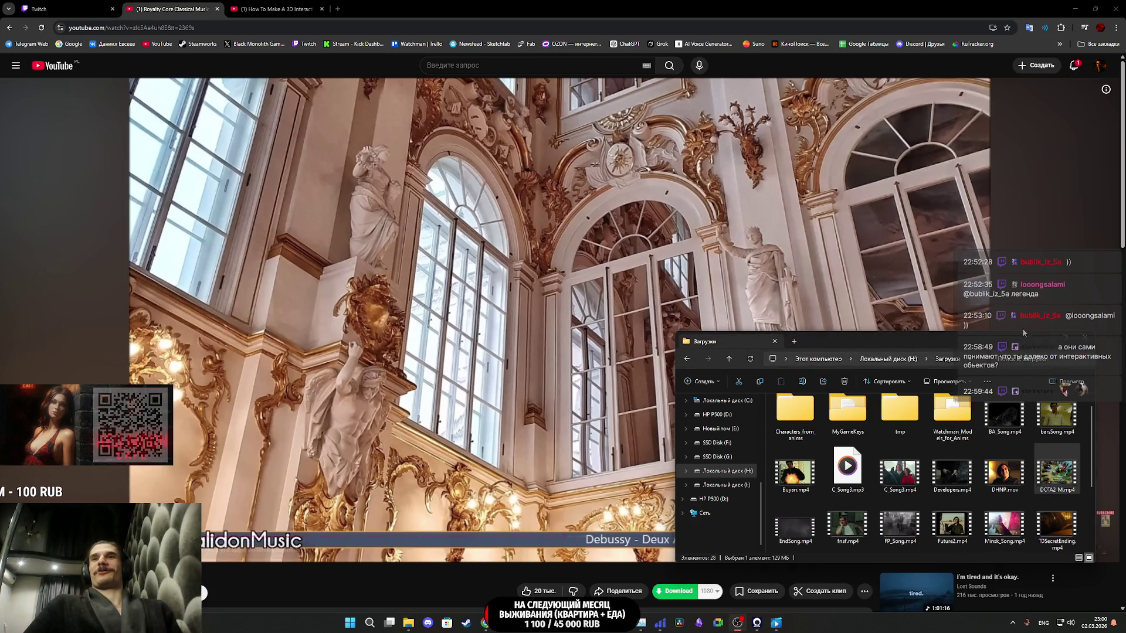
{"action": "left_click", "coordinate": [1047, 339]}
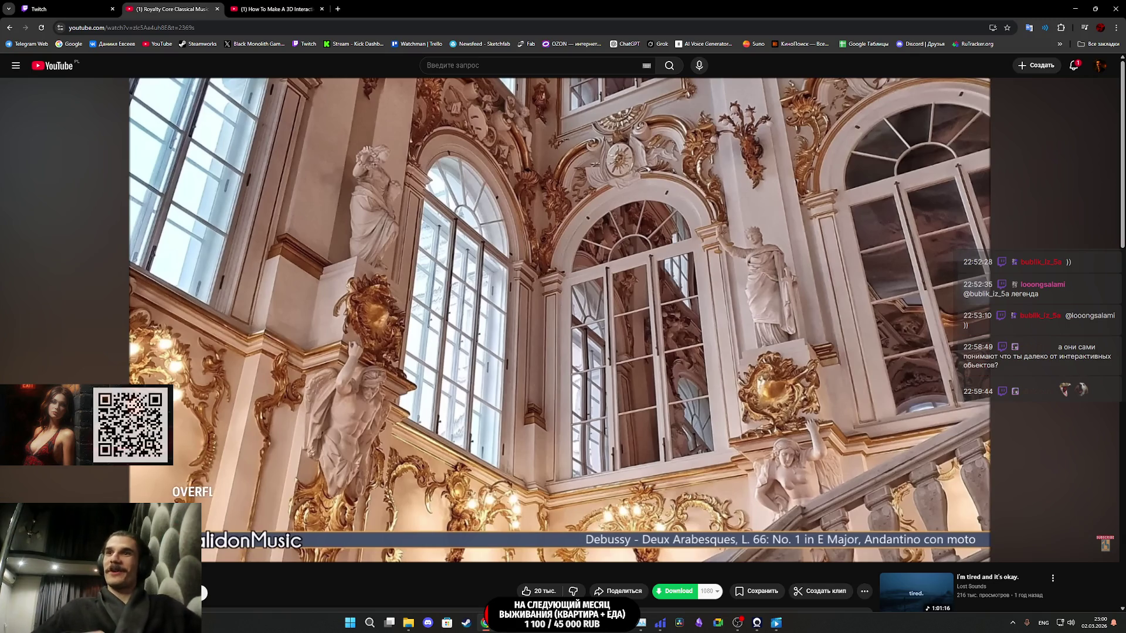
- Scrub the YouTube Debussy video's progress bar to preview a later part of the mix
{"action": "mouse_move", "coordinate": [995, 433]}
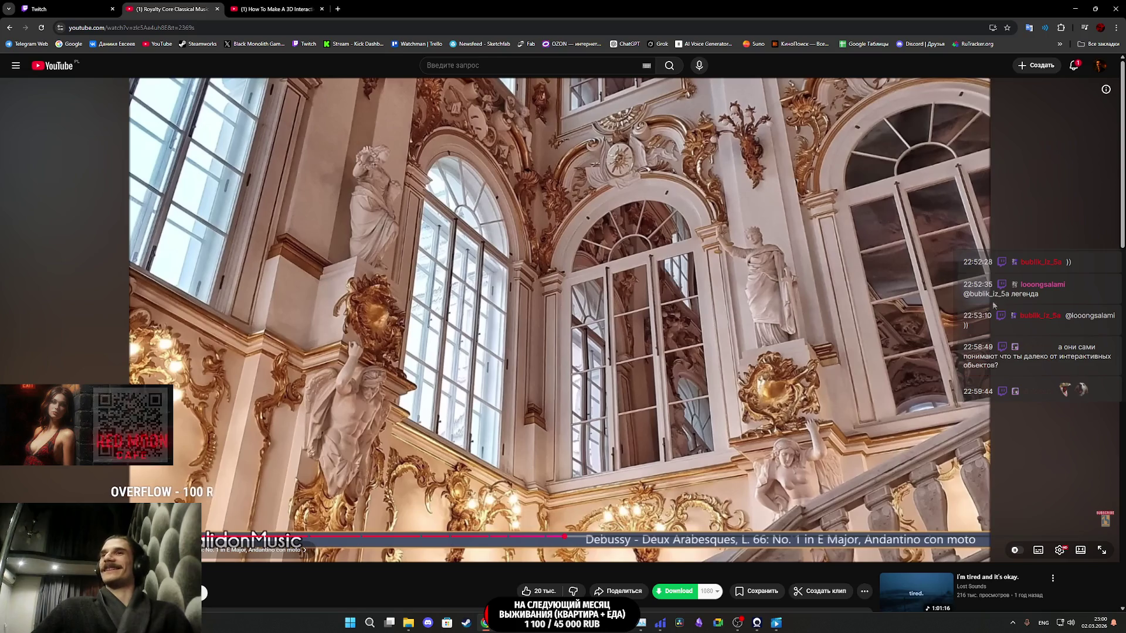
{"action": "left_click_drag", "start_coordinate": [1060, 535], "coordinate": [1059, 536]}
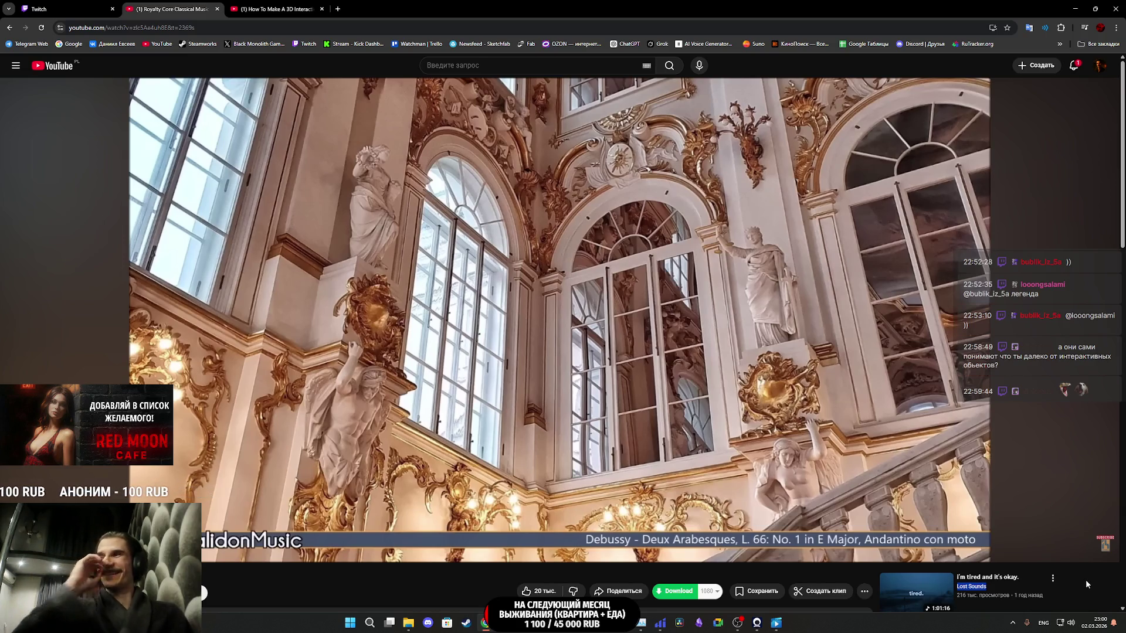
{"action": "mouse_move", "coordinate": [397, 561]}
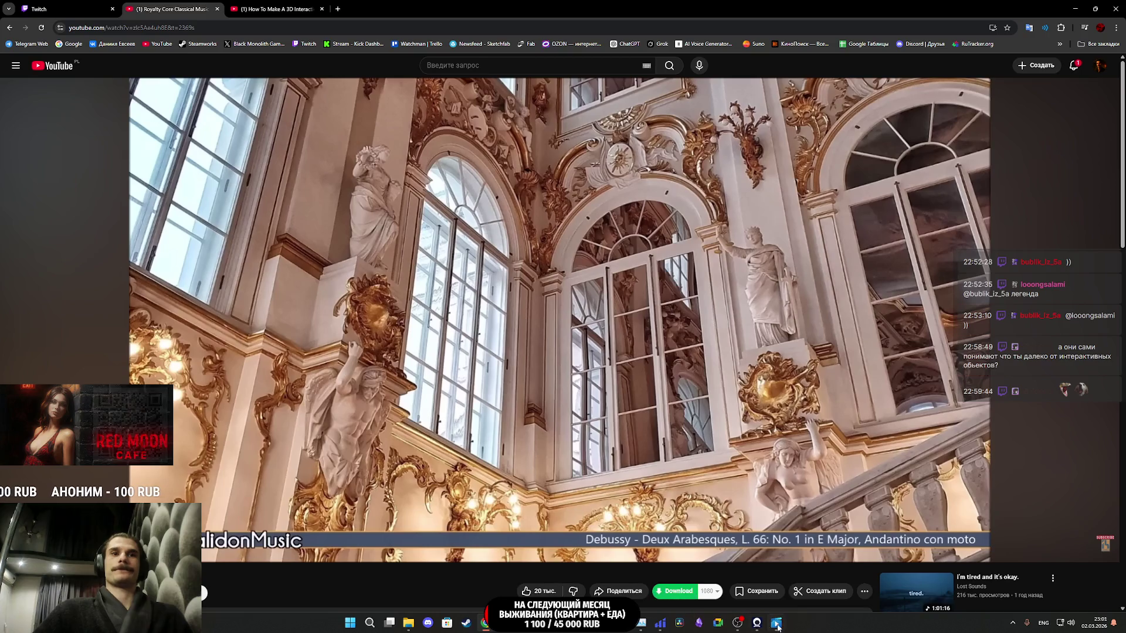
- Launch Iriun Webcam from the taskbar and send it to the background
{"action": "mouse_move", "coordinate": [779, 630]}
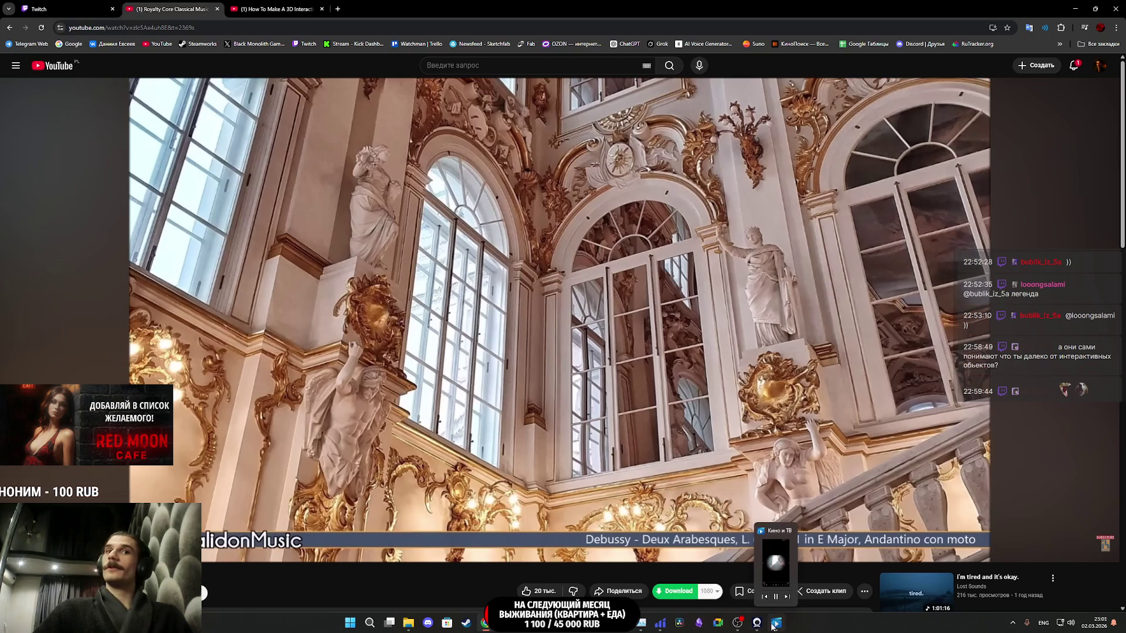
{"action": "left_click", "coordinate": [759, 625]}
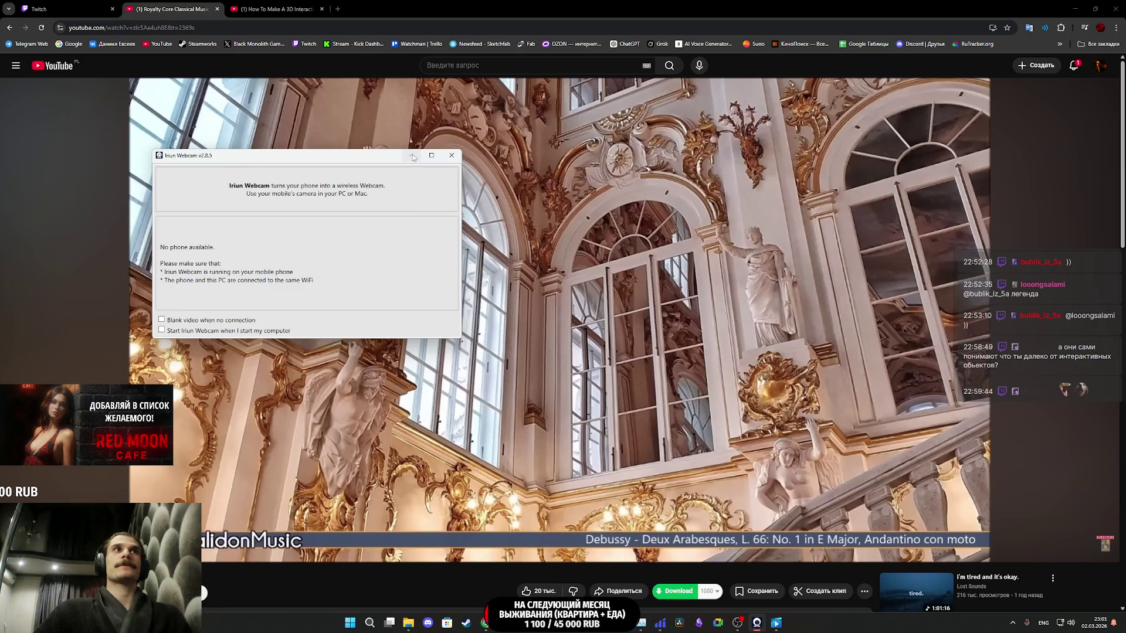
{"action": "left_click", "coordinate": [413, 156]}
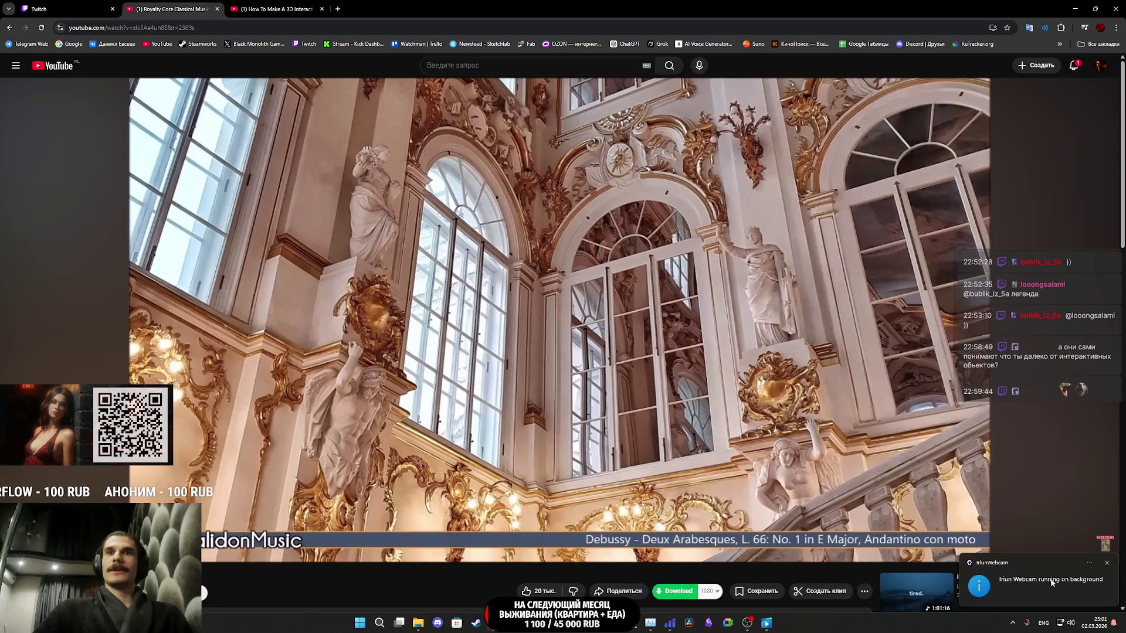
- Lower the Кино и ТВ app volume to 37 in the Windows volume mixer, then switch to Twitch
{"action": "left_click", "coordinate": [1107, 564]}
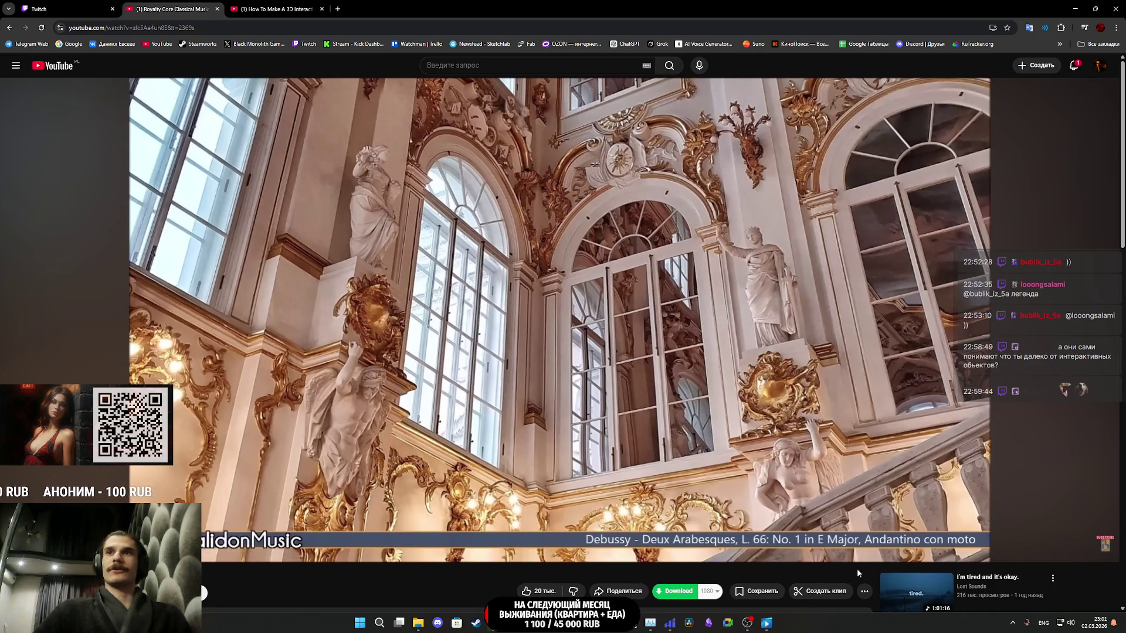
{"action": "right_click", "coordinate": [1070, 624]}
{"action": "left_click", "coordinate": [1052, 585]}
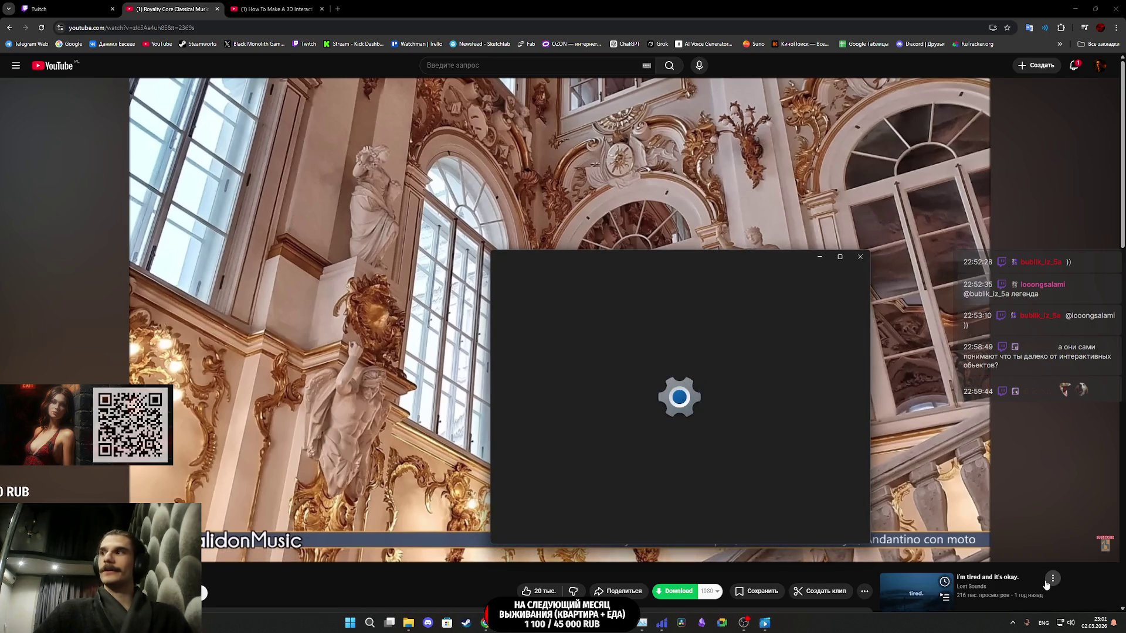
{"action": "scroll", "coordinate": [767, 460], "scroll_direction": "down", "scroll_amount": 5}
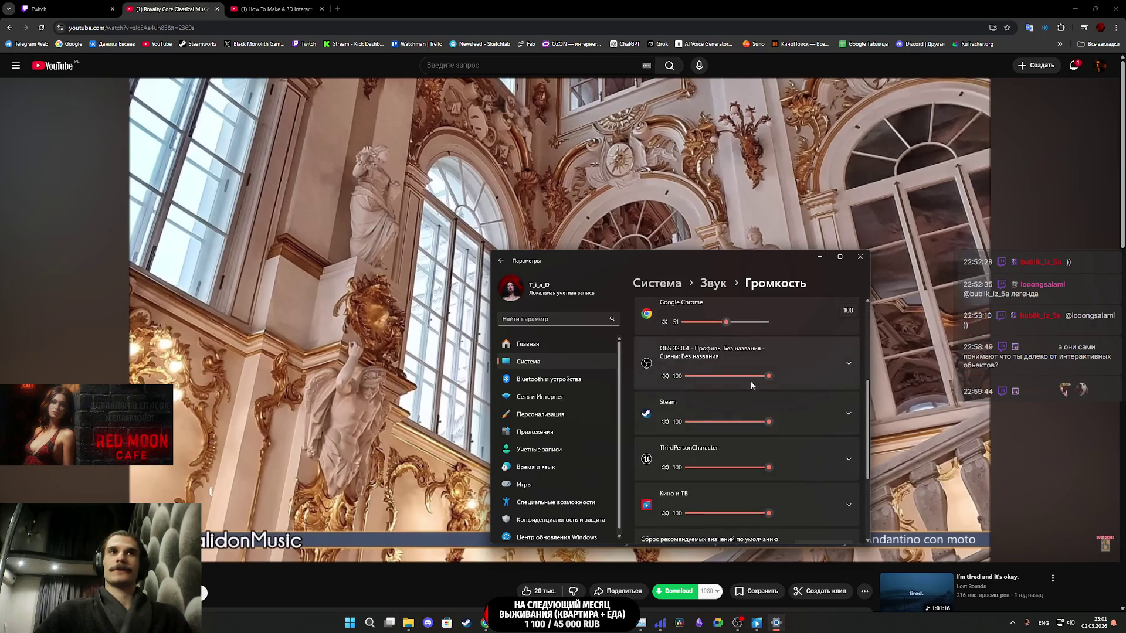
{"action": "left_click_drag", "start_coordinate": [769, 477], "coordinate": [721, 479]}
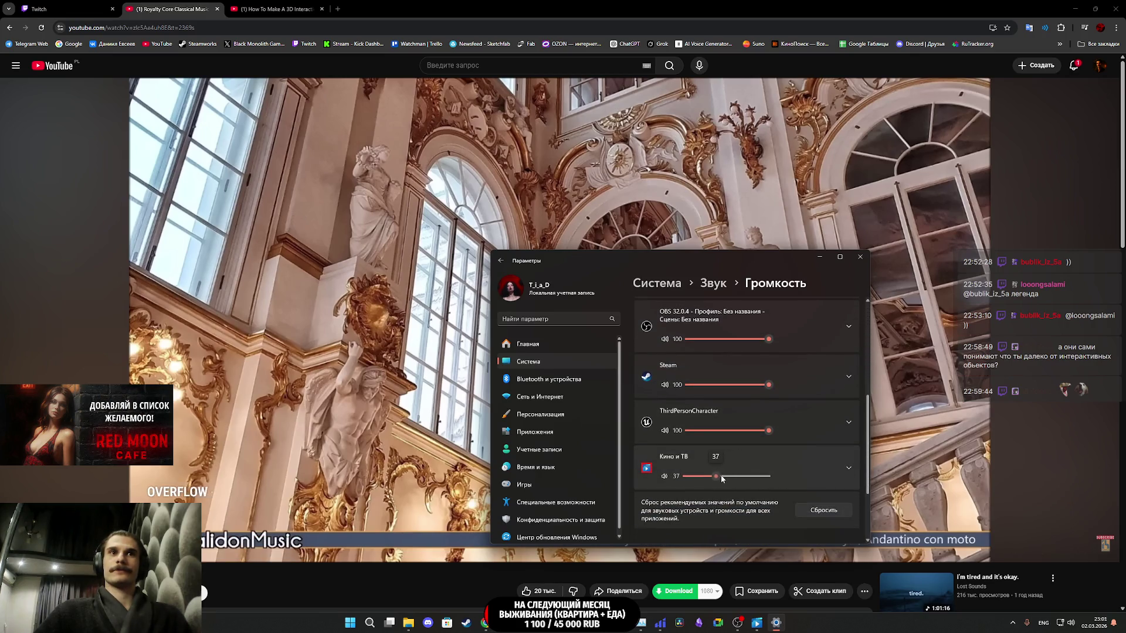
{"action": "left_click", "coordinate": [860, 257]}
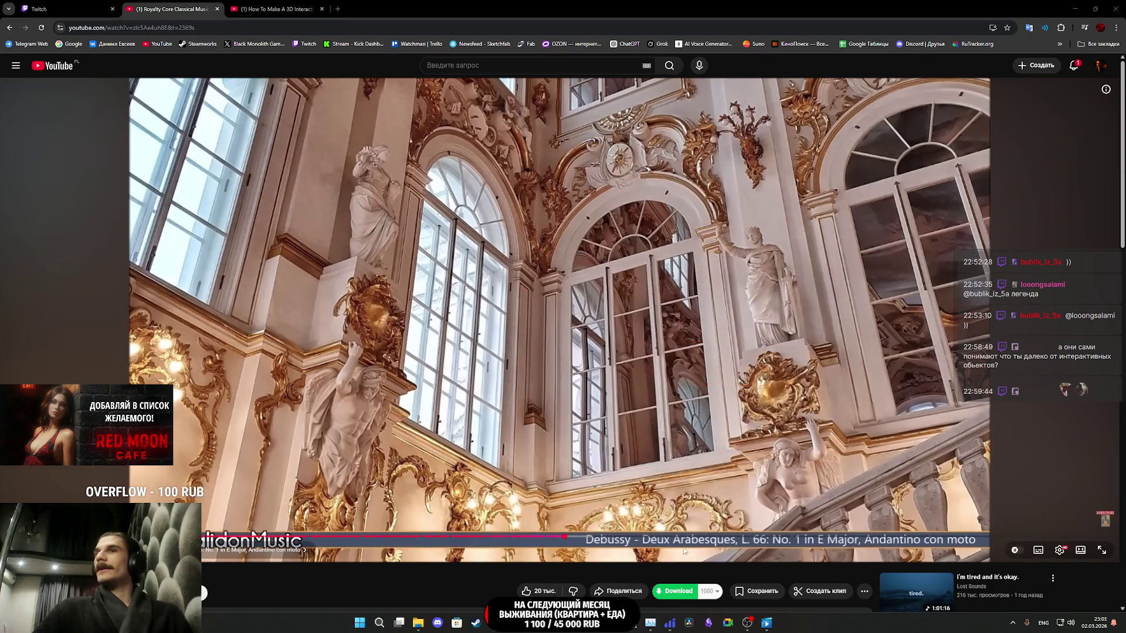
{"action": "double_click", "coordinate": [692, 573]}
{"action": "key", "text": "ctrl+1"}
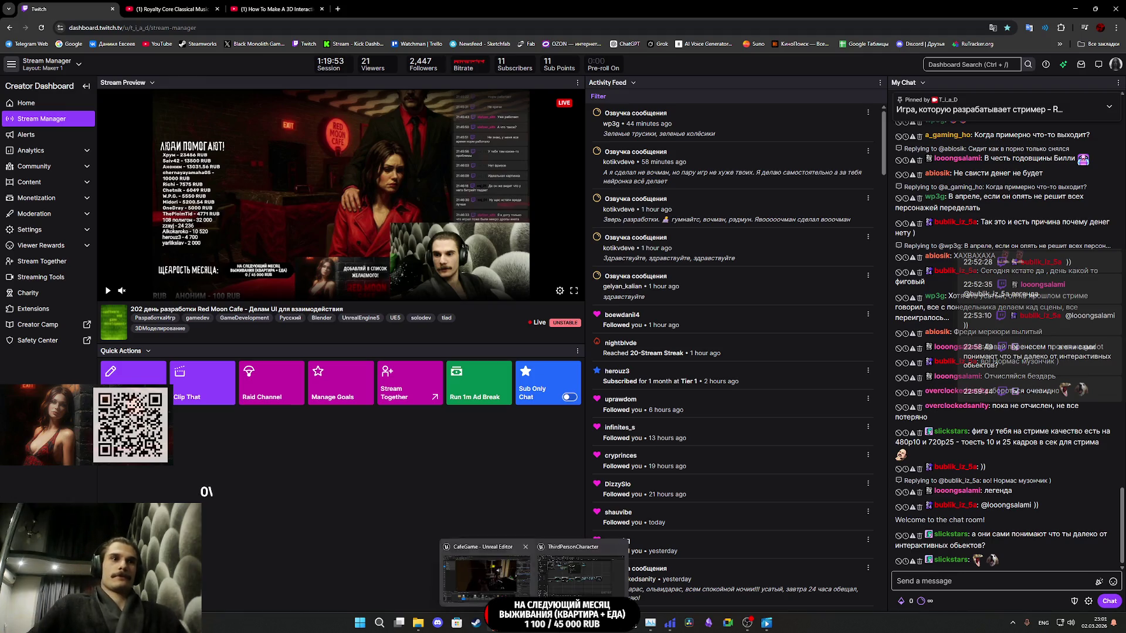
- Bring the Unreal Engine editor back to the front from the taskbar
{"action": "left_click", "coordinate": [552, 572]}
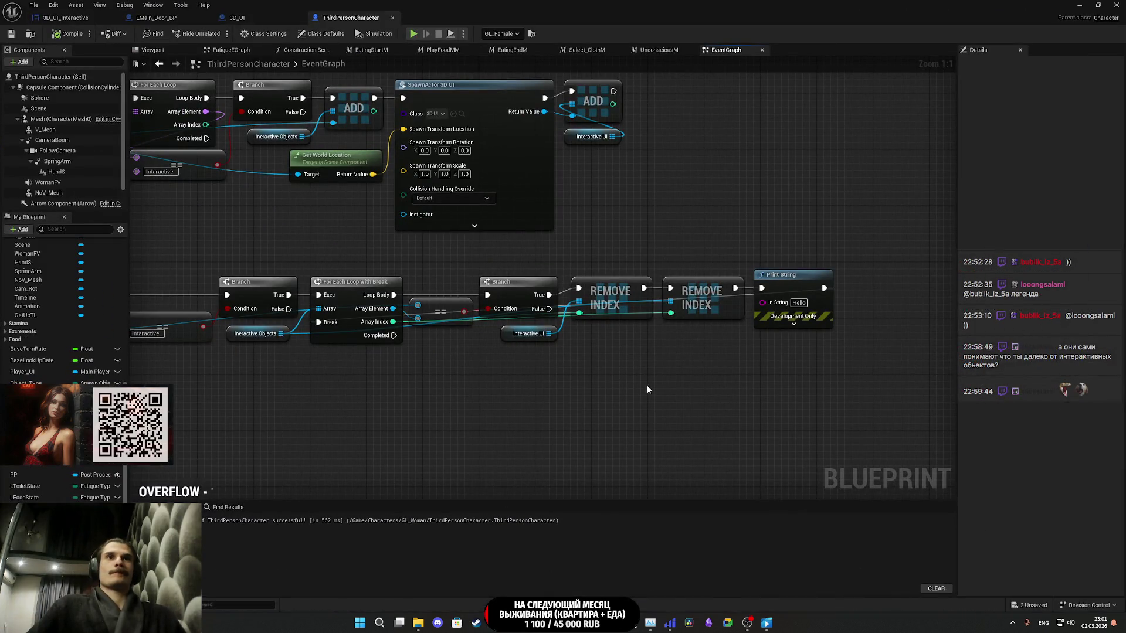
- Pan to the lower end-overlap chain and move its Print String node further right
{"action": "left_click_drag", "start_coordinate": [646, 385], "coordinate": [716, 397]}
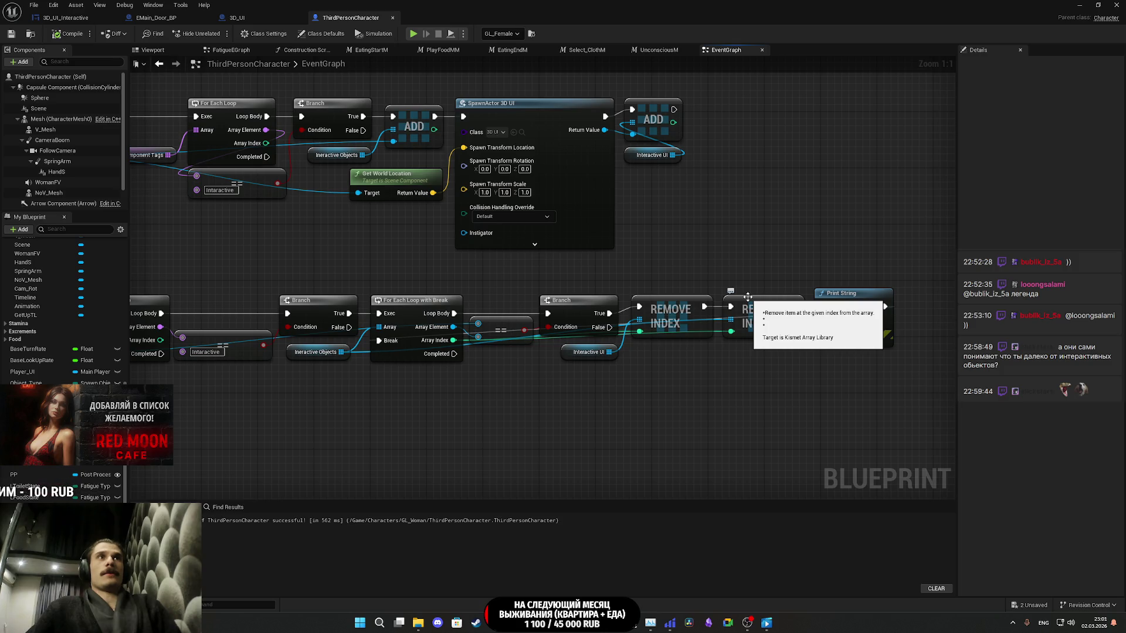
{"action": "mouse_move", "coordinate": [735, 242]}
{"action": "left_mouse_down"}
{"action": "mouse_move", "coordinate": [807, 304]}
{"action": "mouse_move", "coordinate": [788, 300]}
{"action": "left_mouse_up"}
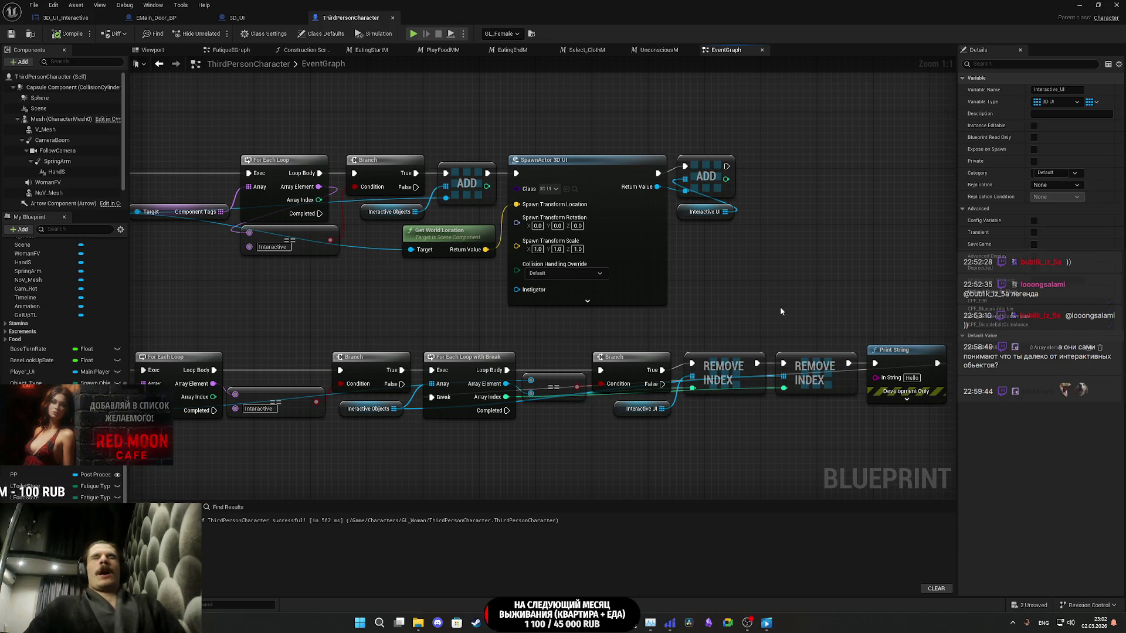
{"action": "mouse_move", "coordinate": [807, 311]}
{"action": "left_mouse_down"}
{"action": "mouse_move", "coordinate": [554, 309]}
{"action": "mouse_move", "coordinate": [713, 410]}
{"action": "left_mouse_up"}
{"action": "mouse_move", "coordinate": [557, 359]}
{"action": "left_mouse_down"}
{"action": "mouse_move", "coordinate": [582, 364]}
{"action": "mouse_move", "coordinate": [555, 362]}
{"action": "left_mouse_up"}
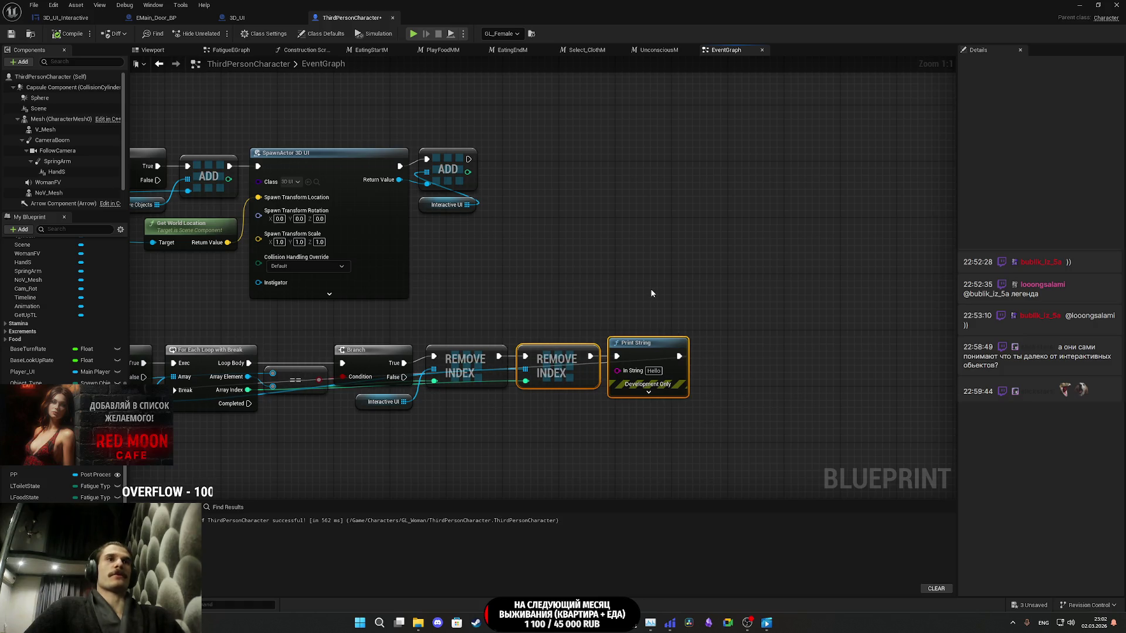
{"action": "left_click_drag", "start_coordinate": [650, 293], "coordinate": [529, 283]}
{"action": "left_click_drag", "start_coordinate": [527, 336], "coordinate": [717, 329]}
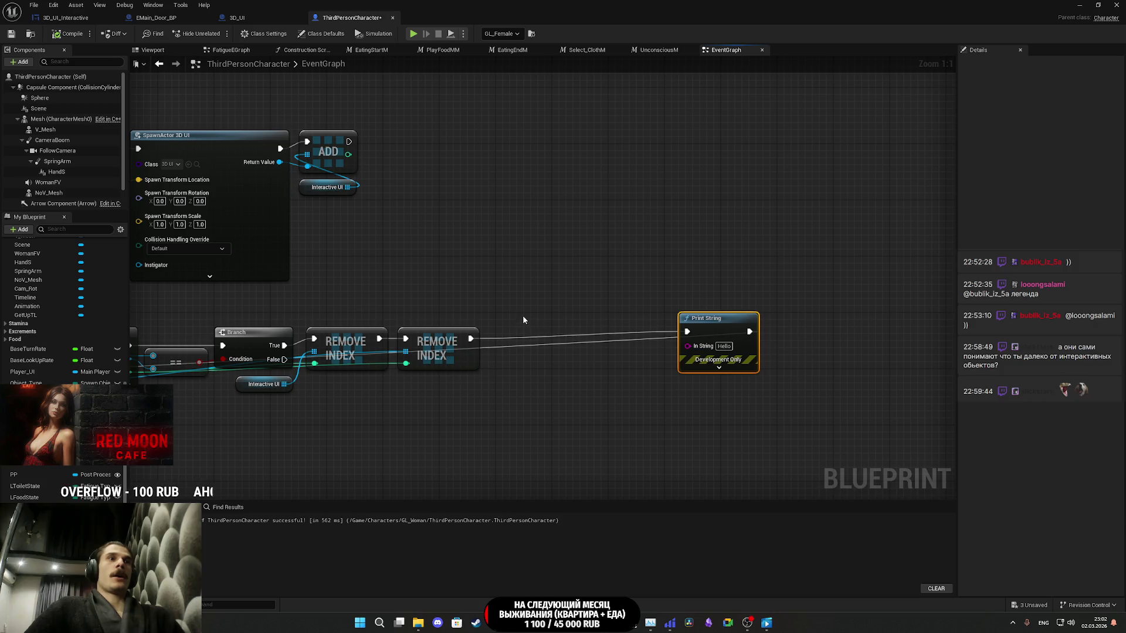
- Shift the second Remove Index node right, then drag from Interactive UI to add a Get node
{"action": "left_click_drag", "start_coordinate": [524, 319], "coordinate": [542, 267]}
{"action": "left_click_drag", "start_coordinate": [463, 293], "coordinate": [624, 293]}
{"action": "left_click_drag", "start_coordinate": [357, 348], "coordinate": [581, 354]}
{"action": "mouse_move", "coordinate": [468, 351]}
{"action": "left_mouse_down"}
{"action": "mouse_move", "coordinate": [510, 377]}
{"action": "mouse_move", "coordinate": [542, 378]}
{"action": "left_mouse_up"}
{"action": "left_click_drag", "start_coordinate": [632, 392], "coordinate": [672, 391]}
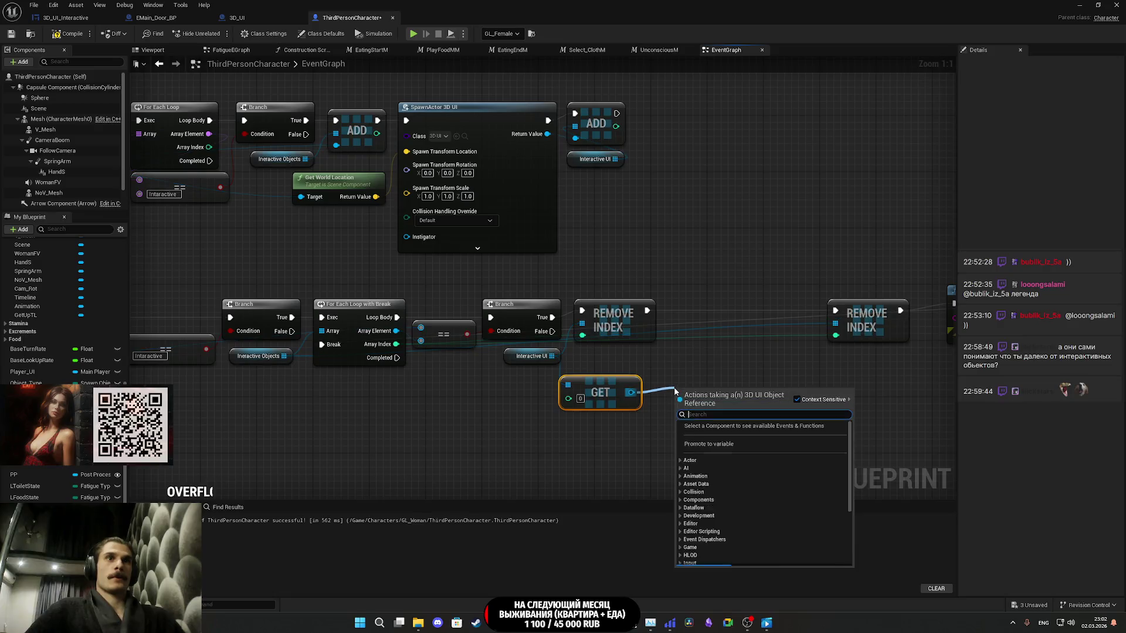
- Add a Destroy Actor node for the fetched 3D UI, wired between Branch True and Remove Index
{"action": "type", "text": "des"}
{"action": "left_click", "coordinate": [725, 439]}
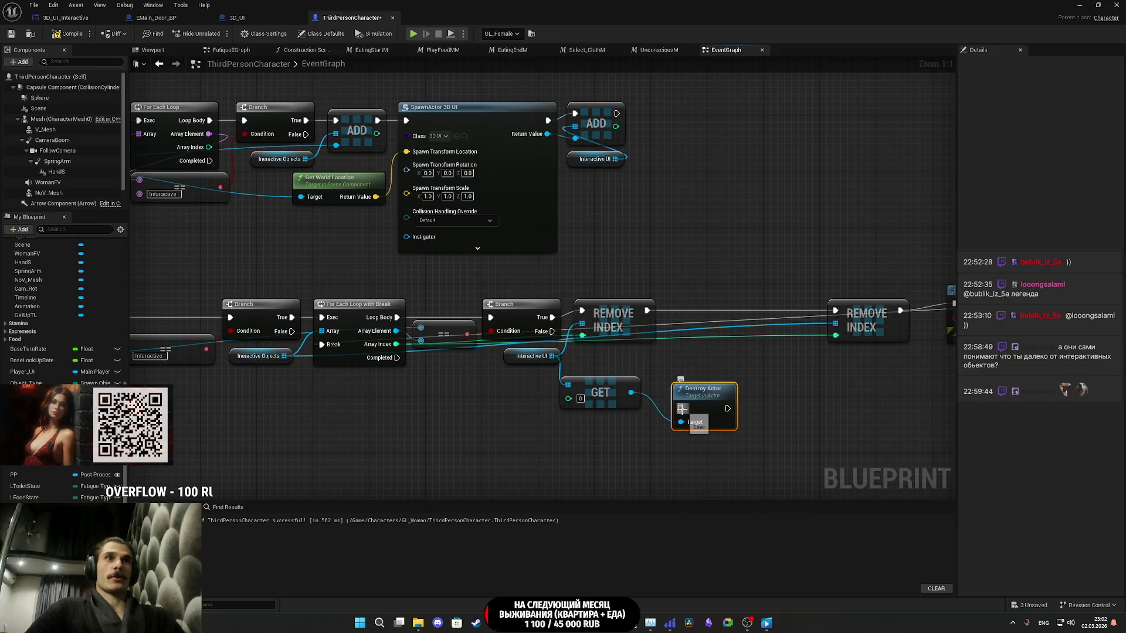
{"action": "mouse_move", "coordinate": [681, 408]}
{"action": "left_mouse_down"}
{"action": "mouse_move", "coordinate": [552, 317]}
{"action": "mouse_move", "coordinate": [778, 319]}
{"action": "left_mouse_up"}
{"action": "mouse_move", "coordinate": [727, 408]}
{"action": "left_mouse_down"}
{"action": "mouse_move", "coordinate": [723, 348]}
{"action": "mouse_move", "coordinate": [744, 311]}
{"action": "left_mouse_up"}
{"action": "mouse_move", "coordinate": [568, 399]}
{"action": "left_mouse_down"}
{"action": "mouse_move", "coordinate": [391, 347]}
{"action": "mouse_move", "coordinate": [600, 373]}
{"action": "left_mouse_up"}
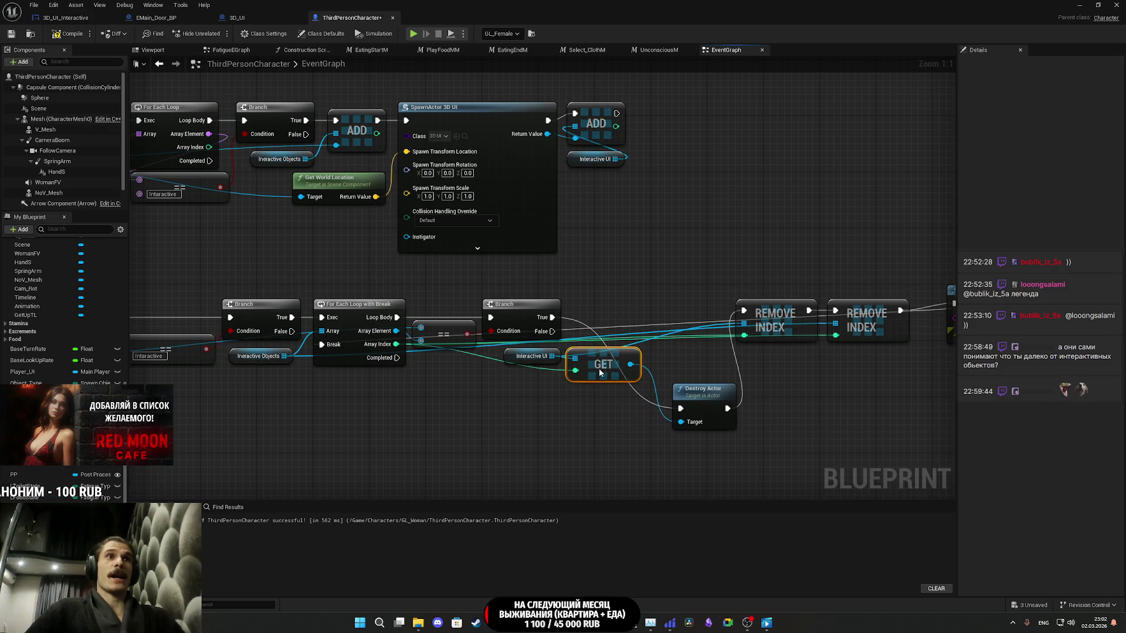
{"action": "left_click_drag", "start_coordinate": [696, 410], "coordinate": [692, 325]}
- Move Print String closer to the Remove Index nodes, then compile and save the Blueprint
{"action": "left_click_drag", "start_coordinate": [726, 368], "coordinate": [551, 374]}
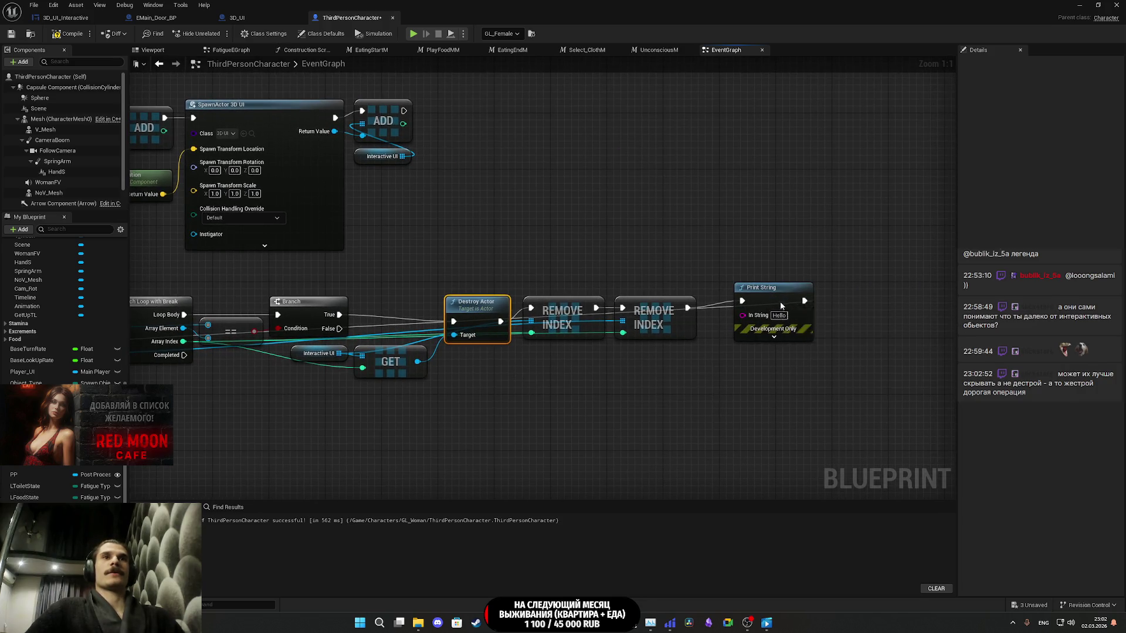
{"action": "left_click_drag", "start_coordinate": [780, 306], "coordinate": [756, 309]}
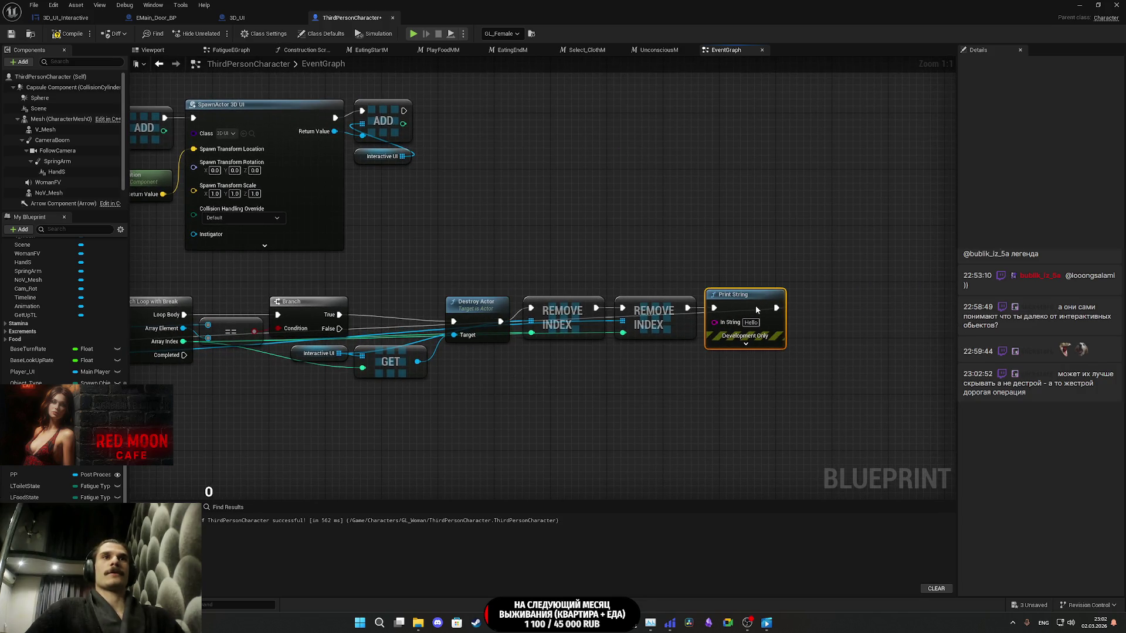
{"action": "left_click", "coordinate": [12, 35]}
- Close the Blueprint editor and start a Play-in-Editor session of the level
{"action": "left_click", "coordinate": [1079, 5]}
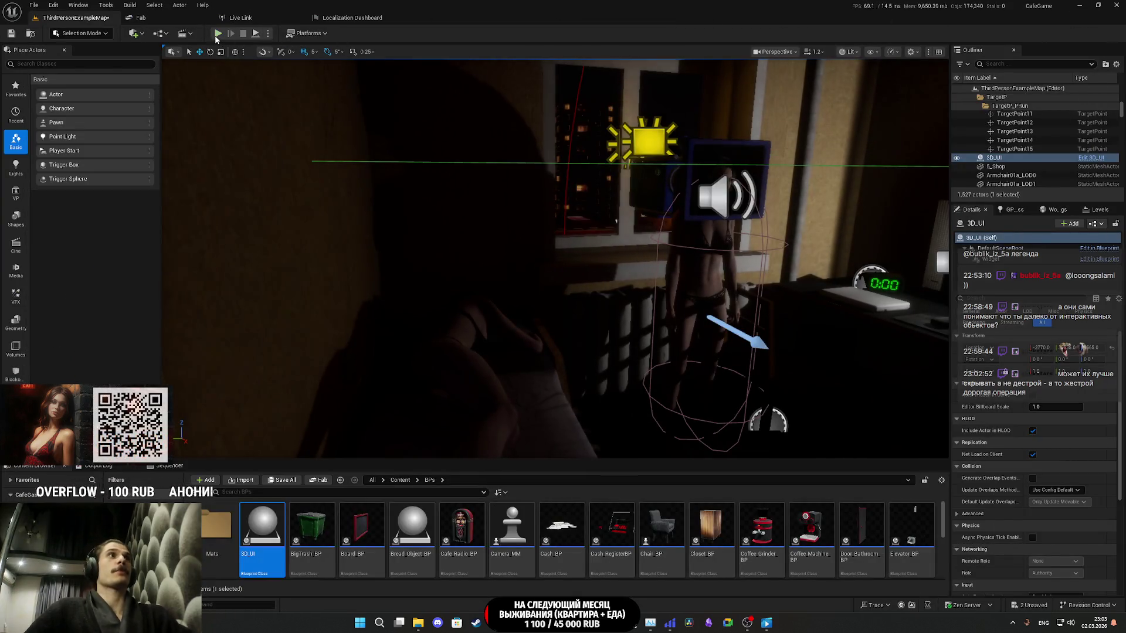
{"action": "key", "text": "alt+p"}
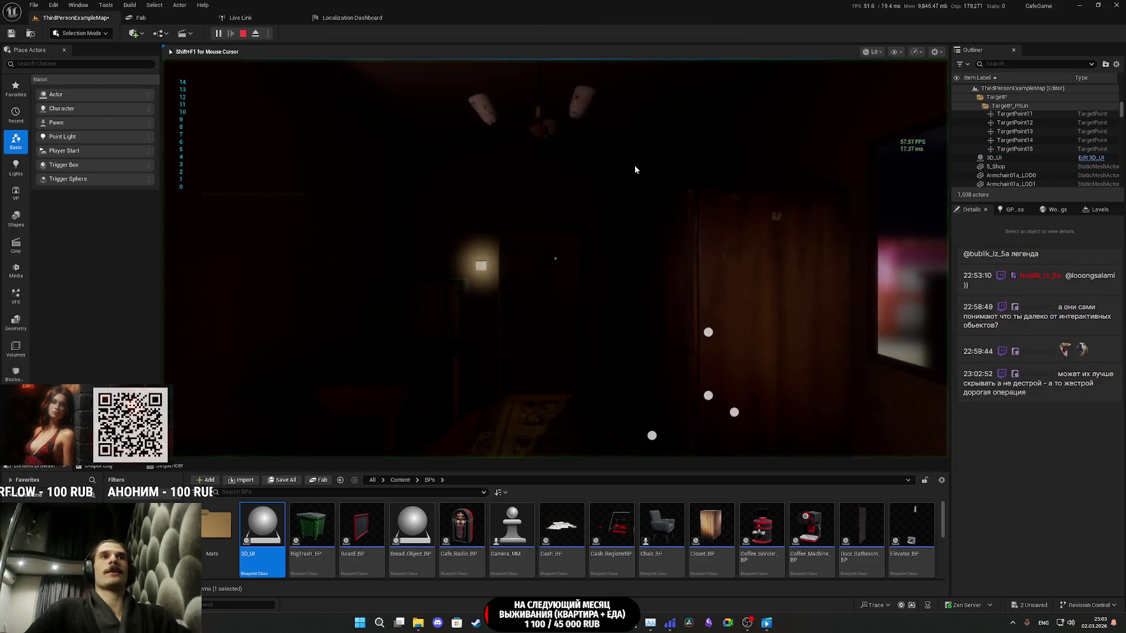
{"action": "key", "text": "F11"}
- Walk into the lit room past the TV, toggle its door, and approach it to see its label
{"action": "key", "text": "w"}
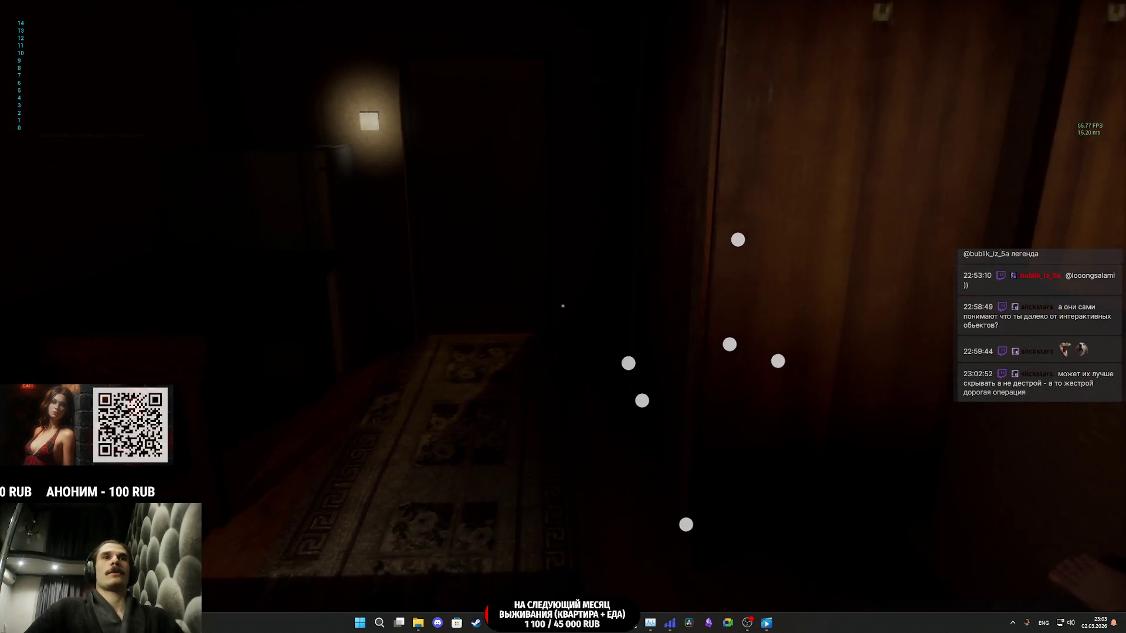
{"action": "key", "text": "d"}
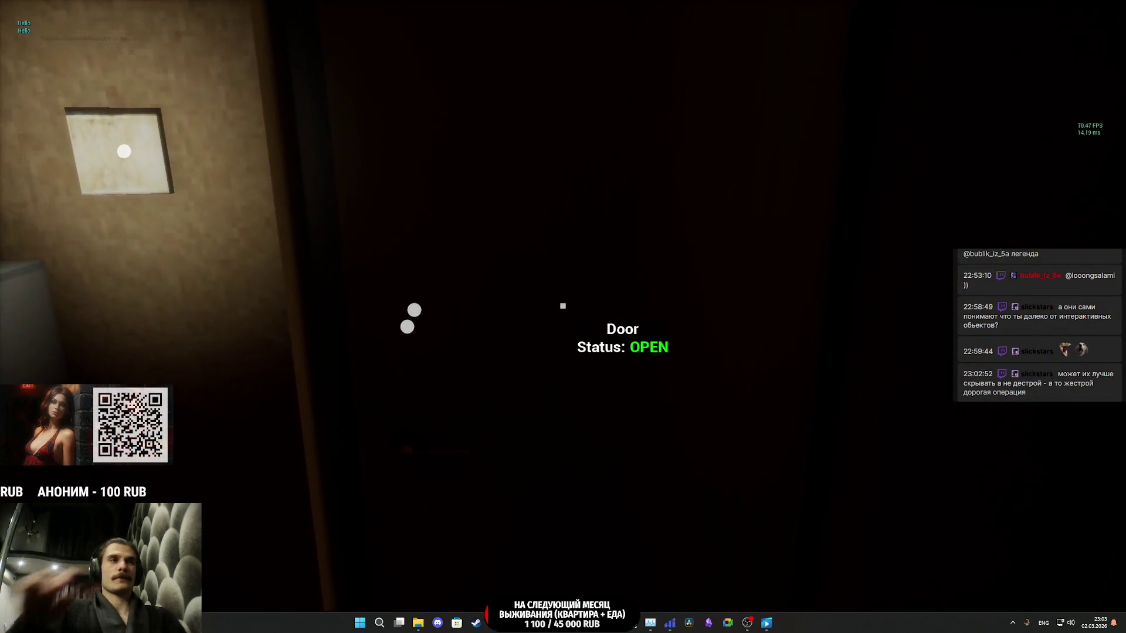
{"action": "key", "text": "e"}
{"action": "key", "text": "w"}
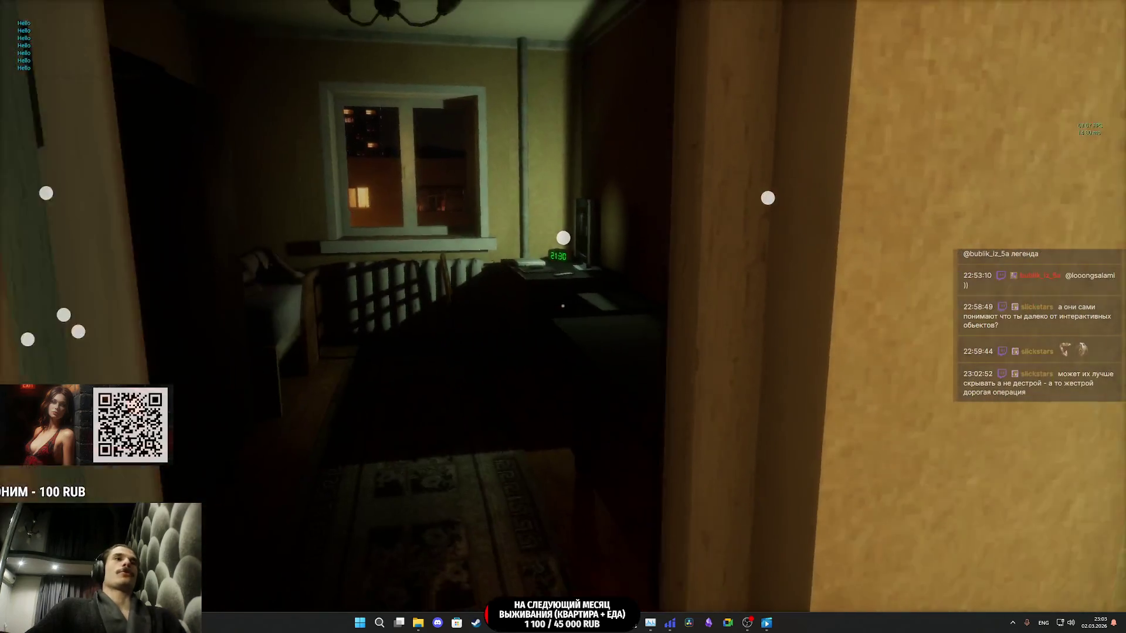
{"action": "key", "text": "e"}
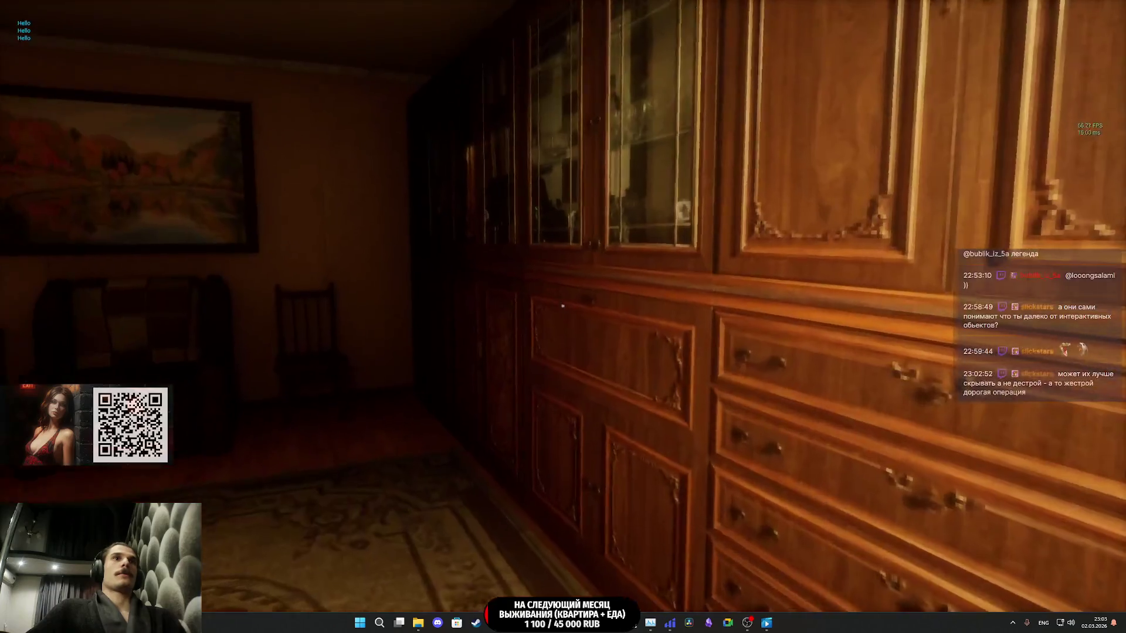
{"action": "left_click", "coordinate": [562, 305]}
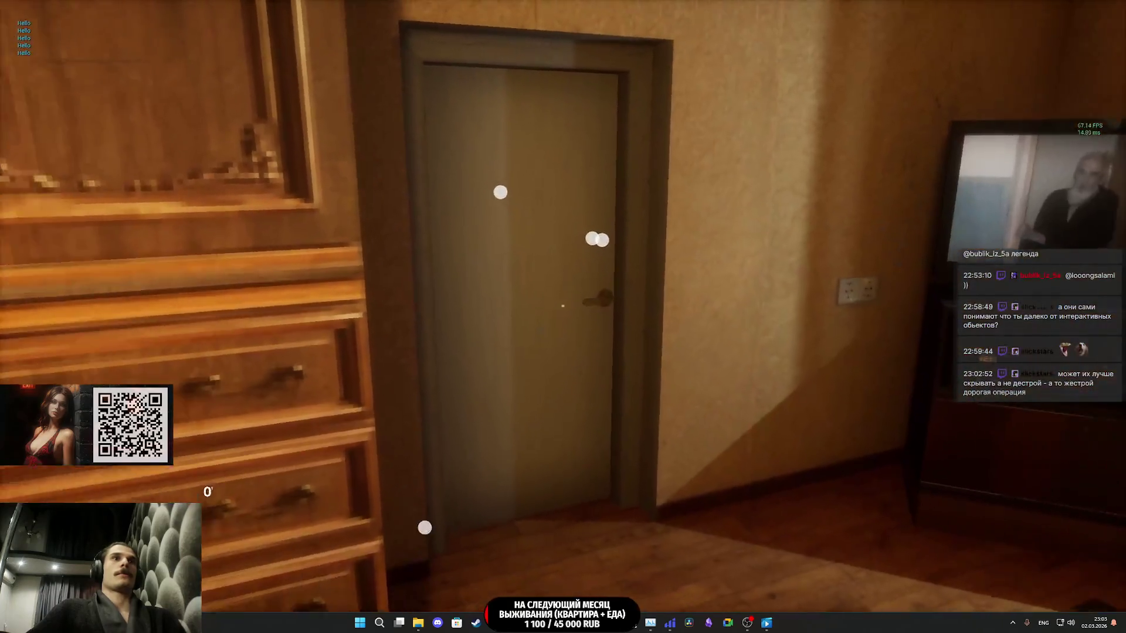
{"action": "key", "text": "w"}
{"action": "key", "text": "s"}
{"action": "key", "text": "w"}
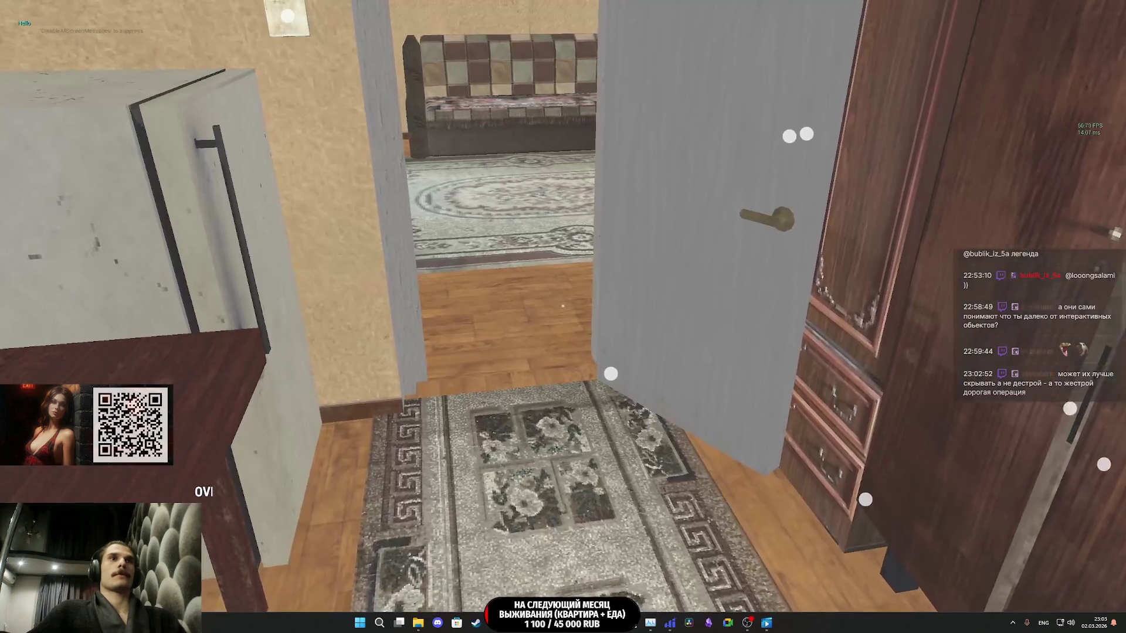
- Close and reopen the hallway door, then walk through the living room onto the balcony
{"action": "key", "text": "e"}
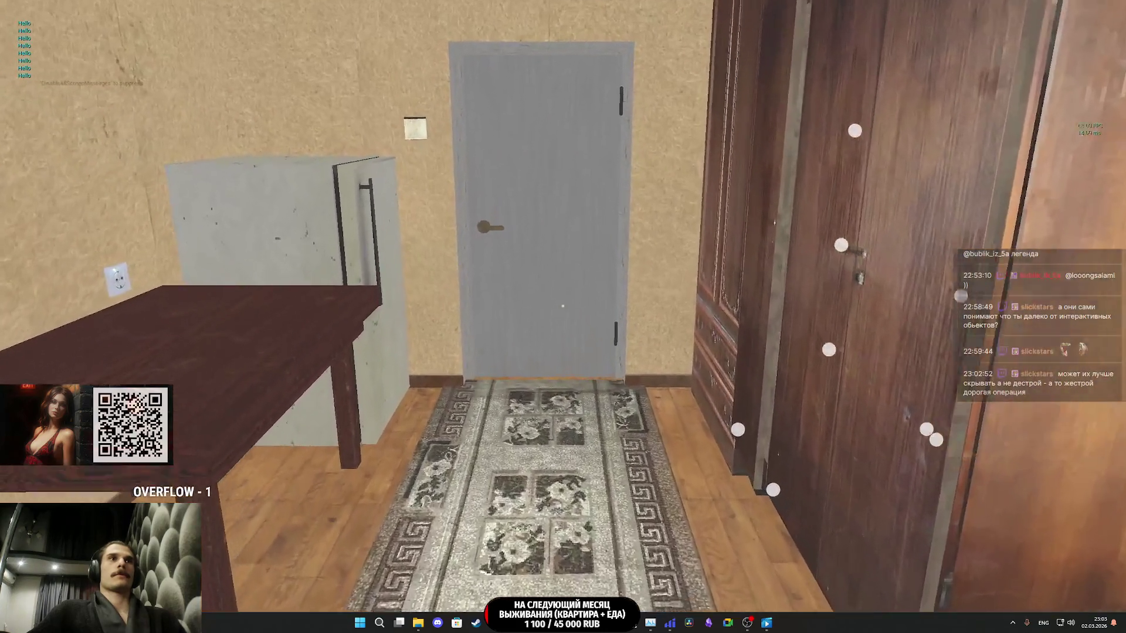
{"action": "key", "text": "e"}
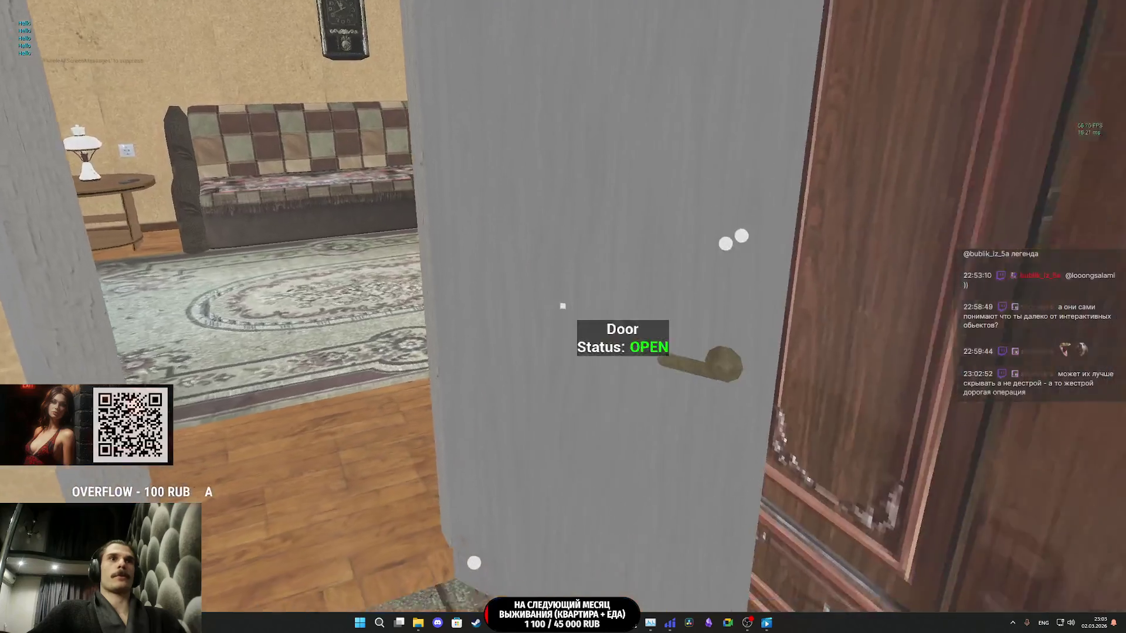
{"action": "key", "text": "a"}
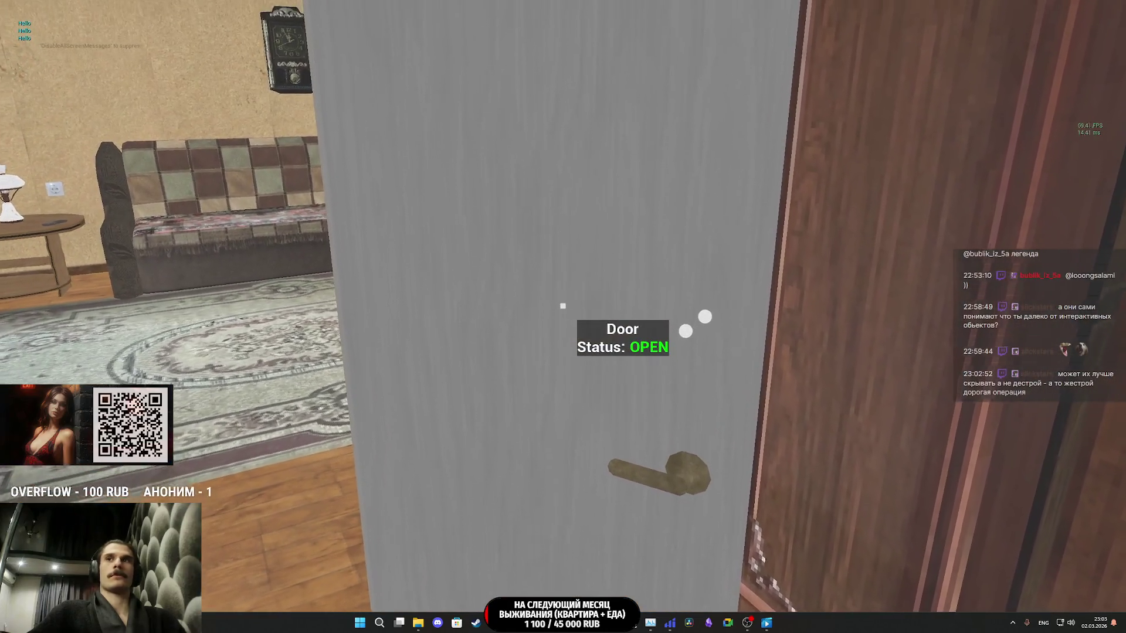
{"action": "key", "text": "w"}
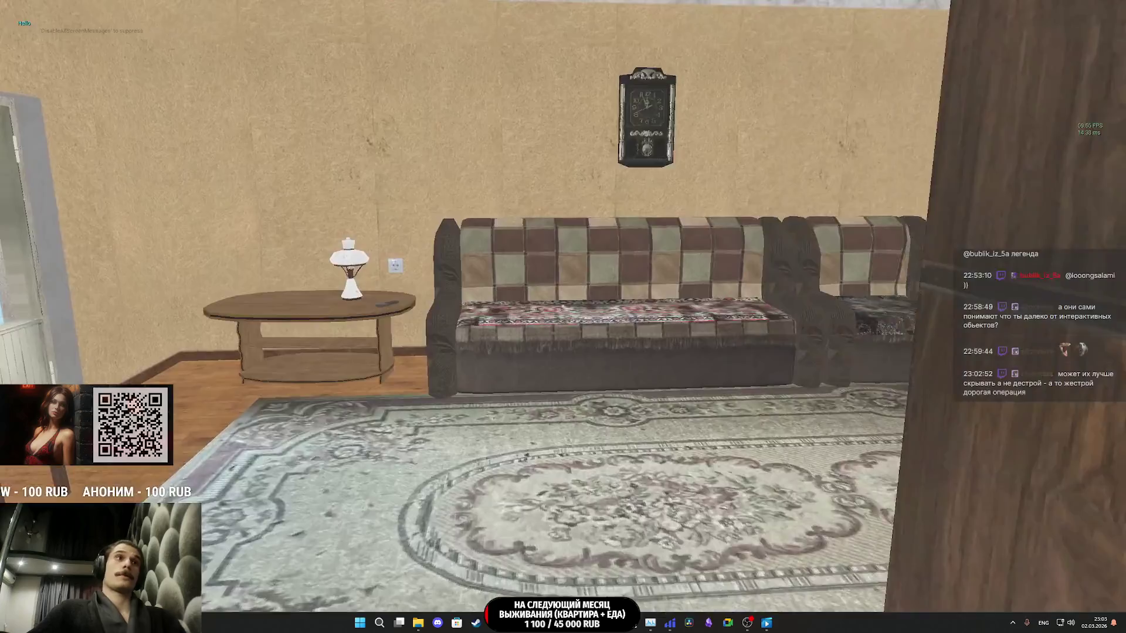
{"action": "key", "text": "w"}
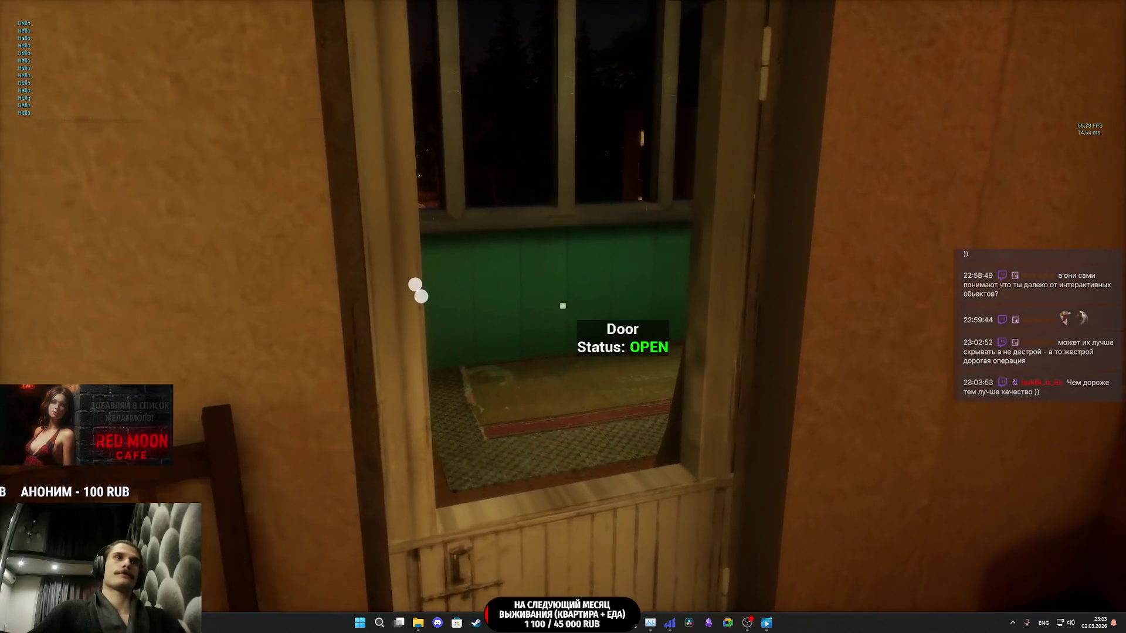
{"action": "key", "text": "w"}
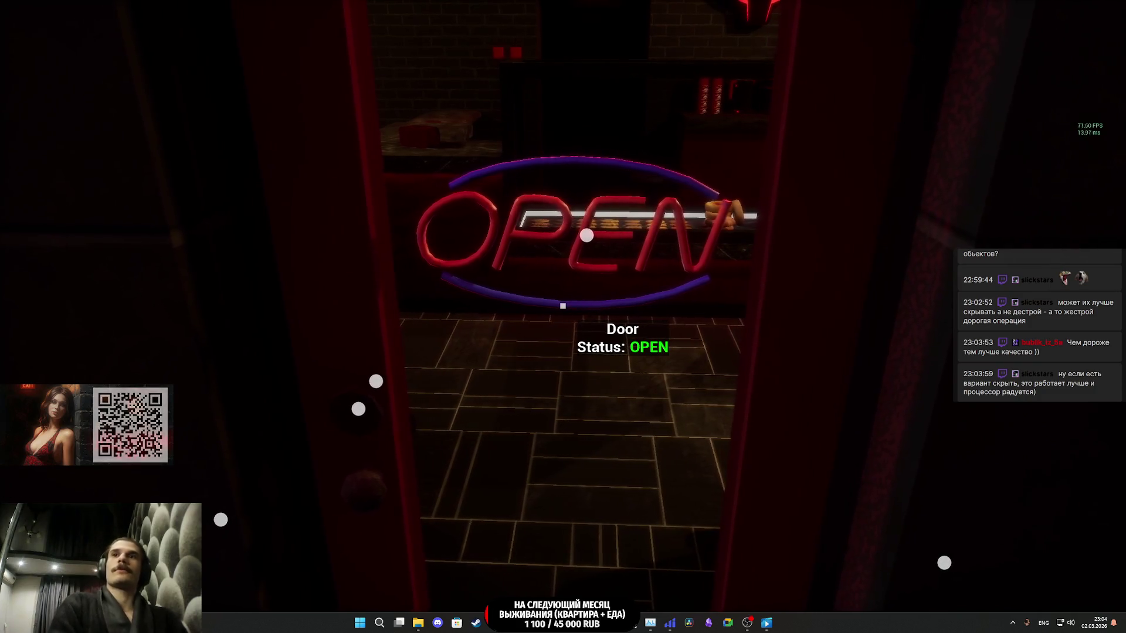
- Walk up to the cafe's front door to see its status label, then turn back inside
{"action": "key", "text": "d"}
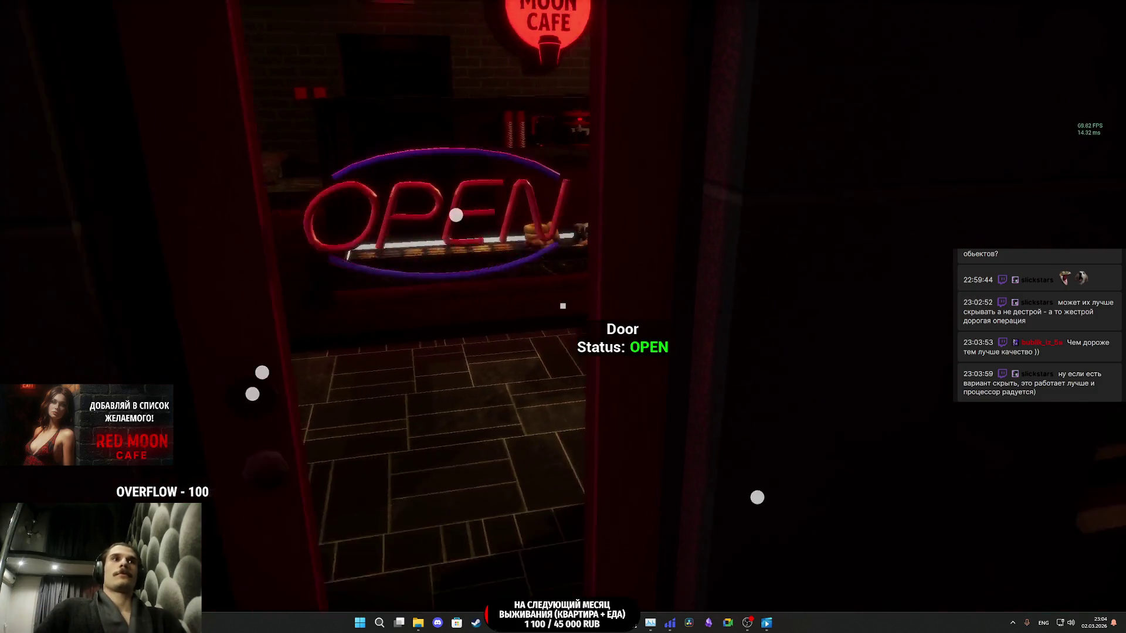
{"action": "key", "text": "w"}
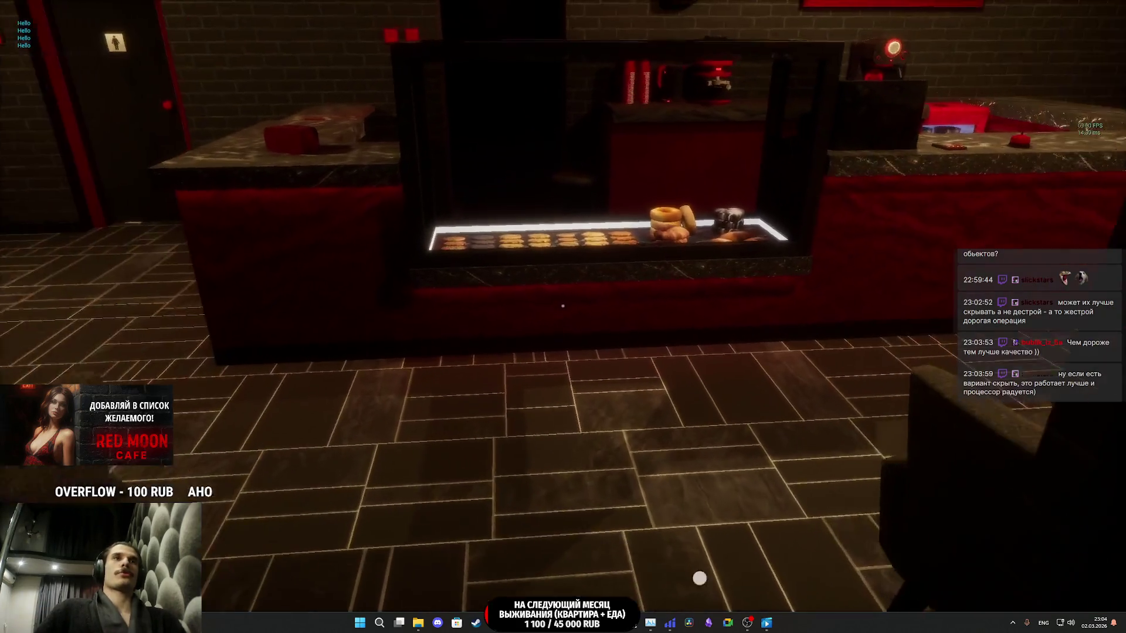
{"action": "key", "text": "w"}
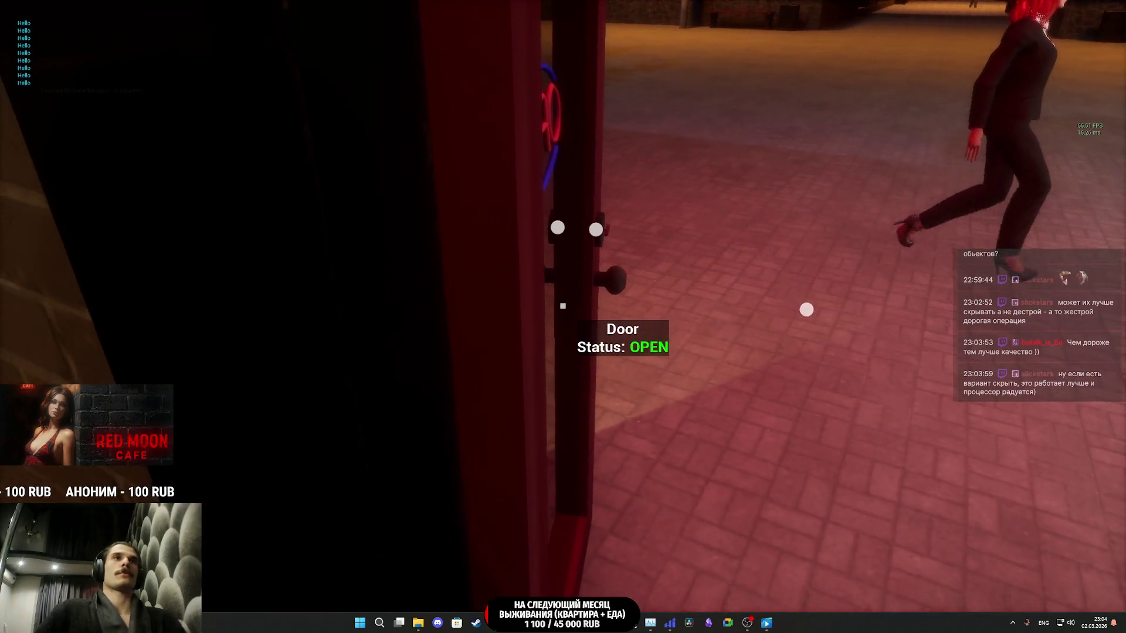
{"action": "key", "text": "s"}
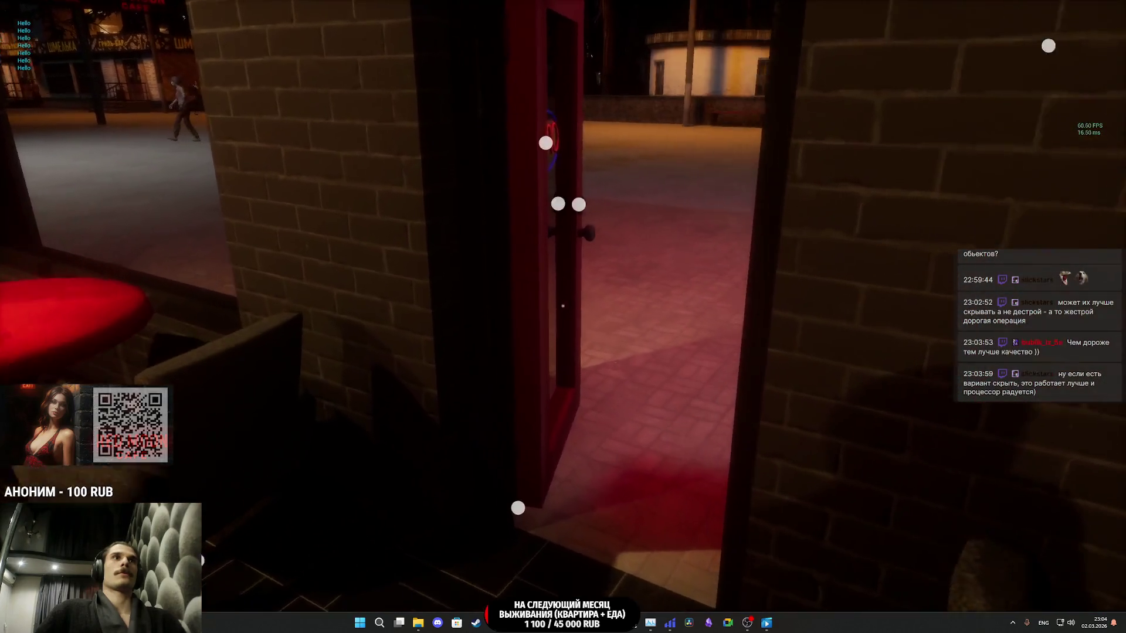
{"action": "key", "text": "w"}
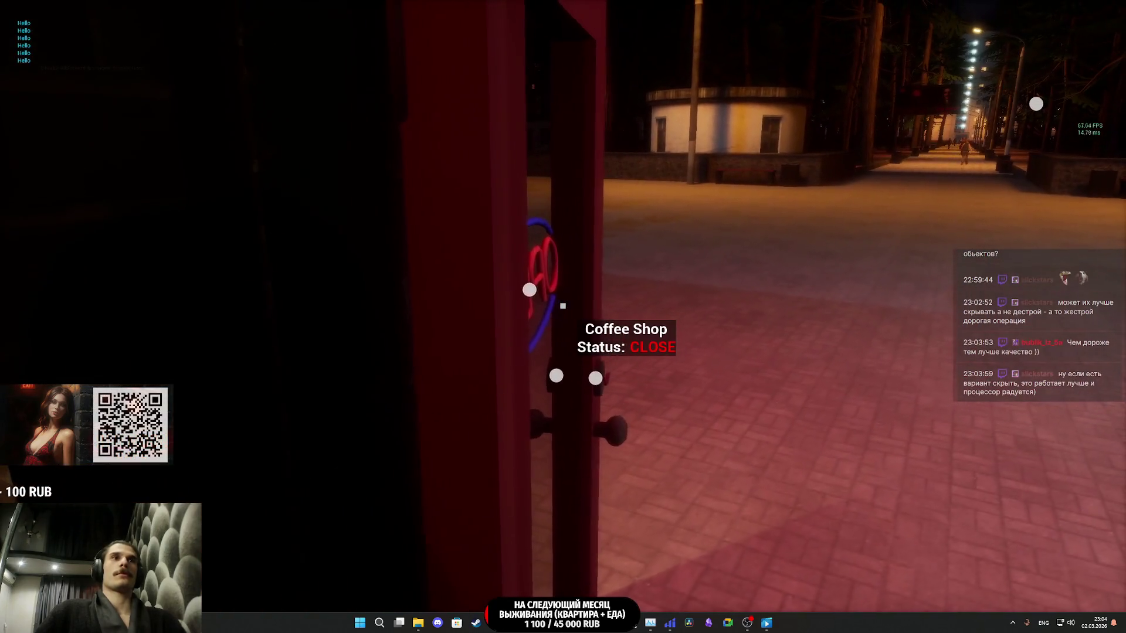
{"action": "key", "text": "w"}
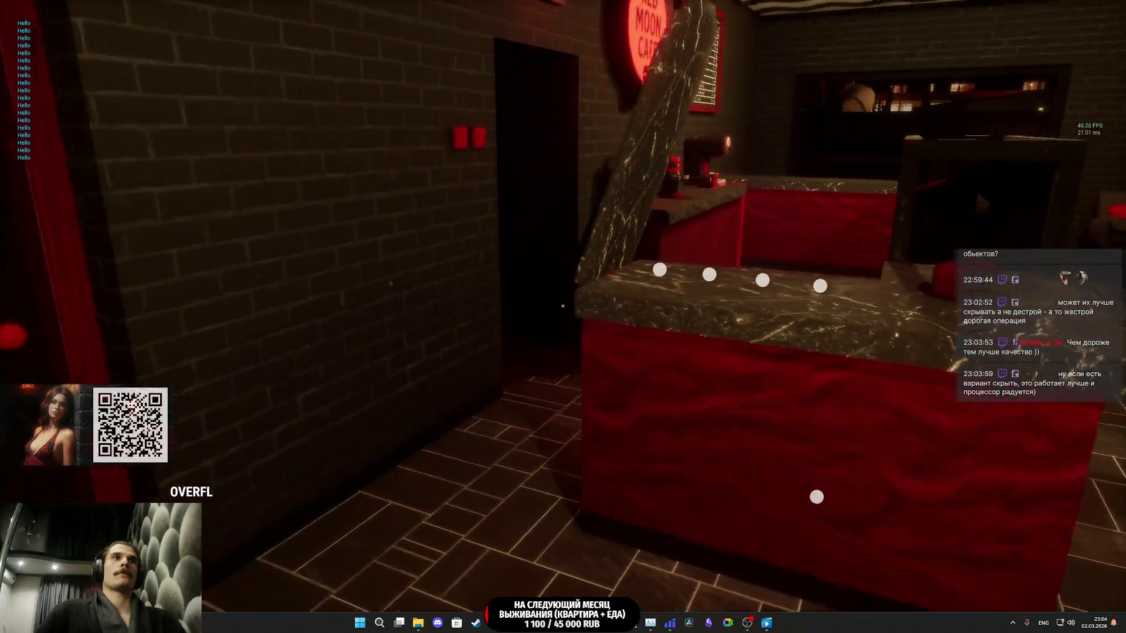
- Walk along the counter past the coffee grinder and light switches to the pastry display
{"action": "key", "text": "w"}
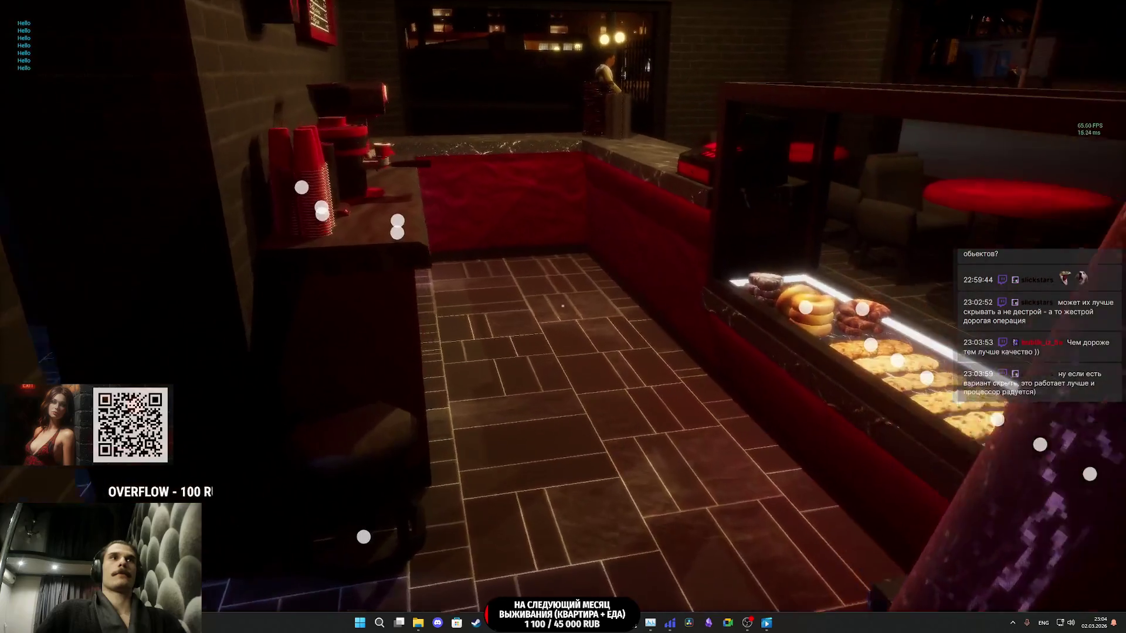
{"action": "key", "text": "w"}
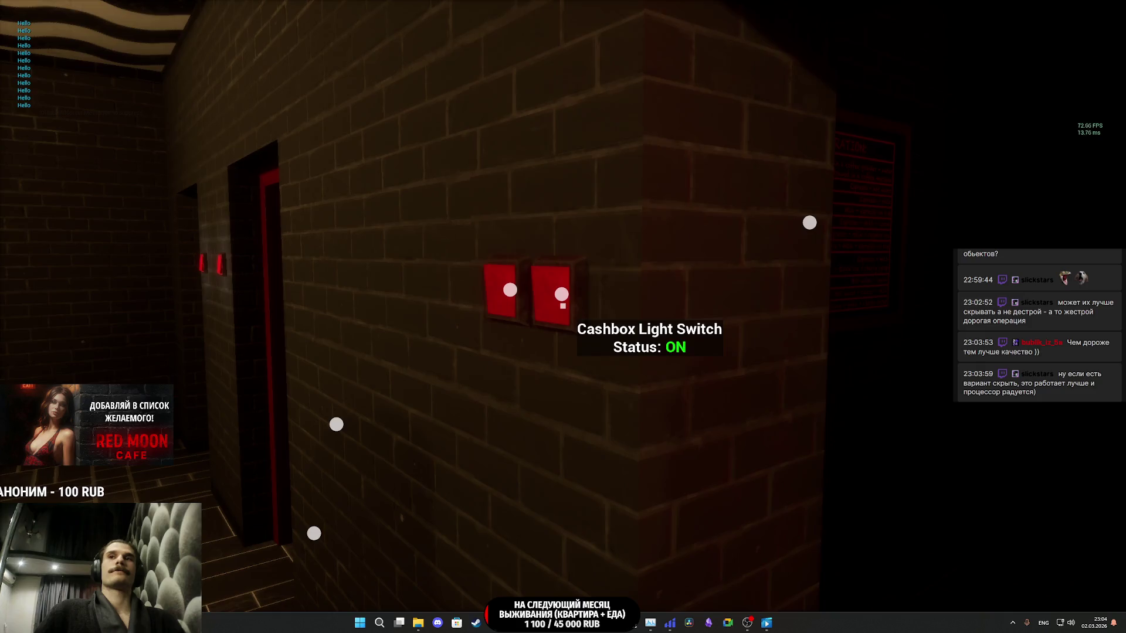
{"action": "key", "text": "w"}
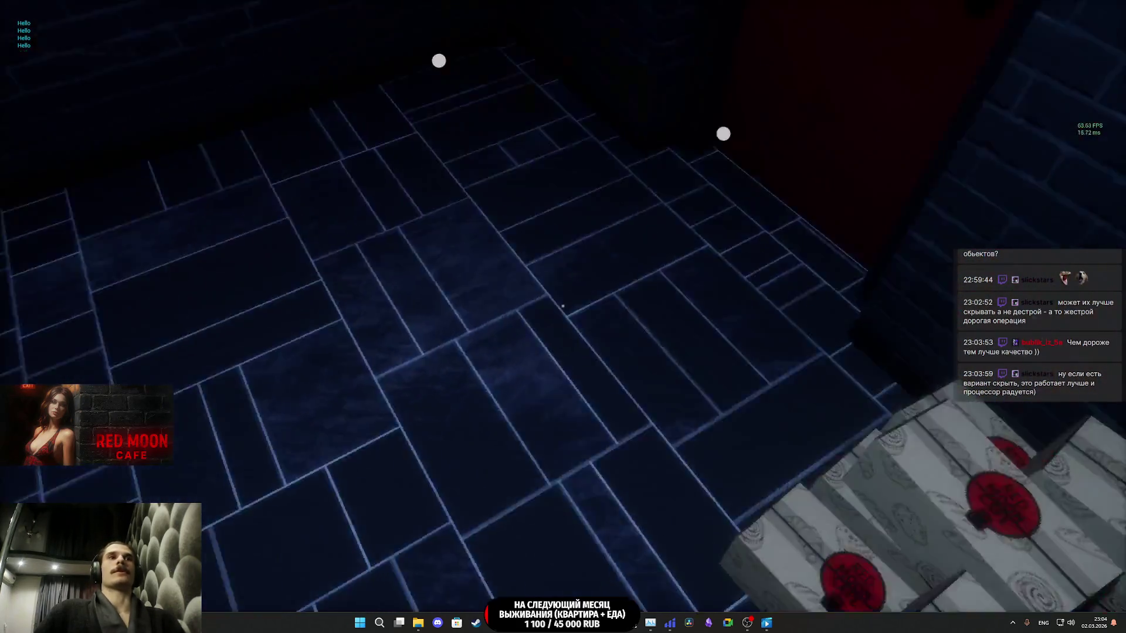
{"action": "key", "text": "w"}
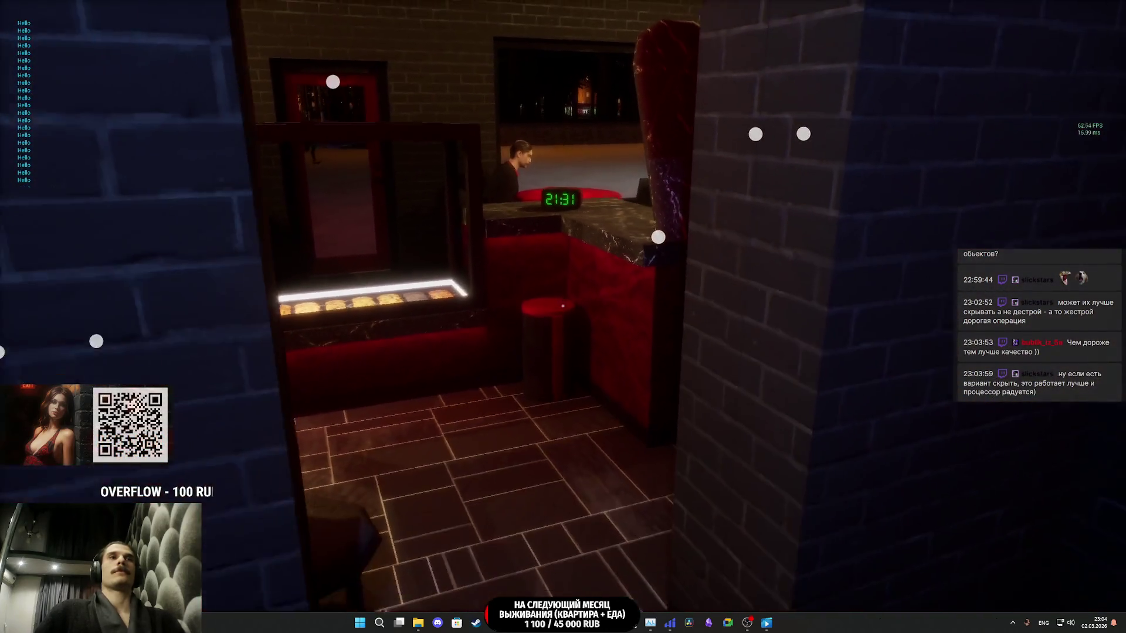
{"action": "key", "text": "w"}
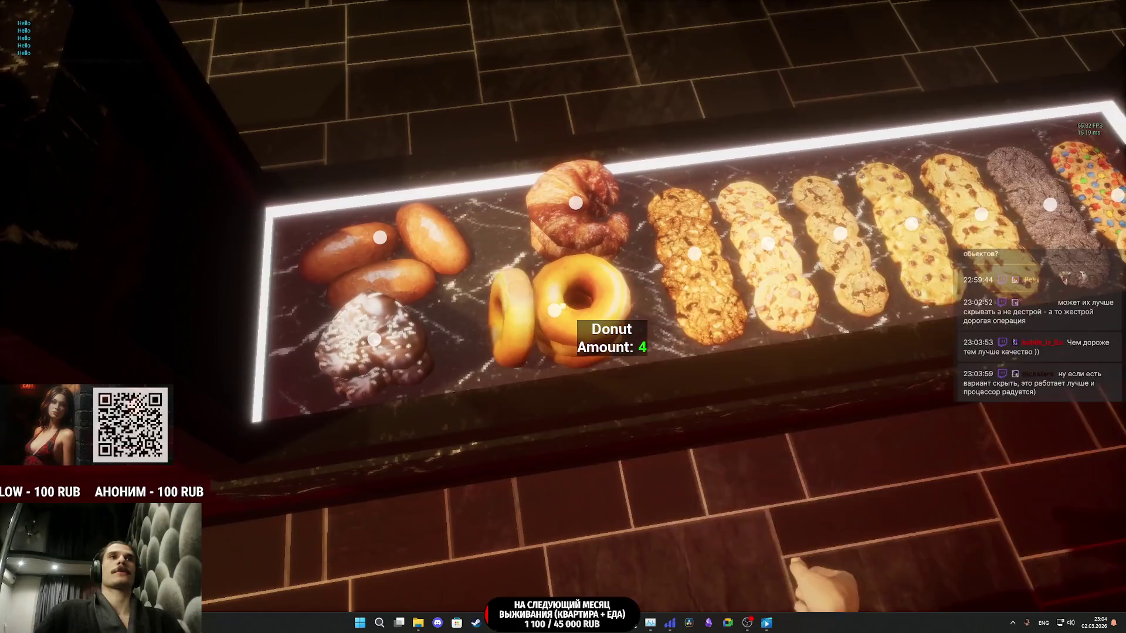
- Take a donut from the display, spend 50 on it, and seat the portafilter in the grinder
{"action": "left_click", "coordinate": [563, 306]}
{"action": "right_click", "coordinate": [562, 306]}
{"action": "left_click", "coordinate": [563, 305]}
{"action": "right_click", "coordinate": [563, 305]}
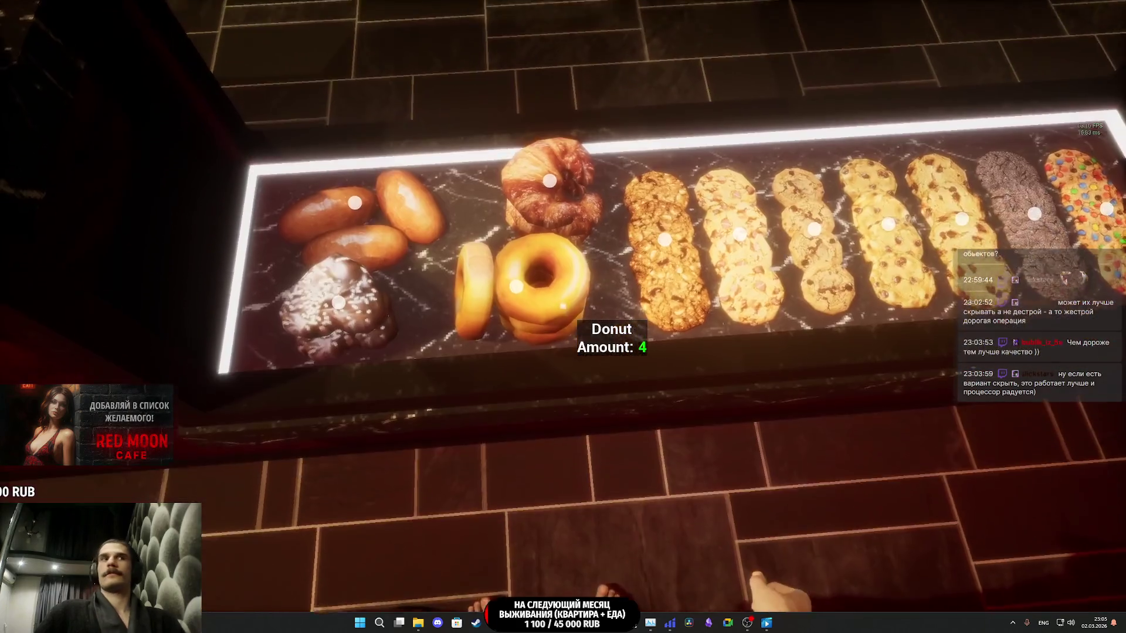
{"action": "left_click", "coordinate": [563, 317]}
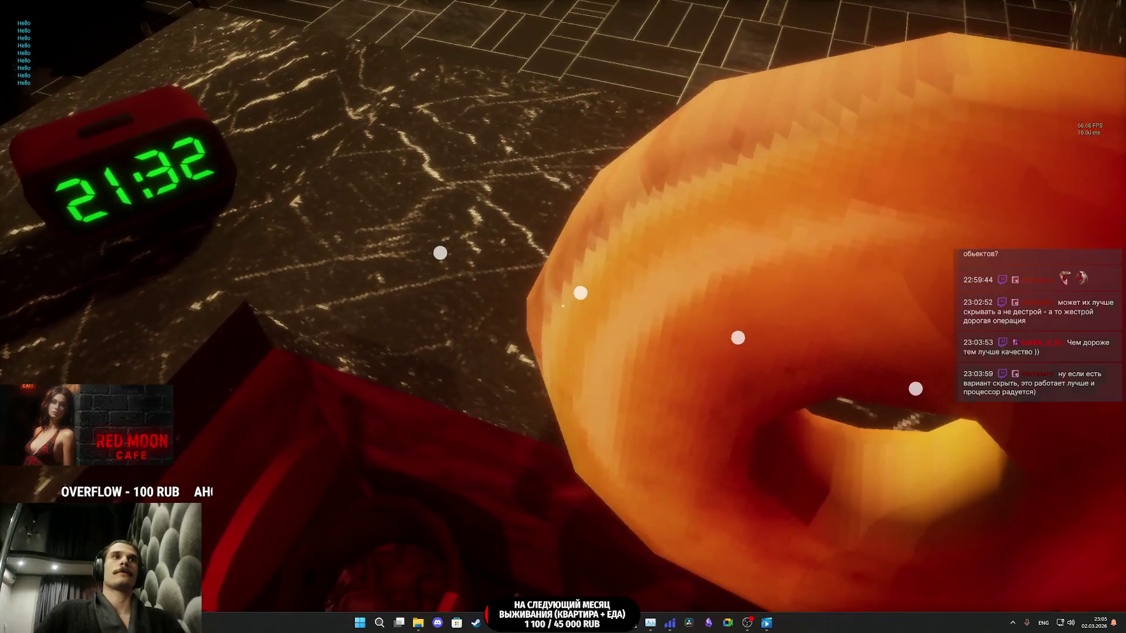
{"action": "left_click", "coordinate": [563, 306]}
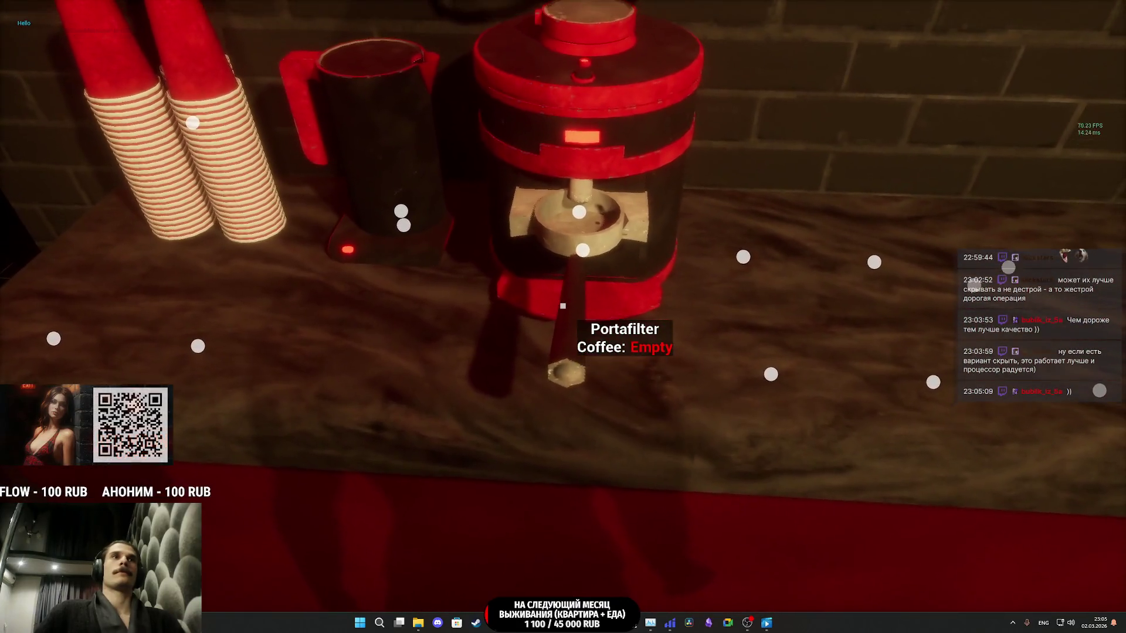
{"action": "left_click", "coordinate": [563, 306]}
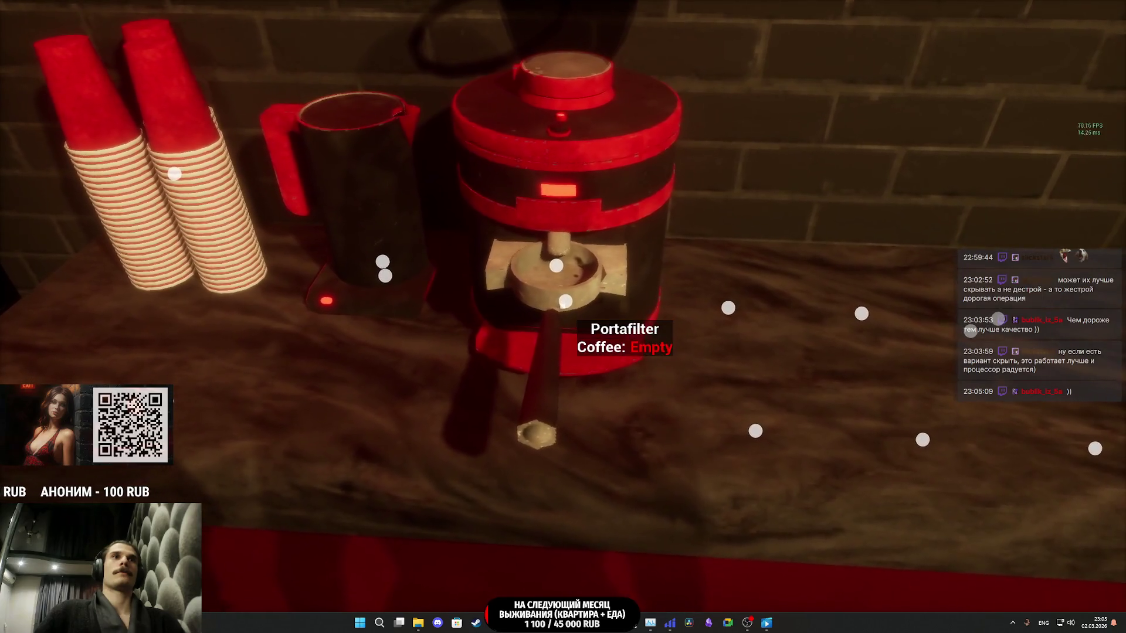
- Inspect the jukebox, then walk past the tables back to the counter and menu board
{"action": "key", "text": "s"}
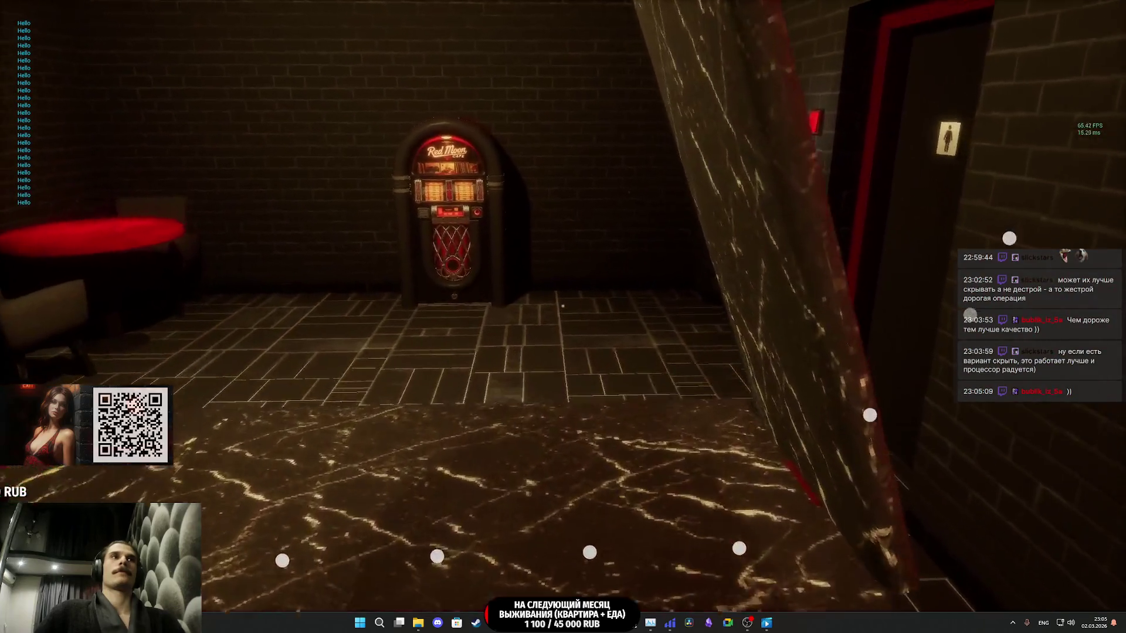
{"action": "key", "text": "w"}
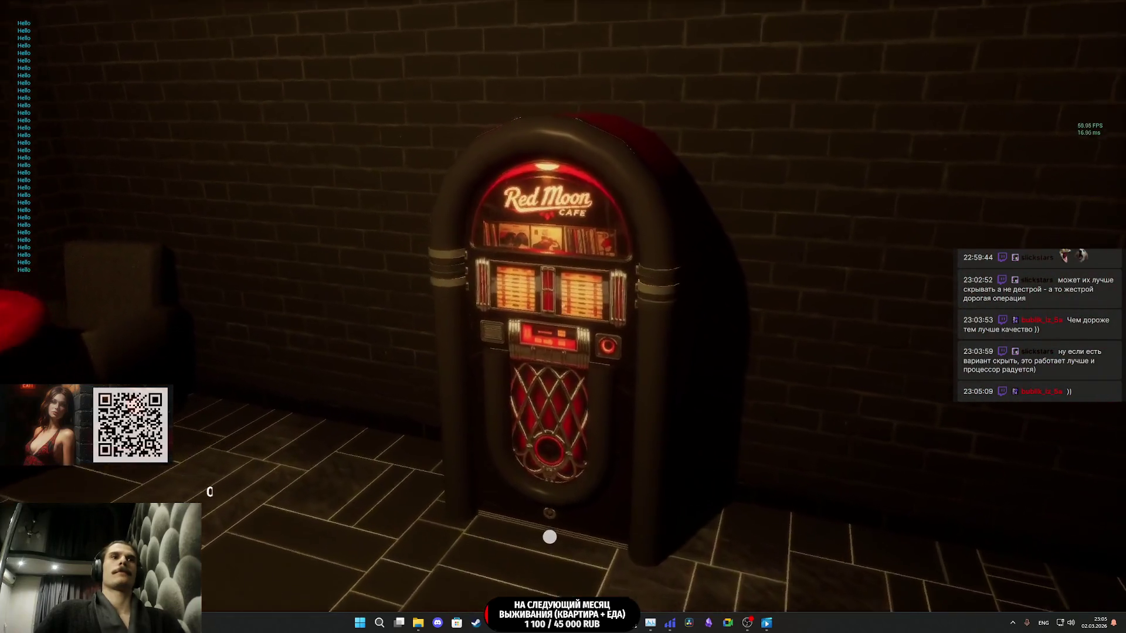
{"action": "key", "text": "w"}
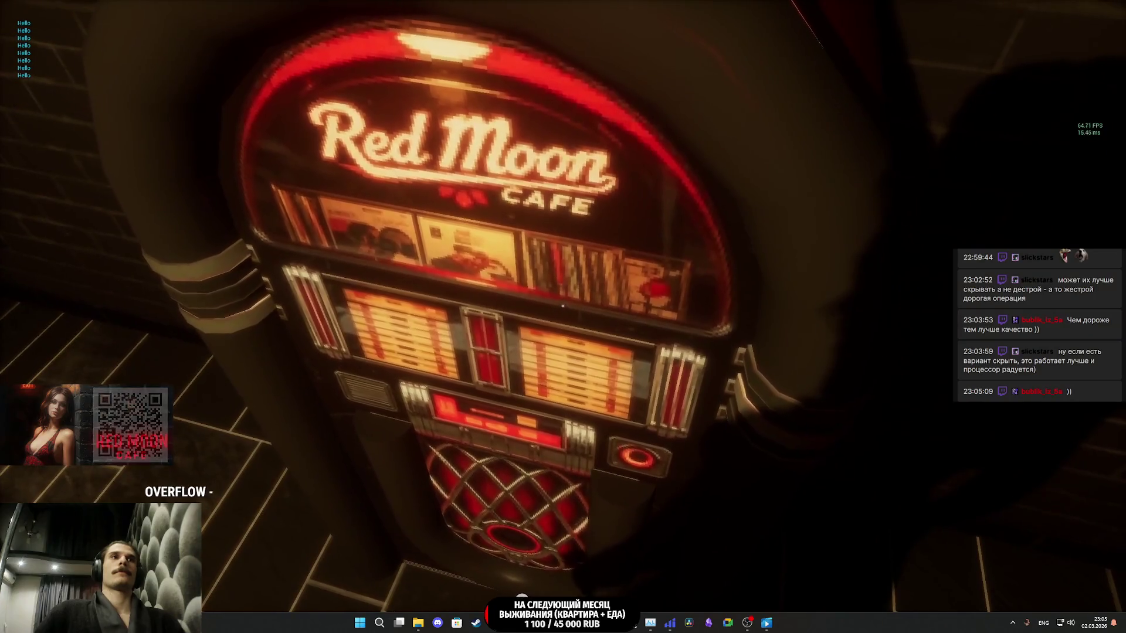
{"action": "key", "text": "s"}
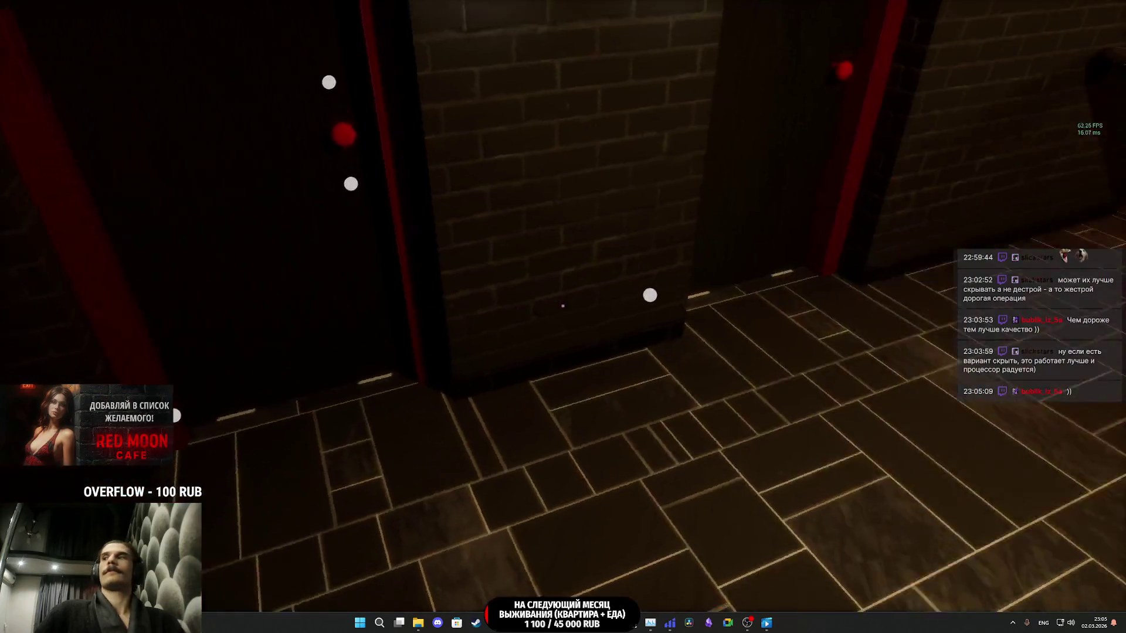
{"action": "key", "text": "s"}
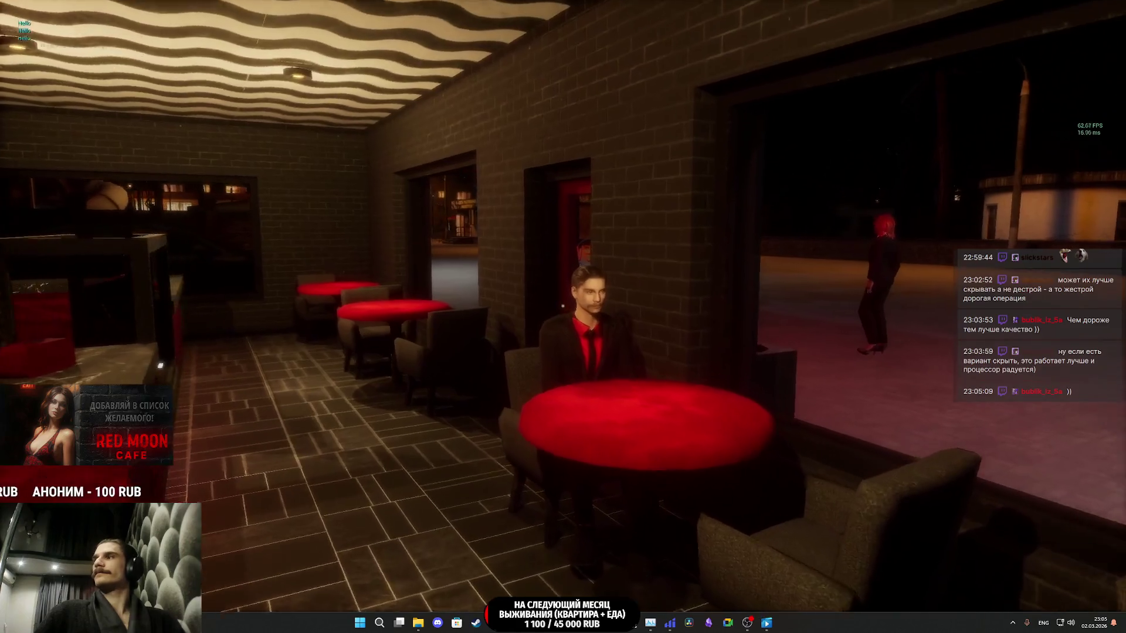
{"action": "key", "text": "w"}
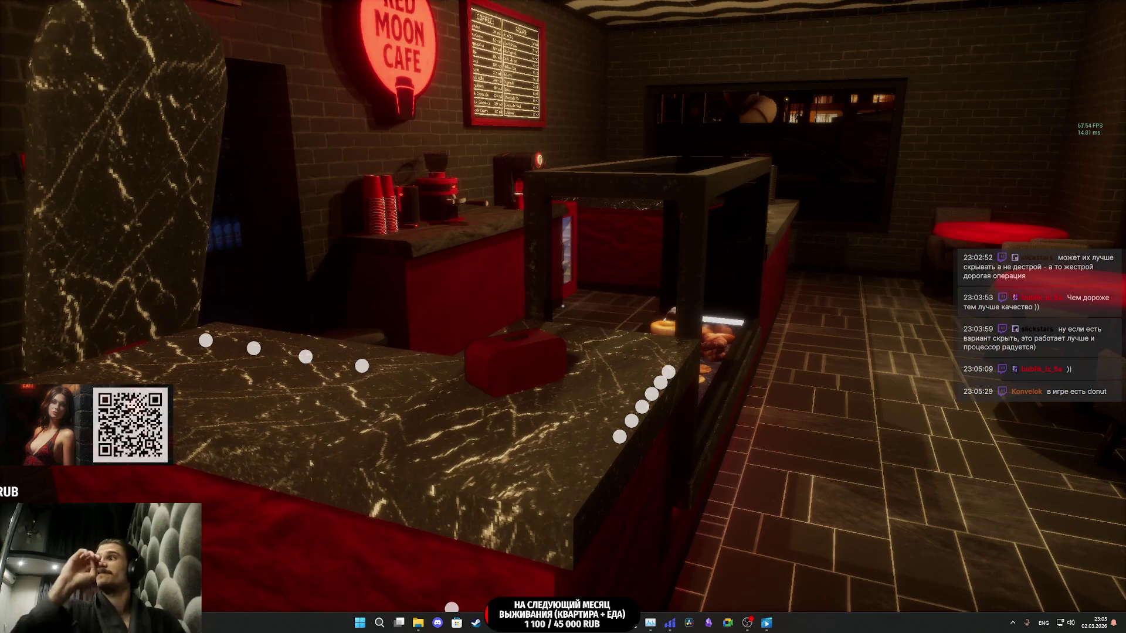
- Take another donut from the pastry display so its stock drops to 2
{"action": "key", "text": "w"}
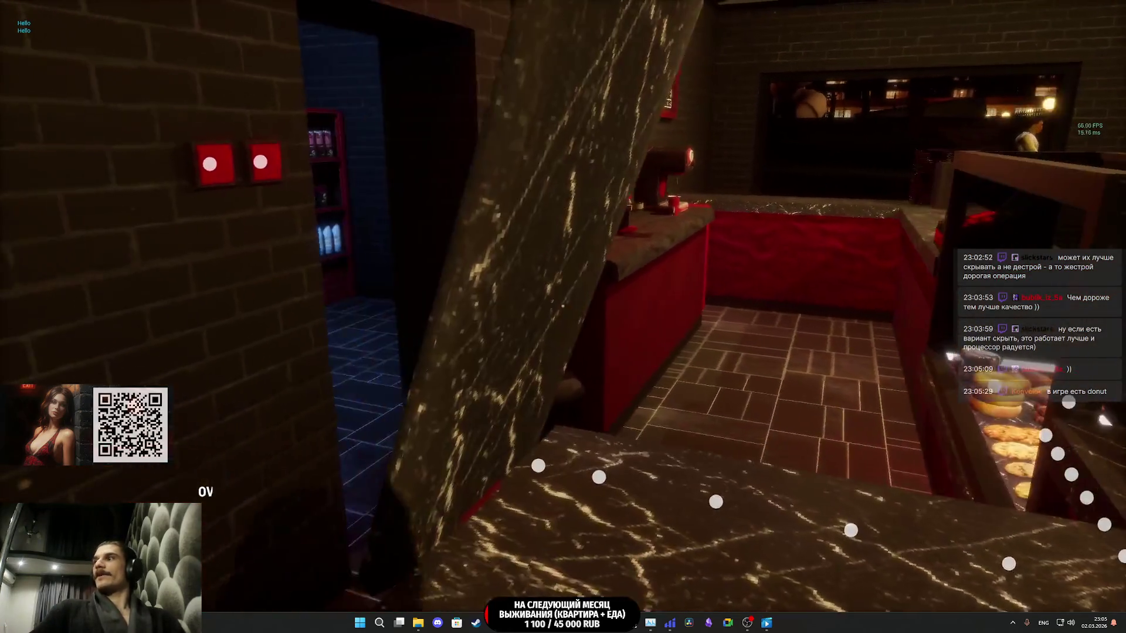
{"action": "key", "text": "w"}
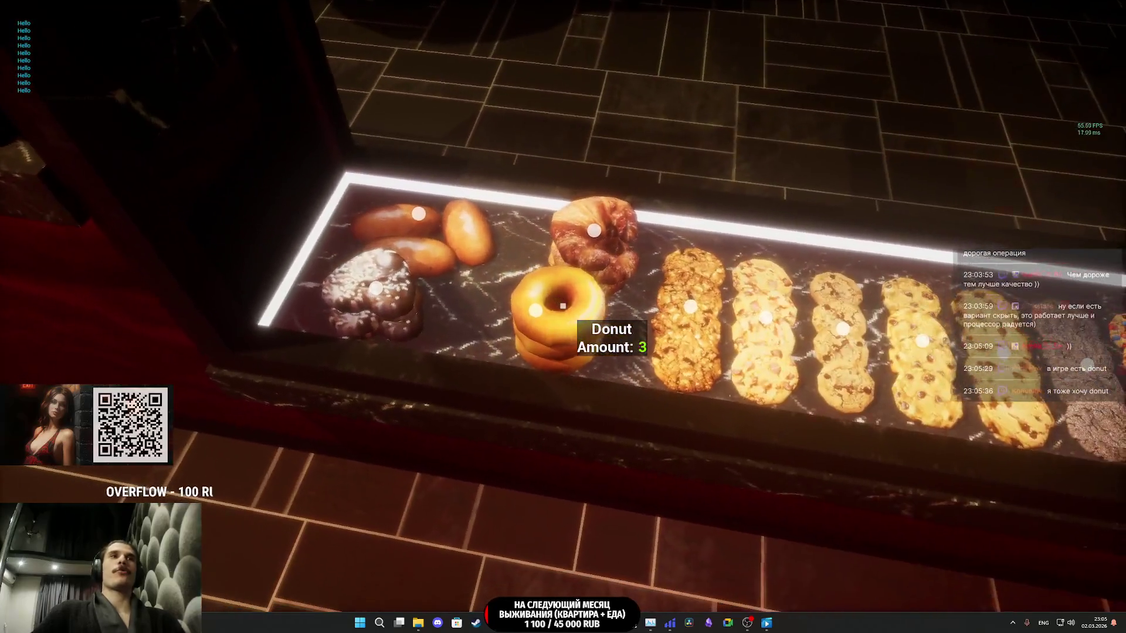
{"action": "left_click", "coordinate": [562, 306]}
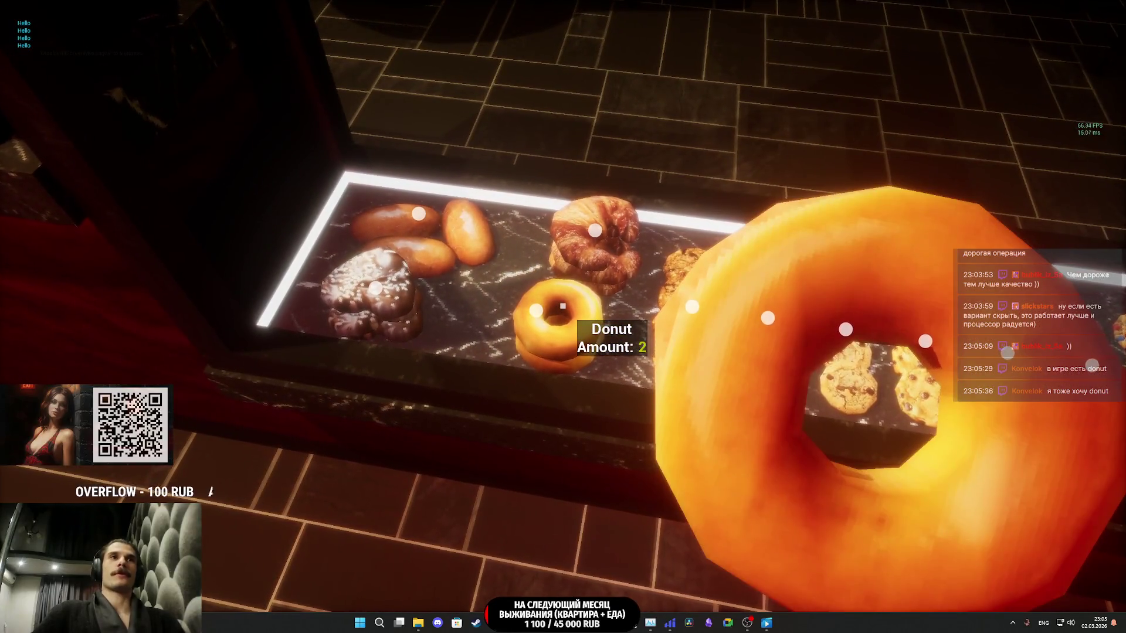
- Open the red mini fridge and step back to read its Cherry and Milk labels
{"action": "key", "text": "w"}
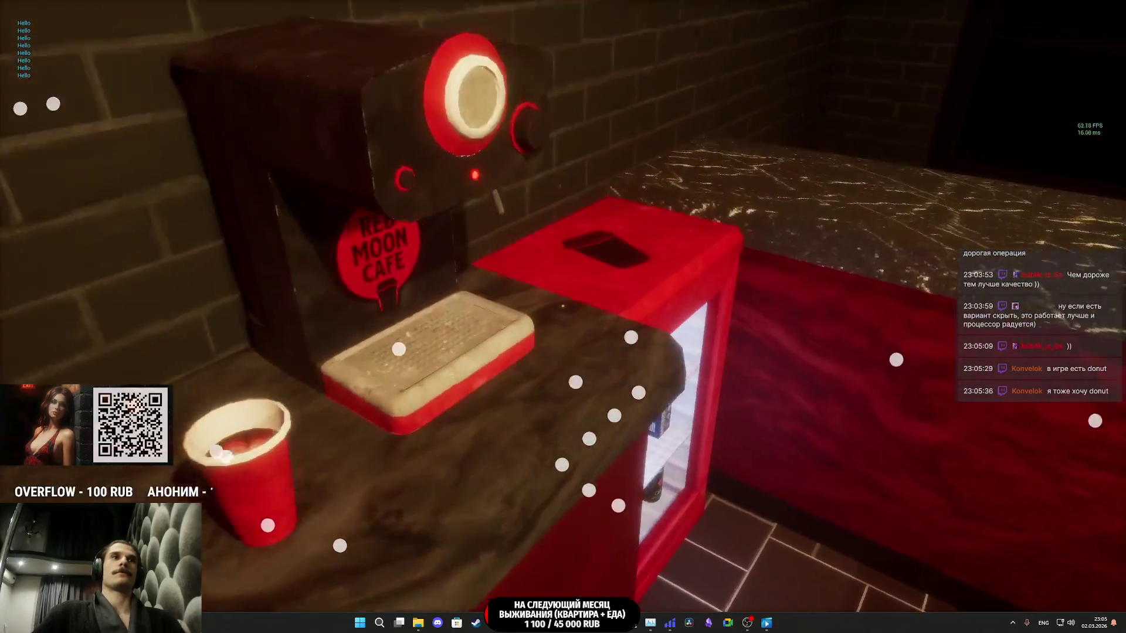
{"action": "key", "text": "w"}
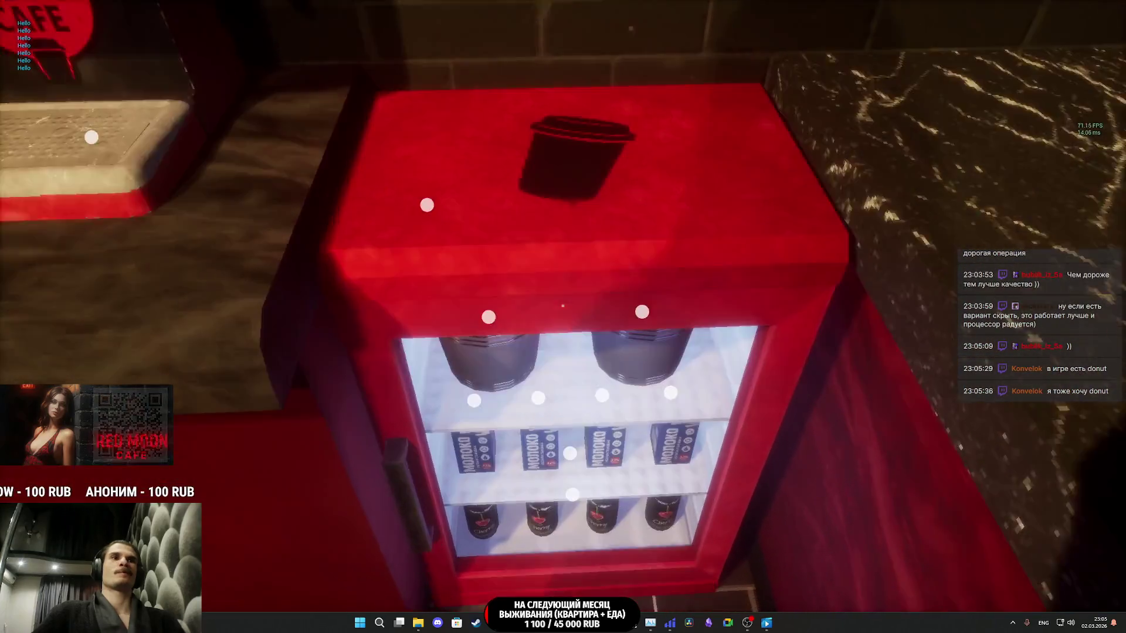
{"action": "left_click", "coordinate": [562, 305]}
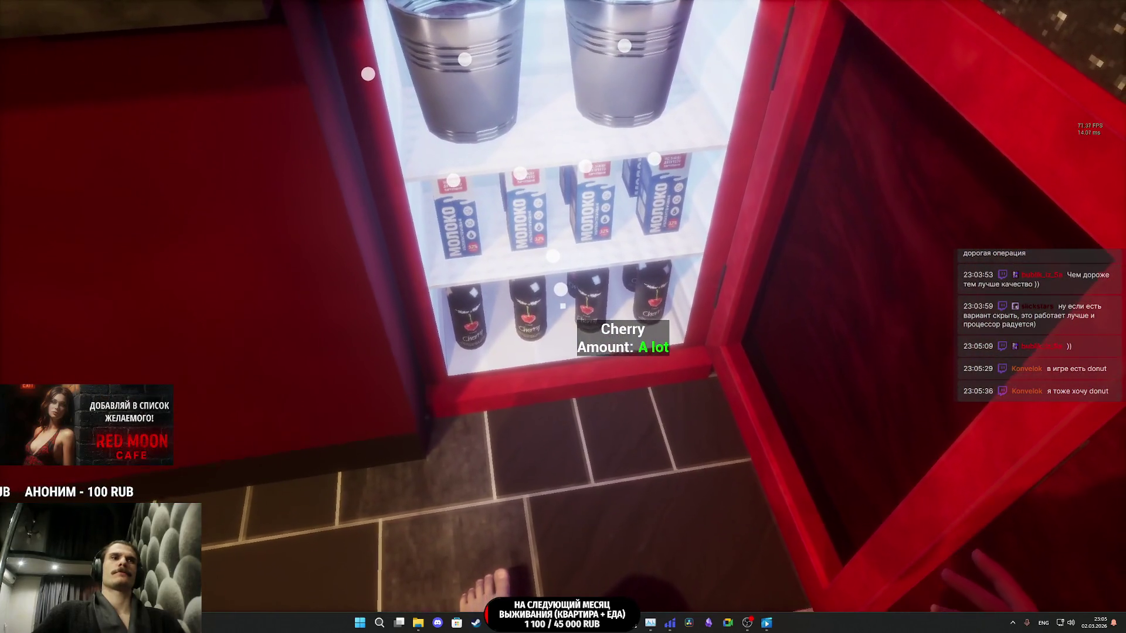
{"action": "key", "text": "s"}
{"action": "key", "text": "s"}
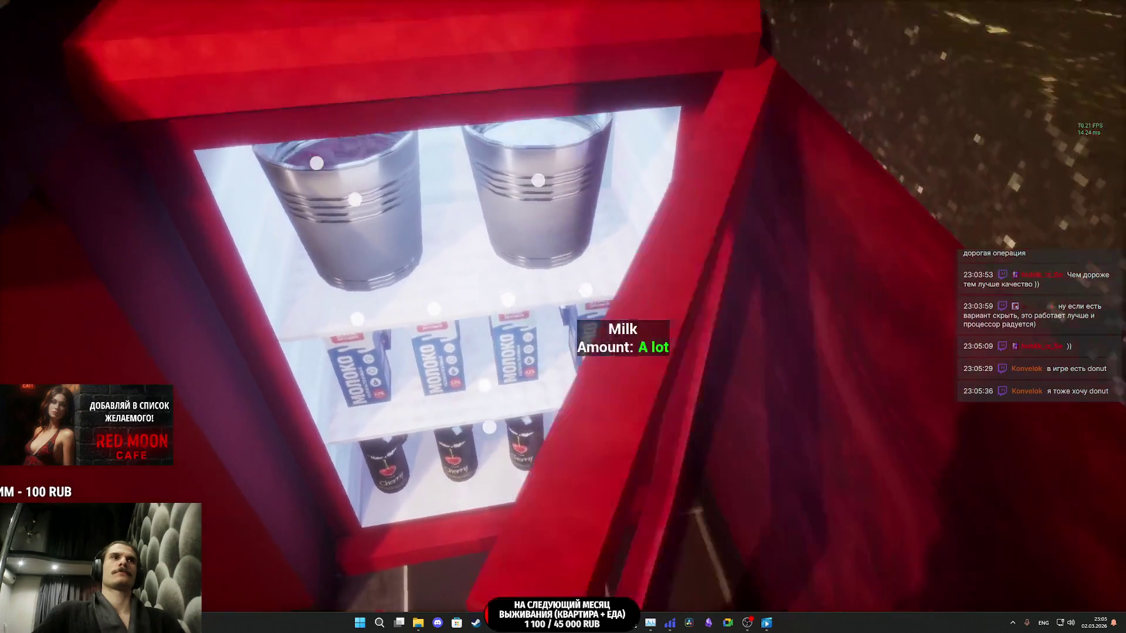
{"action": "key", "text": "s"}
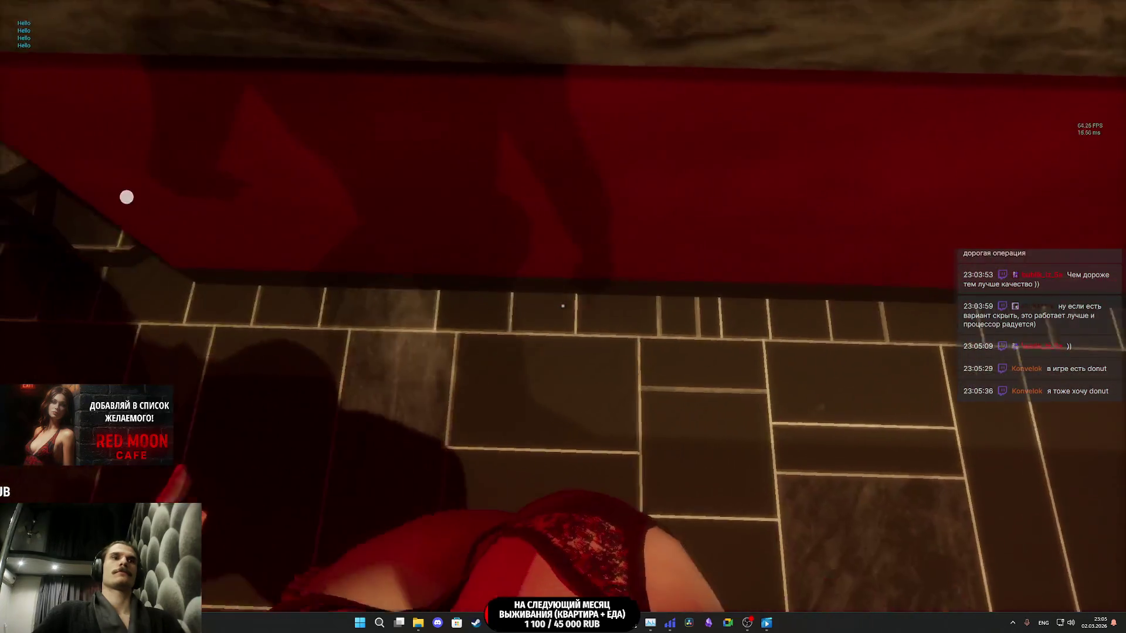
{"action": "key", "text": "s"}
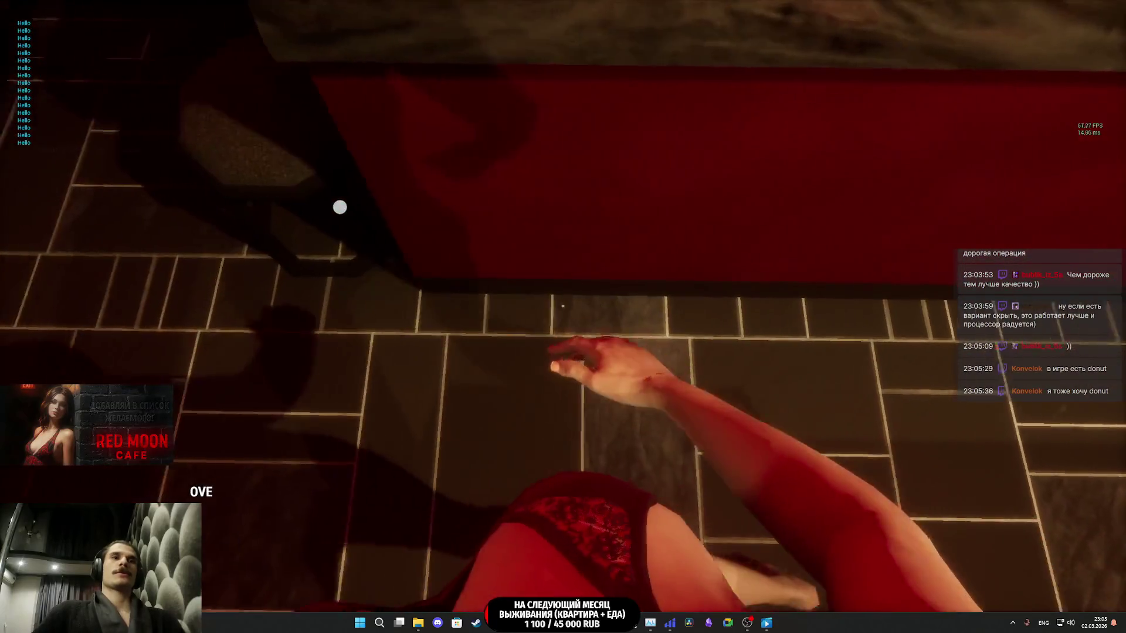
- Pick up a paper cup, return it to its stack, and step back
{"action": "key", "text": "e"}
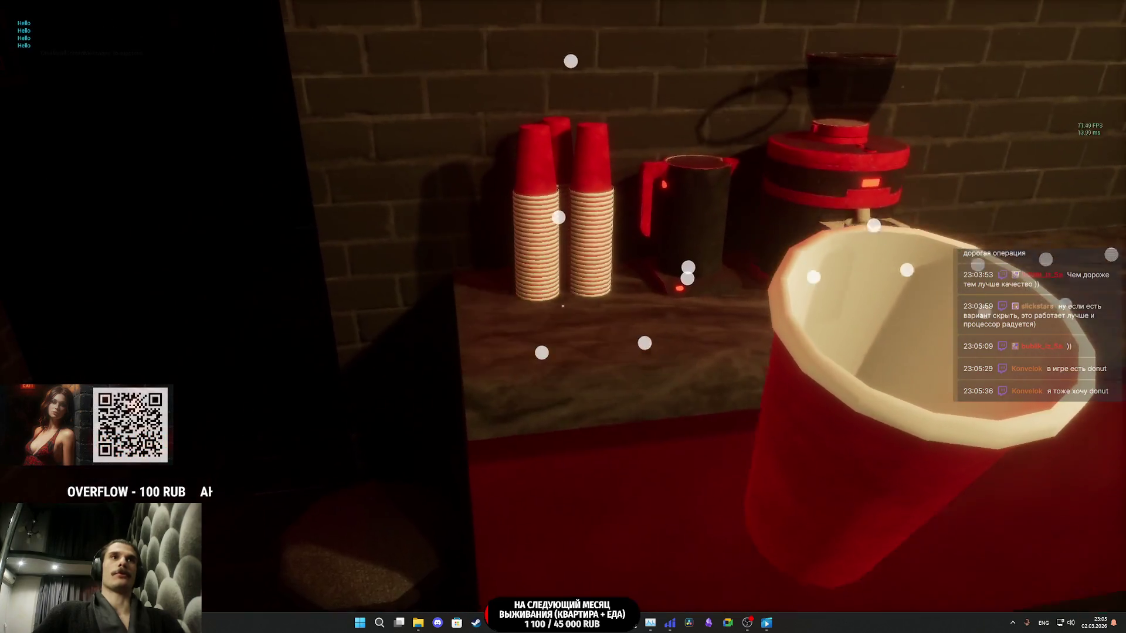
{"action": "key", "text": "e"}
{"action": "key", "text": "s"}
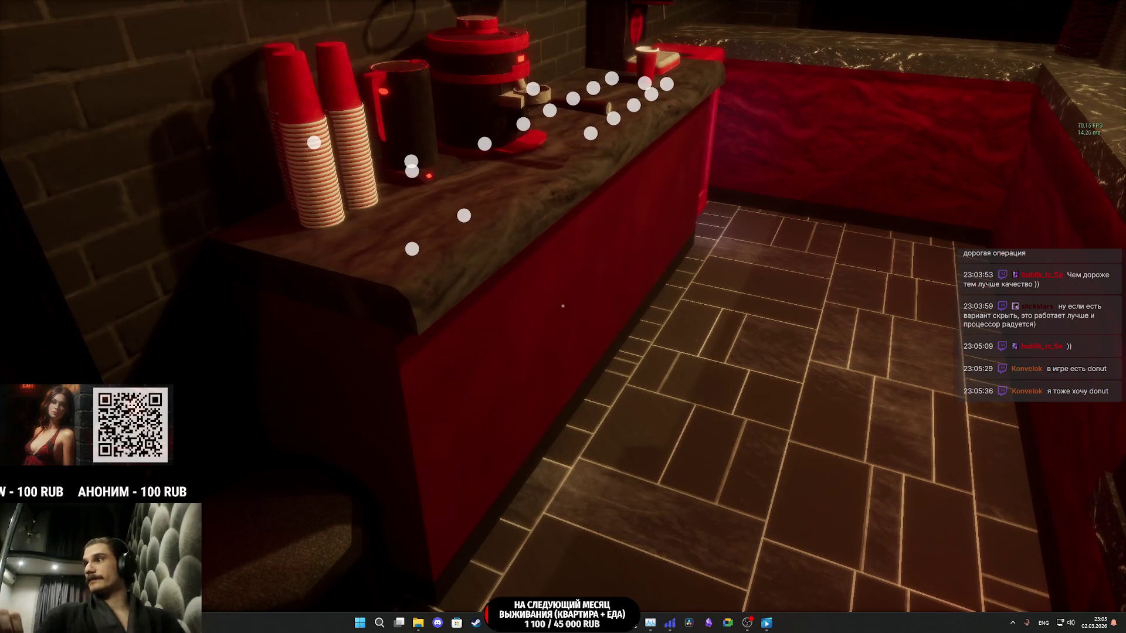
- Walk down the hallway into the women's restroom and approach the sink and mirror
{"action": "key", "text": "f"}
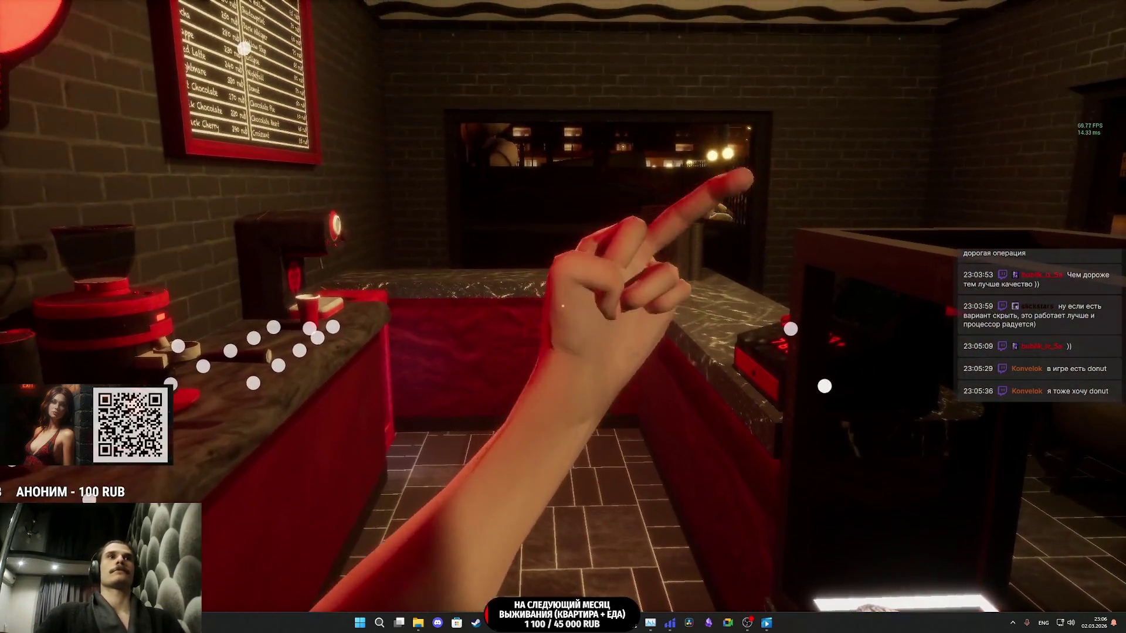
{"action": "key", "text": "s"}
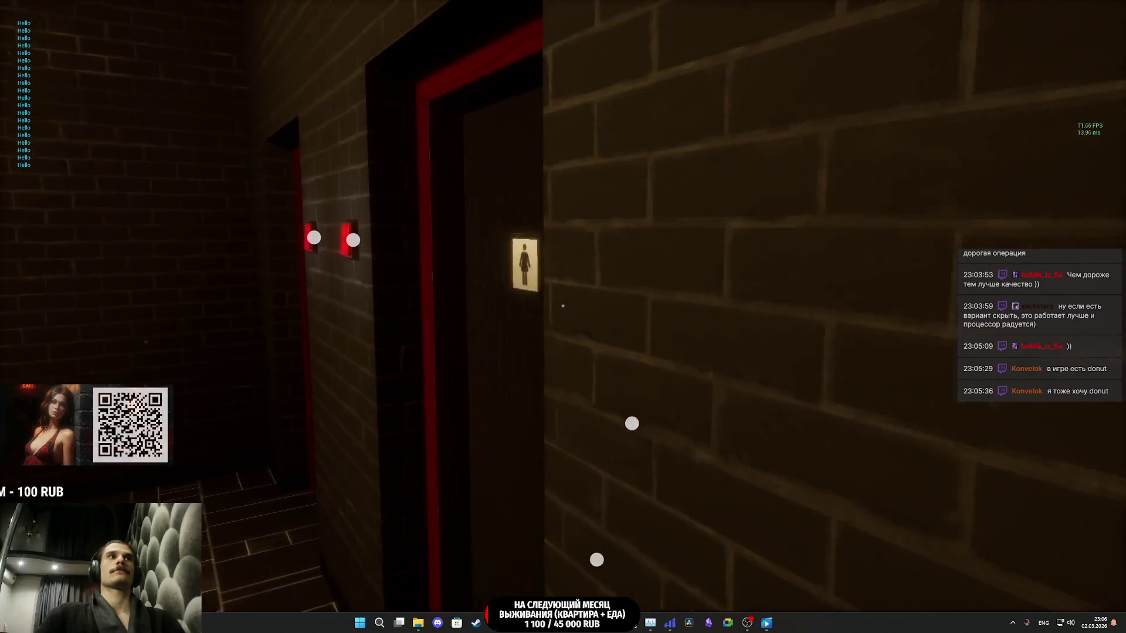
{"action": "key", "text": "w"}
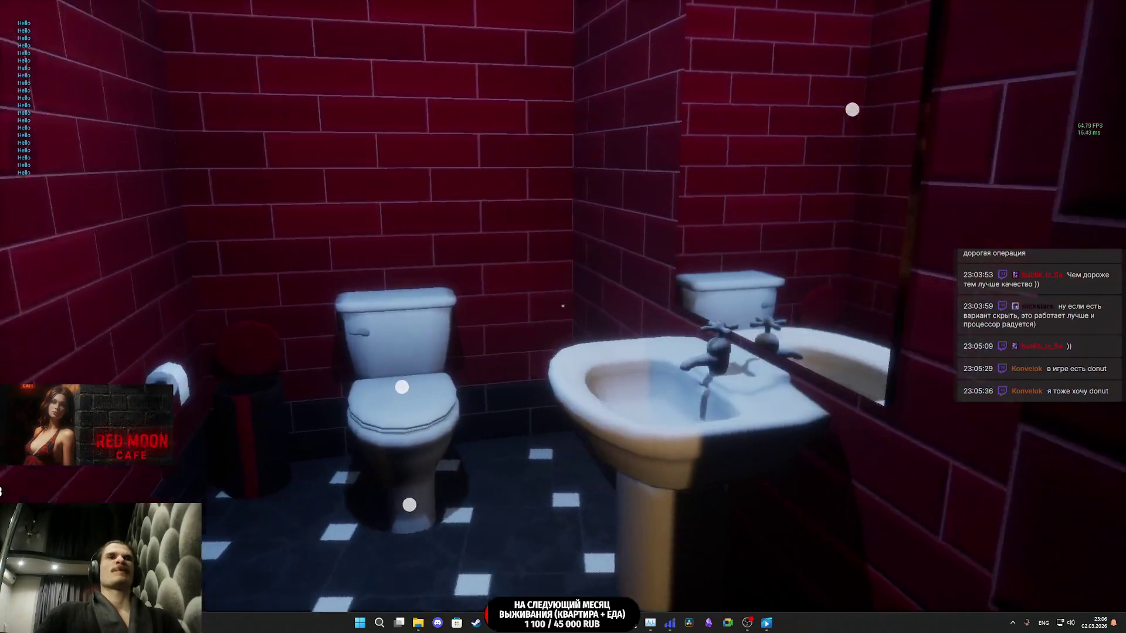
{"action": "key", "text": "f"}
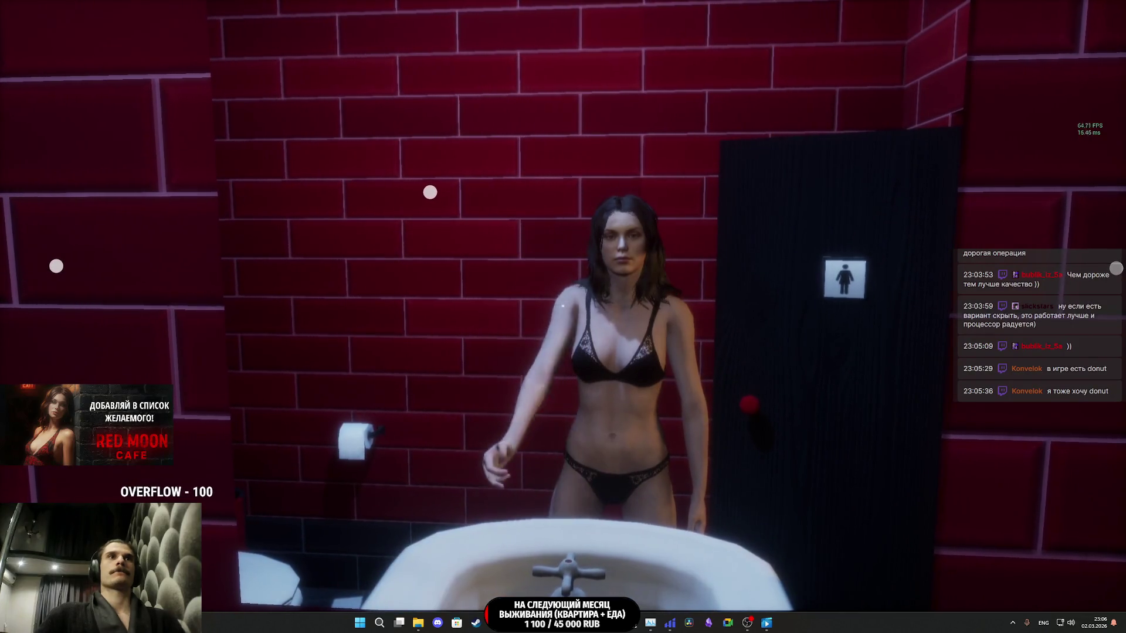
- Leave the restroom, walk to the toilets' light switch, and enter the toilet stall
{"action": "key", "text": "w"}
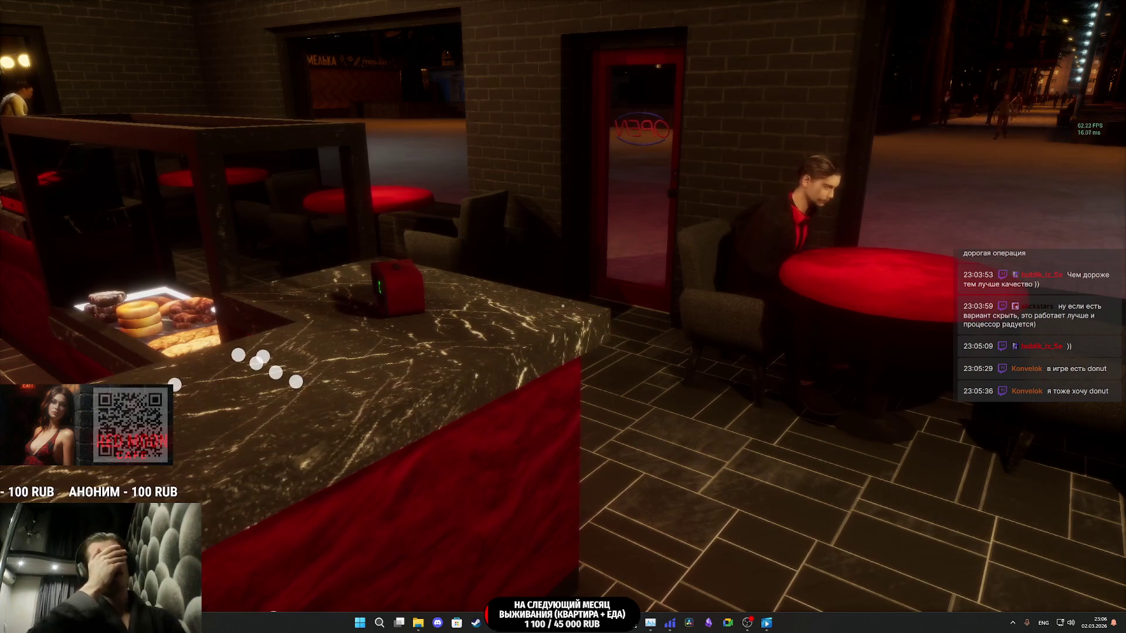
{"action": "key", "text": "w"}
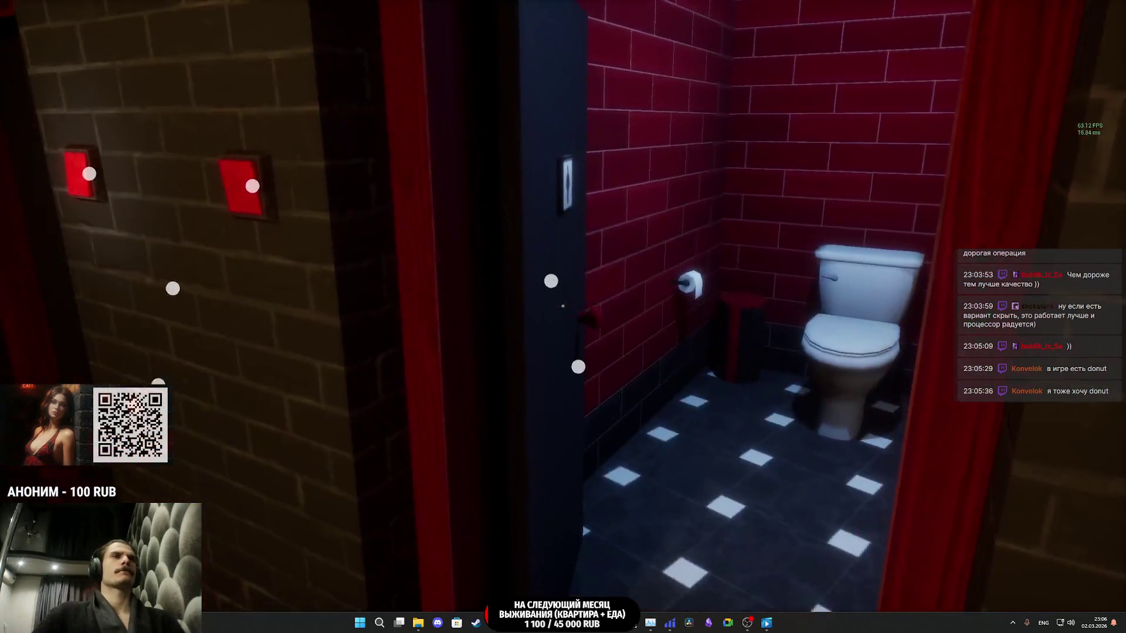
{"action": "key", "text": "w"}
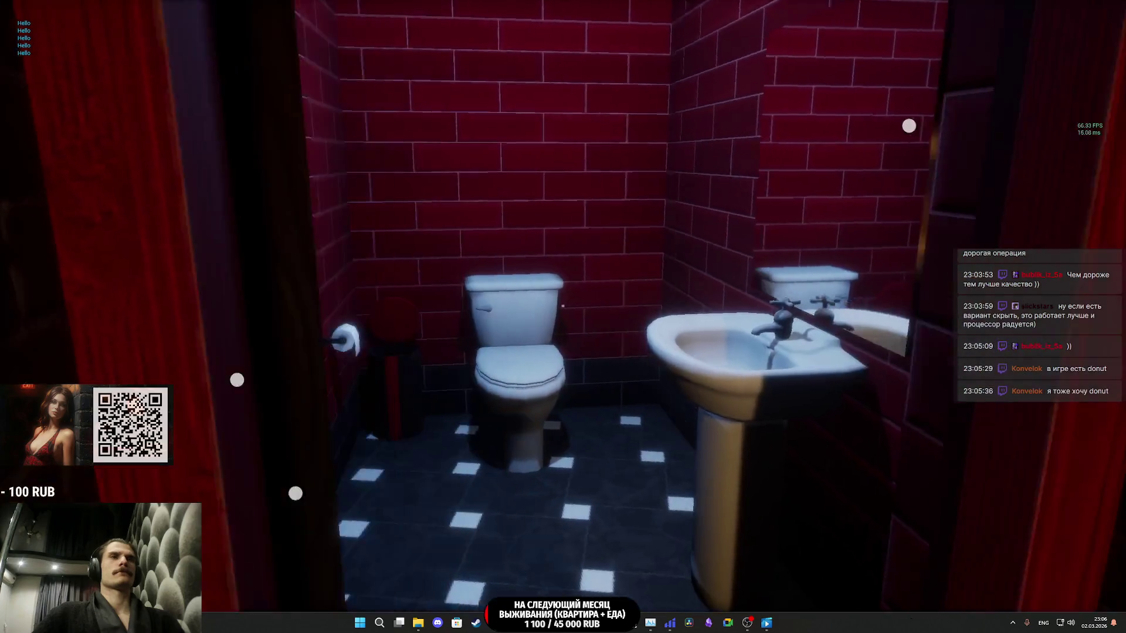
{"action": "key", "text": "w"}
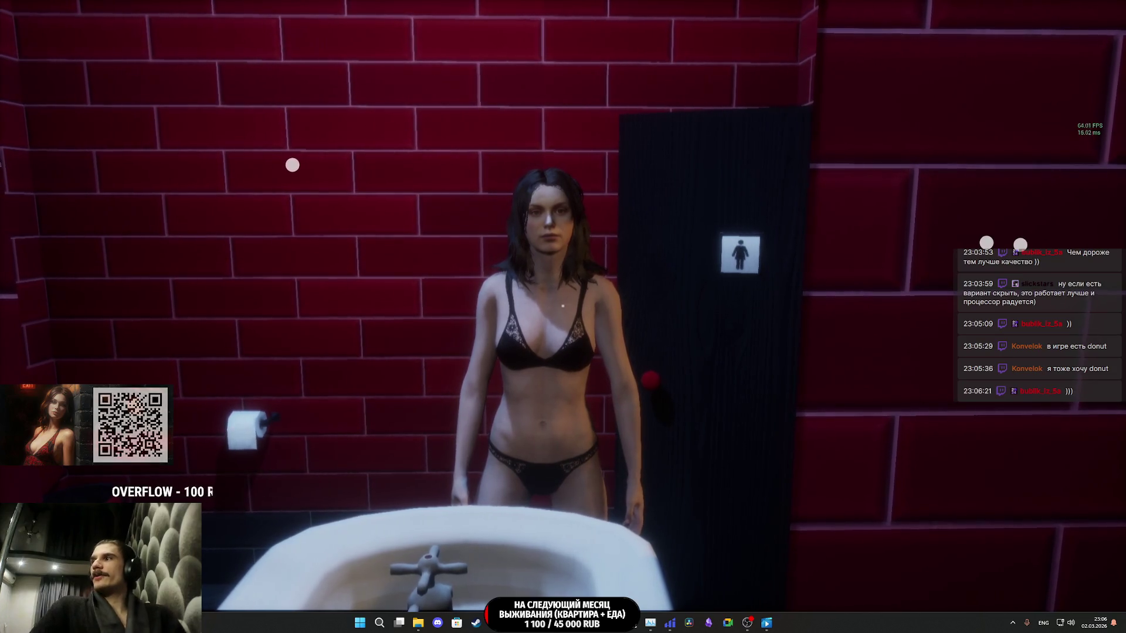
- Walk up to the toilet and stall door to show their status labels, then cross the cafe
{"action": "key", "text": "s"}
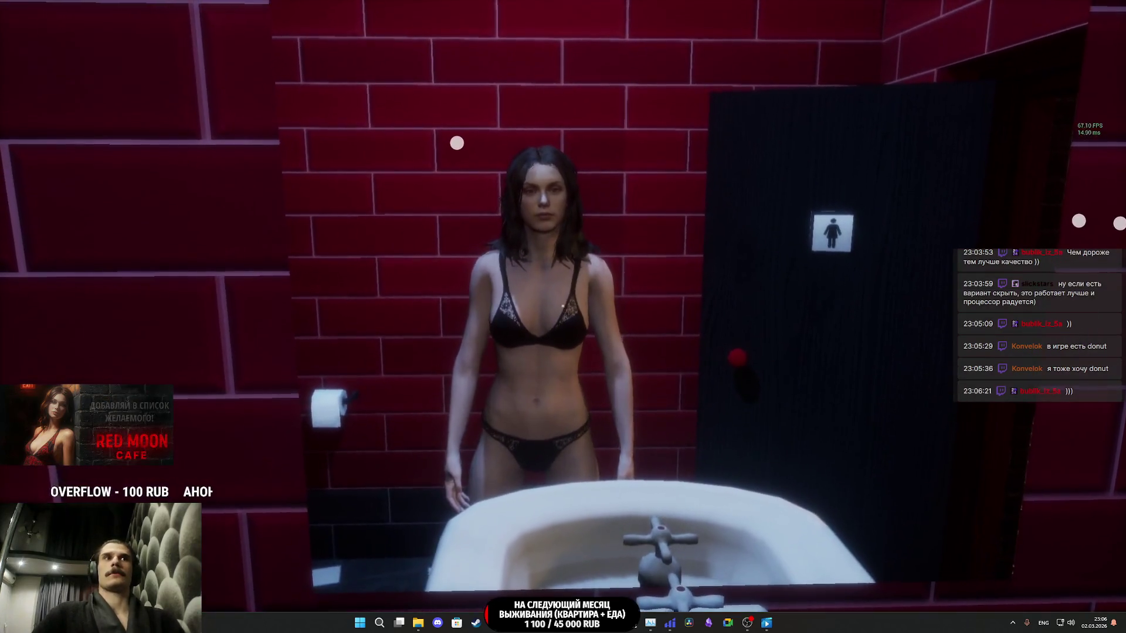
{"action": "key", "text": "s"}
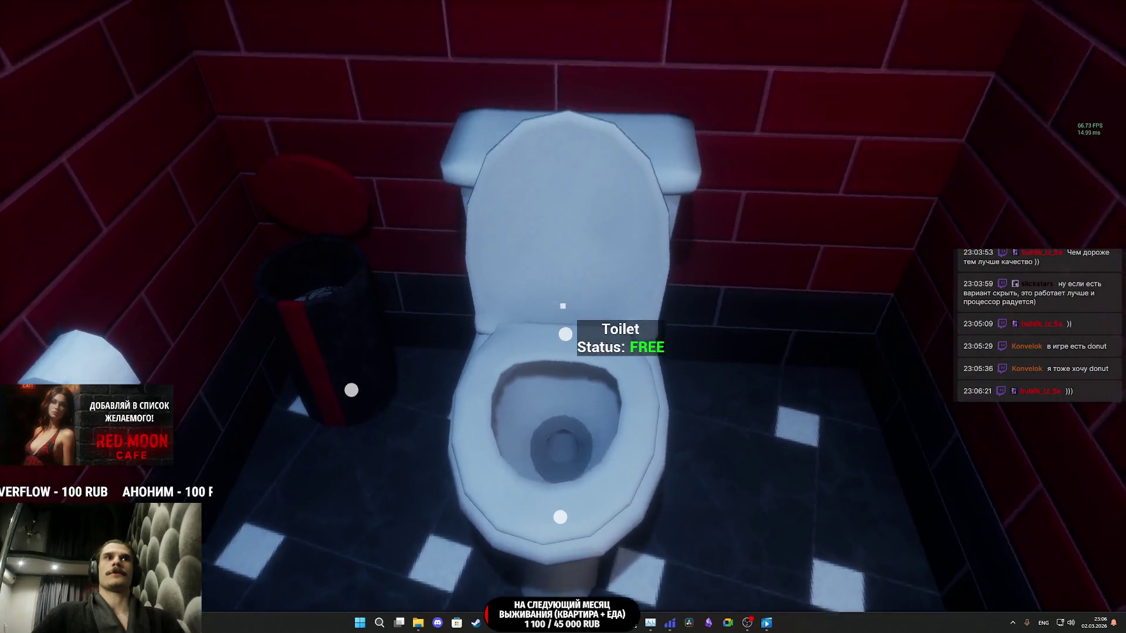
{"action": "key", "text": "s"}
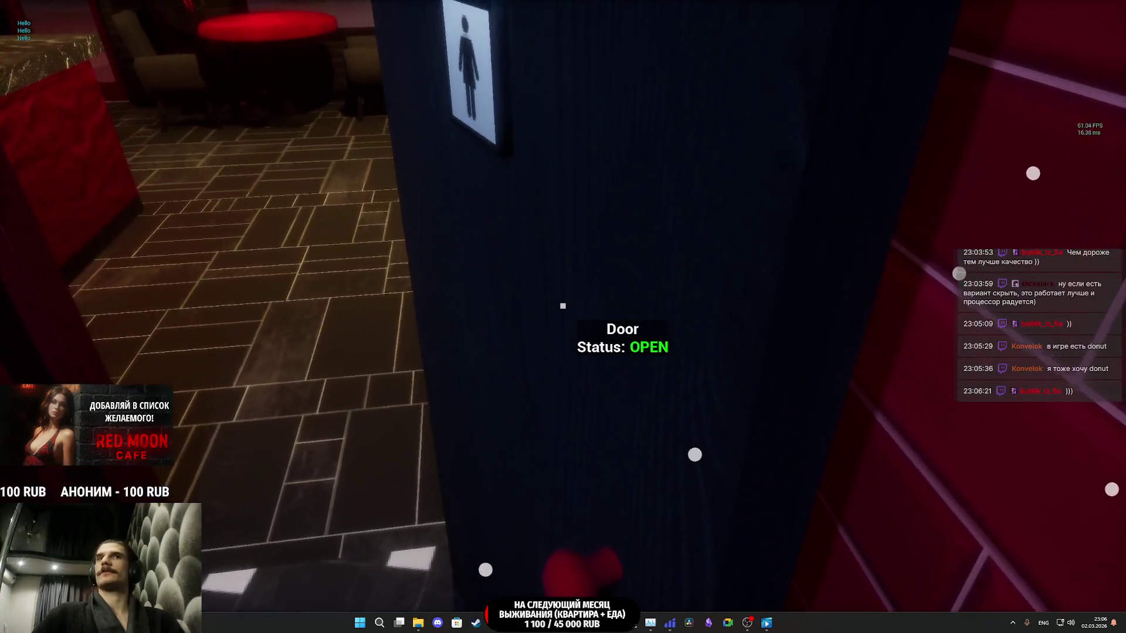
{"action": "key", "text": "w"}
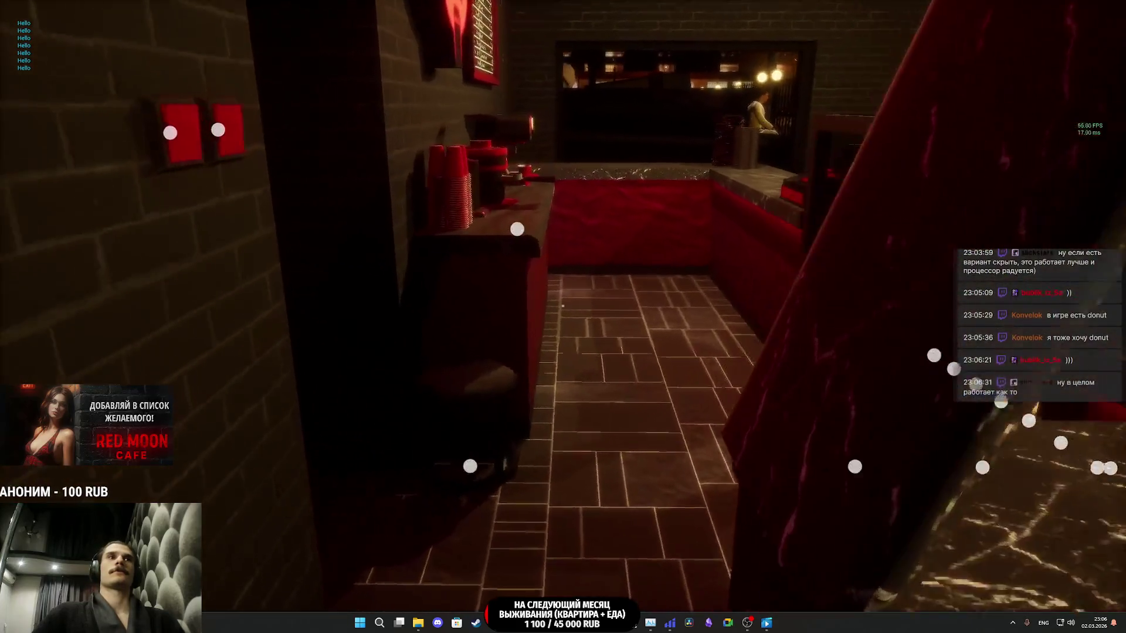
- Walk through the storage room and red door into the courtyard and back inside
{"action": "key", "text": "w"}
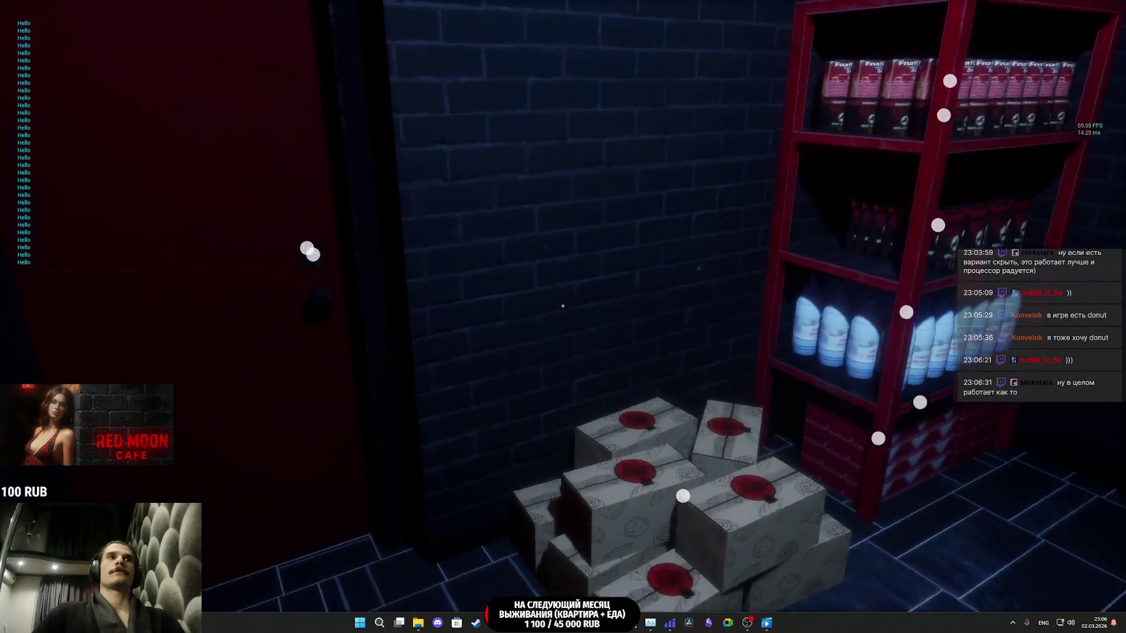
{"action": "key", "text": "w"}
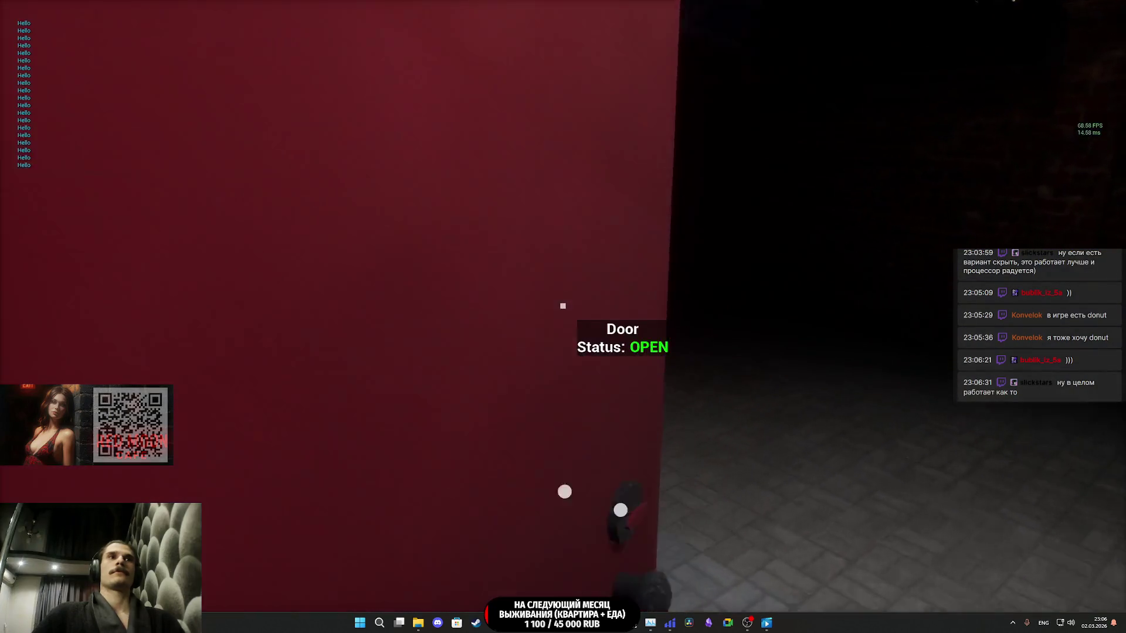
{"action": "key", "text": "s"}
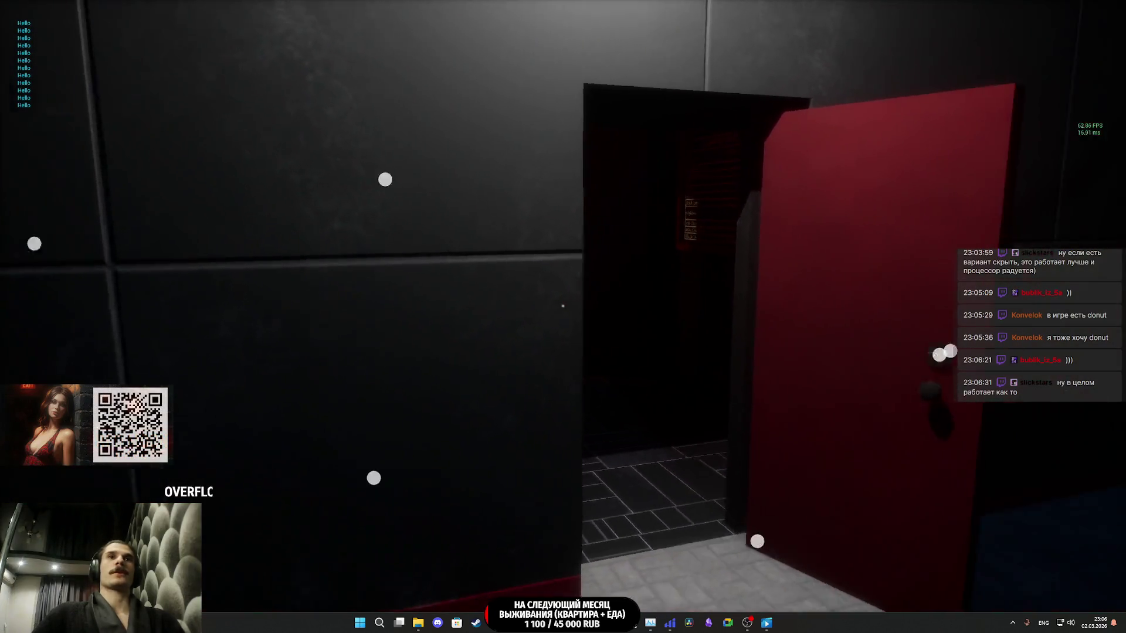
{"action": "key", "text": "s"}
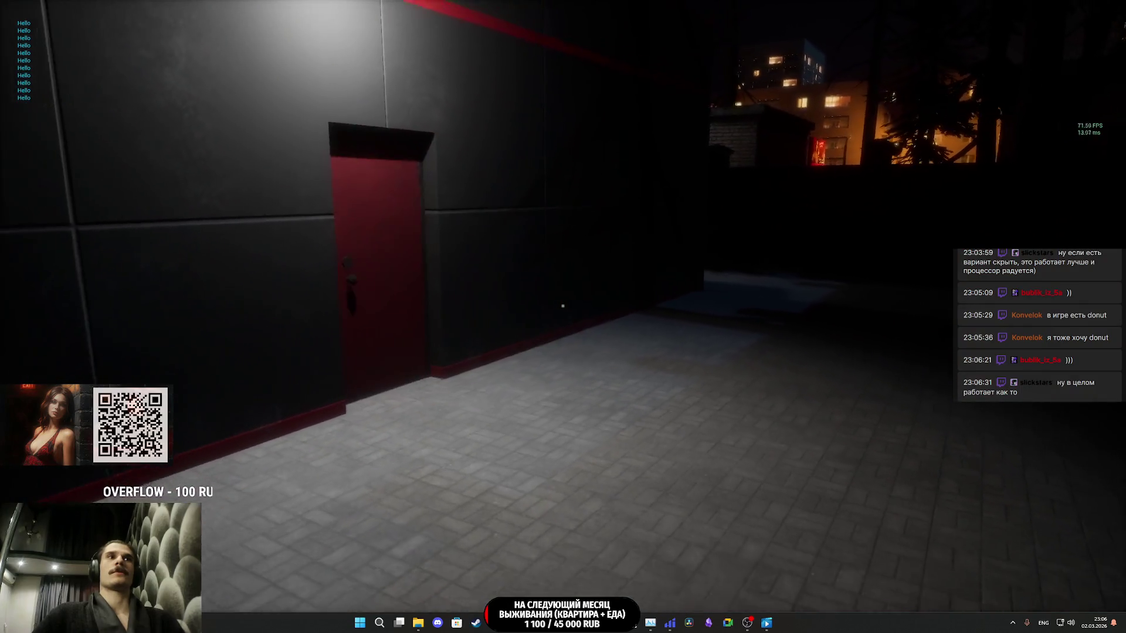
{"action": "key", "text": "w"}
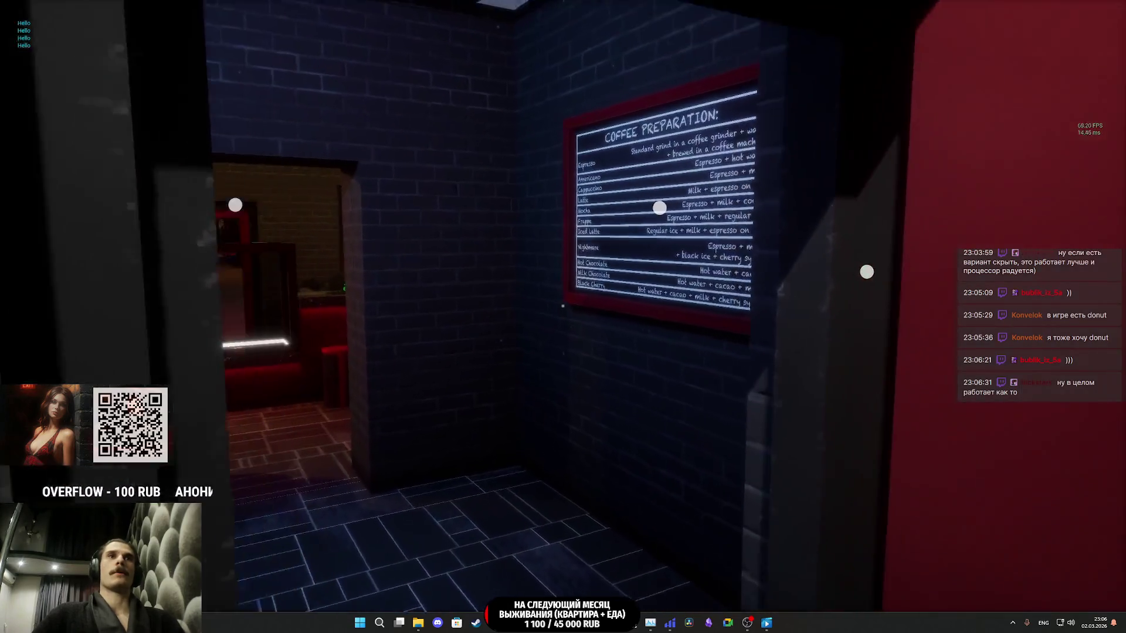
- Check the occupied and free armchair labels in the cafe, then eject with F8 and stop play
{"action": "key", "text": "w"}
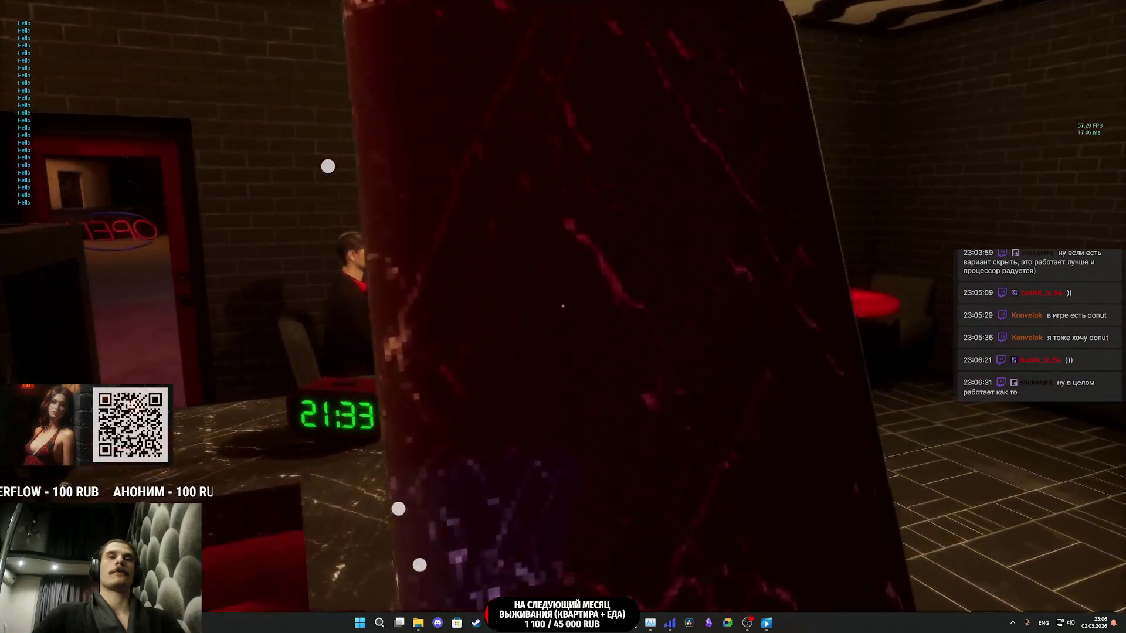
{"action": "key", "text": "w"}
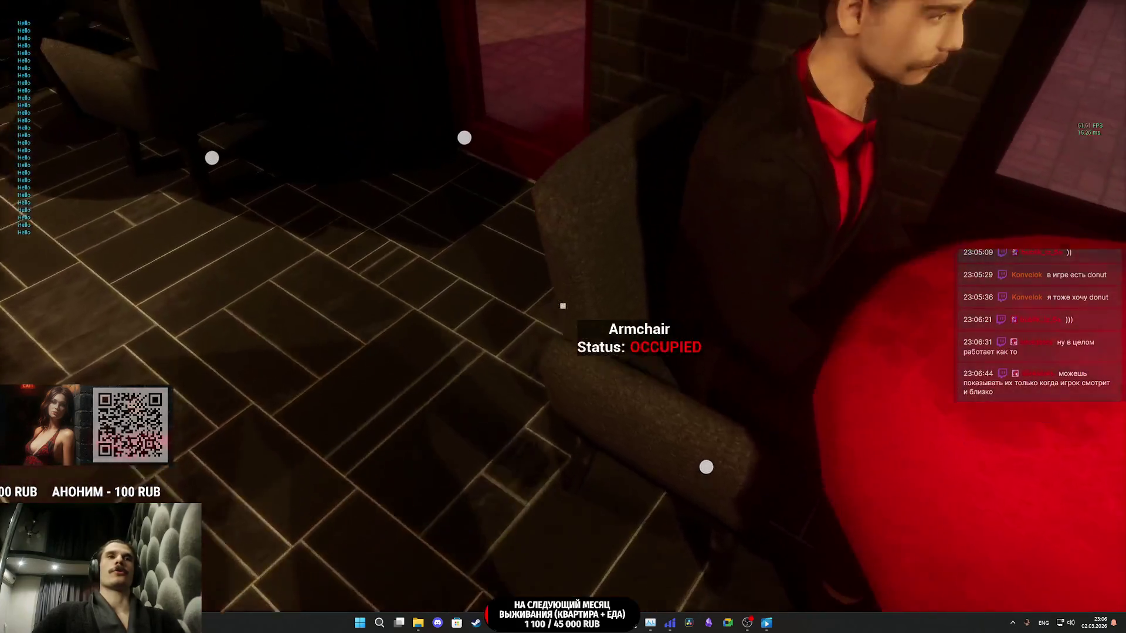
{"action": "key", "text": "w"}
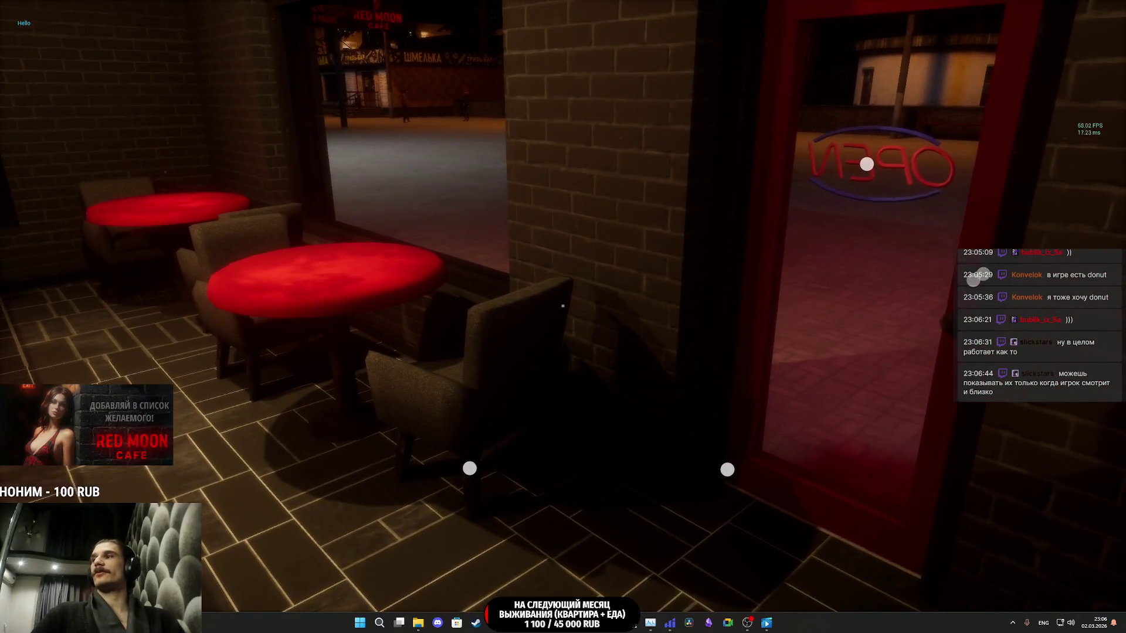
{"action": "key", "text": "w"}
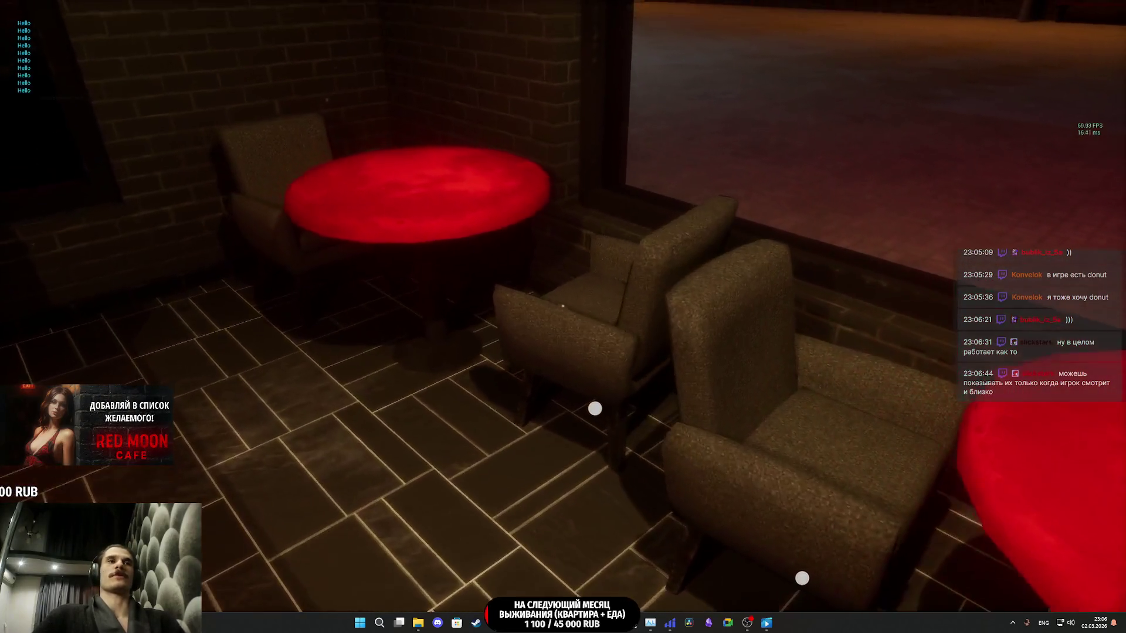
{"action": "key", "text": "w"}
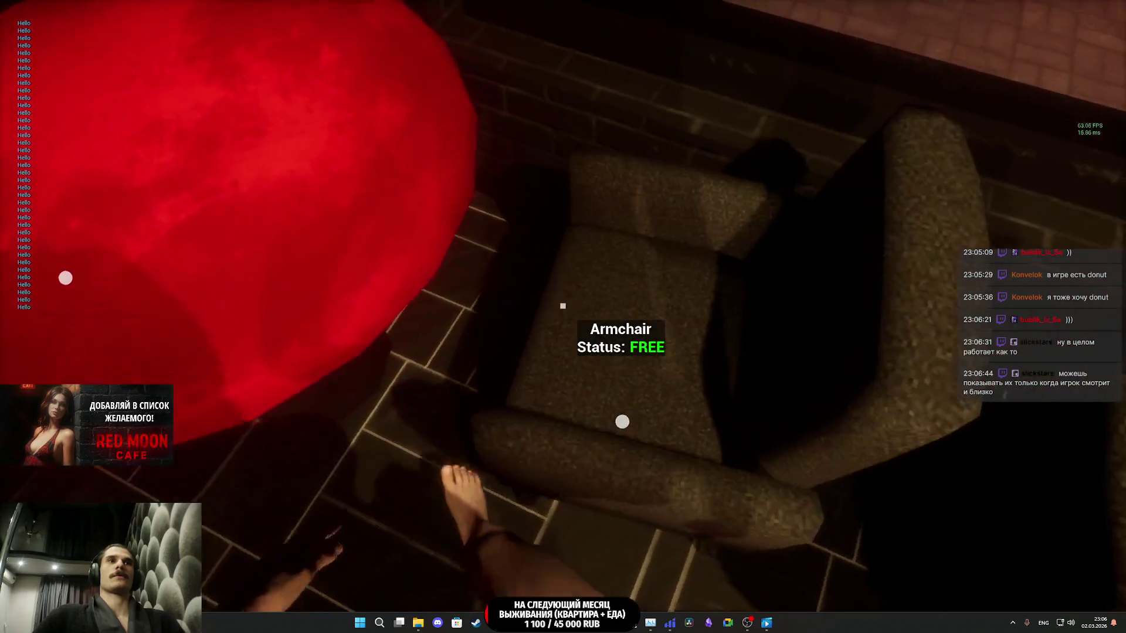
{"action": "key", "text": "w"}
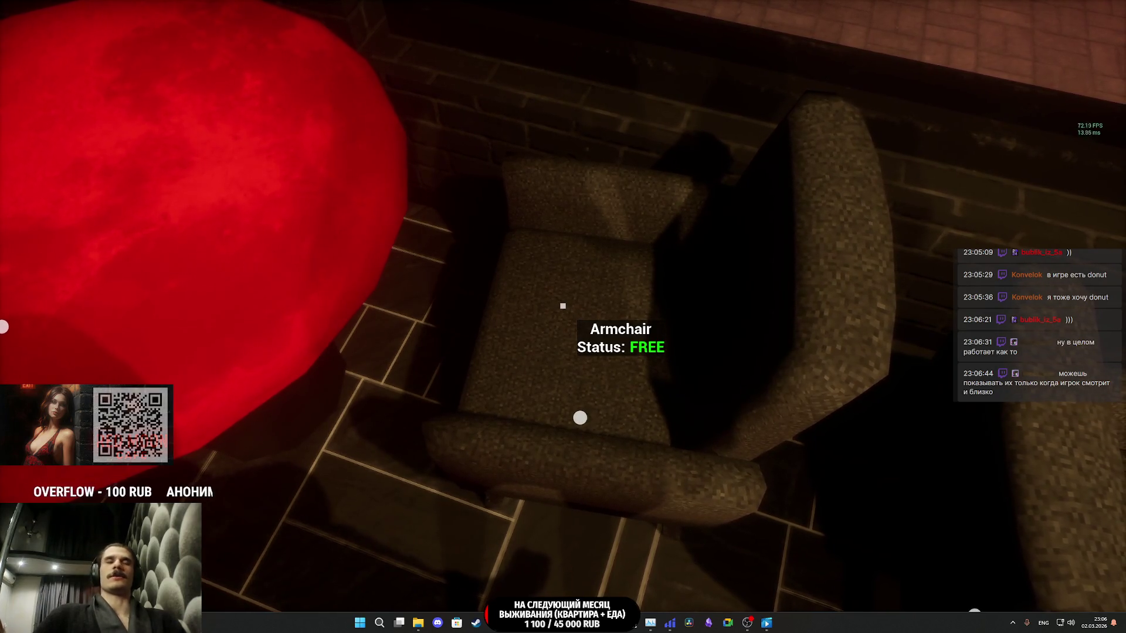
{"action": "key", "text": "s"}
{"action": "key", "text": "s"}
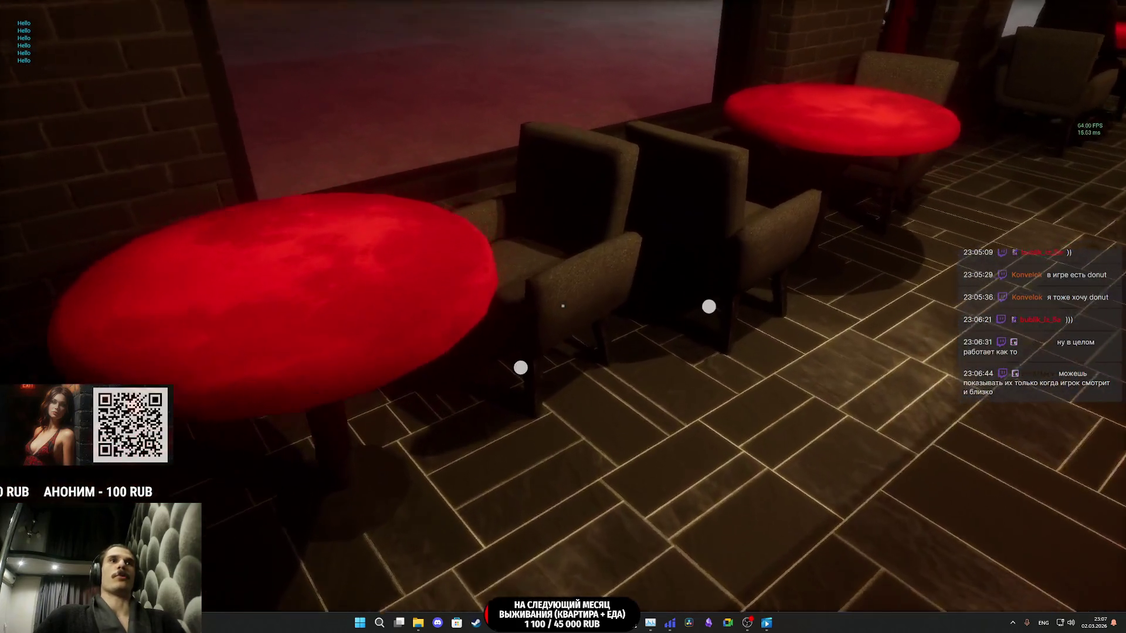
{"action": "key", "text": "F8"}
{"action": "key", "text": "Escape"}
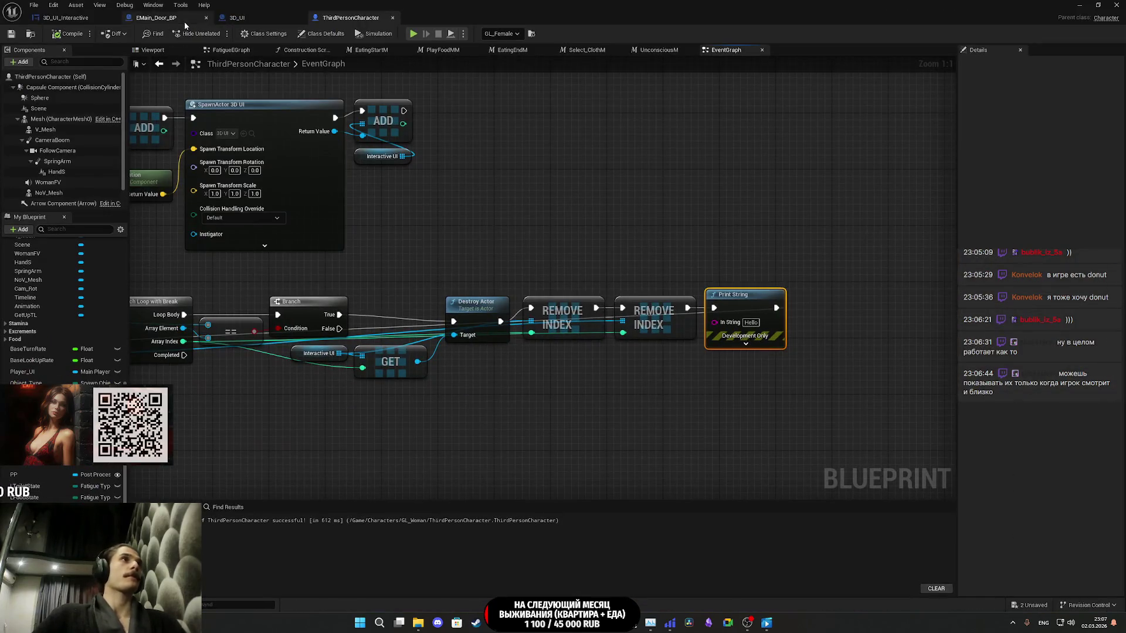
- Set the ThirdPersonCharacter Sphere Radius to 150, compile, and shrink the Blueprint editor window
{"action": "left_click", "coordinate": [156, 17]}
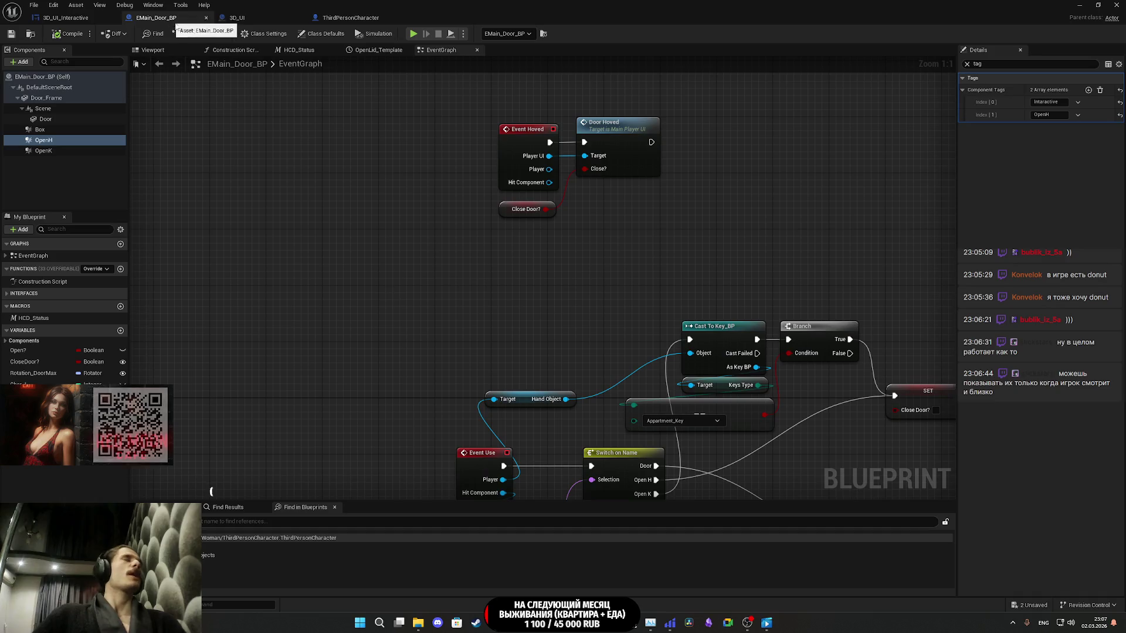
{"action": "key", "text": "ctrl+Tab"}
{"action": "key", "text": "ctrl+Tab"}
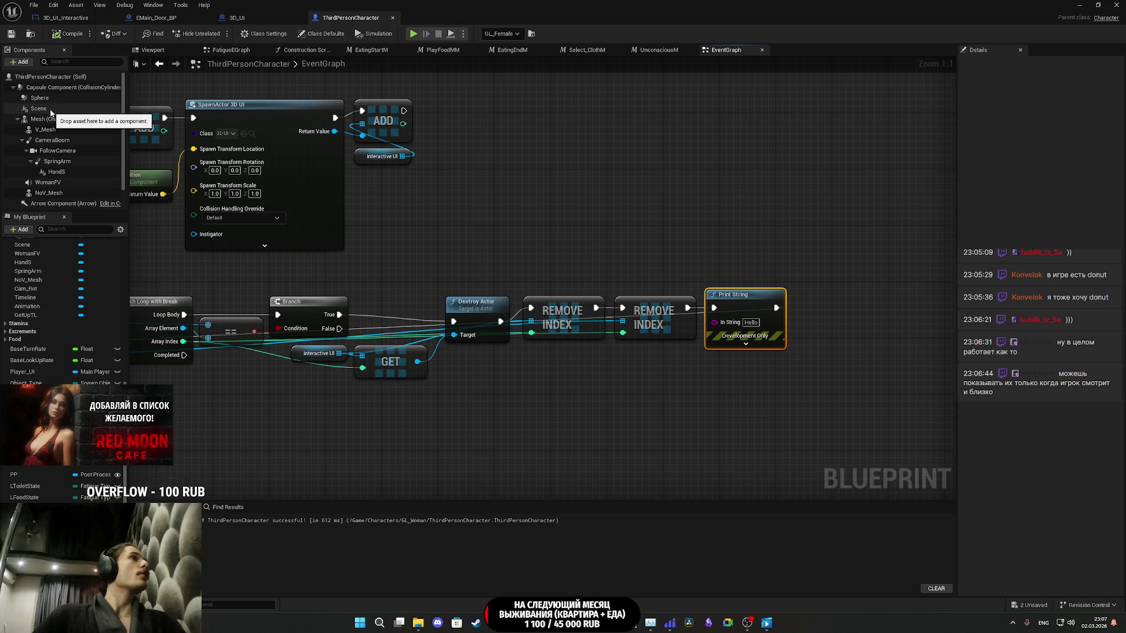
{"action": "left_click", "coordinate": [51, 99]}
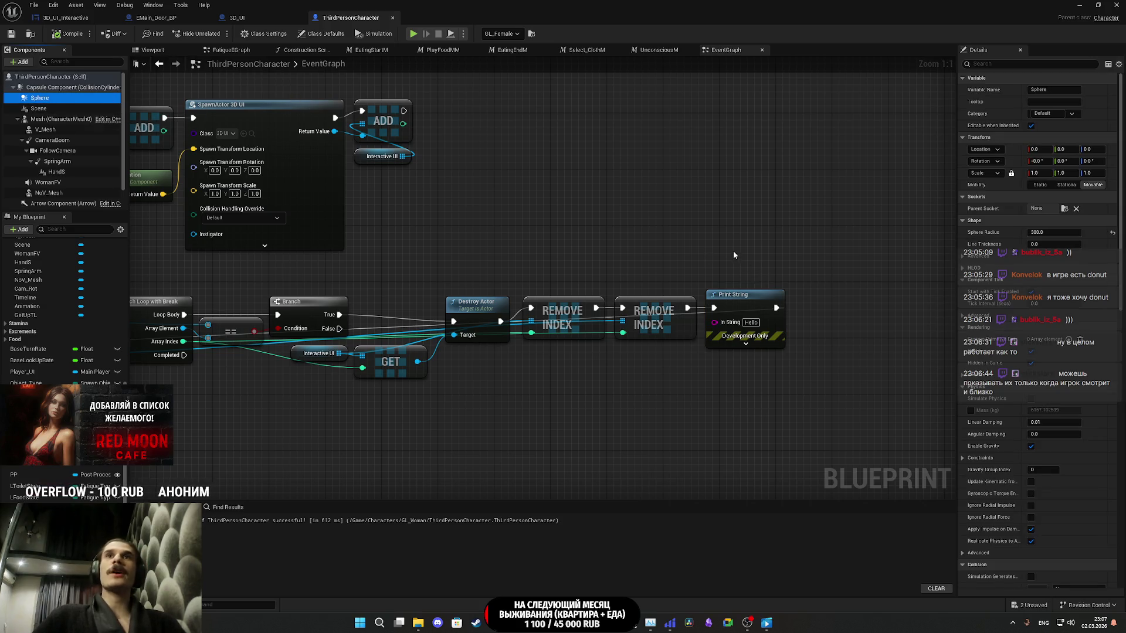
{"action": "left_click", "coordinate": [1048, 233]}
{"action": "type", "text": "150"}
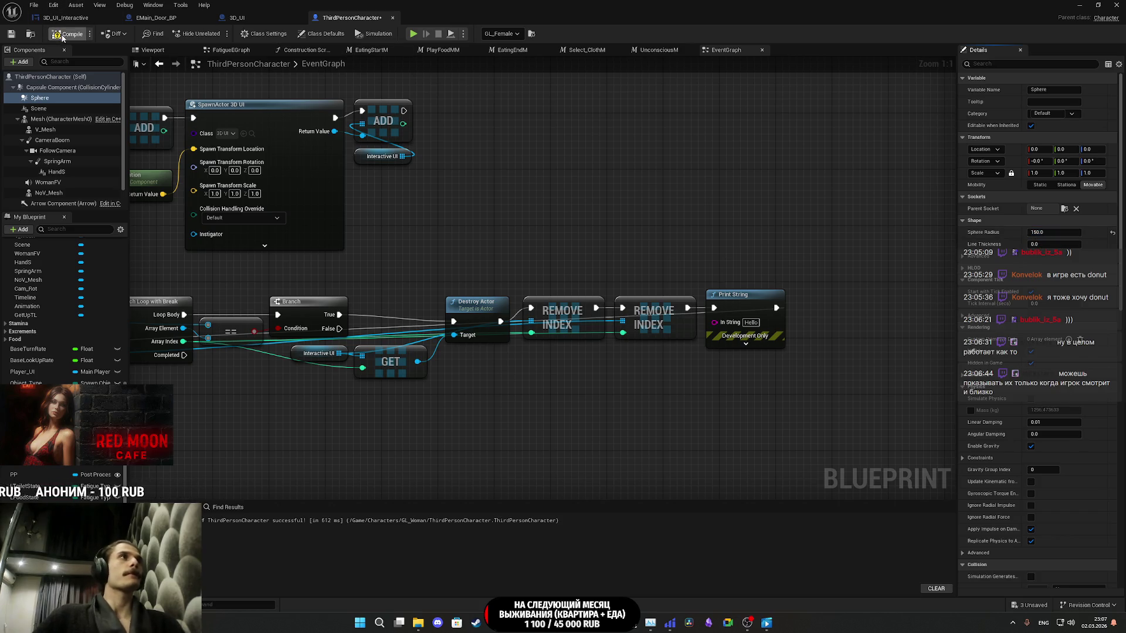
{"action": "left_click", "coordinate": [62, 35]}
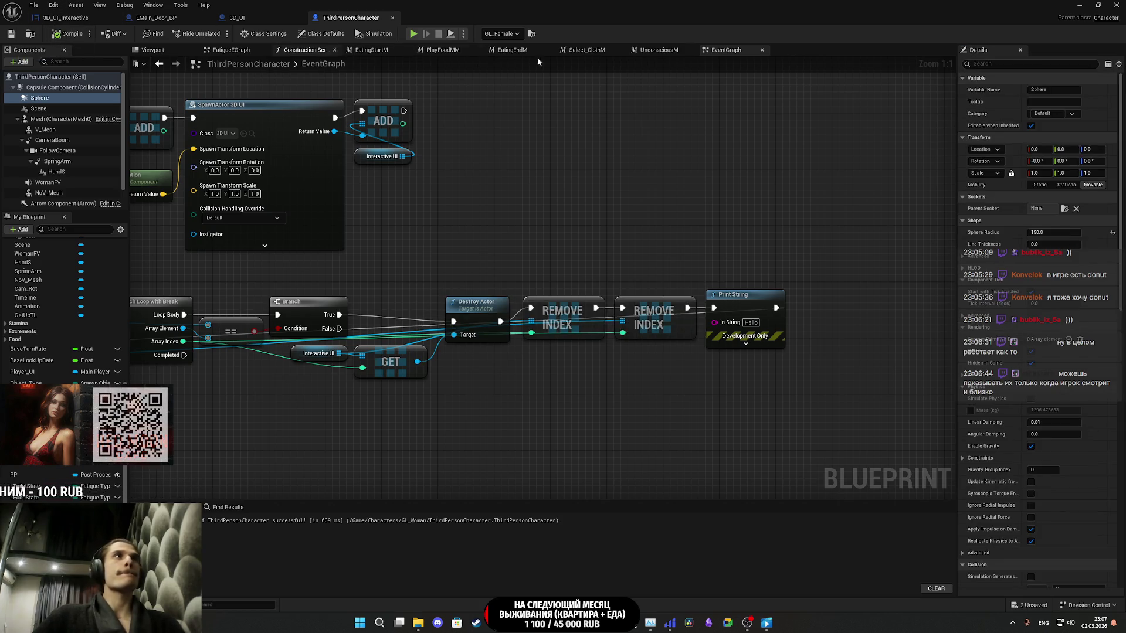
{"action": "left_click", "coordinate": [1098, 5]}
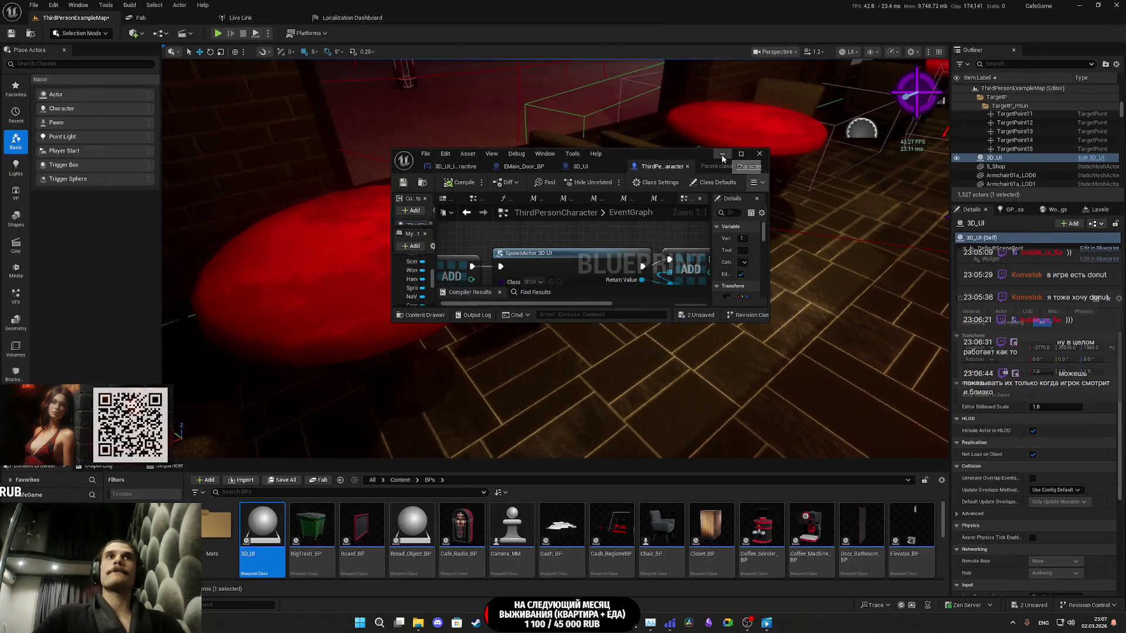
- Start a fullscreen play session and turn on the toilet light at its switch
{"action": "left_click", "coordinate": [722, 156]}
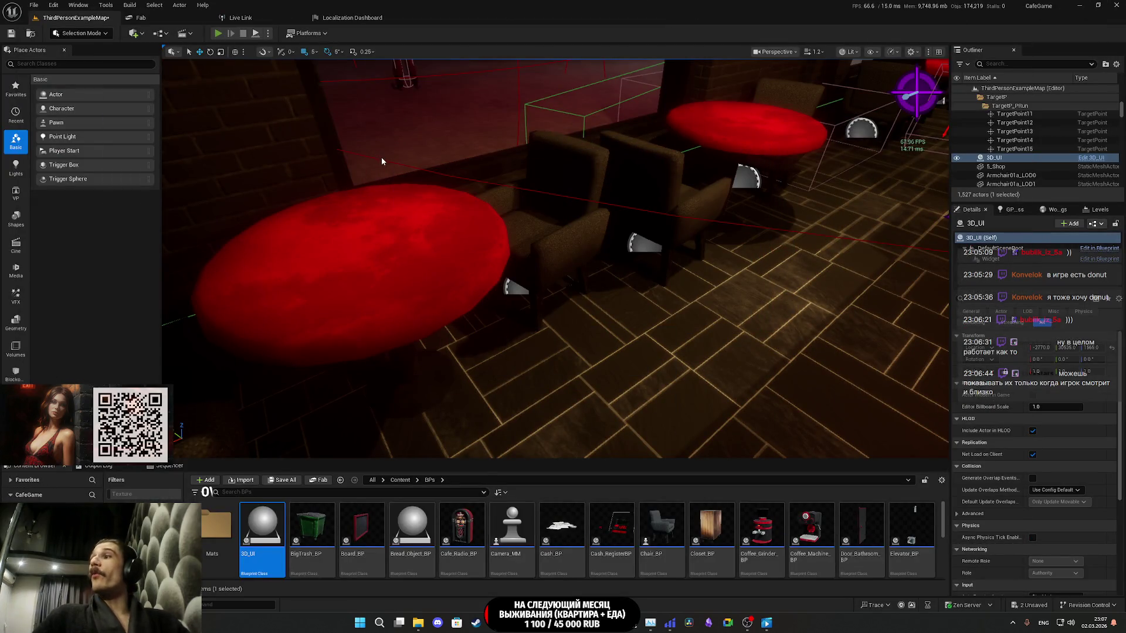
{"action": "key", "text": "alt+p"}
{"action": "key", "text": "F11"}
{"action": "key", "text": "w"}
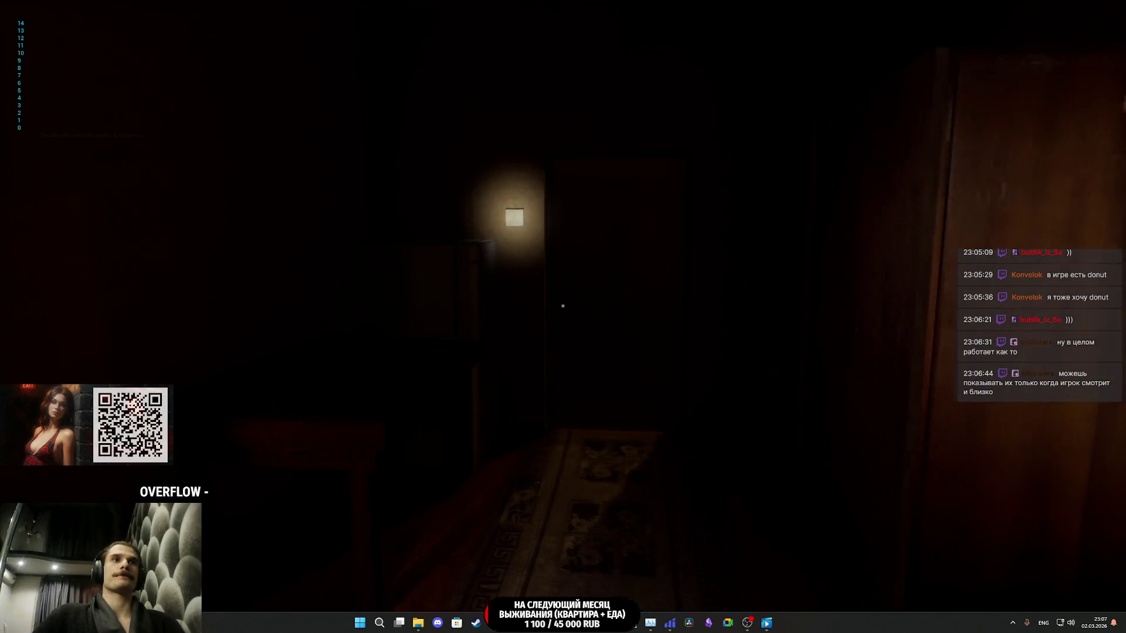
{"action": "key", "text": "e"}
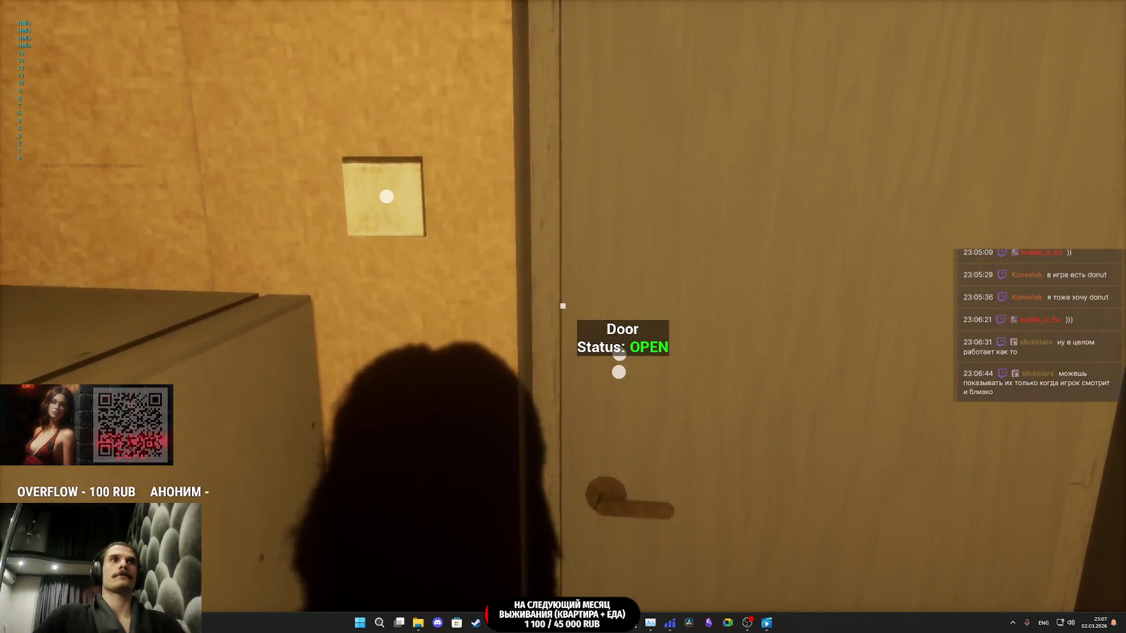
- Walk up to the wardrobe and light switch to show their Closet and Light Switch labels
{"action": "key", "text": "w"}
{"action": "key", "text": "s"}
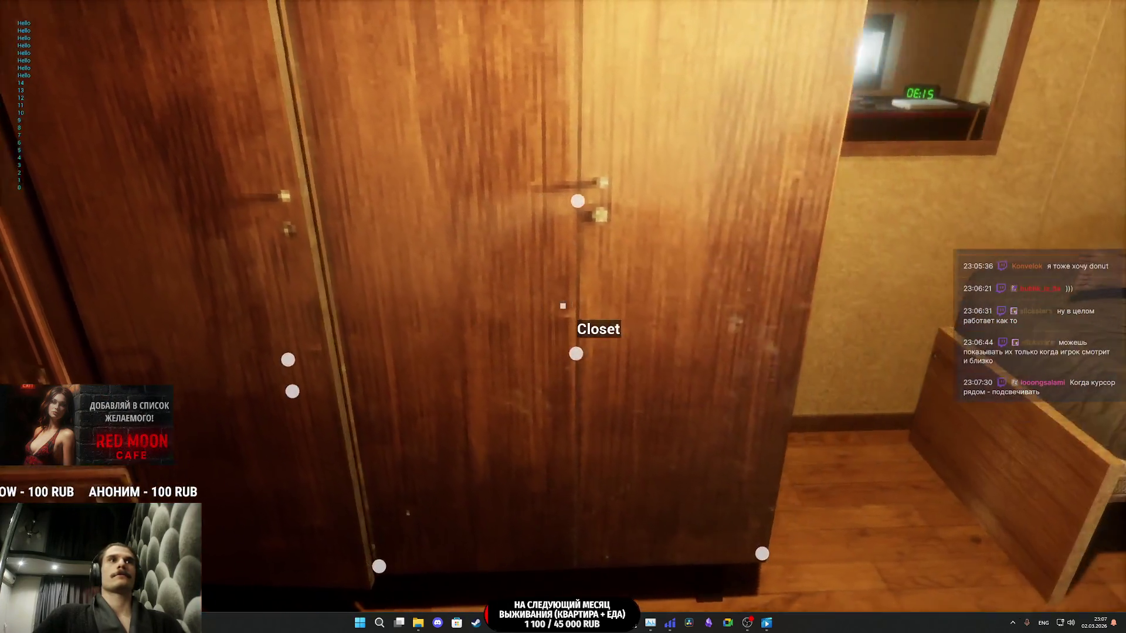
{"action": "key", "text": "w"}
{"action": "key", "text": "s"}
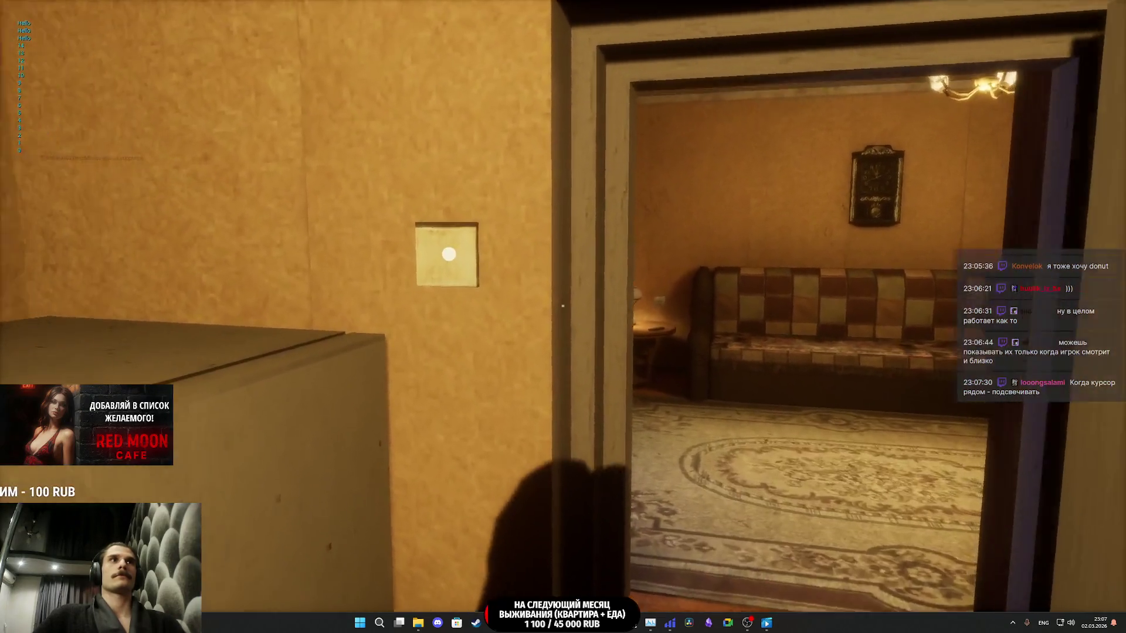
{"action": "key", "text": "w"}
{"action": "key", "text": "s"}
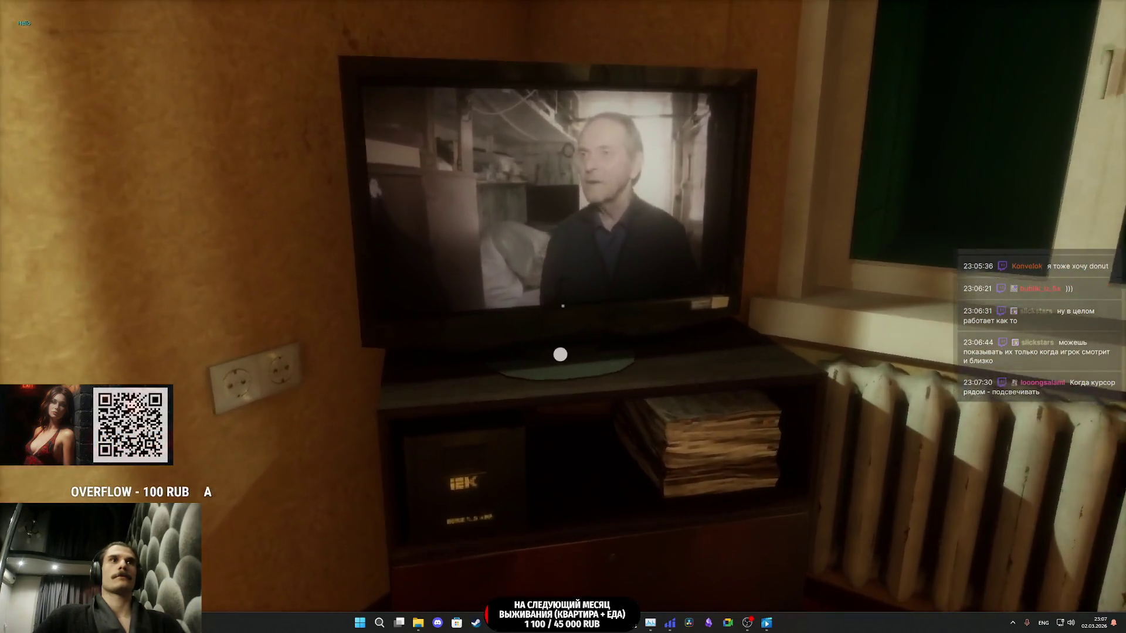
- Back away from the TV, walk toward the room door, then eject and stop play
{"action": "key", "text": "s"}
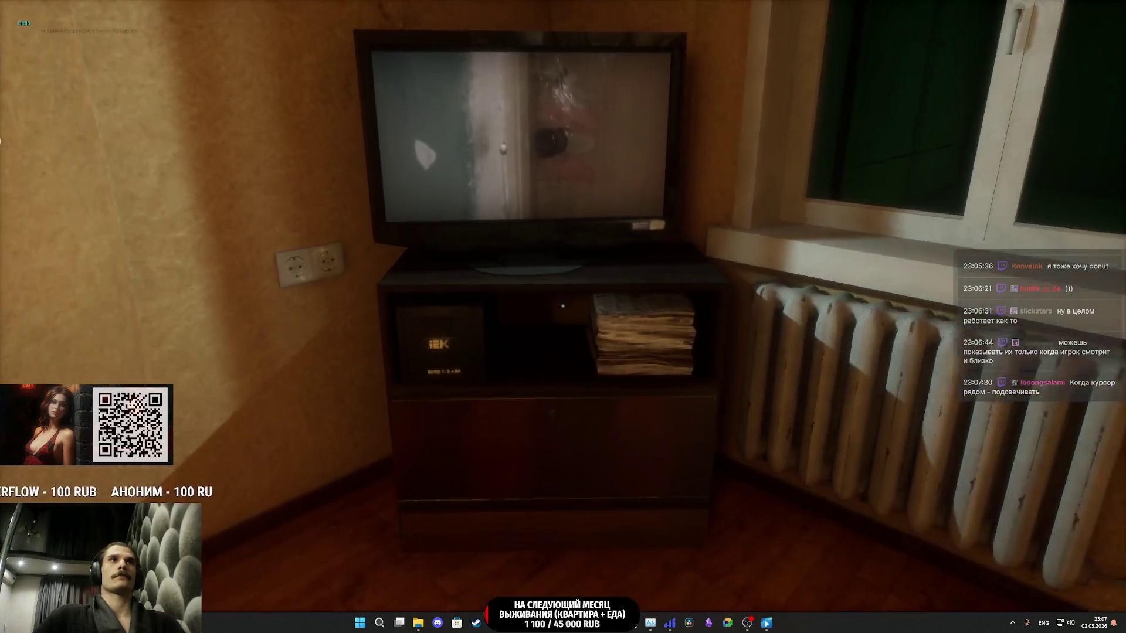
{"action": "mouse_move", "coordinate": [562, 305]}
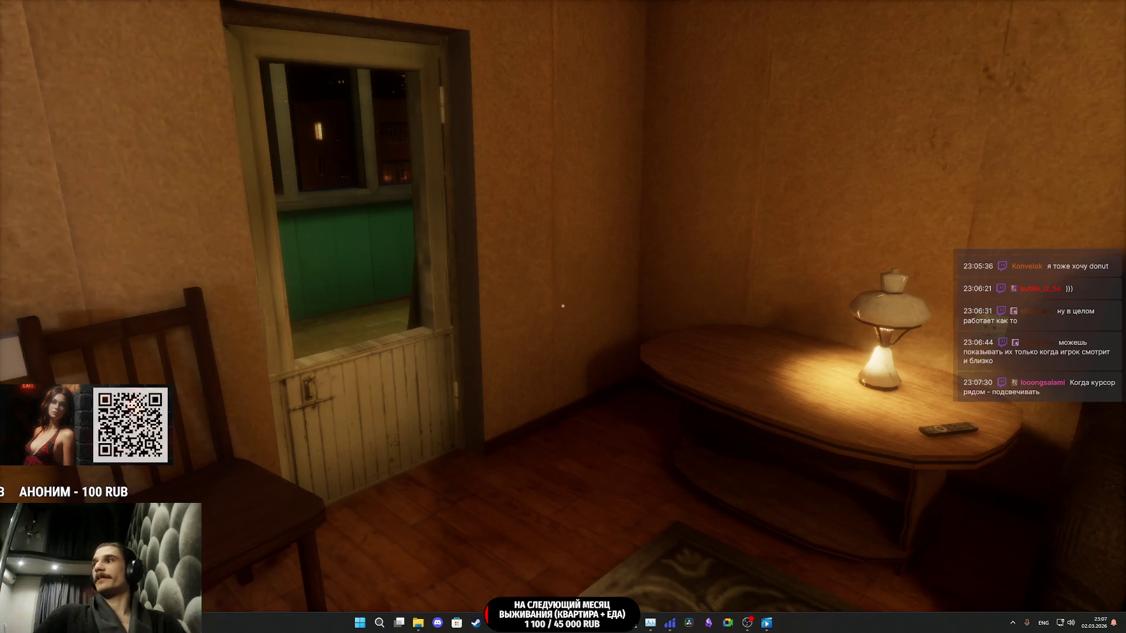
{"action": "key", "text": "w"}
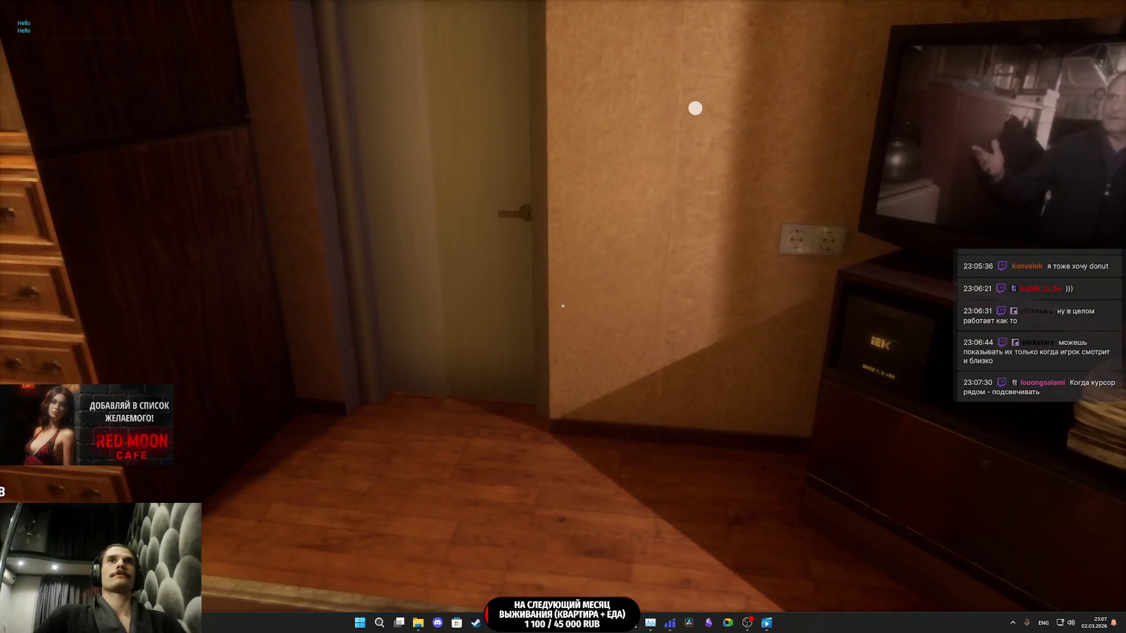
{"action": "key", "text": "w"}
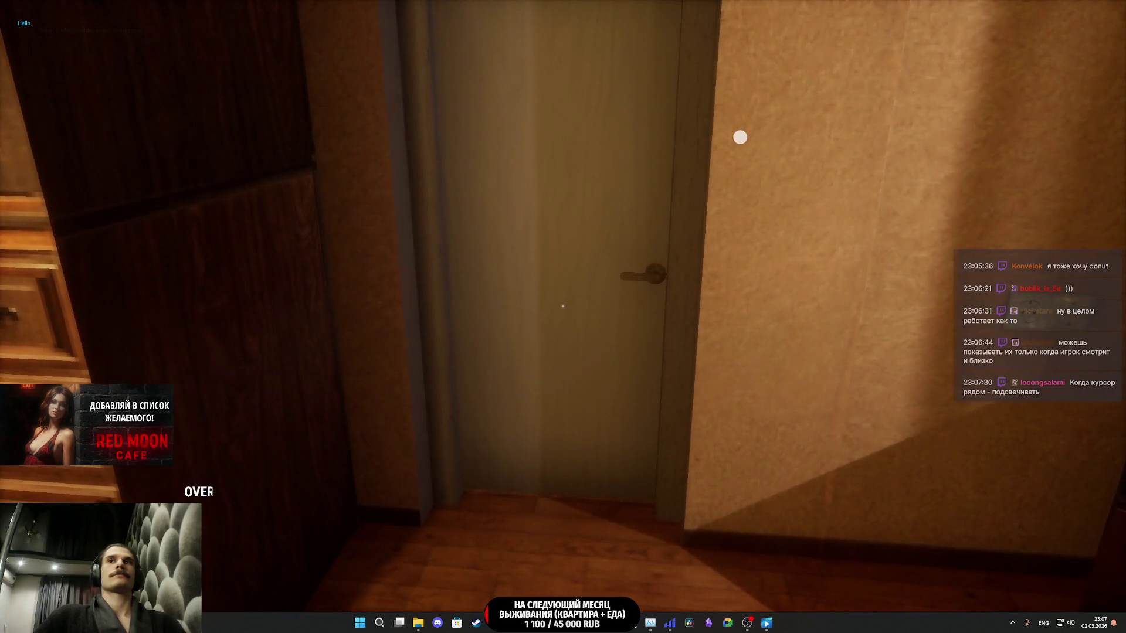
{"action": "key", "text": "F8"}
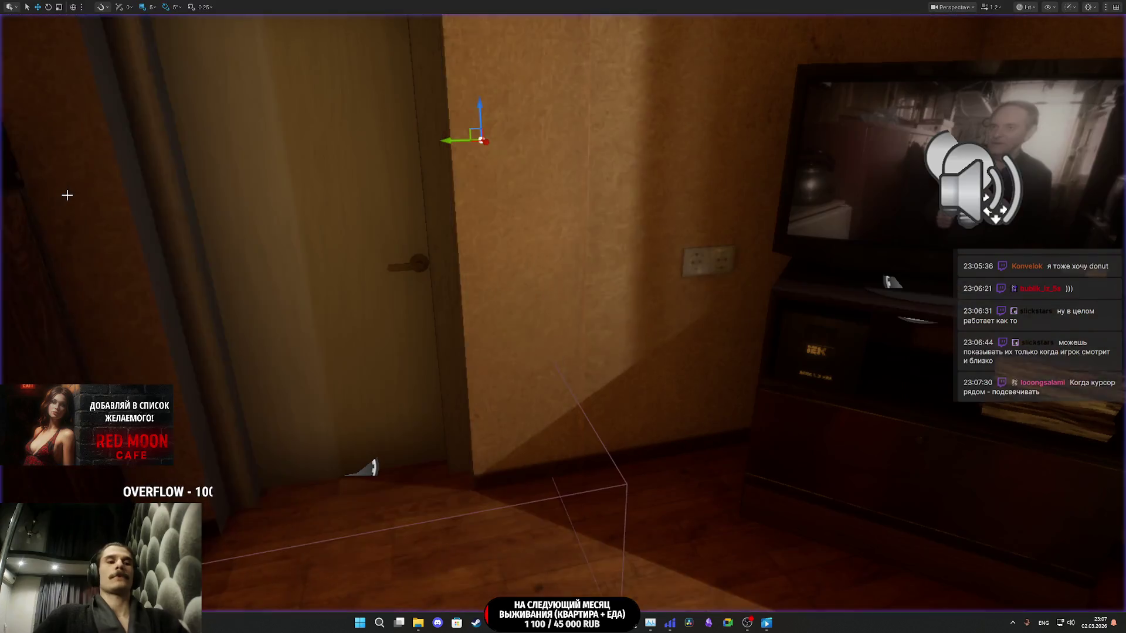
{"action": "key", "text": "Escape"}
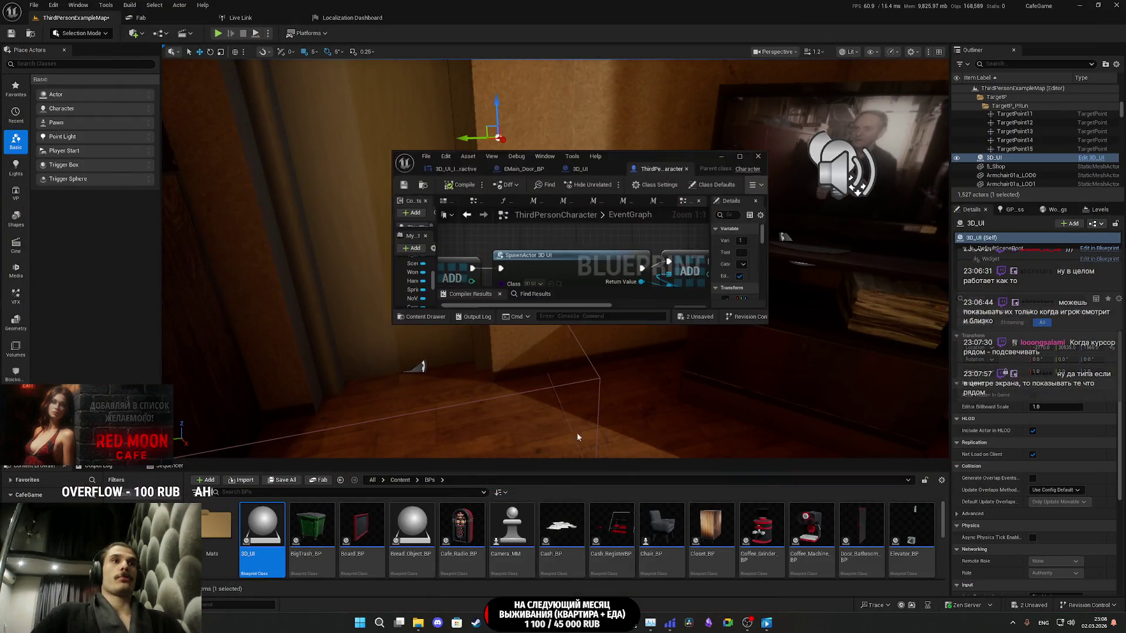
- Maximize the blueprint, frame the character in the Viewport preview, and delete the Sphere component
{"action": "double_click", "coordinate": [669, 152]}
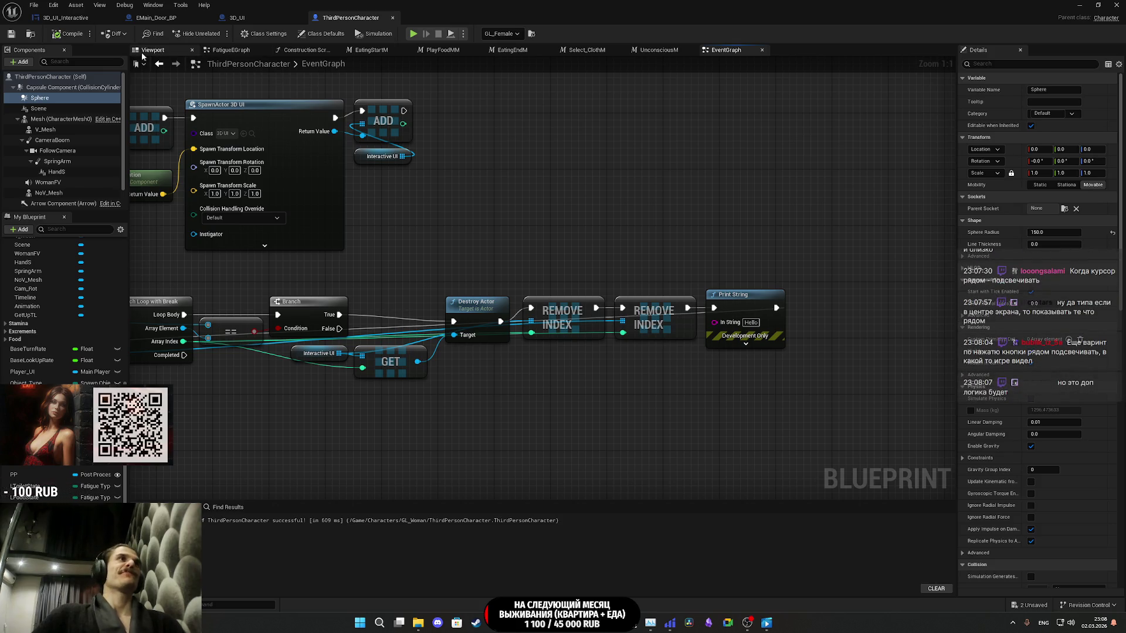
{"action": "left_click", "coordinate": [161, 52]}
{"action": "scroll", "coordinate": [535, 204], "scroll_direction": "up", "scroll_amount": 5}
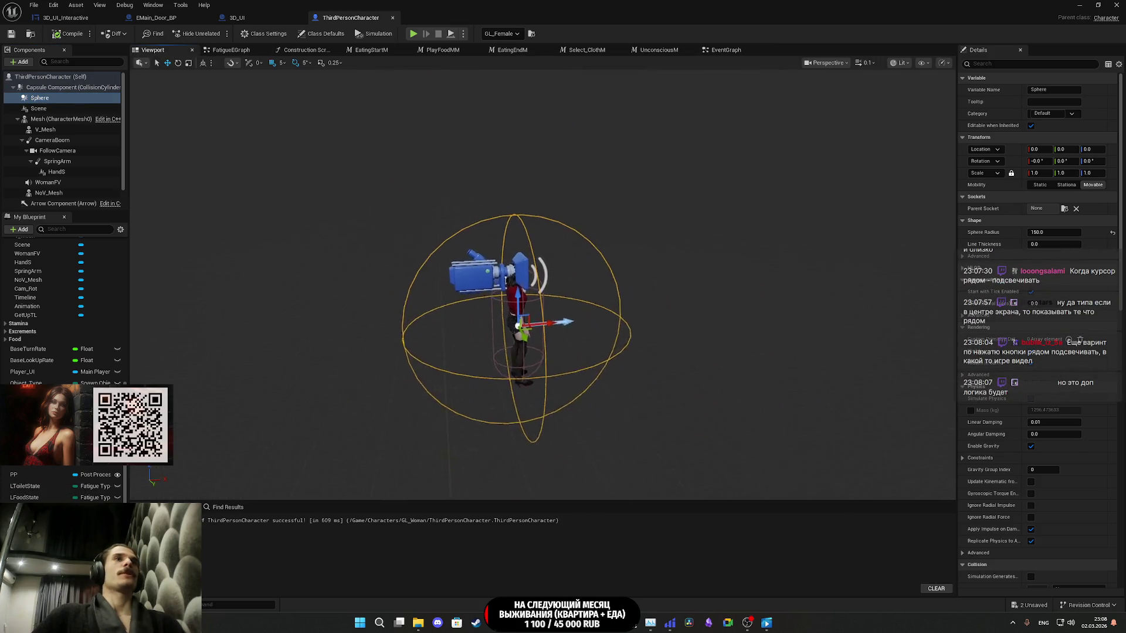
{"action": "scroll", "coordinate": [614, 237], "scroll_direction": "up", "scroll_amount": 4}
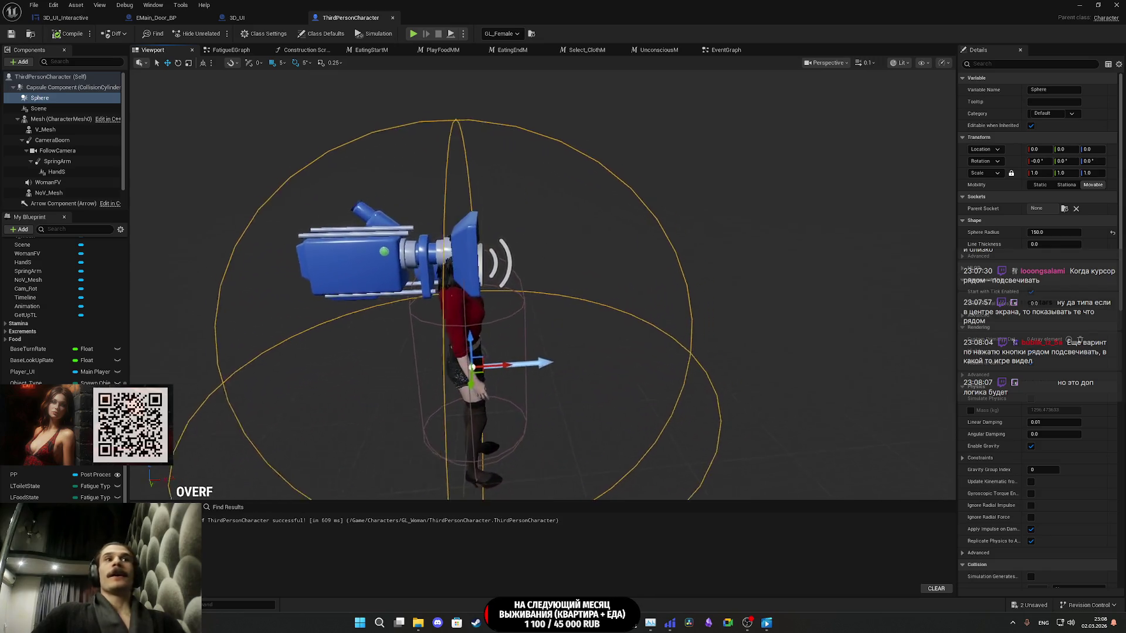
{"action": "scroll", "coordinate": [613, 237], "scroll_direction": "up", "scroll_amount": 2}
{"action": "left_click_drag", "start_coordinate": [572, 271], "coordinate": [582, 277]}
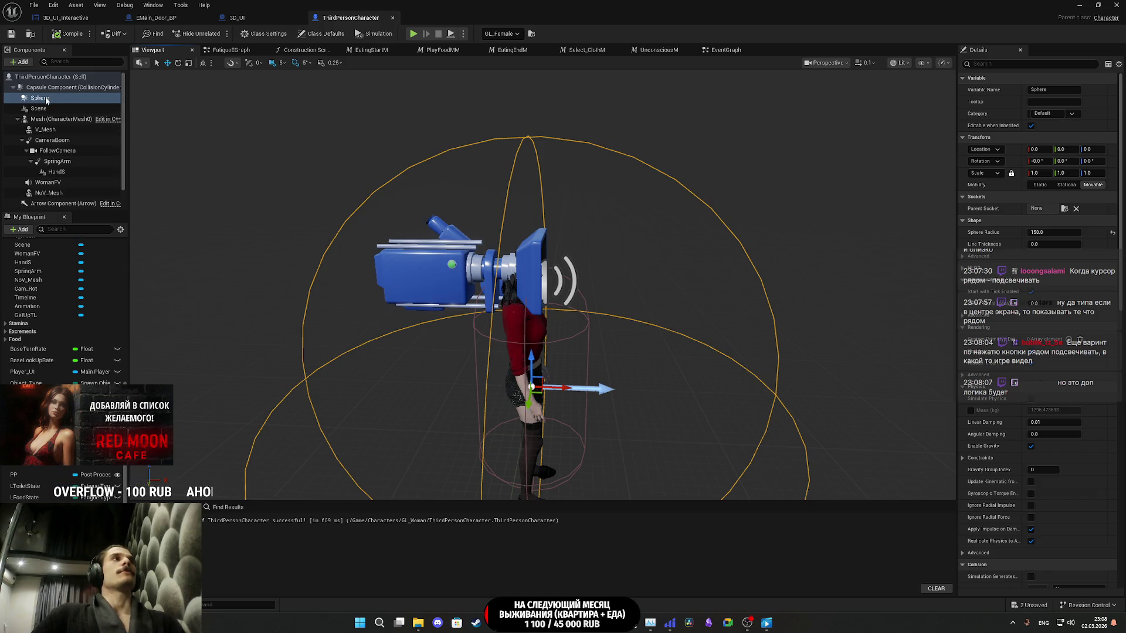
{"action": "key", "text": "Delete"}
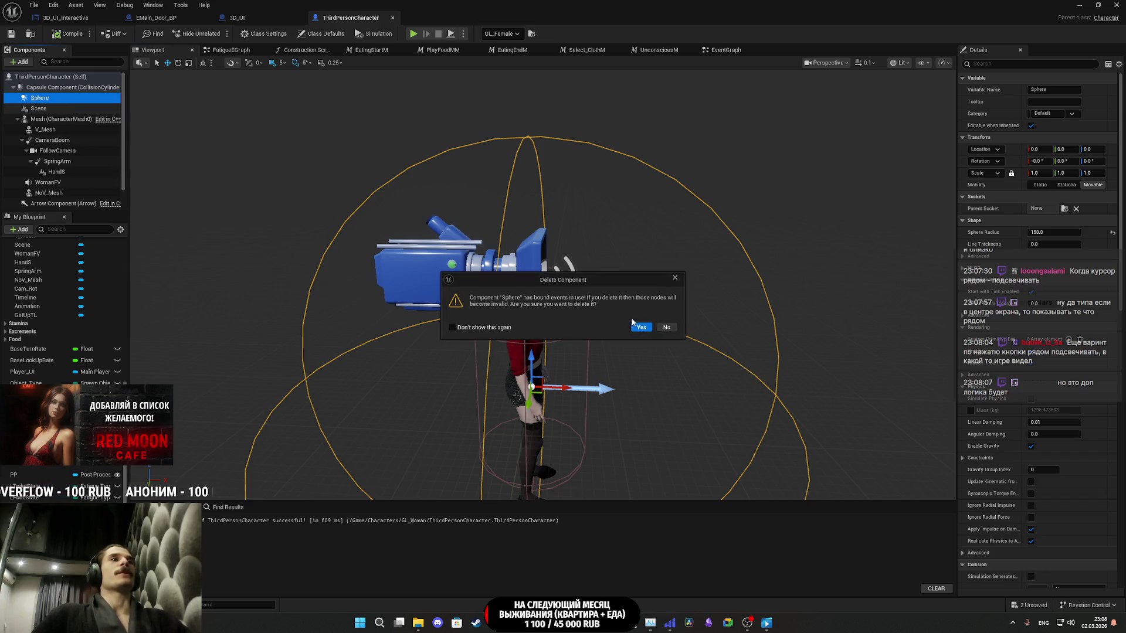
{"action": "left_click", "coordinate": [642, 328]}
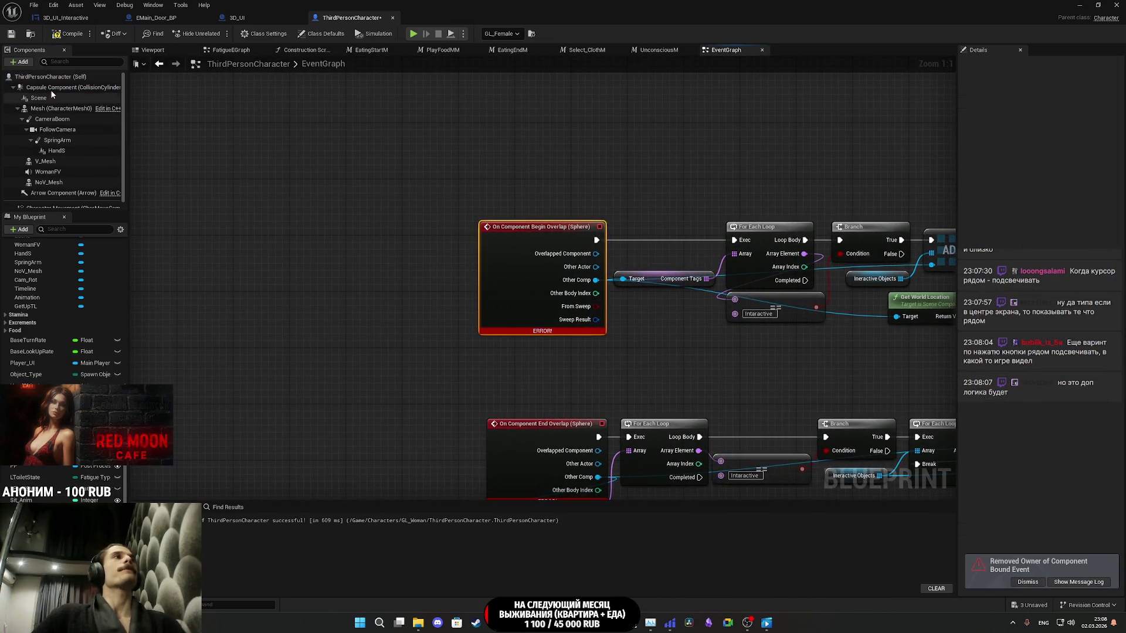
- Add a Capsule Collision under FollowCamera and rotate it to lie forward
{"action": "left_click", "coordinate": [150, 51]}
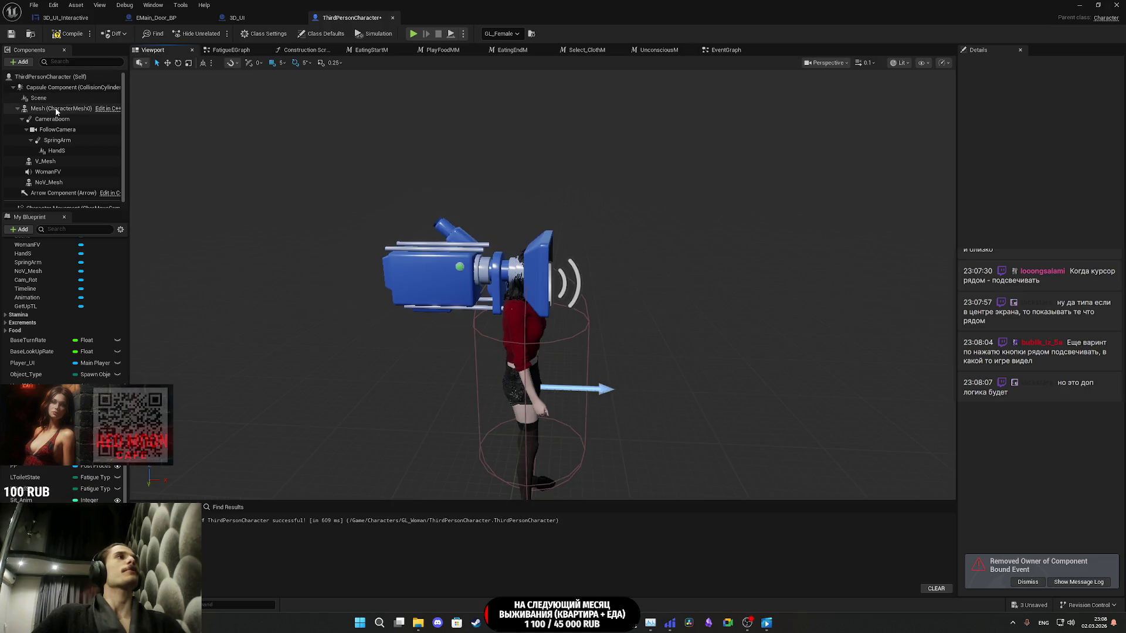
{"action": "left_click", "coordinate": [58, 130]}
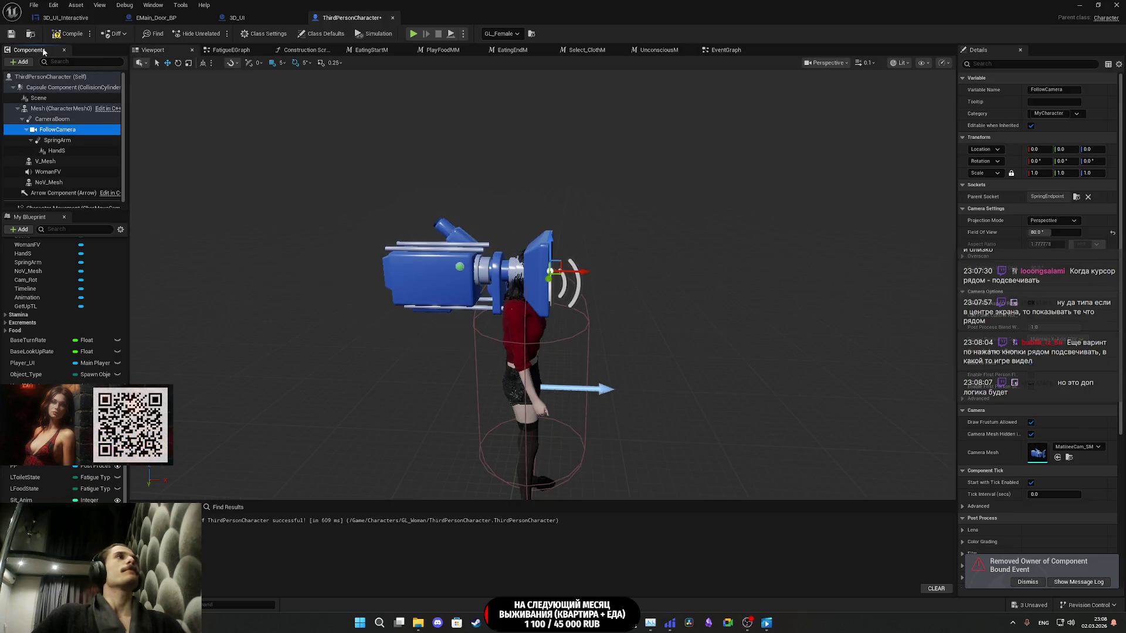
{"action": "left_click", "coordinate": [22, 61]}
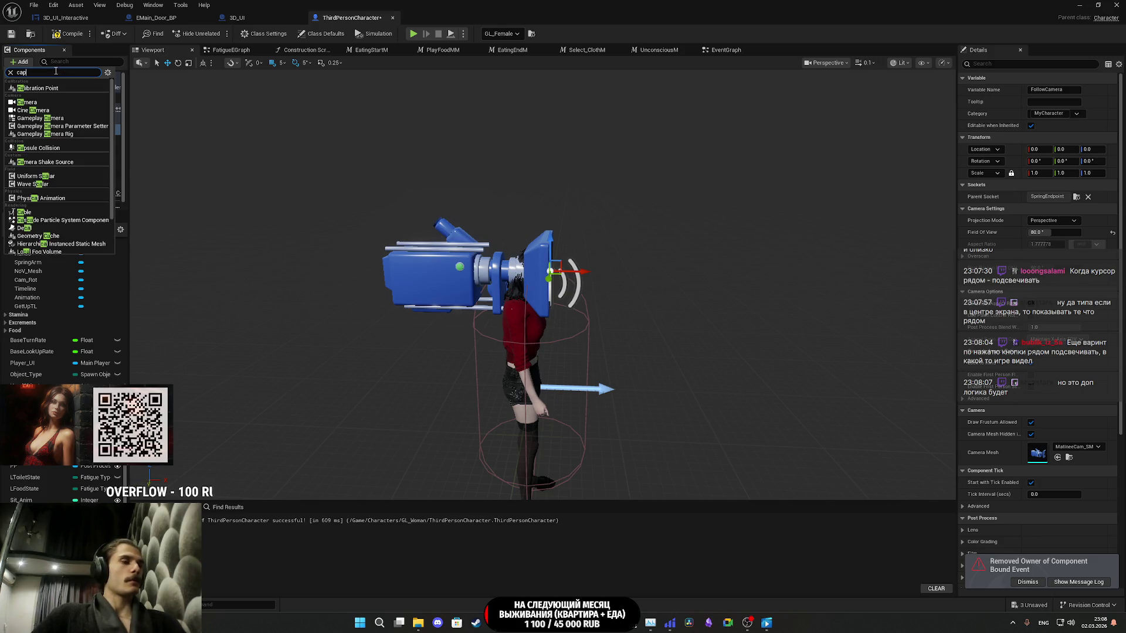
{"action": "type", "text": "s"}
{"action": "left_click", "coordinate": [38, 89]}
{"action": "mouse_move", "coordinate": [422, 217]}
{"action": "left_mouse_down"}
{"action": "mouse_move", "coordinate": [644, 223]}
{"action": "mouse_move", "coordinate": [446, 220]}
{"action": "left_mouse_up"}
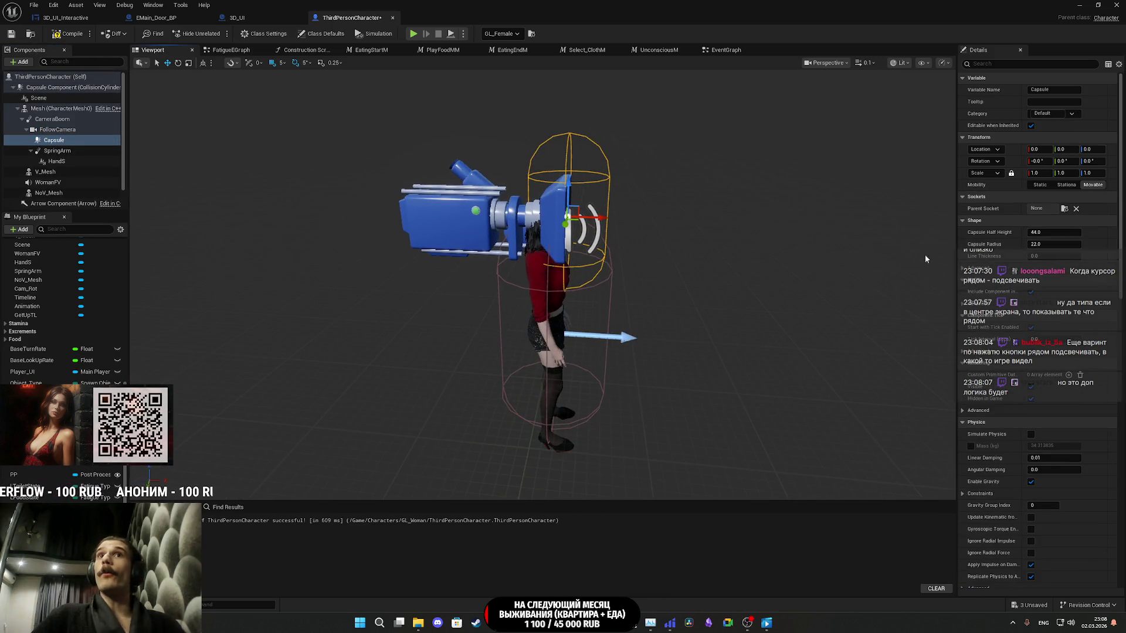
{"action": "key", "text": "e"}
{"action": "mouse_move", "coordinate": [620, 223]}
{"action": "left_mouse_down"}
{"action": "mouse_move", "coordinate": [612, 176]}
{"action": "mouse_move", "coordinate": [589, 170]}
{"action": "left_mouse_up"}
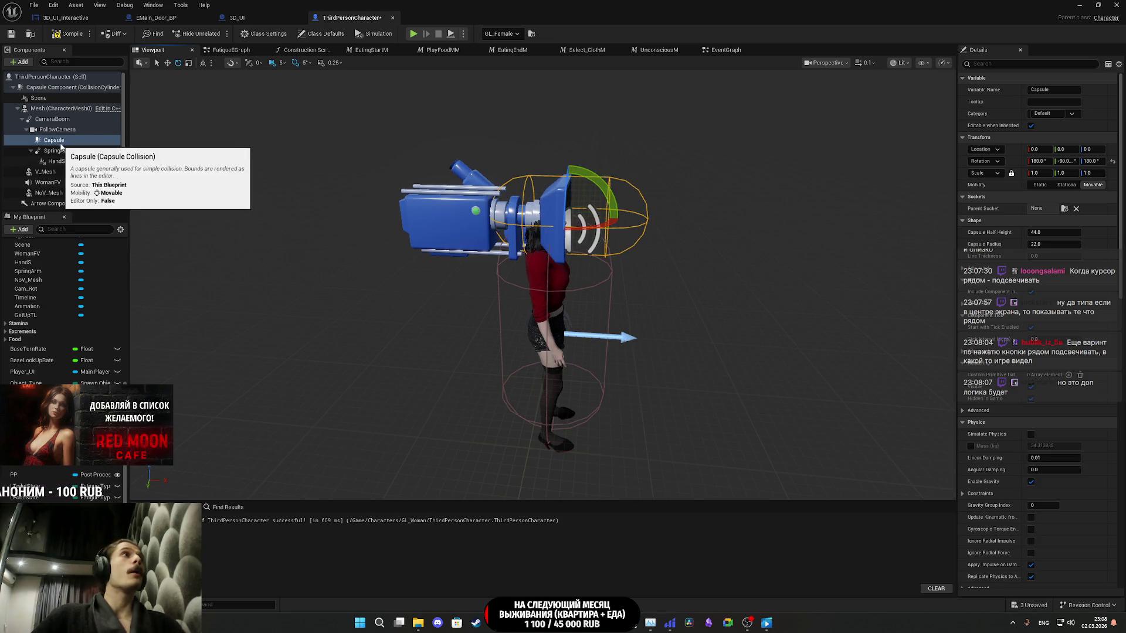
- Move the Capsule 20 units forward of the camera
{"action": "left_click", "coordinate": [31, 131]}
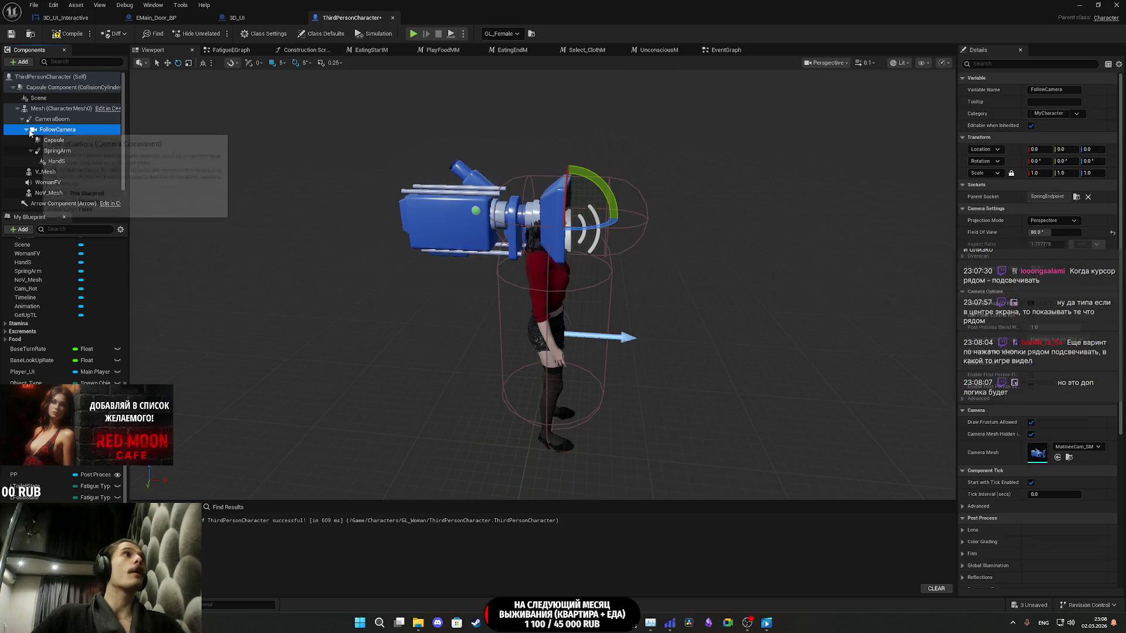
{"action": "left_click", "coordinate": [54, 140]}
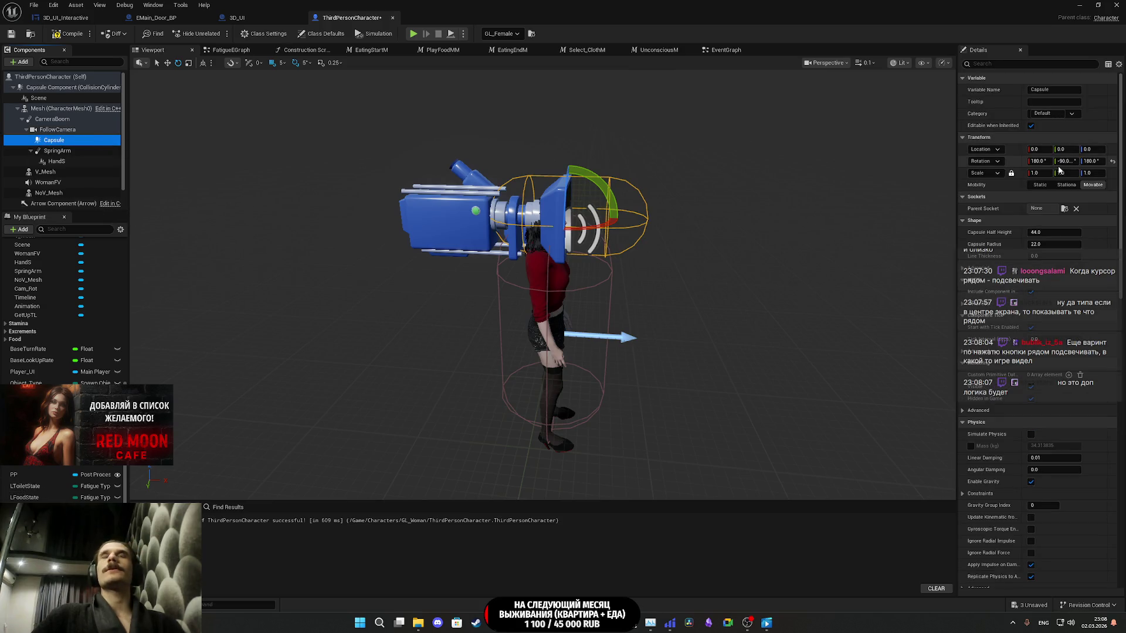
{"action": "scroll", "coordinate": [588, 226], "scroll_direction": "down", "scroll_amount": 1}
{"action": "key", "text": "w"}
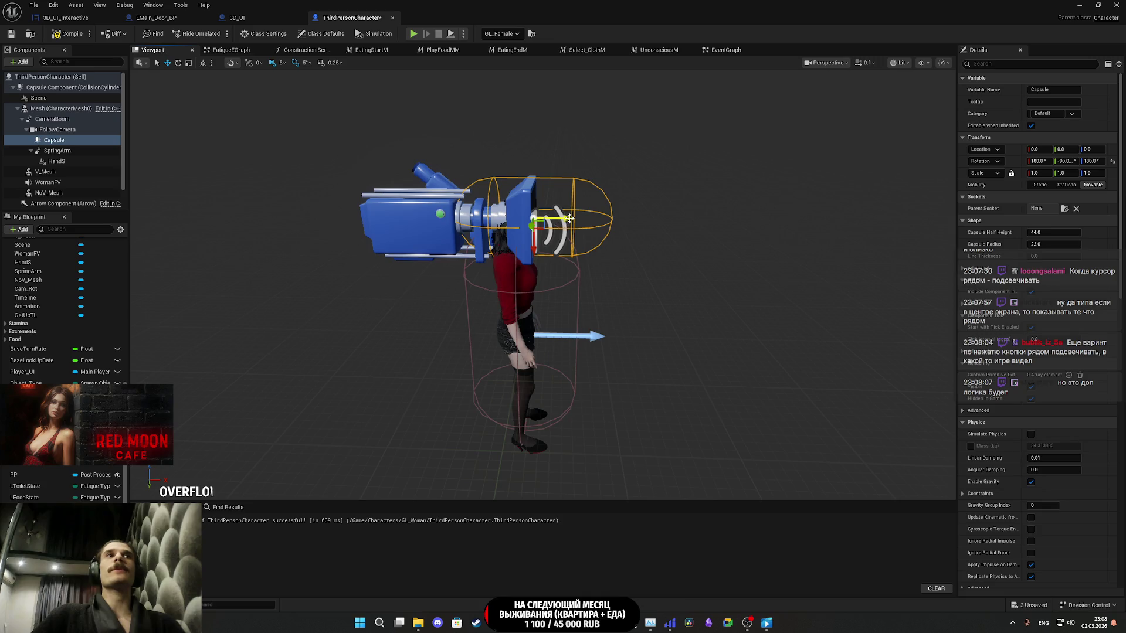
{"action": "left_click_drag", "start_coordinate": [571, 218], "coordinate": [604, 221]}
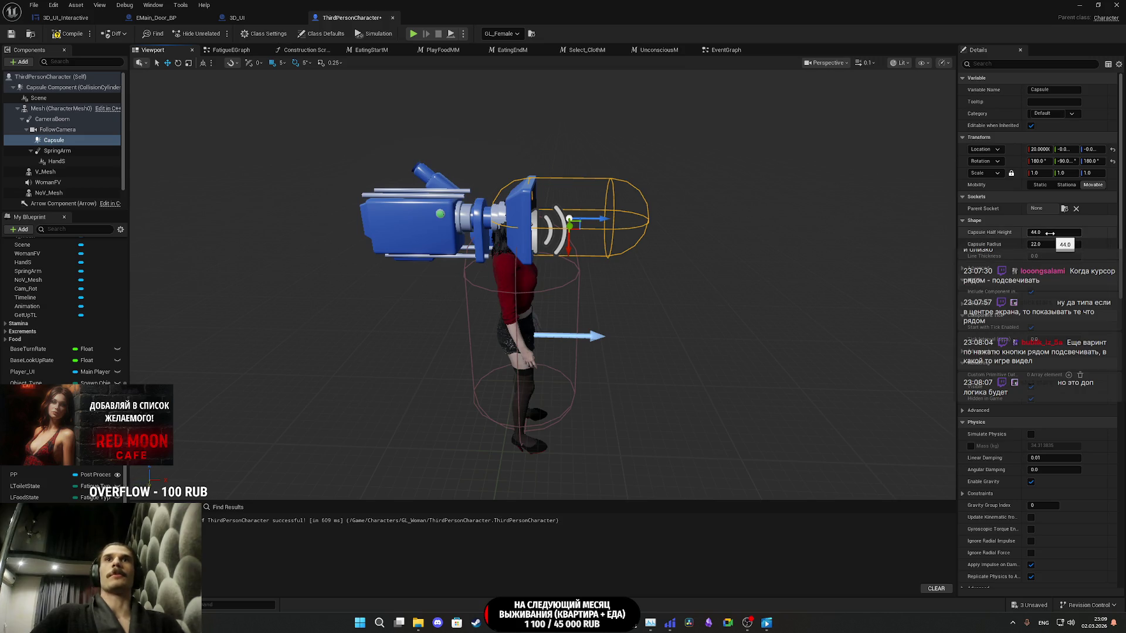
- Set Capsule Half Height to 50 and Radius to 25, then compile and save
{"action": "mouse_move", "coordinate": [1049, 232]}
{"action": "left_mouse_down"}
{"action": "mouse_move", "coordinate": [1062, 232]}
{"action": "mouse_move", "coordinate": [1049, 233]}
{"action": "left_mouse_up"}
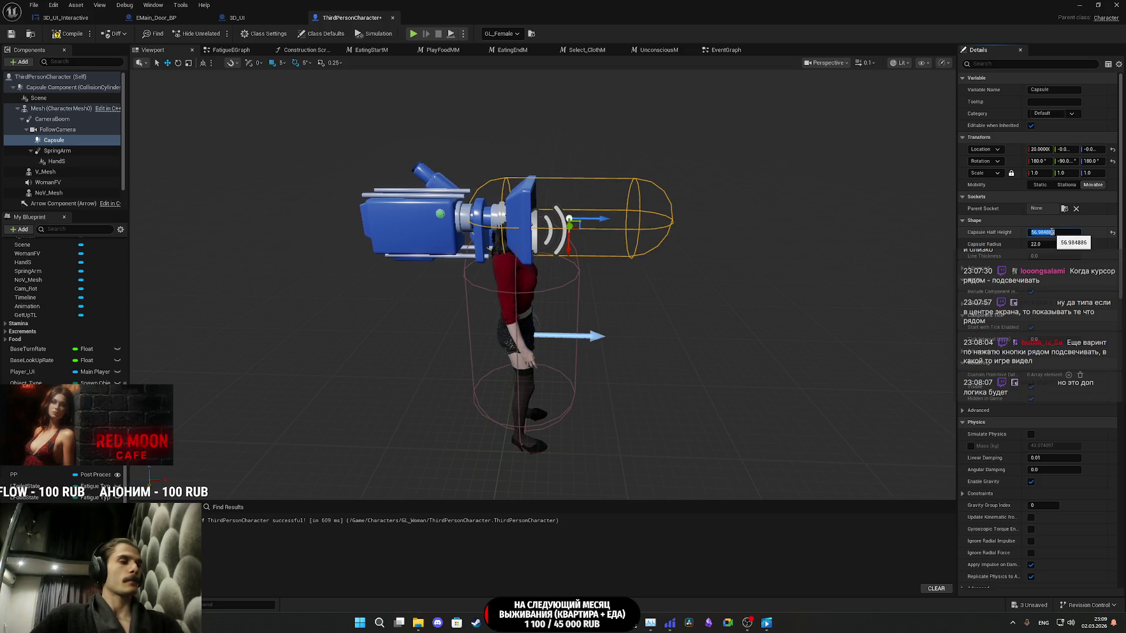
{"action": "type", "text": "50"}
{"action": "key", "text": "Return"}
{"action": "left_click", "coordinate": [1041, 244]}
{"action": "type", "text": "25"}
{"action": "key", "text": "Return"}
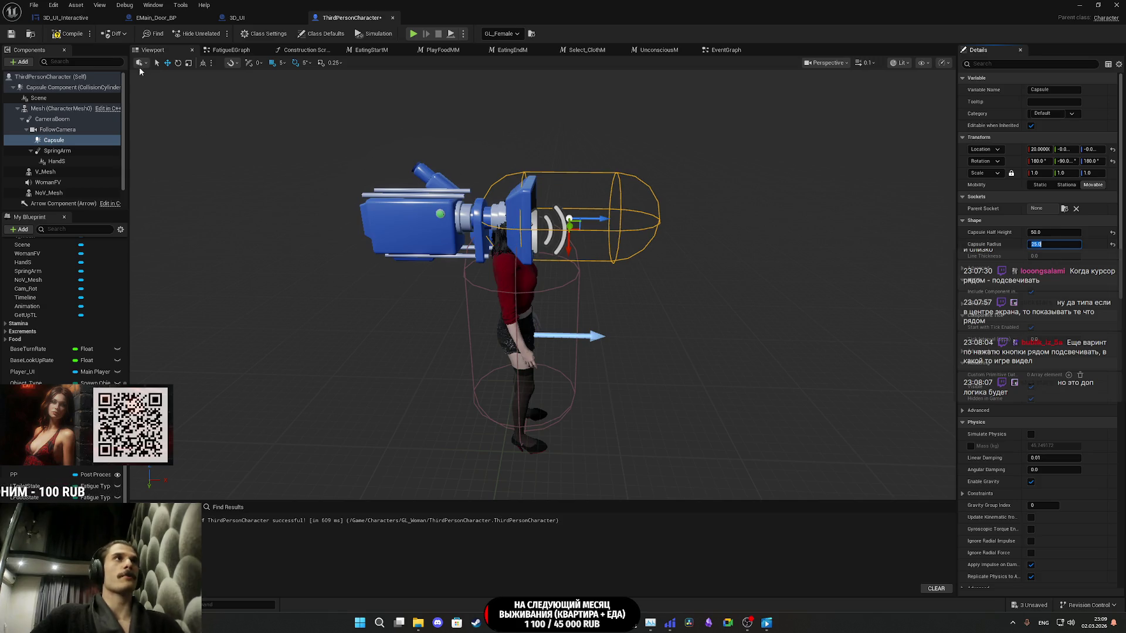
{"action": "left_click", "coordinate": [15, 35]}
{"action": "scroll", "coordinate": [1007, 482], "scroll_direction": "down", "scroll_amount": 5}
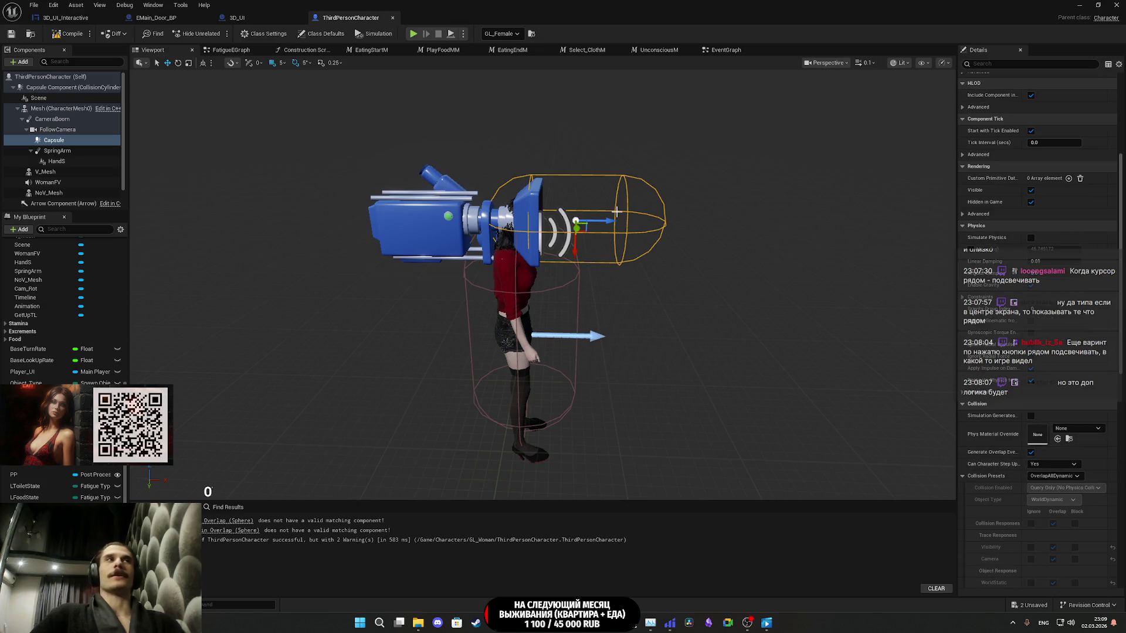
- Recompile the ThirdPersonCharacter blueprint, finishing with F7
{"action": "left_click", "coordinate": [14, 36]}
{"action": "left_click", "coordinate": [57, 35]}
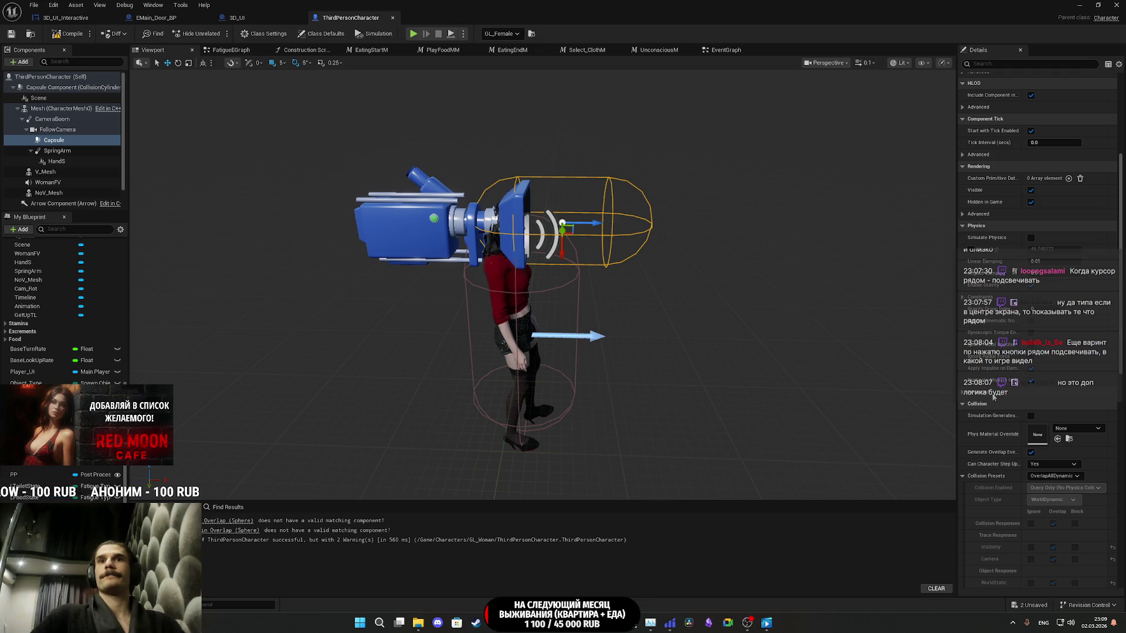
{"action": "scroll", "coordinate": [994, 397], "scroll_direction": "down", "scroll_amount": 4}
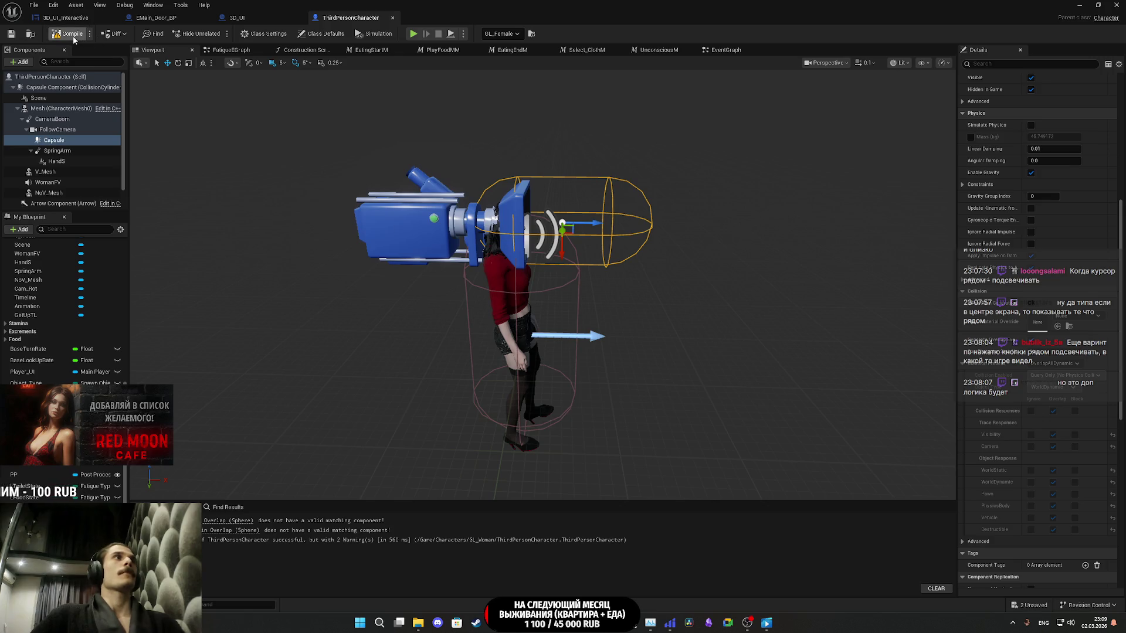
{"action": "key", "text": "F7"}
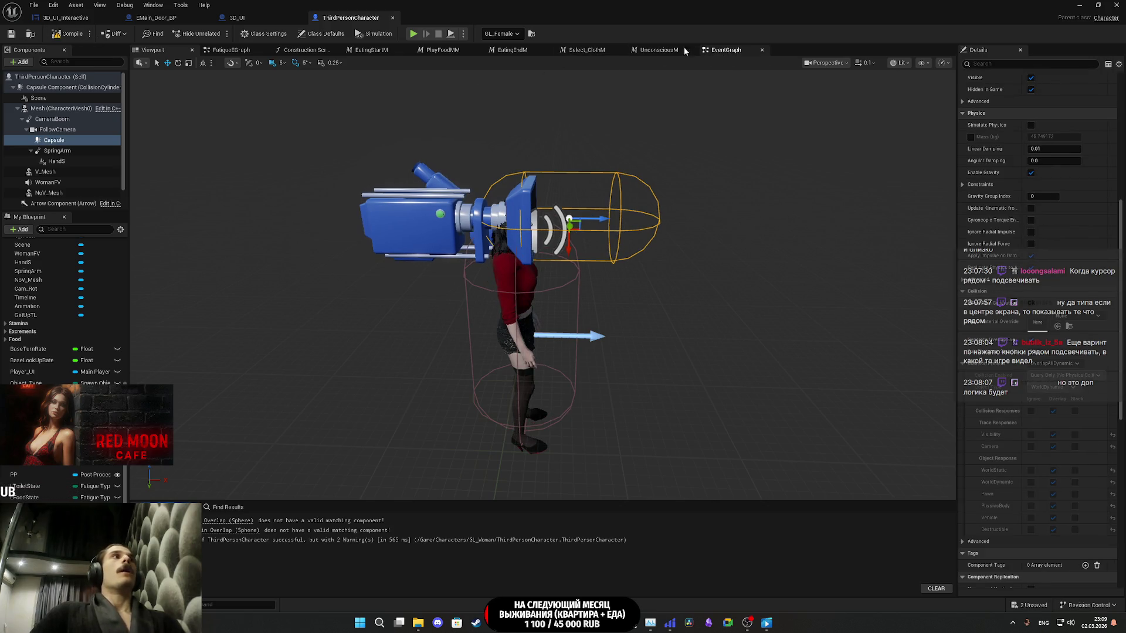
- Add On Component Begin Overlap and End Overlap events for the Capsule in the EventGraph
{"action": "left_click", "coordinate": [724, 50]}
{"action": "left_click", "coordinate": [54, 140]}
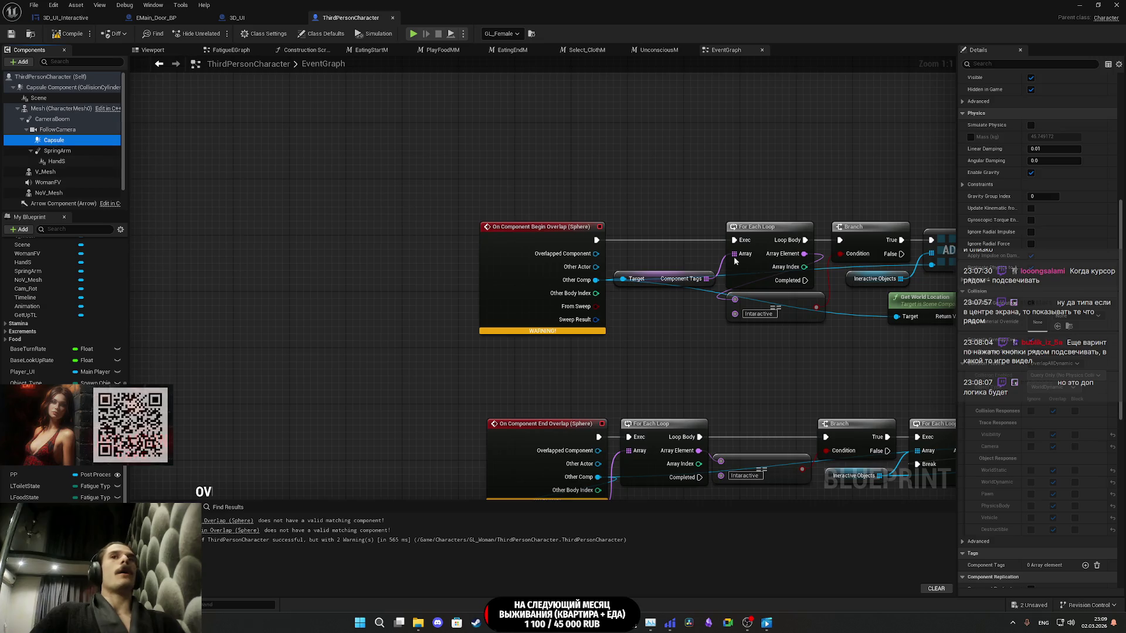
{"action": "scroll", "coordinate": [1001, 487], "scroll_direction": "down", "scroll_amount": 12}
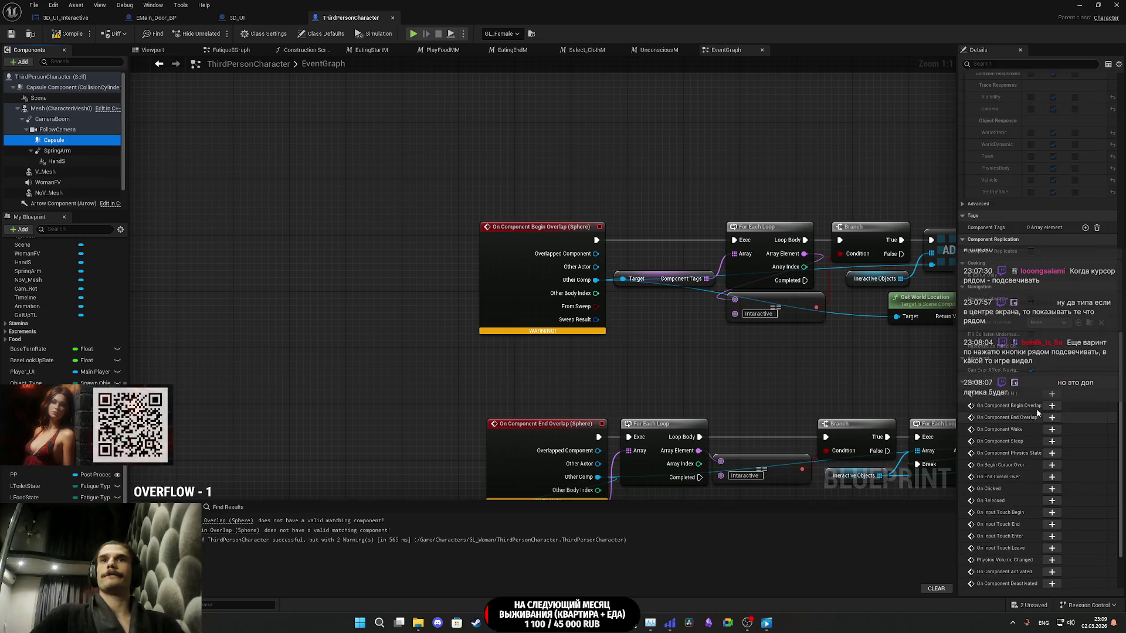
{"action": "left_click", "coordinate": [1052, 405]}
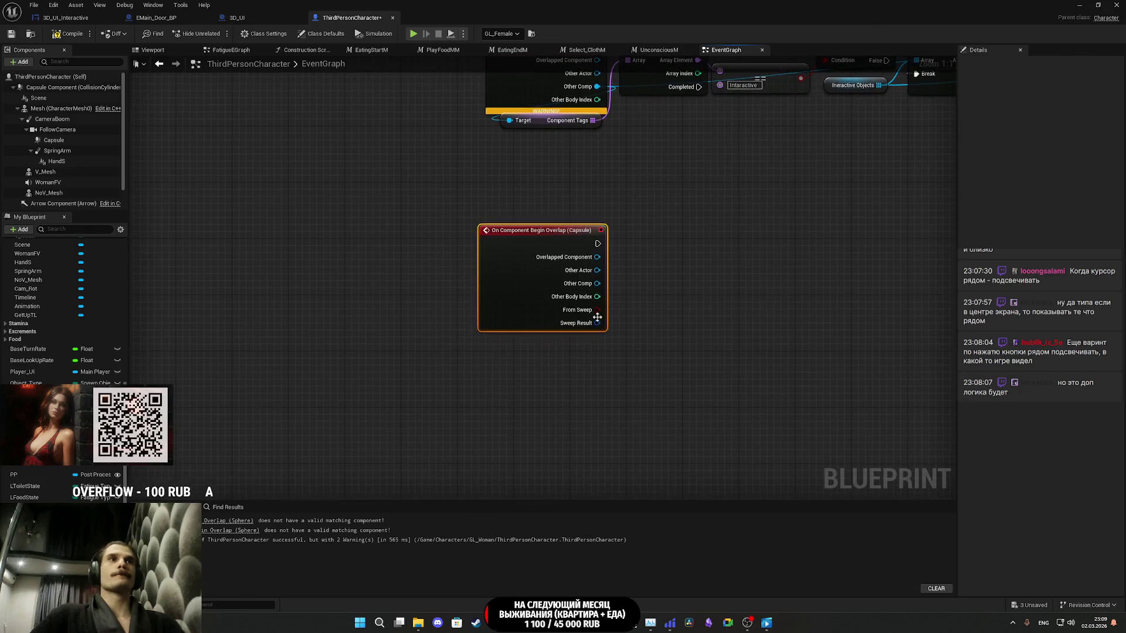
{"action": "left_click", "coordinate": [54, 140]}
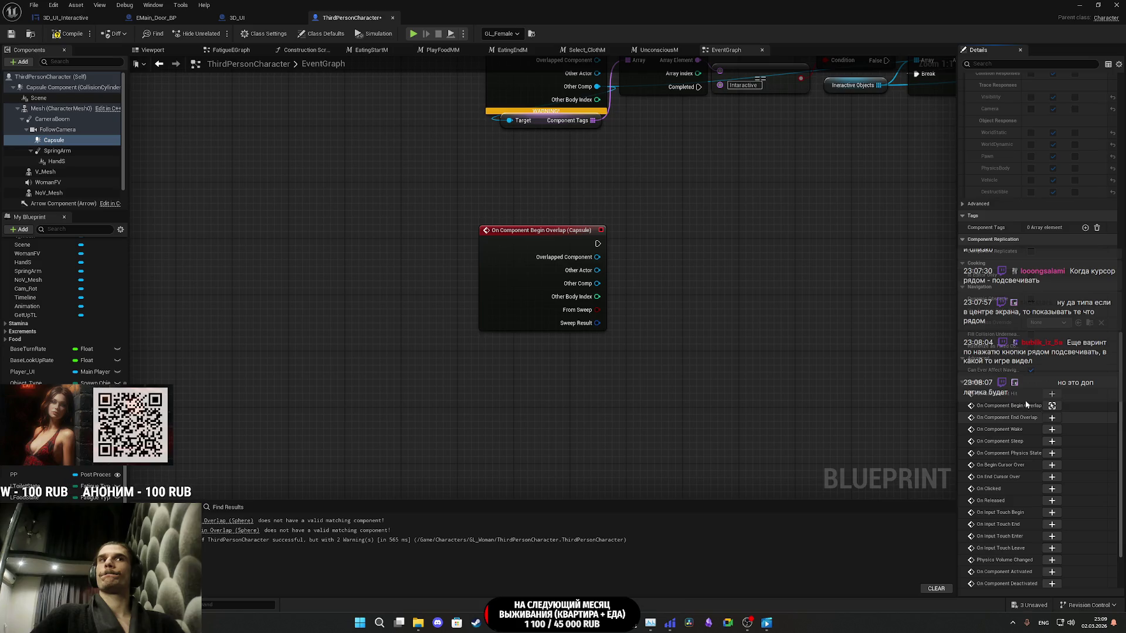
{"action": "left_click", "coordinate": [1052, 416]}
{"action": "scroll", "coordinate": [492, 417], "scroll_direction": "down", "scroll_amount": 3}
- Move the Capsule events left of the Sphere events and wire Other Comp into Component Tags
{"action": "left_click_drag", "start_coordinate": [492, 416], "coordinate": [510, 352]}
{"action": "left_click_drag", "start_coordinate": [563, 425], "coordinate": [448, 183]}
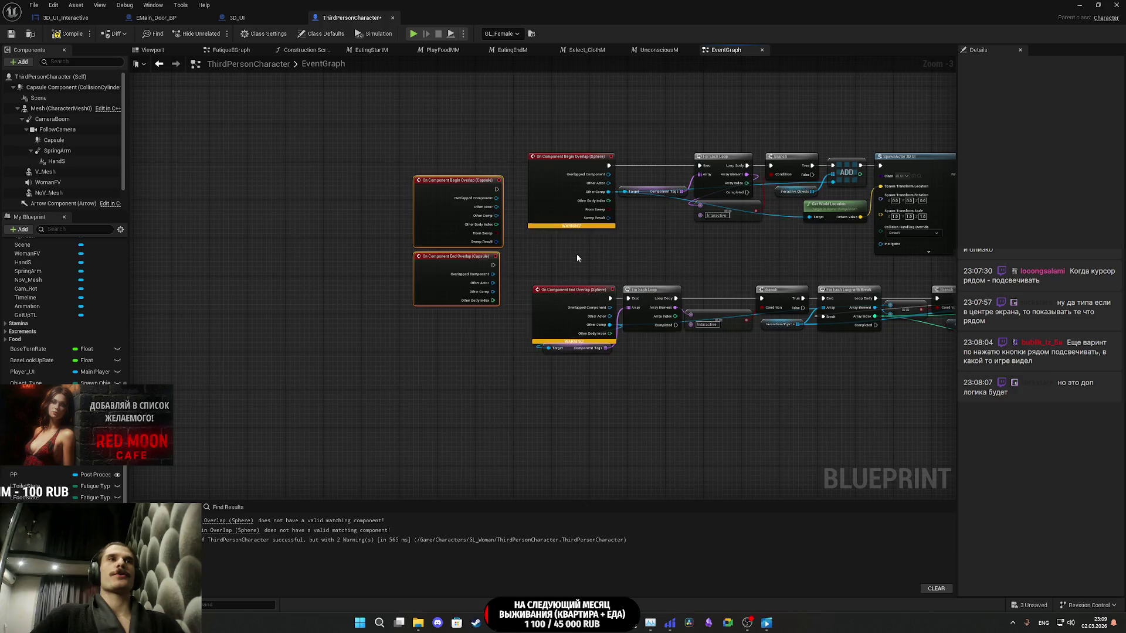
{"action": "scroll", "coordinate": [577, 258], "scroll_direction": "up", "scroll_amount": 3}
{"action": "left_click", "coordinate": [542, 336]}
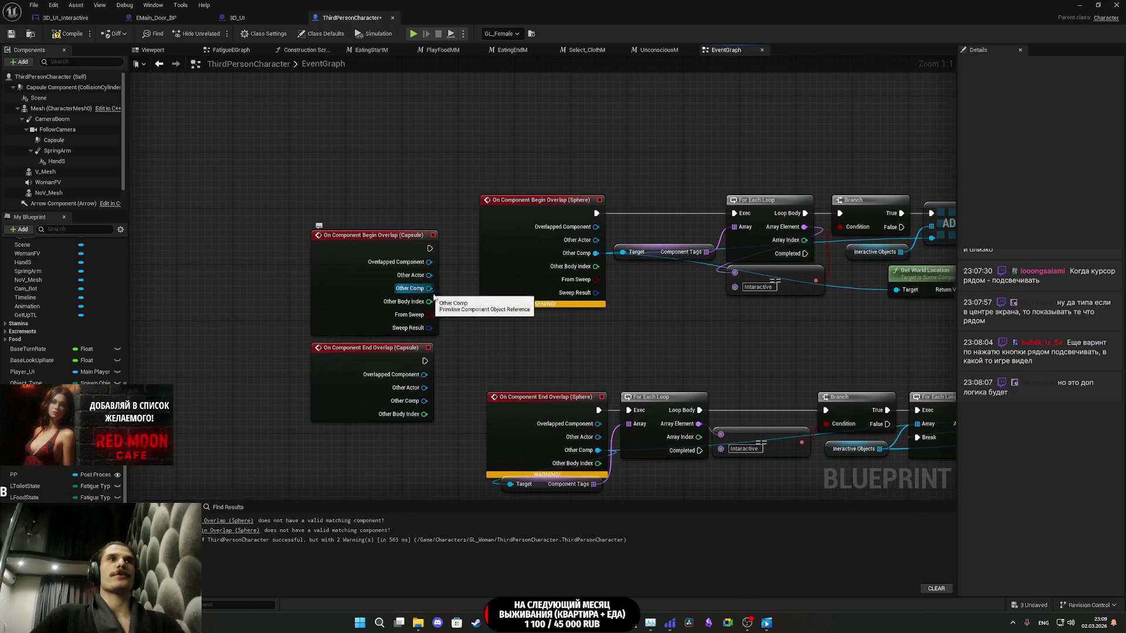
{"action": "mouse_move", "coordinate": [424, 288]}
{"action": "left_mouse_down"}
{"action": "mouse_move", "coordinate": [625, 254]}
{"action": "mouse_move", "coordinate": [447, 297]}
{"action": "mouse_move", "coordinate": [927, 319]}
{"action": "mouse_move", "coordinate": [903, 291]}
{"action": "mouse_move", "coordinate": [651, 336]}
{"action": "mouse_move", "coordinate": [627, 350]}
{"action": "left_mouse_up"}
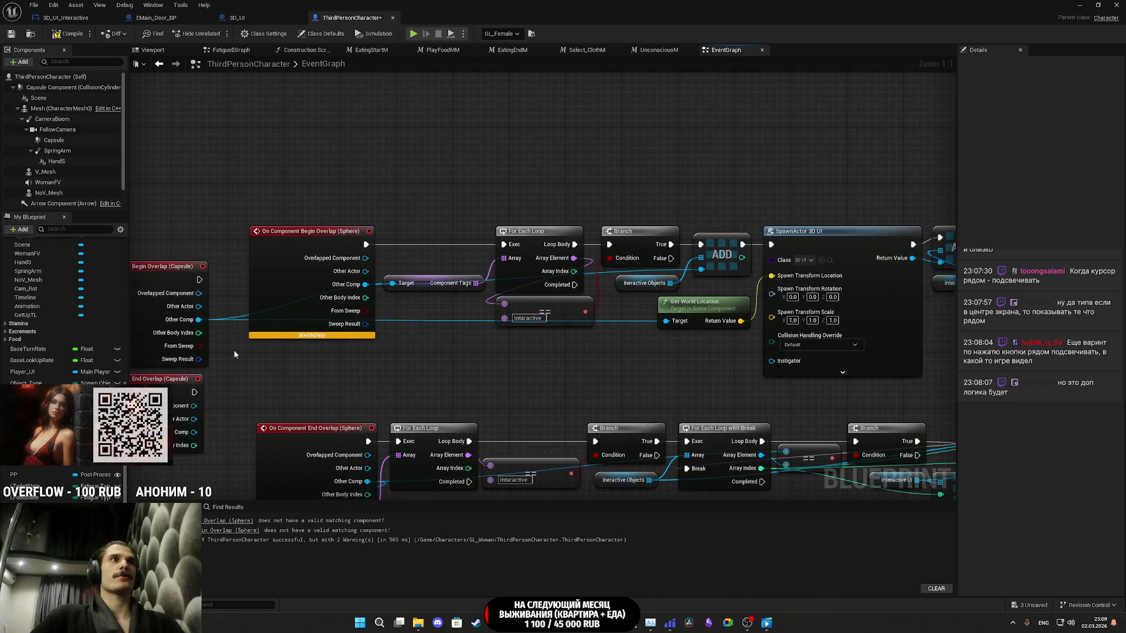
{"action": "left_click_drag", "start_coordinate": [199, 319], "coordinate": [700, 268]}
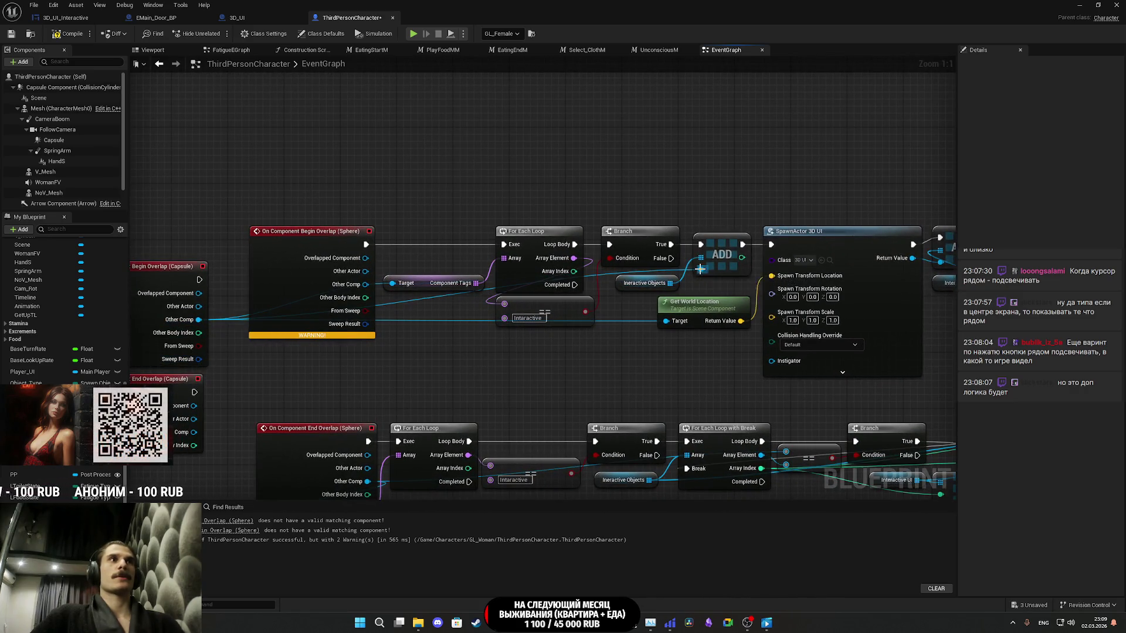
- Delete the Sphere begin-overlap event and connect the Capsule begin-overlap event to For Each Loop
{"action": "mouse_move", "coordinate": [297, 303]}
{"action": "left_mouse_down"}
{"action": "mouse_move", "coordinate": [291, 242]}
{"action": "mouse_move", "coordinate": [293, 262]}
{"action": "left_mouse_up"}
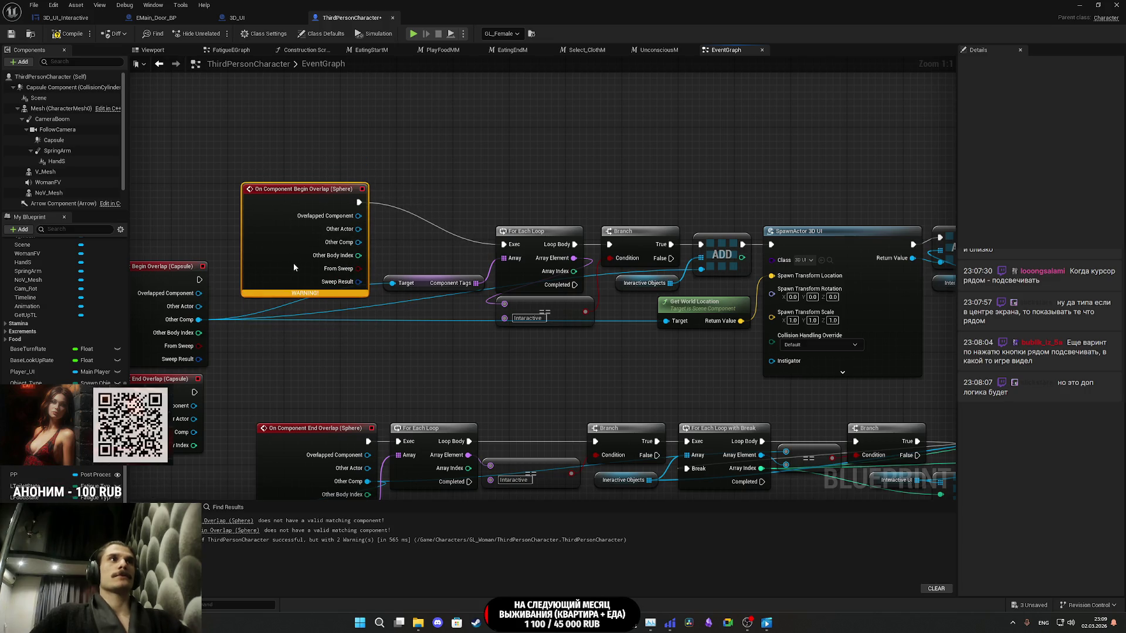
{"action": "key", "text": "Delete"}
{"action": "left_click_drag", "start_coordinate": [197, 281], "coordinate": [516, 244]}
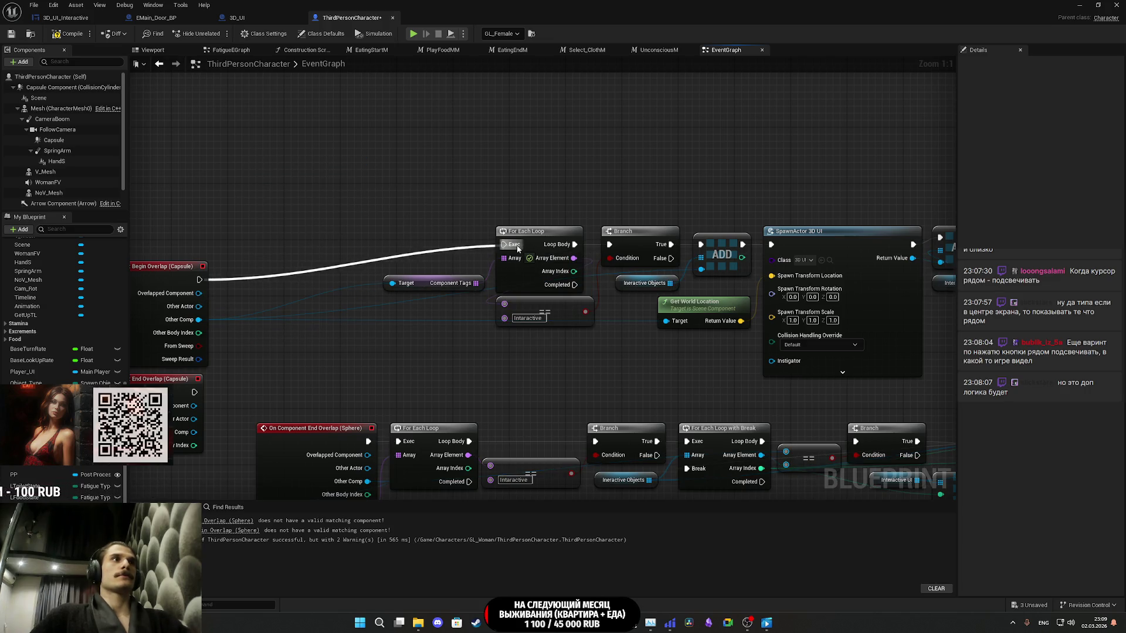
{"action": "mouse_move", "coordinate": [139, 339]}
{"action": "left_mouse_down"}
{"action": "mouse_move", "coordinate": [342, 315]}
{"action": "mouse_move", "coordinate": [307, 311]}
{"action": "left_mouse_up"}
{"action": "left_click", "coordinate": [490, 360]}
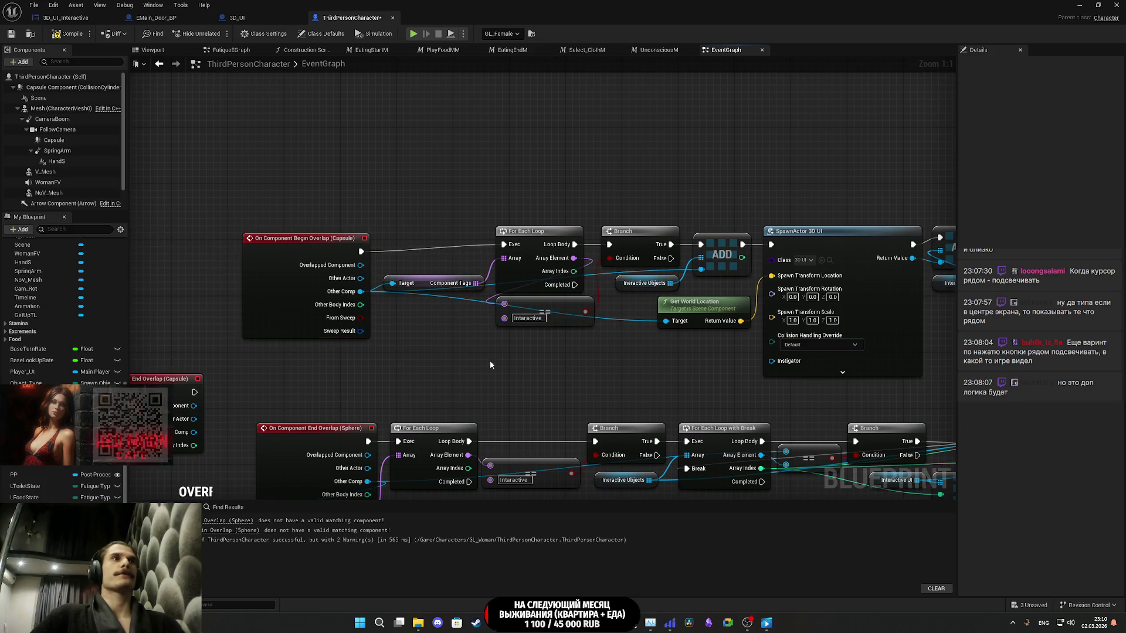
{"action": "left_click", "coordinate": [293, 318]}
{"action": "left_click", "coordinate": [380, 356]}
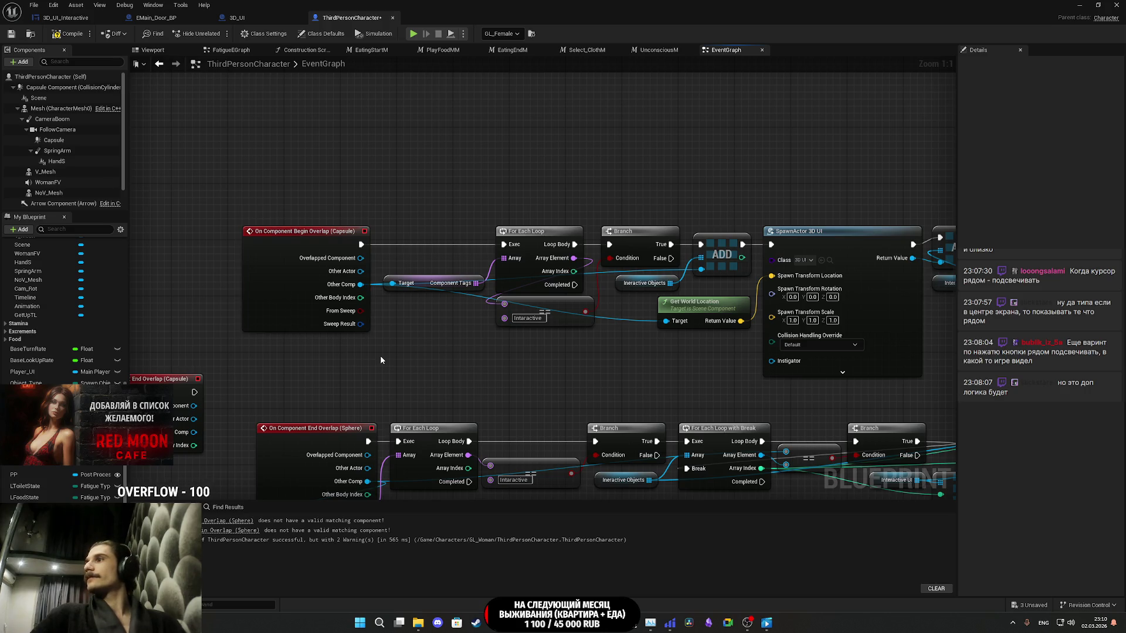
- Wire End Overlap (Capsule) Other Comp to Component Tags and place it beside For Each Loop
{"action": "left_click_drag", "start_coordinate": [379, 355], "coordinate": [535, 274]}
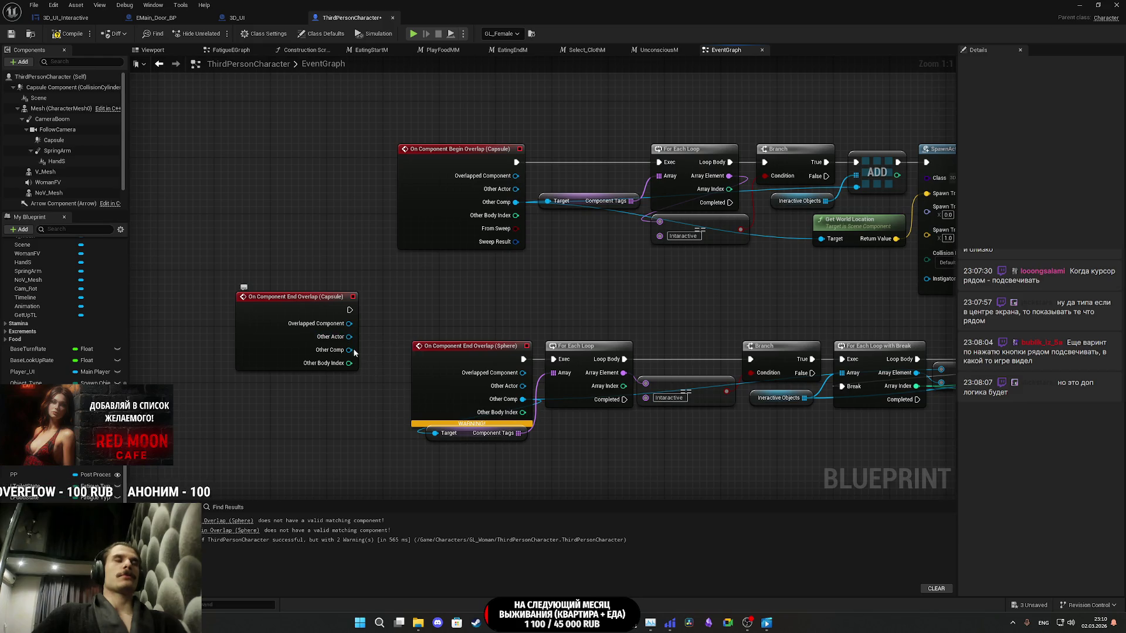
{"action": "left_click_drag", "start_coordinate": [350, 350], "coordinate": [434, 433]}
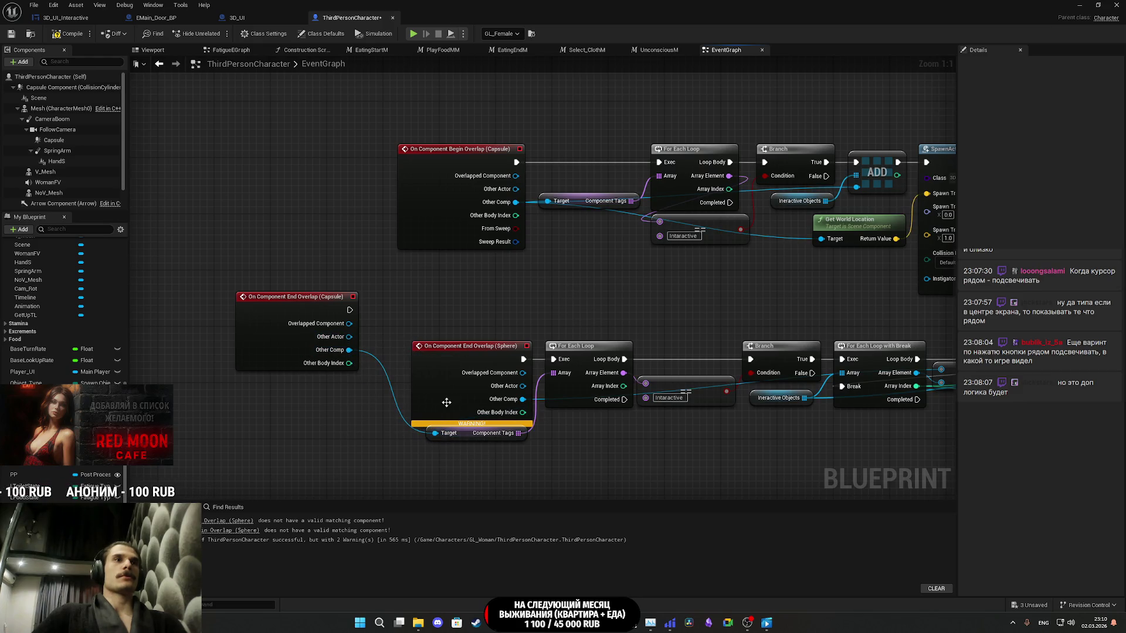
{"action": "left_click_drag", "start_coordinate": [558, 396], "coordinate": [463, 361]}
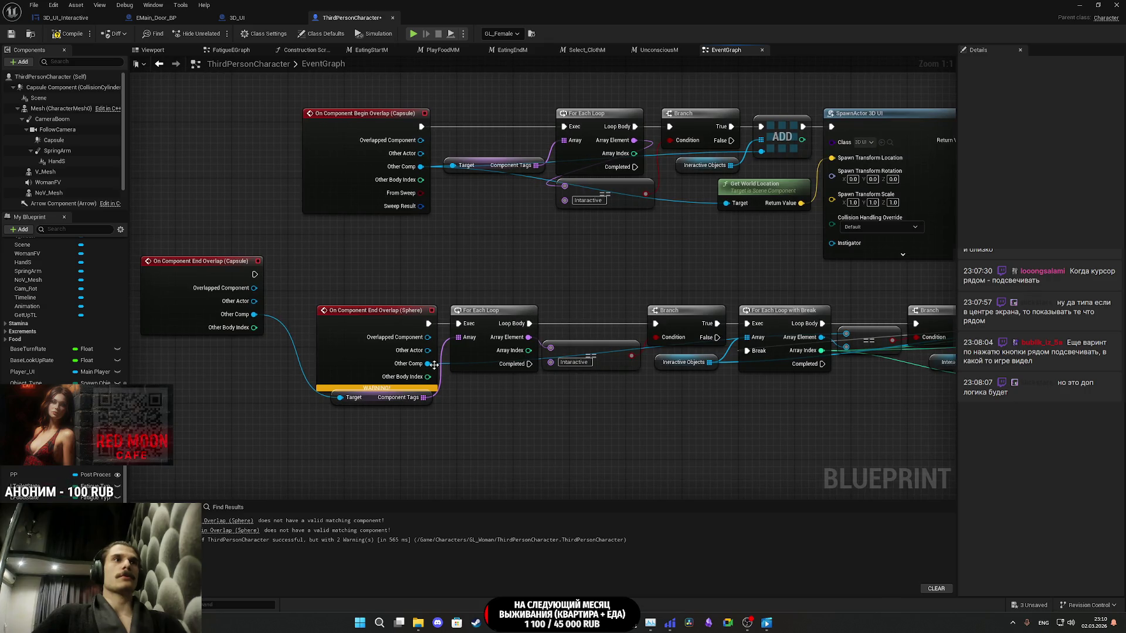
{"action": "mouse_move", "coordinate": [254, 314]}
{"action": "left_mouse_down"}
{"action": "mouse_move", "coordinate": [623, 384]}
{"action": "mouse_move", "coordinate": [961, 388]}
{"action": "mouse_move", "coordinate": [749, 350]}
{"action": "left_mouse_up"}
{"action": "left_click_drag", "start_coordinate": [728, 386], "coordinate": [764, 385]}
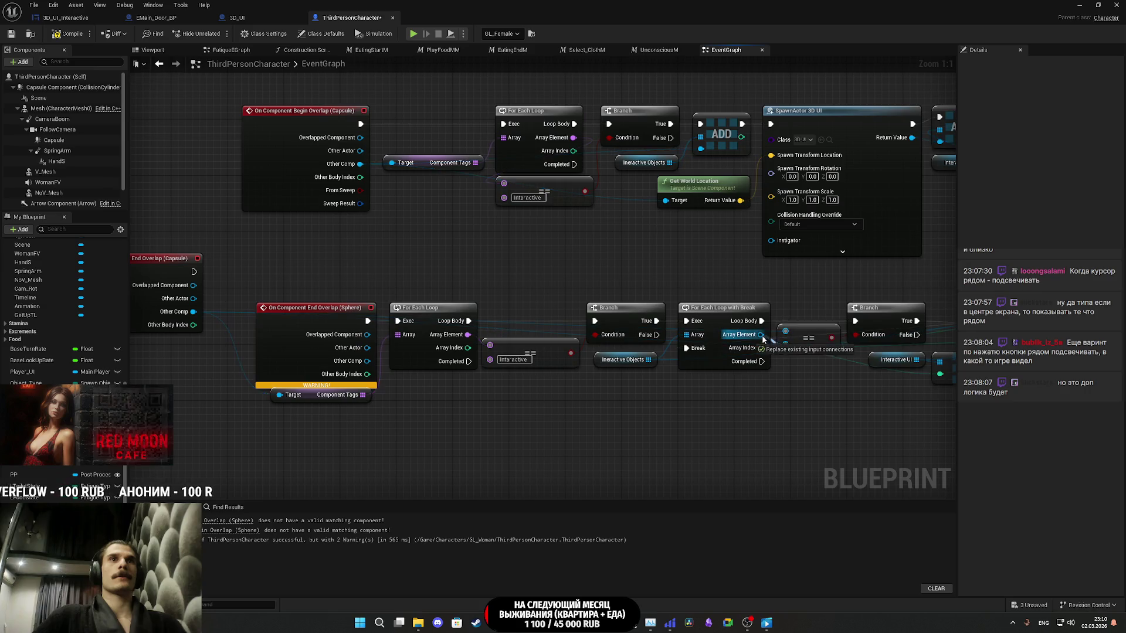
{"action": "mouse_move", "coordinate": [804, 381]}
{"action": "left_mouse_down"}
{"action": "mouse_move", "coordinate": [487, 359]}
{"action": "mouse_move", "coordinate": [919, 386]}
{"action": "left_mouse_up"}
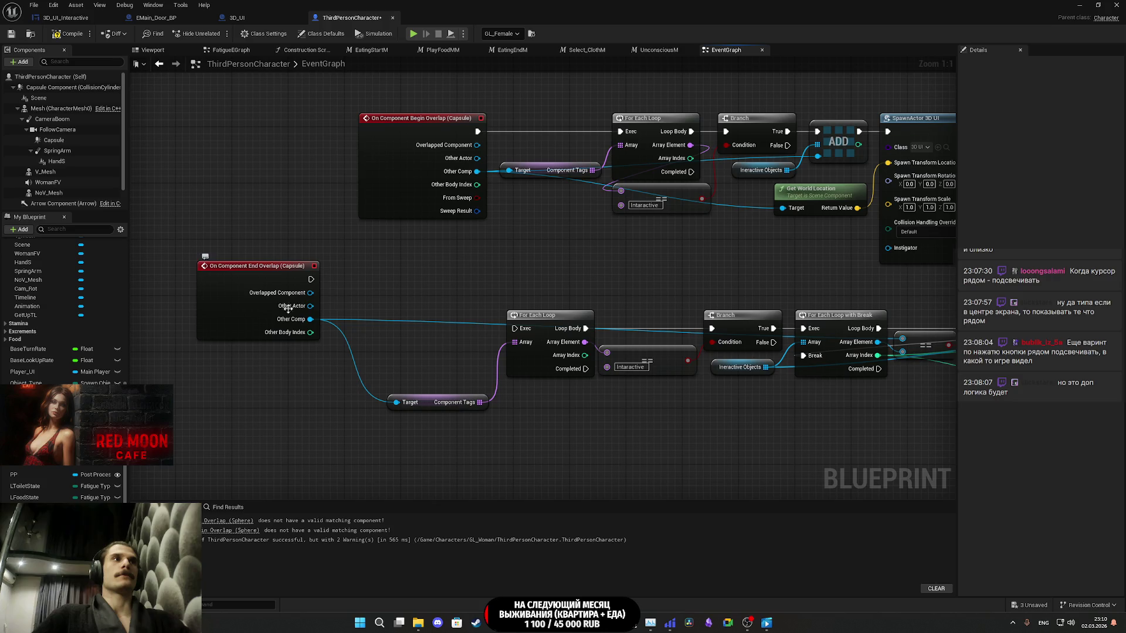
{"action": "left_click_drag", "start_coordinate": [248, 321], "coordinate": [417, 371]}
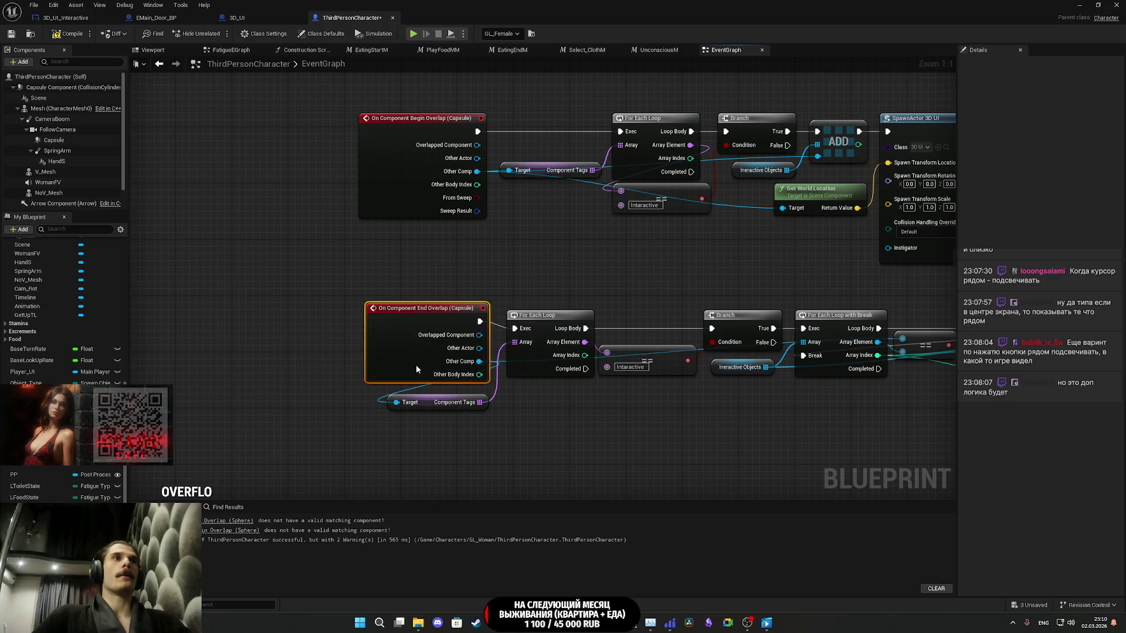
{"action": "left_click", "coordinate": [227, 229]}
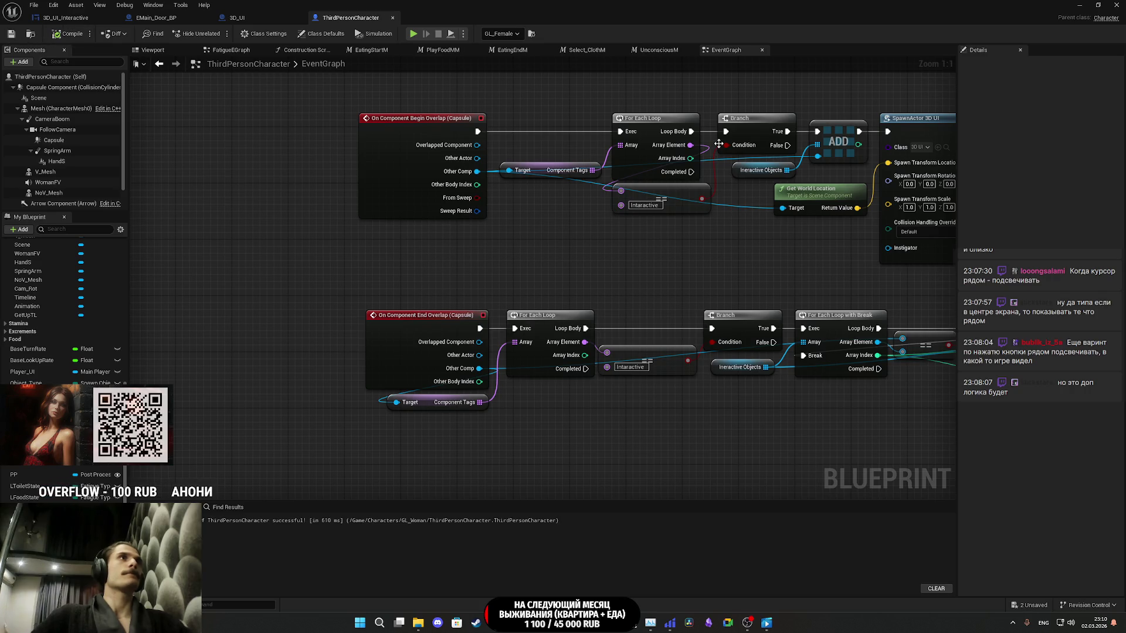
- Play-test with the Capsule, seeing the Closet label and toggling the light, then return to the blueprint
{"action": "left_click", "coordinate": [1086, 4]}
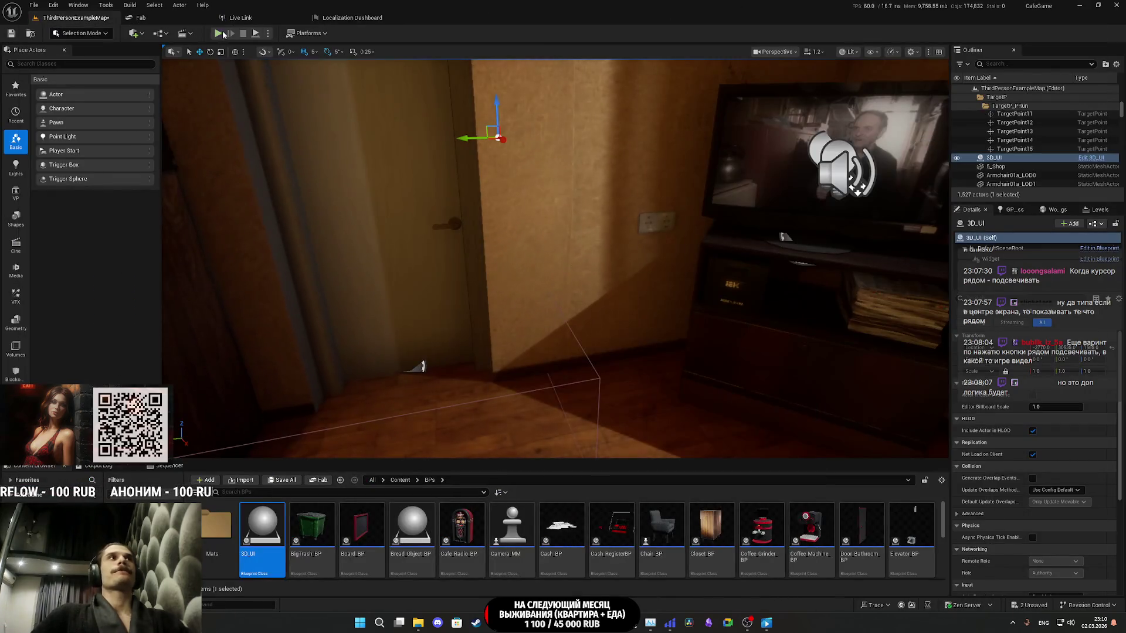
{"action": "key", "text": "alt+p"}
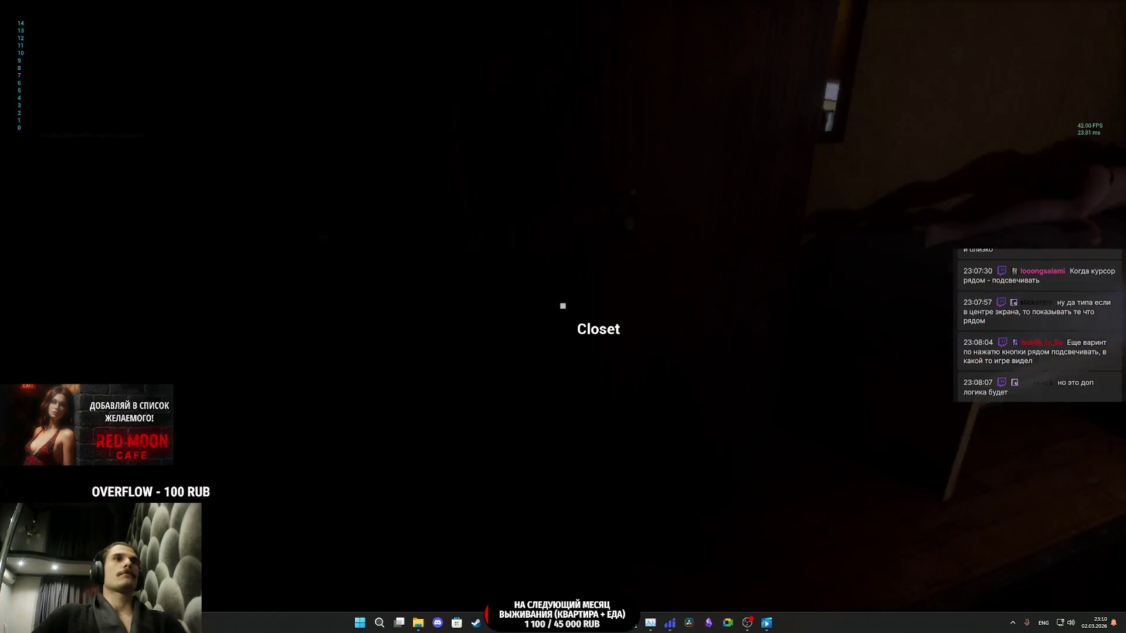
{"action": "key", "text": "f"}
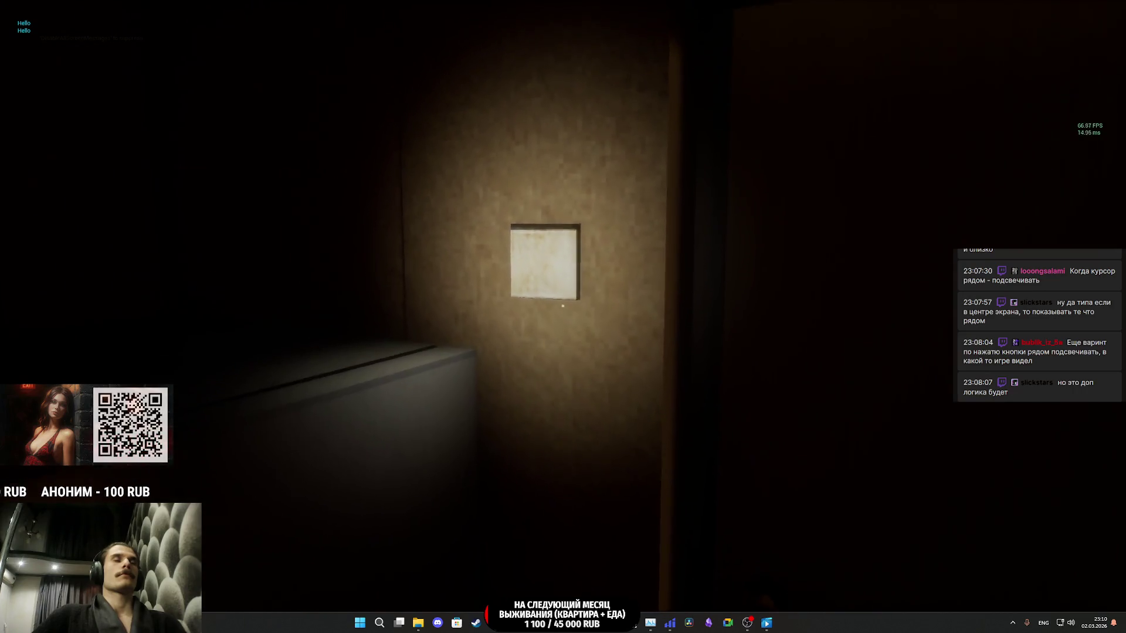
{"action": "key", "text": "Escape"}
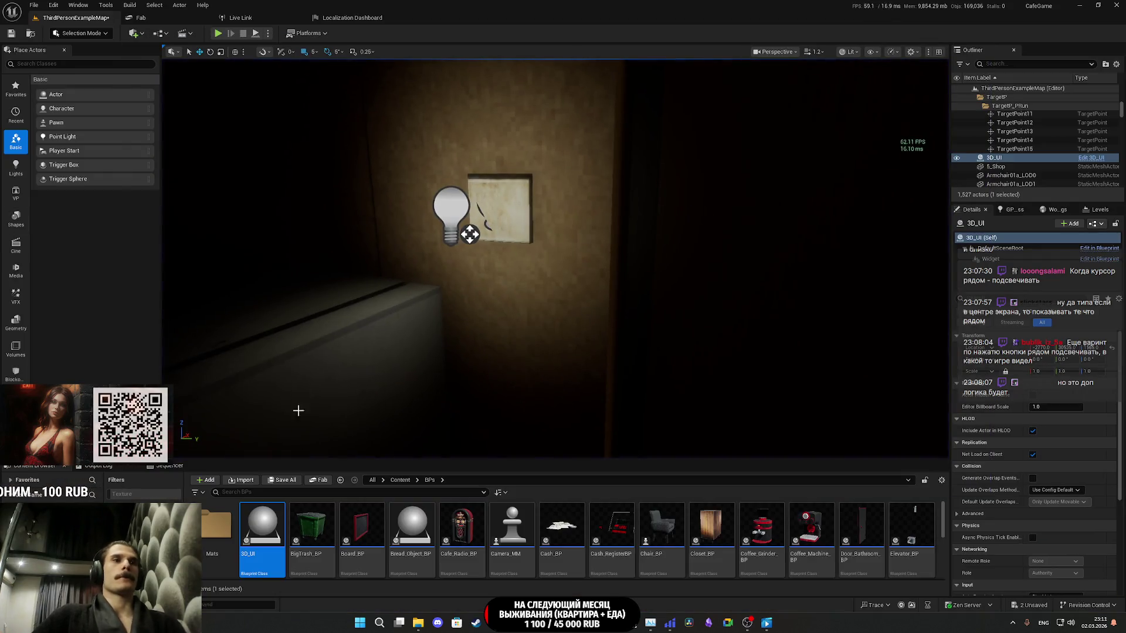
{"action": "left_click", "coordinate": [572, 571]}
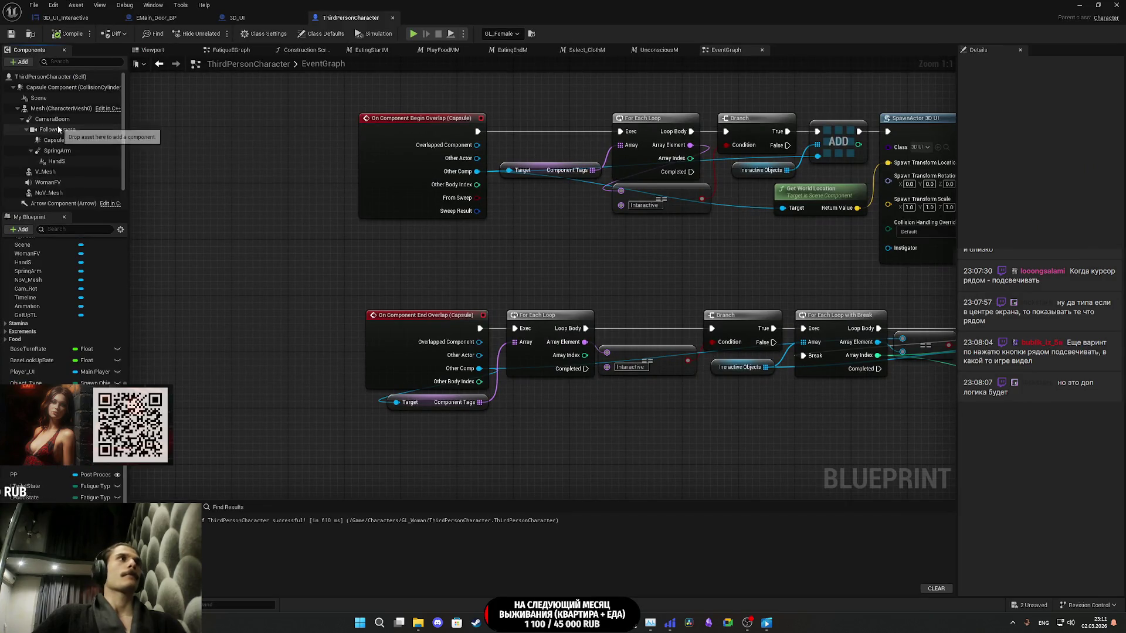
- Inspect the Capsule in the character preview, save ThirdPersonCharacter, and minimize its editor
{"action": "left_click", "coordinate": [53, 140]}
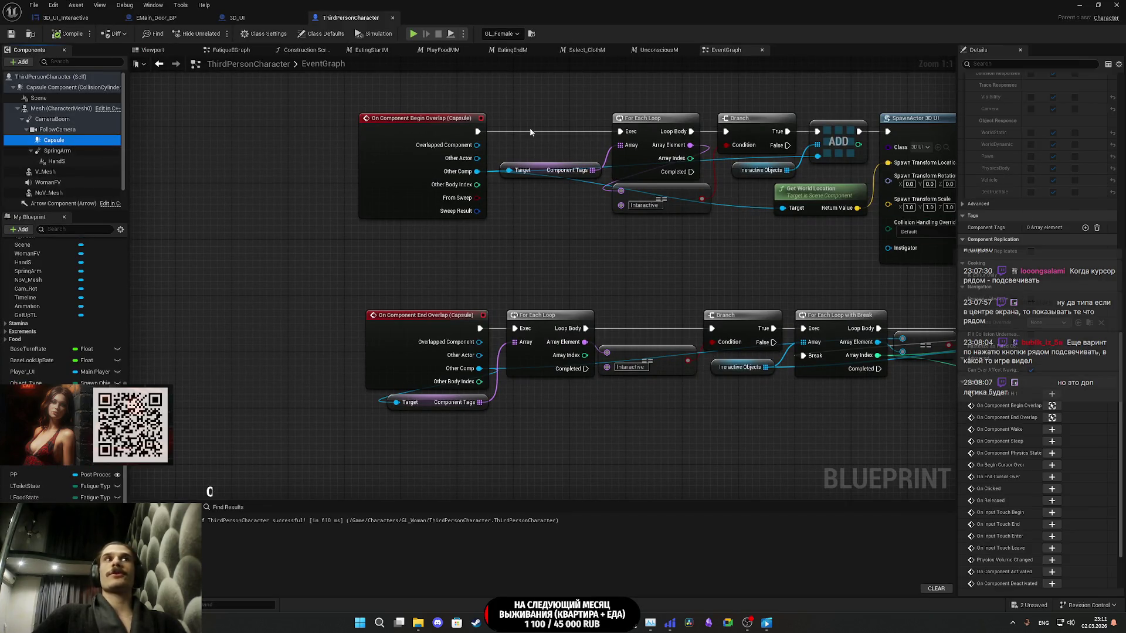
{"action": "left_click", "coordinate": [170, 54]}
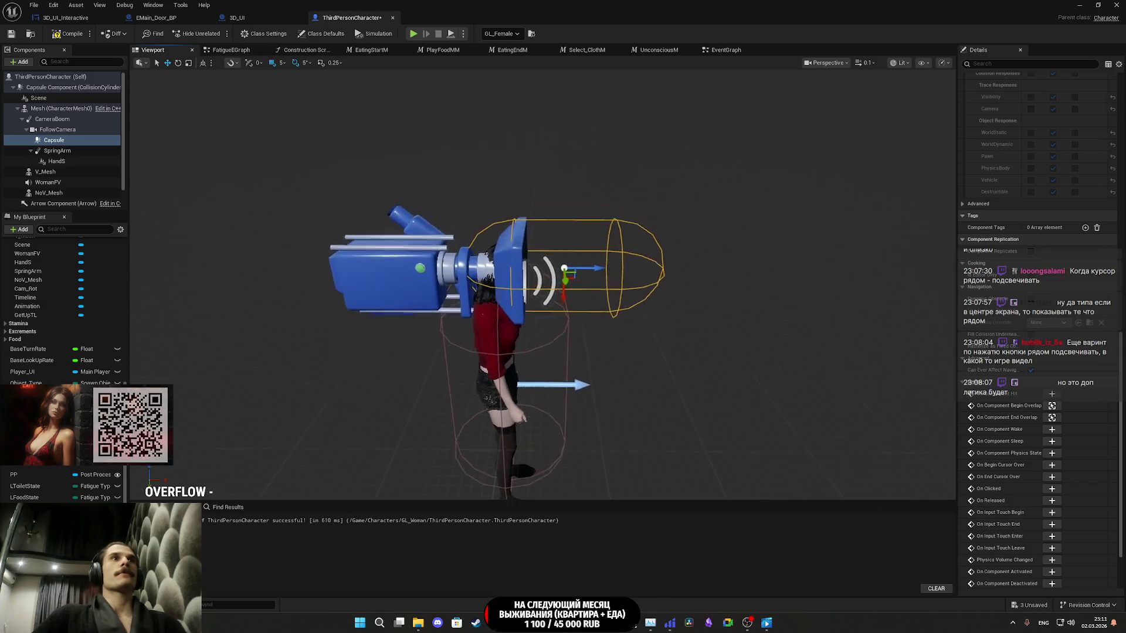
{"action": "left_click_drag", "start_coordinate": [585, 242], "coordinate": [586, 242]}
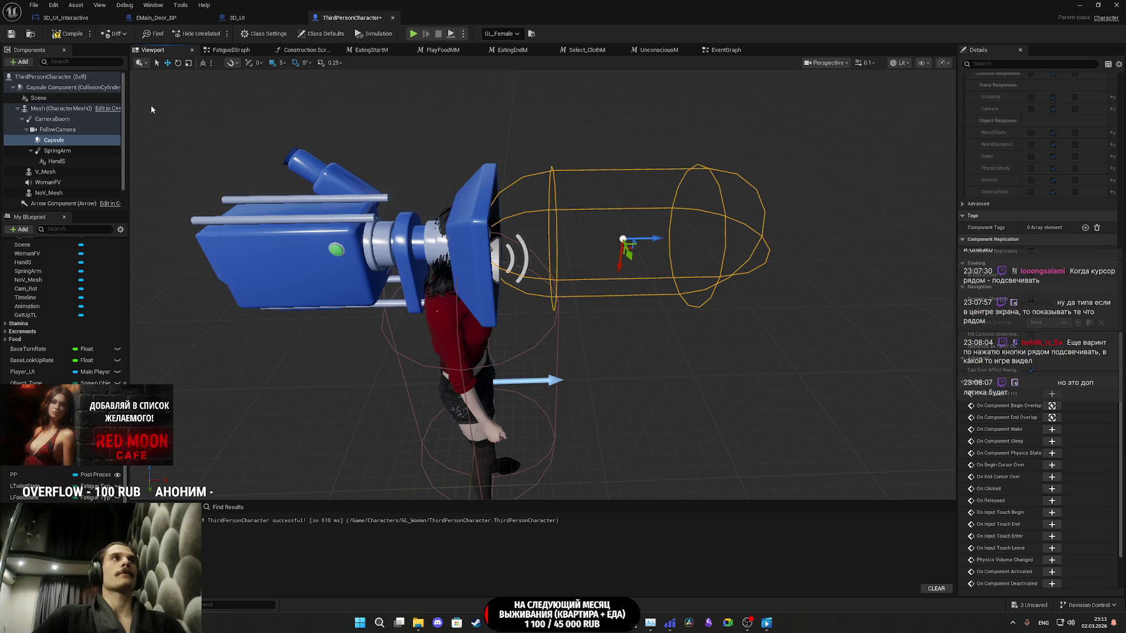
{"action": "left_click", "coordinate": [10, 35]}
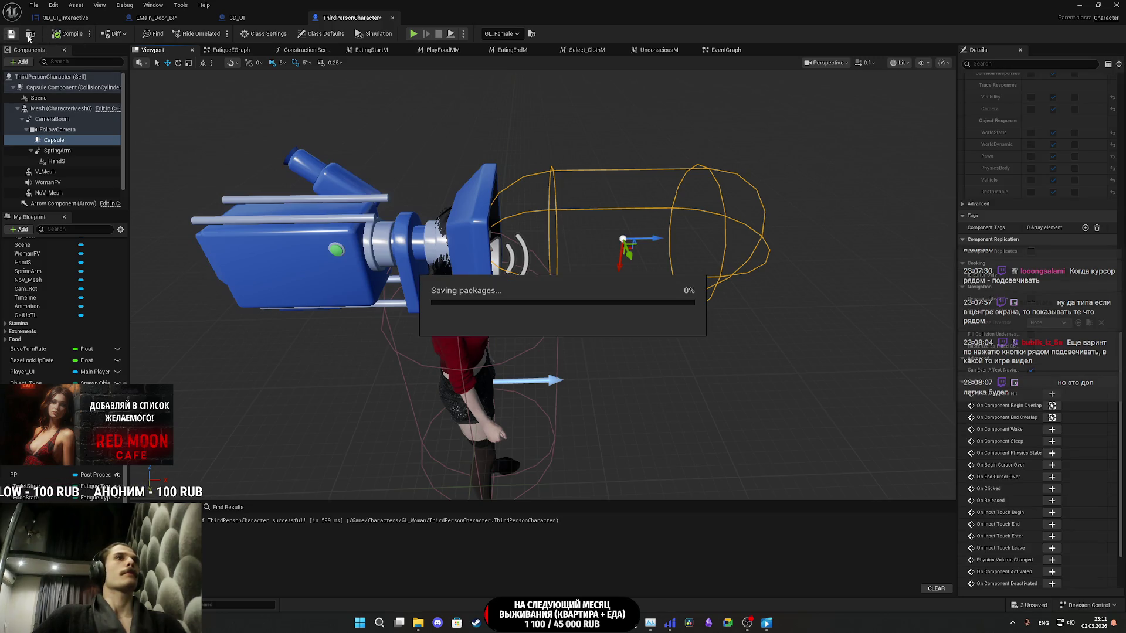
{"action": "left_click", "coordinate": [1085, 5]}
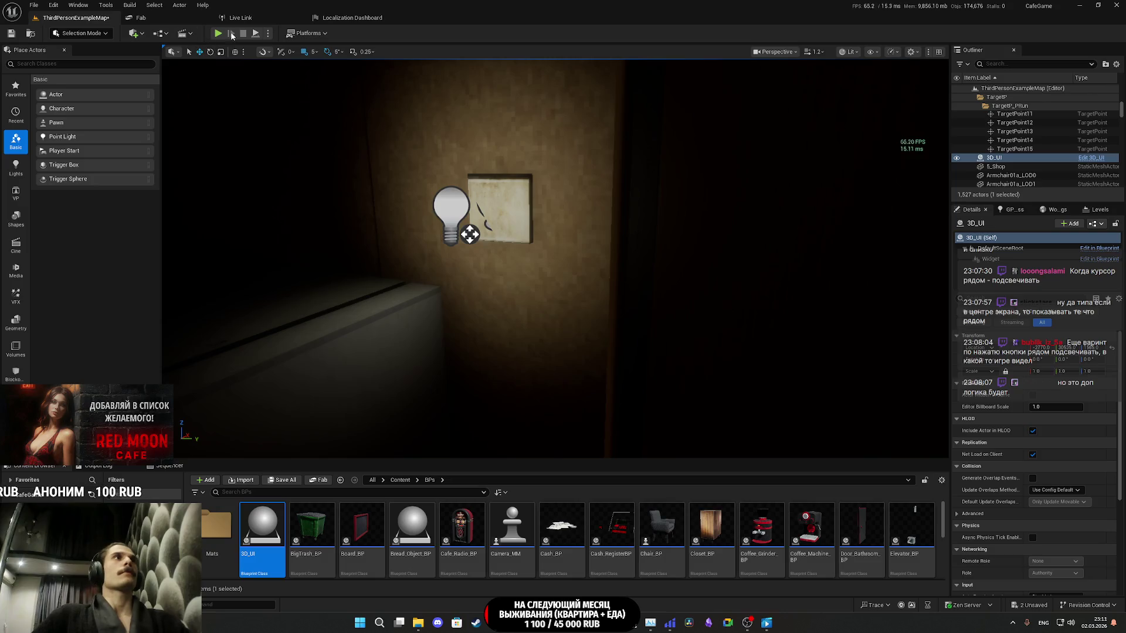
{"action": "key", "text": "alt+p"}
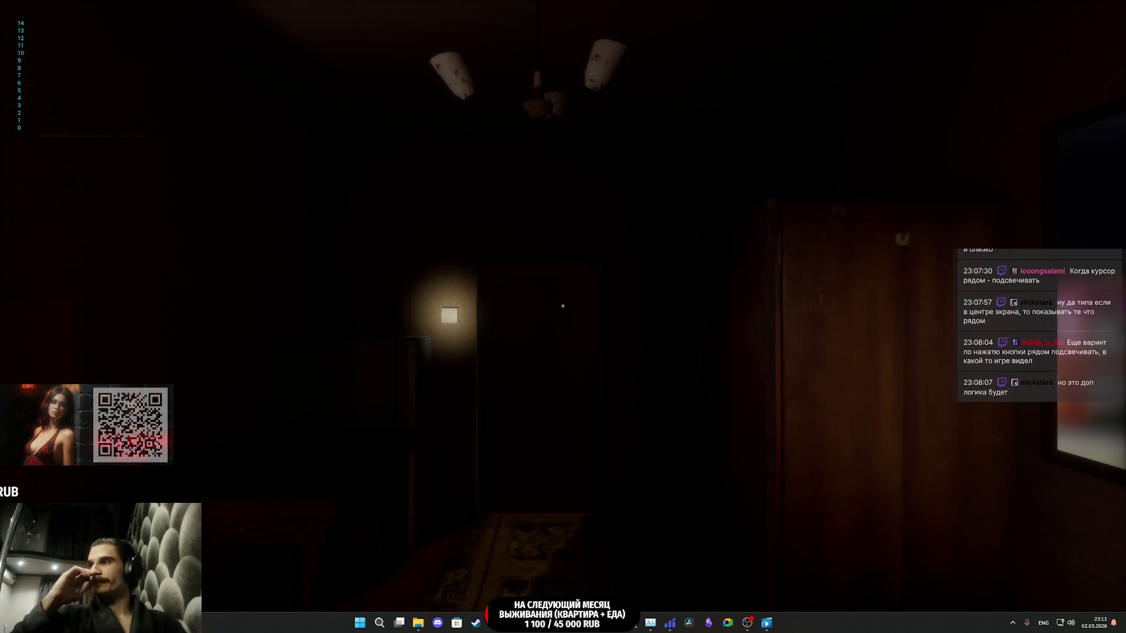
{"action": "mouse_move", "coordinate": [563, 305]}
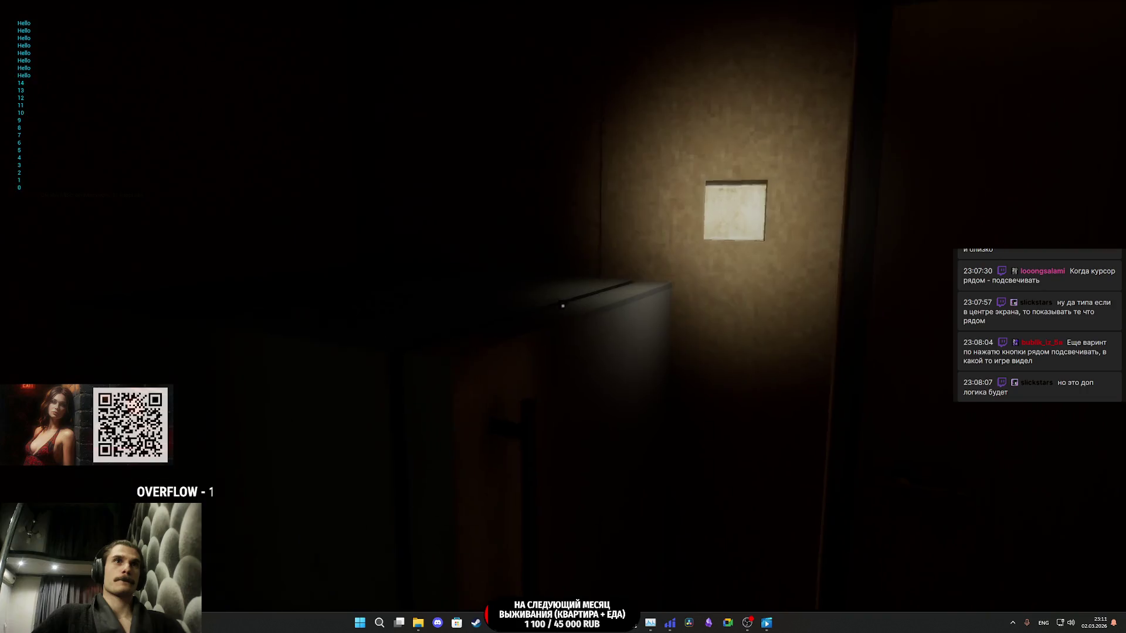
{"action": "left_click", "coordinate": [562, 306]}
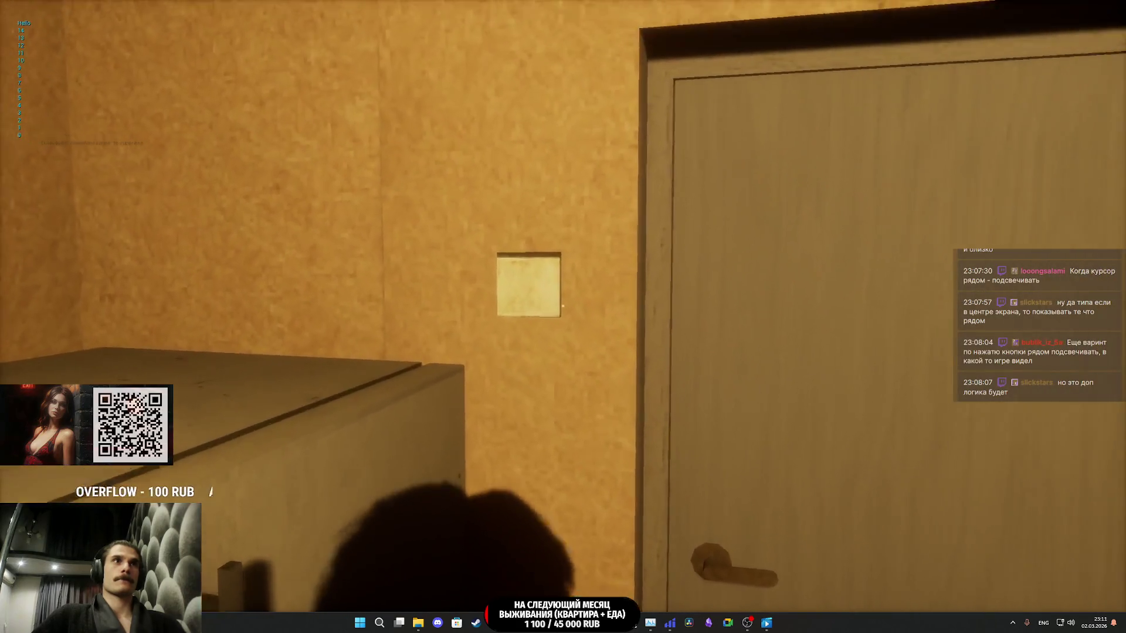
{"action": "mouse_move", "coordinate": [563, 305]}
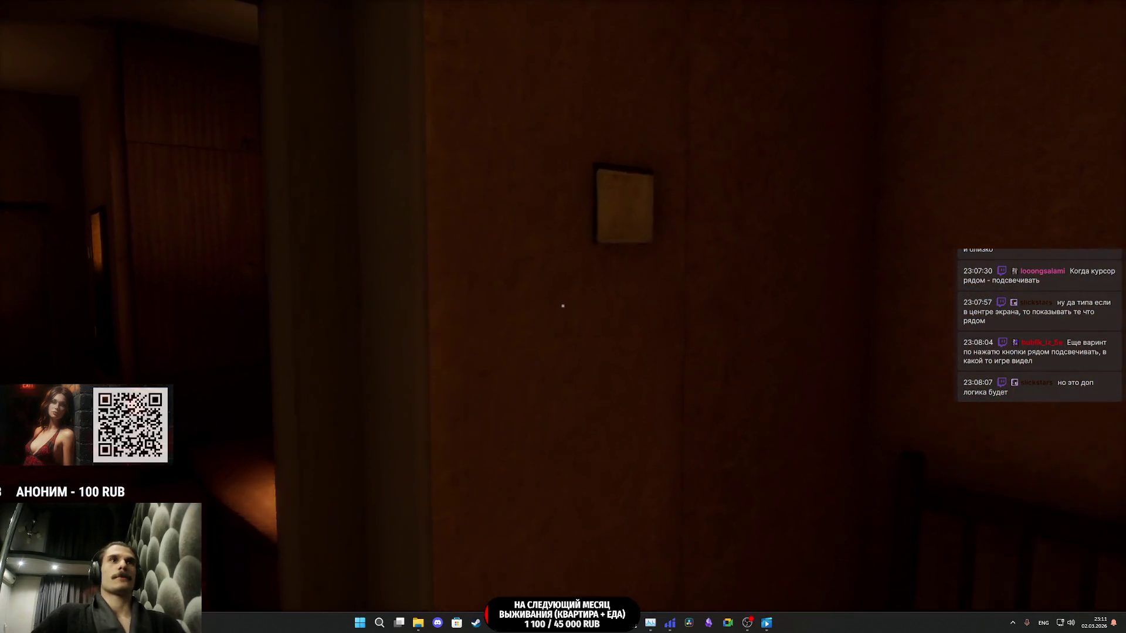
{"action": "key", "text": "w"}
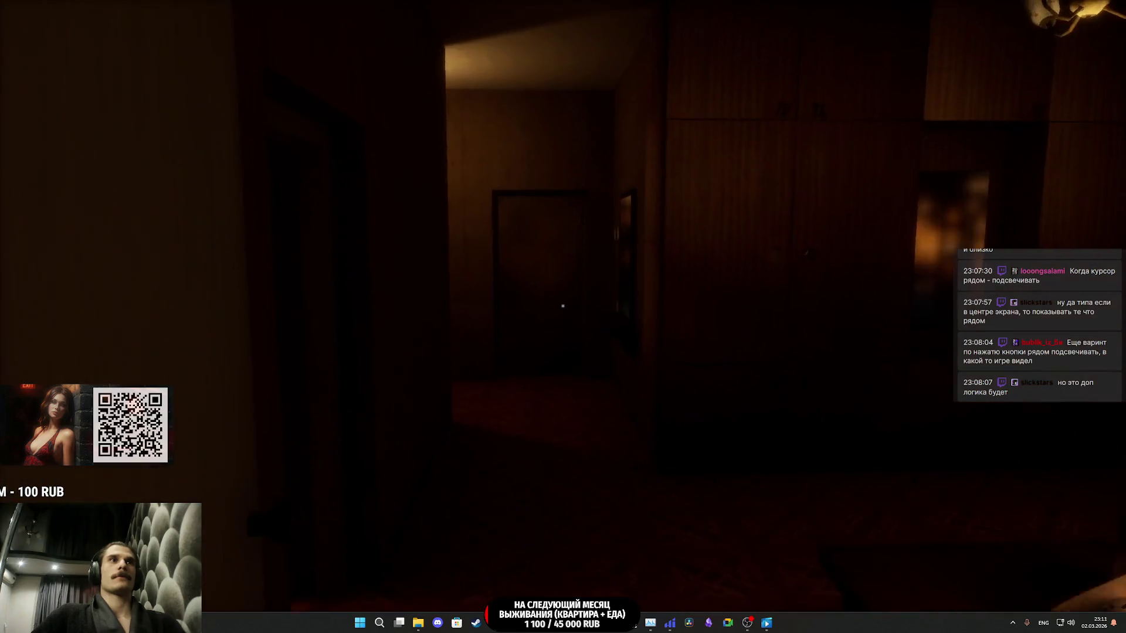
{"action": "key", "text": "w"}
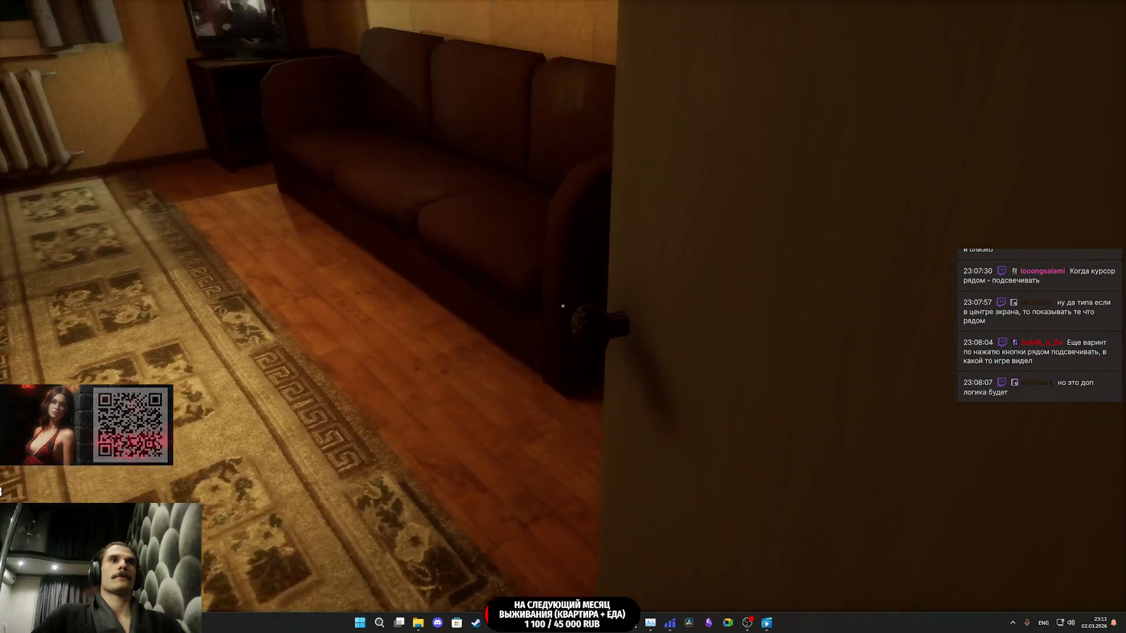
{"action": "key", "text": "e"}
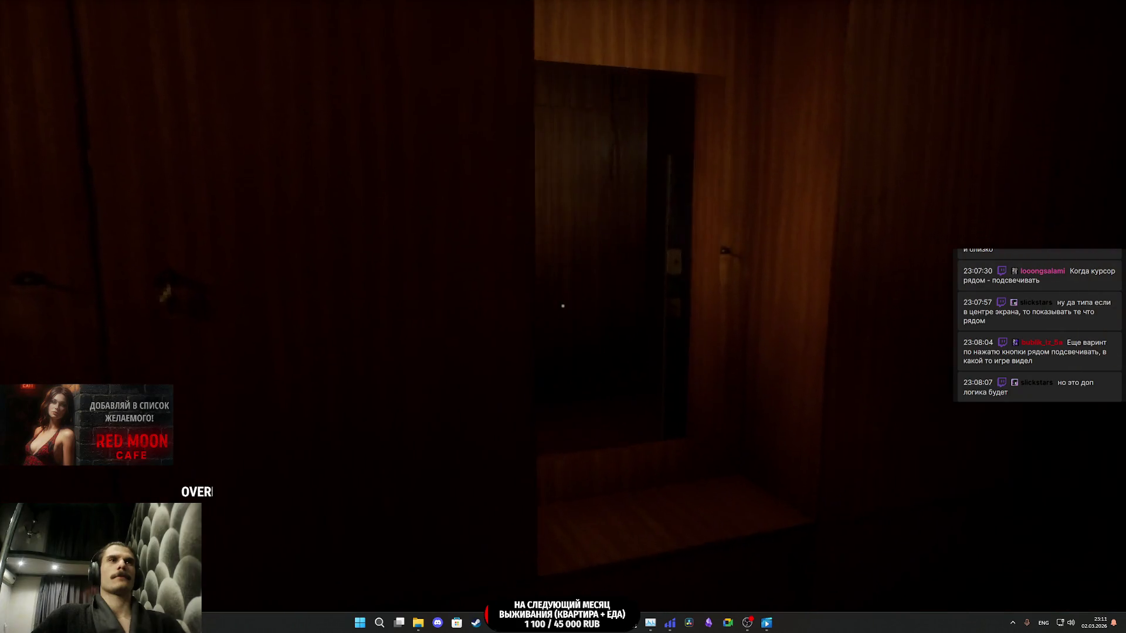
{"action": "key", "text": "w"}
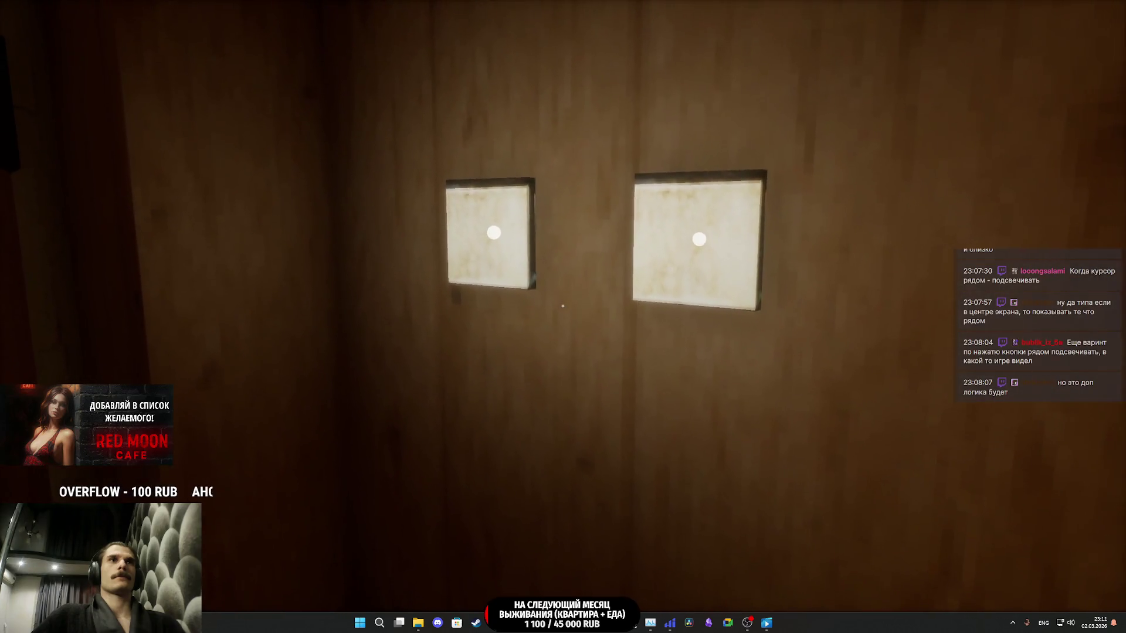
{"action": "key", "text": "e"}
{"action": "key", "text": "e"}
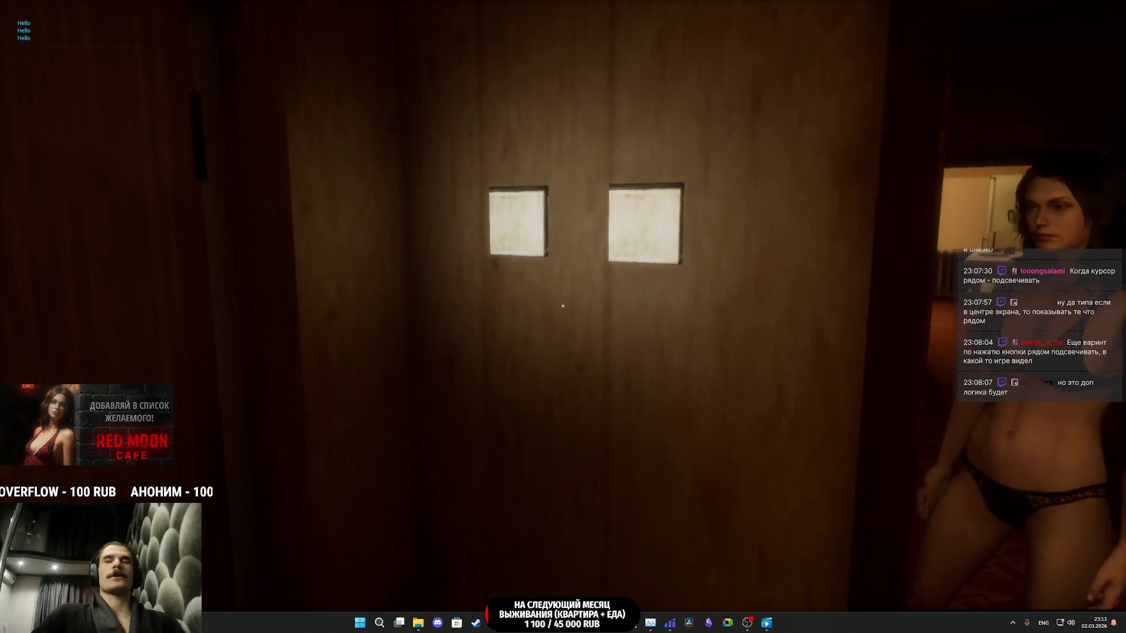
{"action": "key", "text": "Escape"}
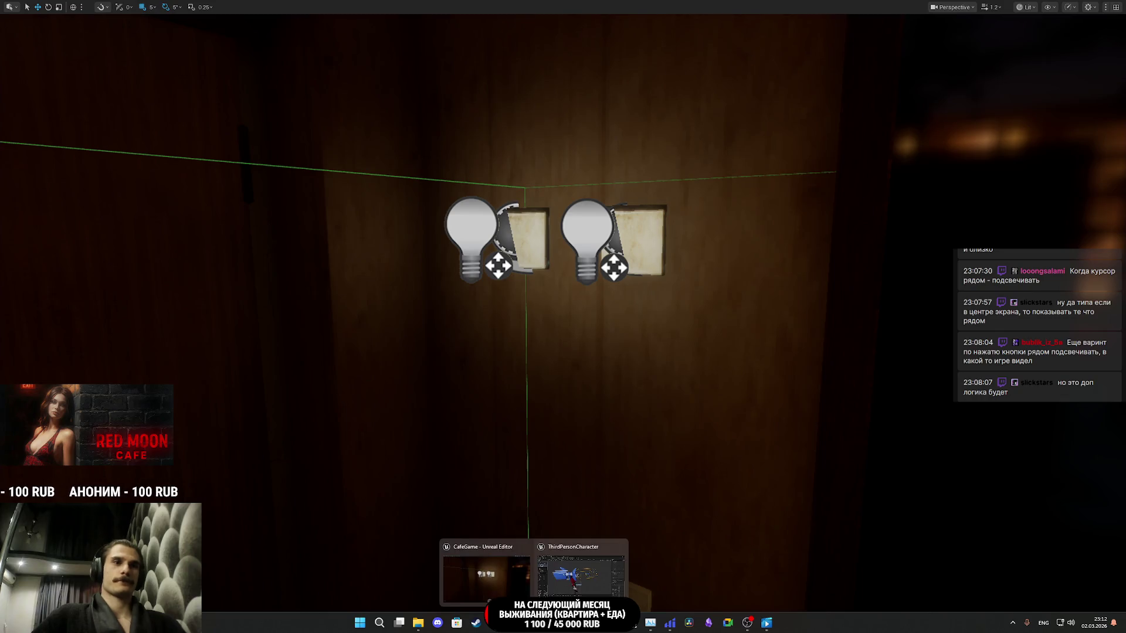
- Set the Capsule Radius to 30 and Half Height to 75, then save the blueprint
{"action": "left_click", "coordinate": [603, 567]}
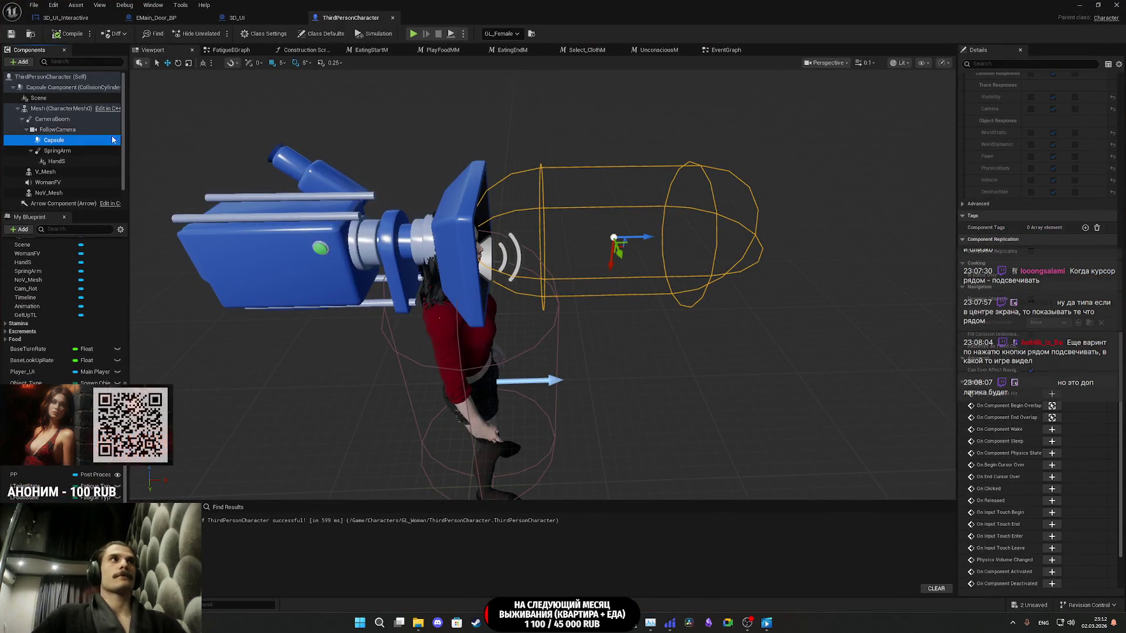
{"action": "key", "text": "F2"}
{"action": "scroll", "coordinate": [1020, 258], "scroll_direction": "up", "scroll_amount": 10}
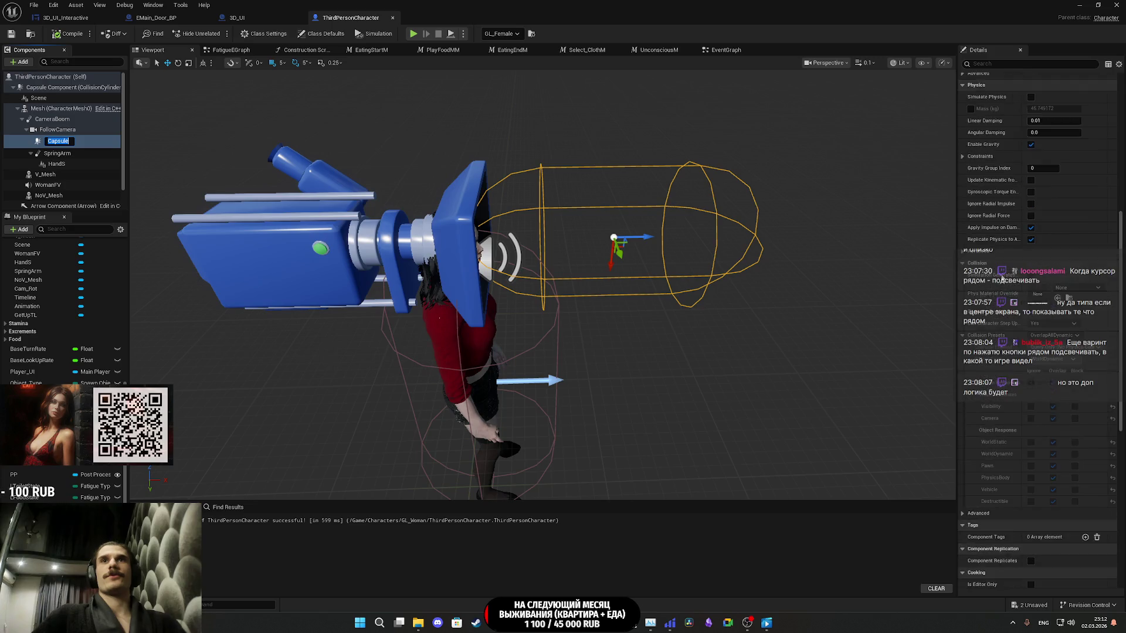
{"action": "scroll", "coordinate": [1020, 272], "scroll_direction": "up", "scroll_amount": 5}
{"action": "type", "text": "30"}
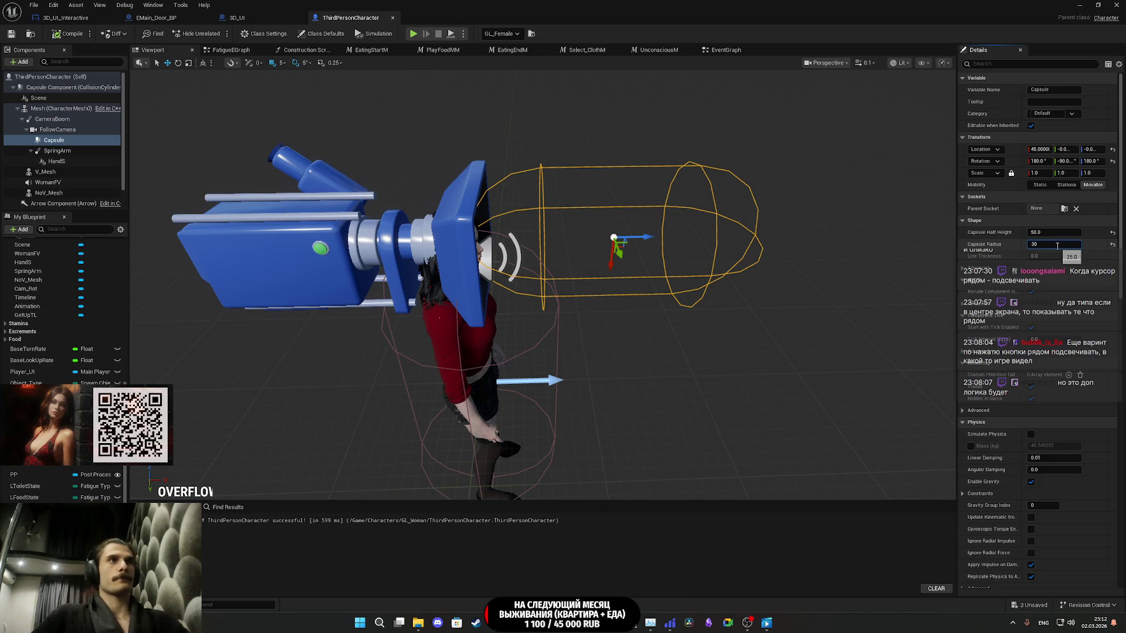
{"action": "key", "text": "Return"}
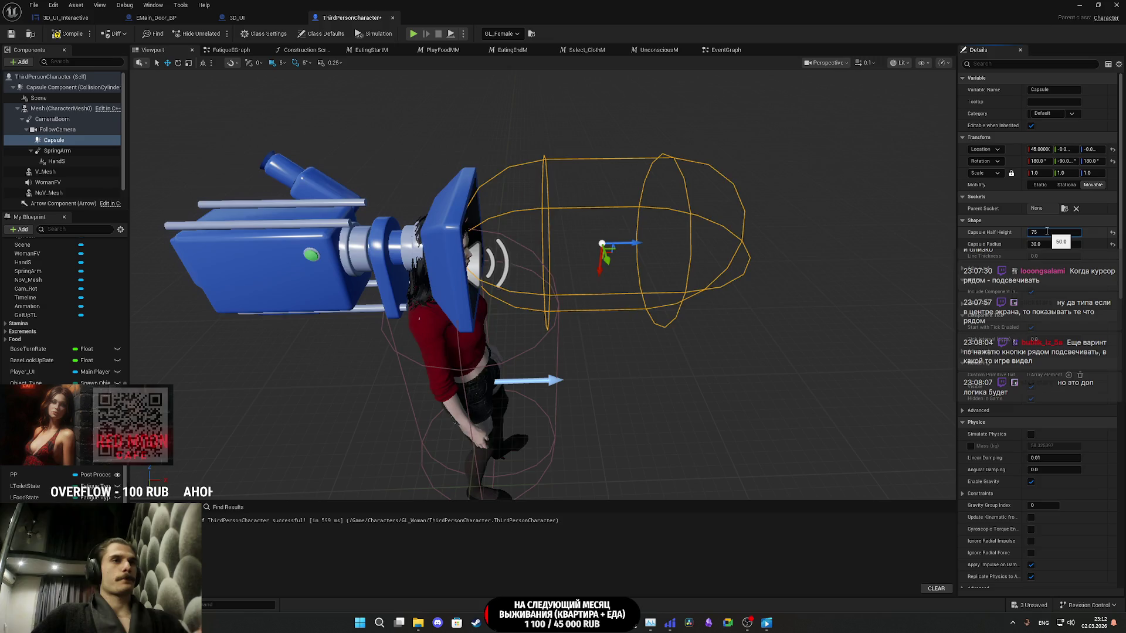
{"action": "key", "text": "Return"}
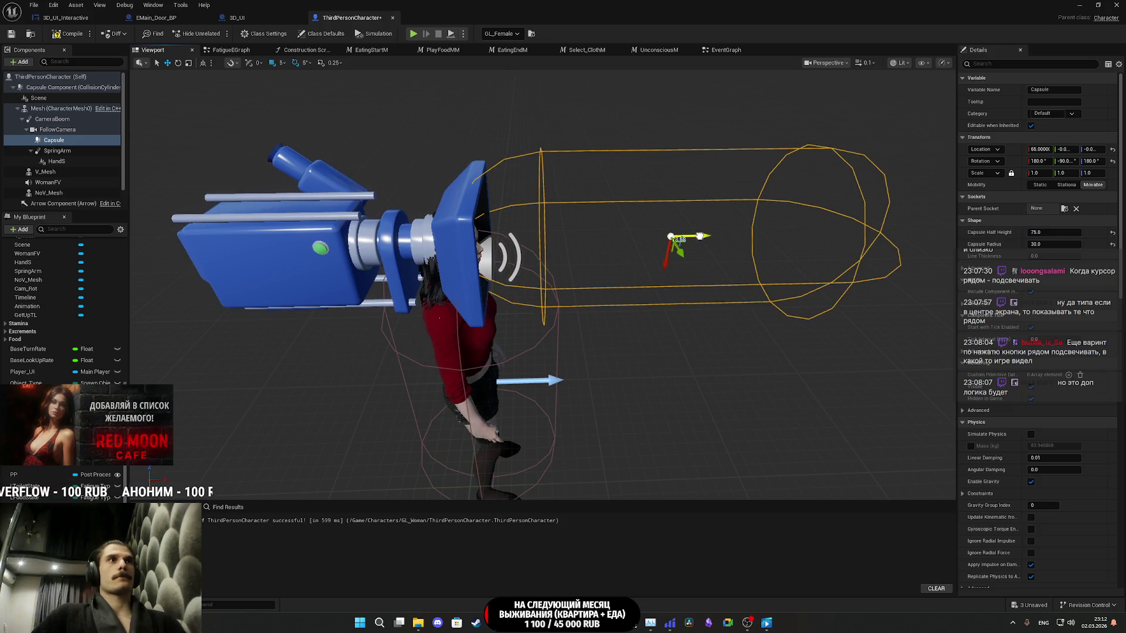
{"action": "left_click", "coordinate": [12, 34]}
- Minimize the blueprint editor and launch a fullscreen play test
{"action": "left_click", "coordinate": [1084, 4]}
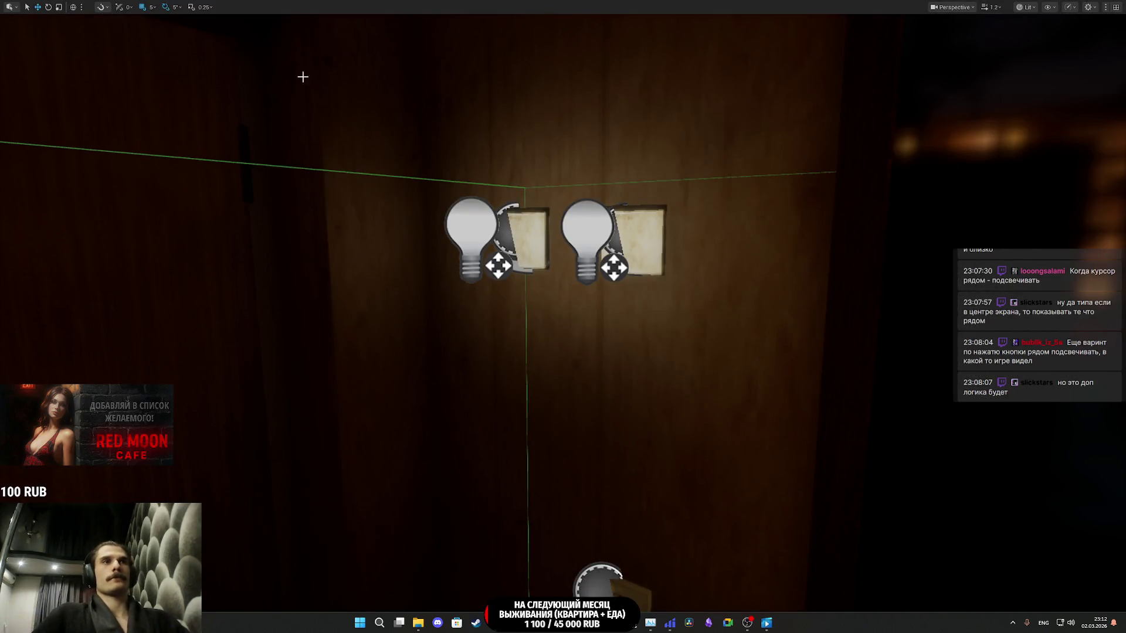
{"action": "key", "text": "alt+p"}
{"action": "key", "text": "F11"}
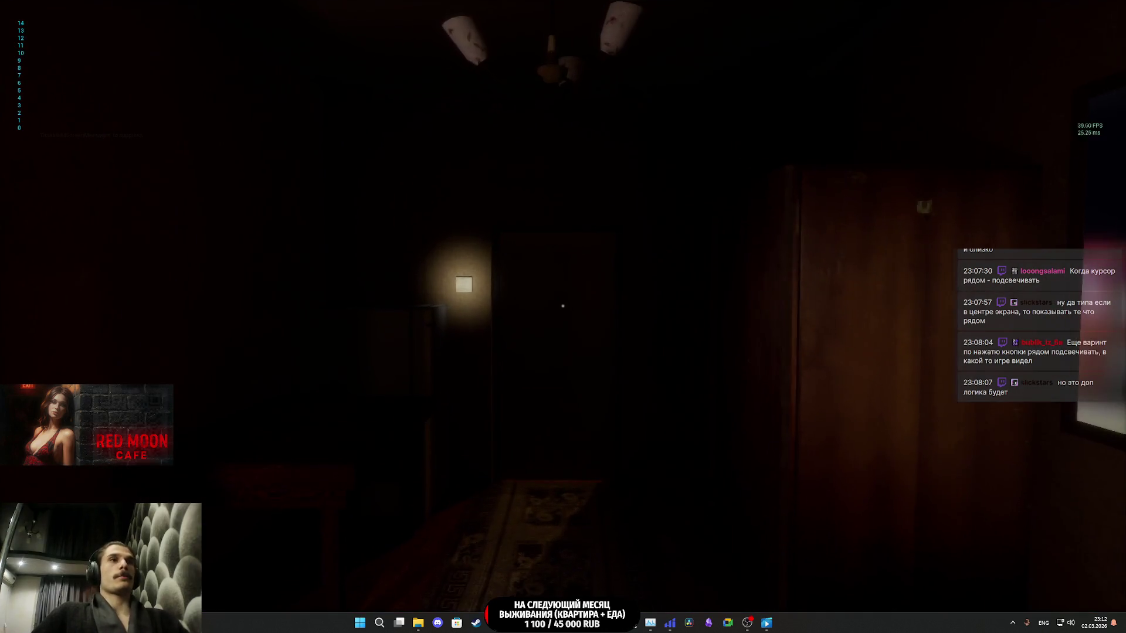
- Walk up to the TV and switch it off, checking its status label
{"action": "key", "text": "s"}
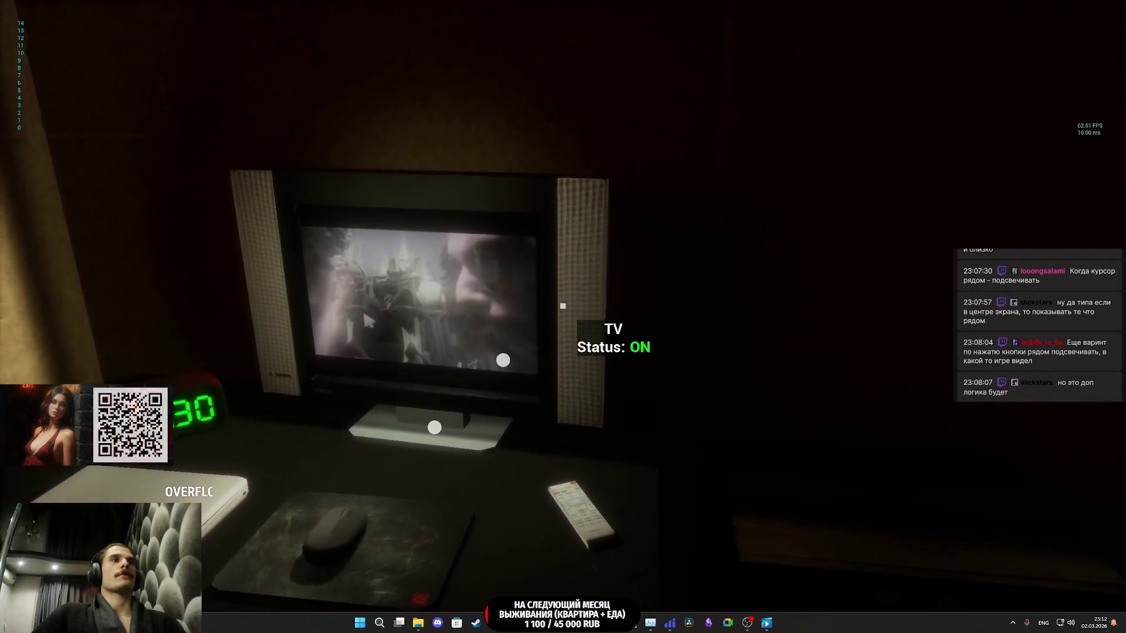
{"action": "key", "text": "w"}
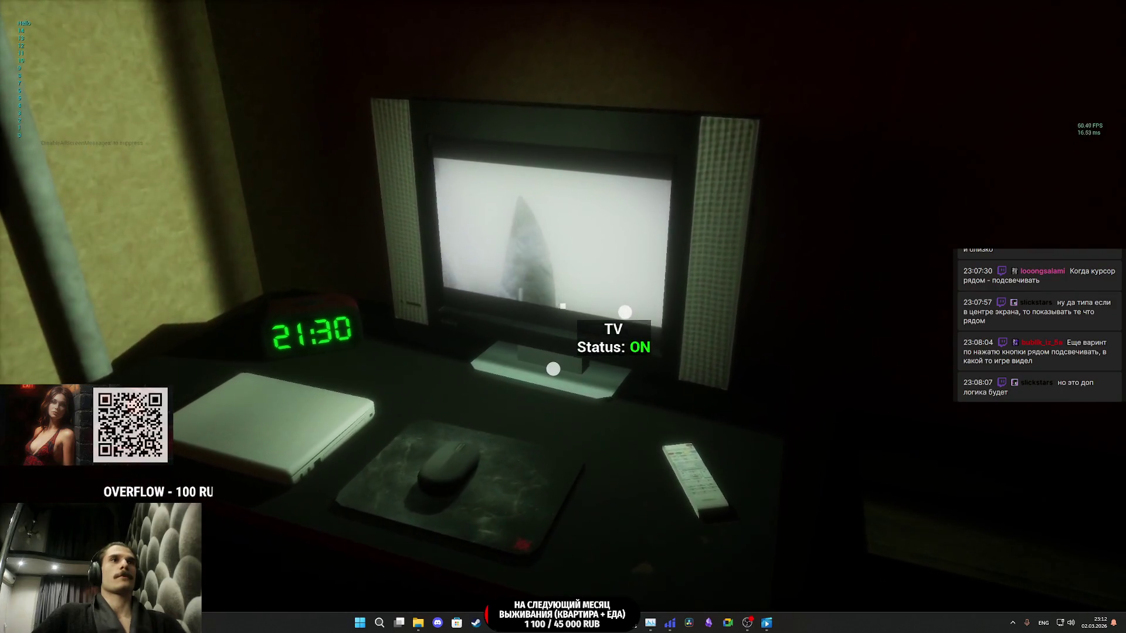
{"action": "key", "text": "e"}
{"action": "key", "text": "e"}
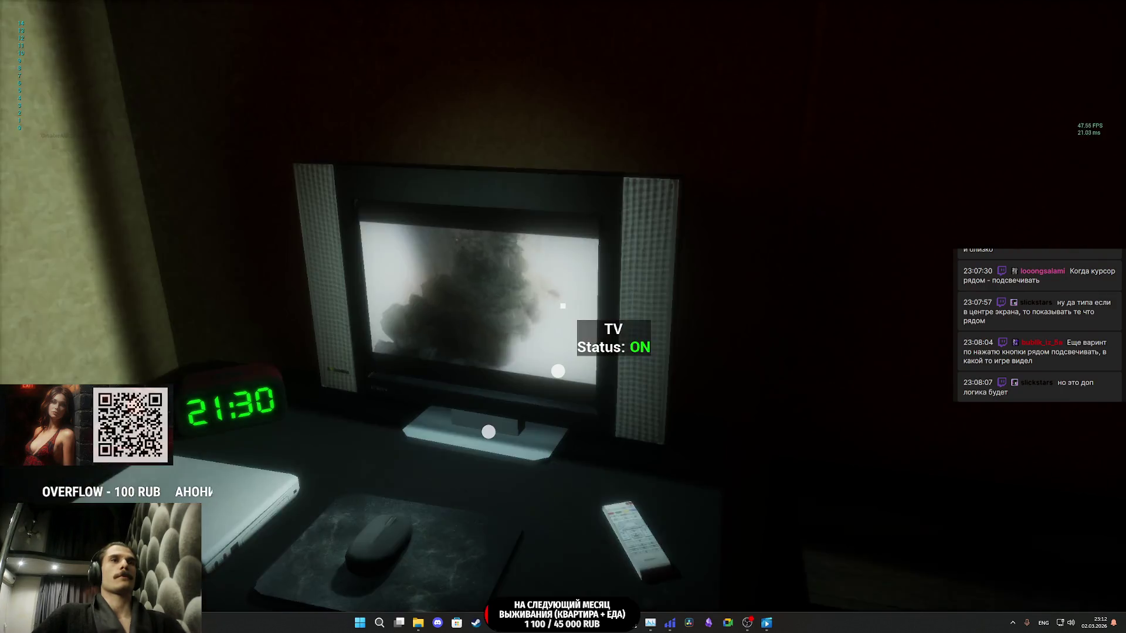
- Turn the toilet light on, then walk through the doorway into the dark room
{"action": "key", "text": "w"}
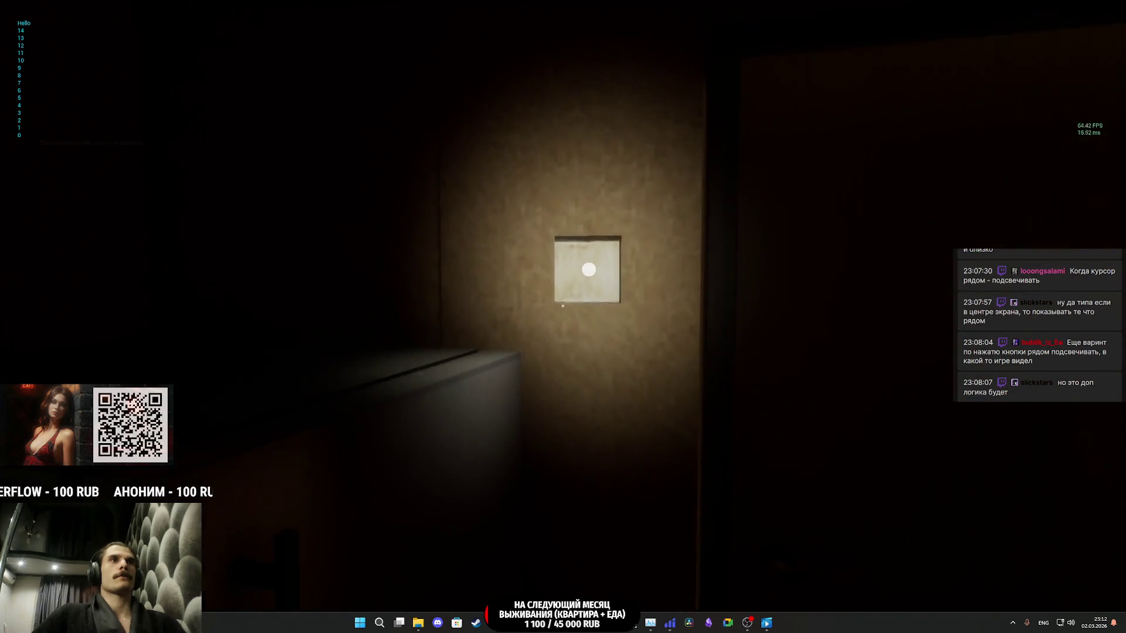
{"action": "key", "text": "e"}
{"action": "key", "text": "w"}
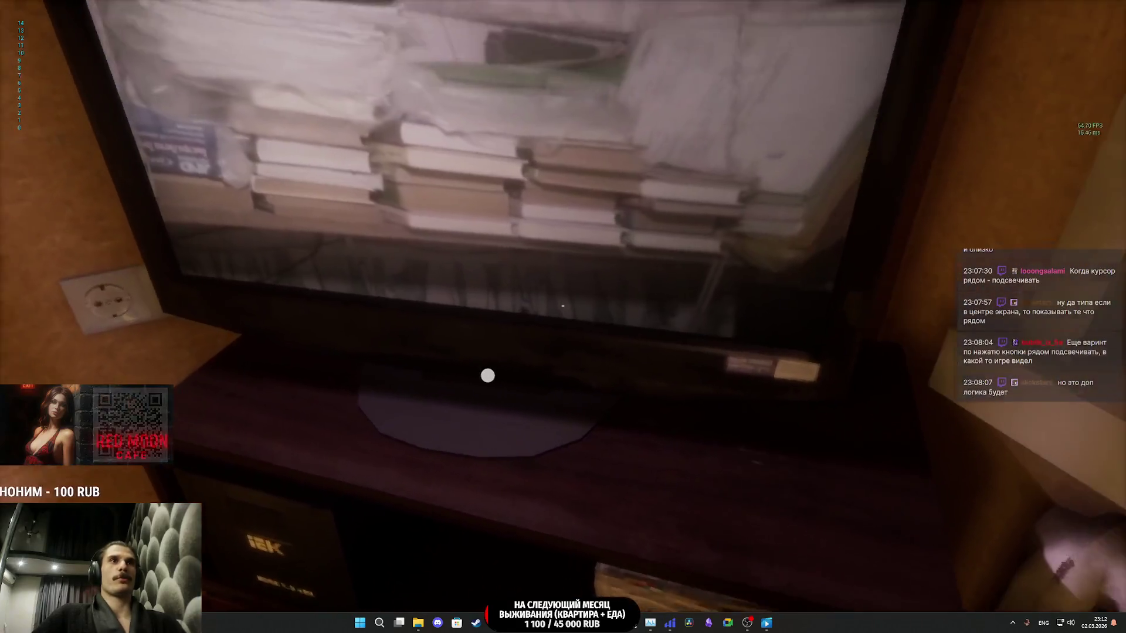
{"action": "key", "text": "w"}
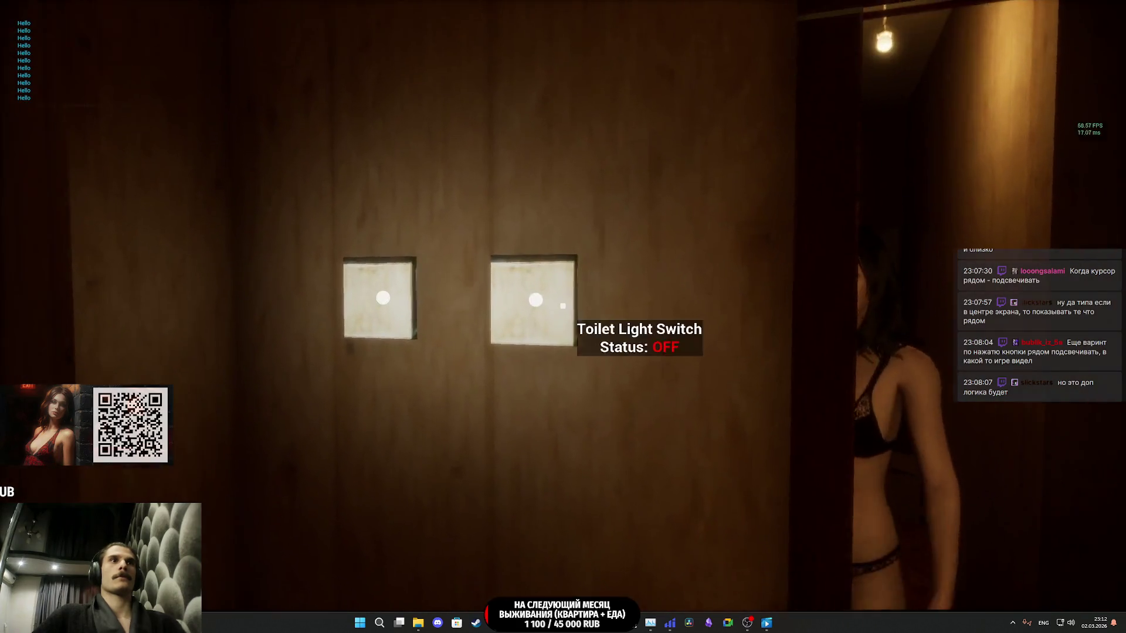
{"action": "left_click", "coordinate": [562, 305]}
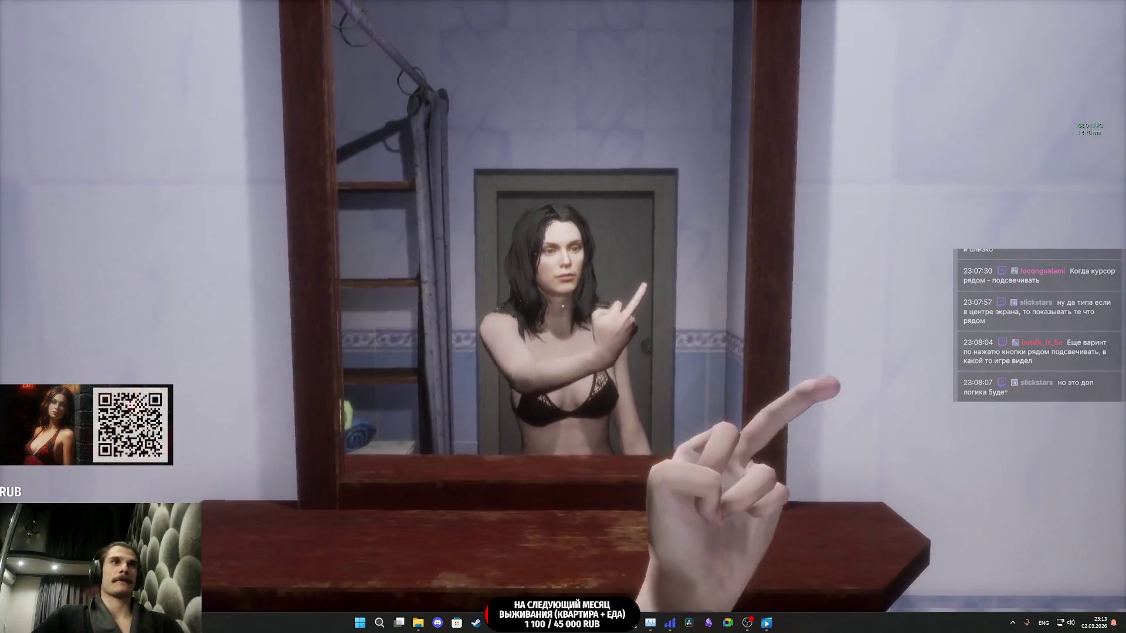
- Open the kitchen door, cross the kitchen and flip the cafe door sign to closed
{"action": "key", "text": "w"}
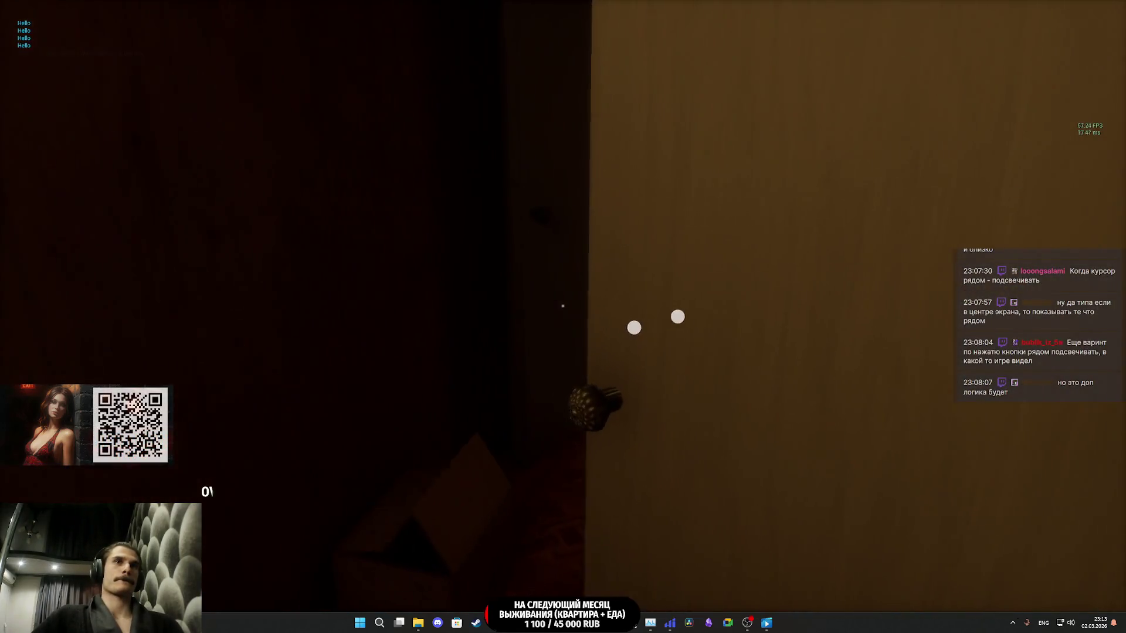
{"action": "left_click", "coordinate": [562, 305]}
{"action": "key", "text": "w"}
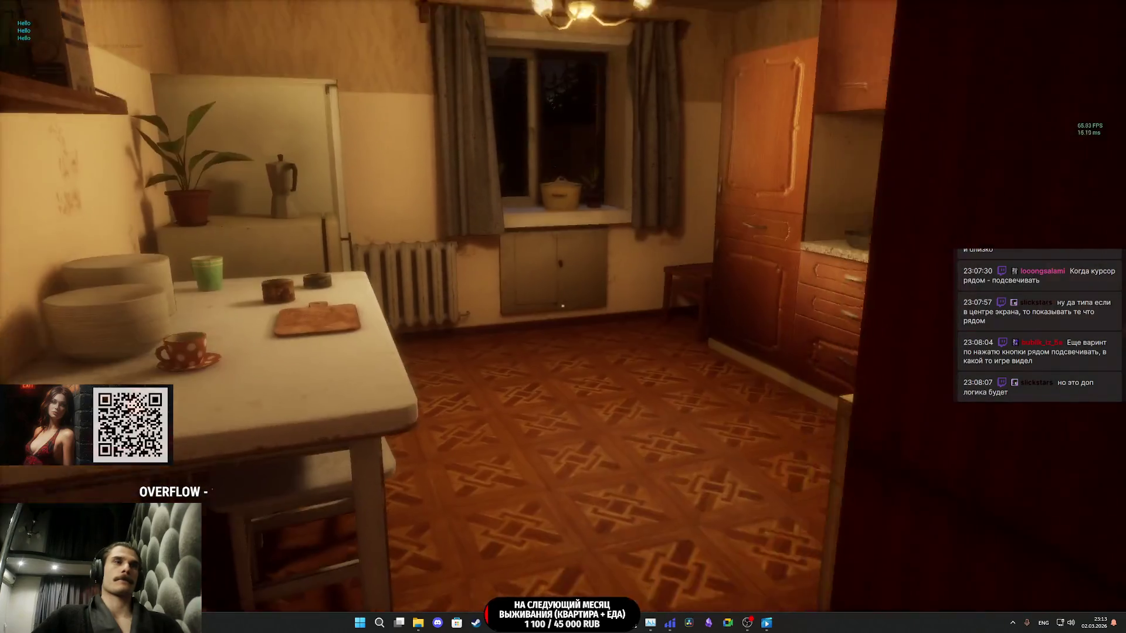
{"action": "key", "text": "w"}
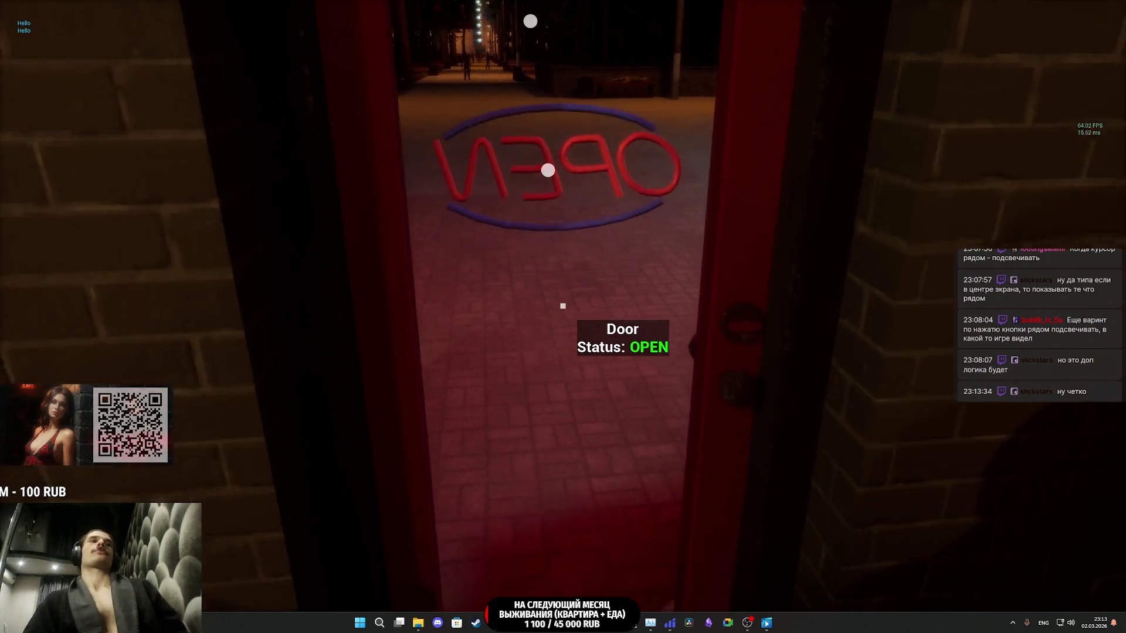
{"action": "key", "text": "e"}
- Toggle the toilet light switch and approach the restroom doors to check their status labels
{"action": "key", "text": "w"}
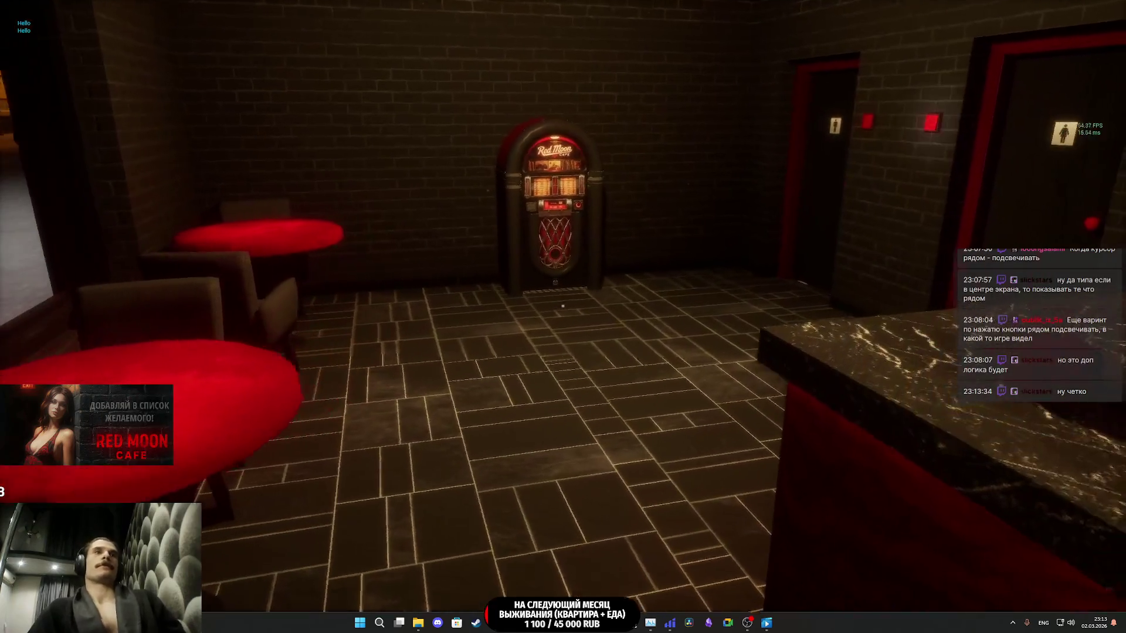
{"action": "key", "text": "w"}
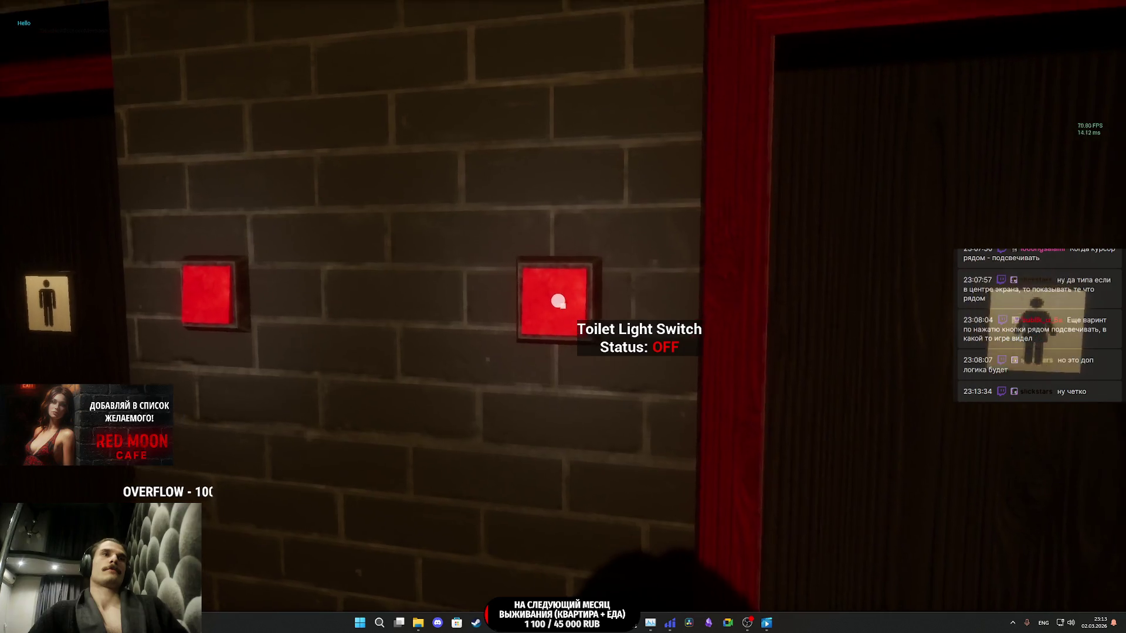
{"action": "key", "text": "e"}
{"action": "key", "text": "e"}
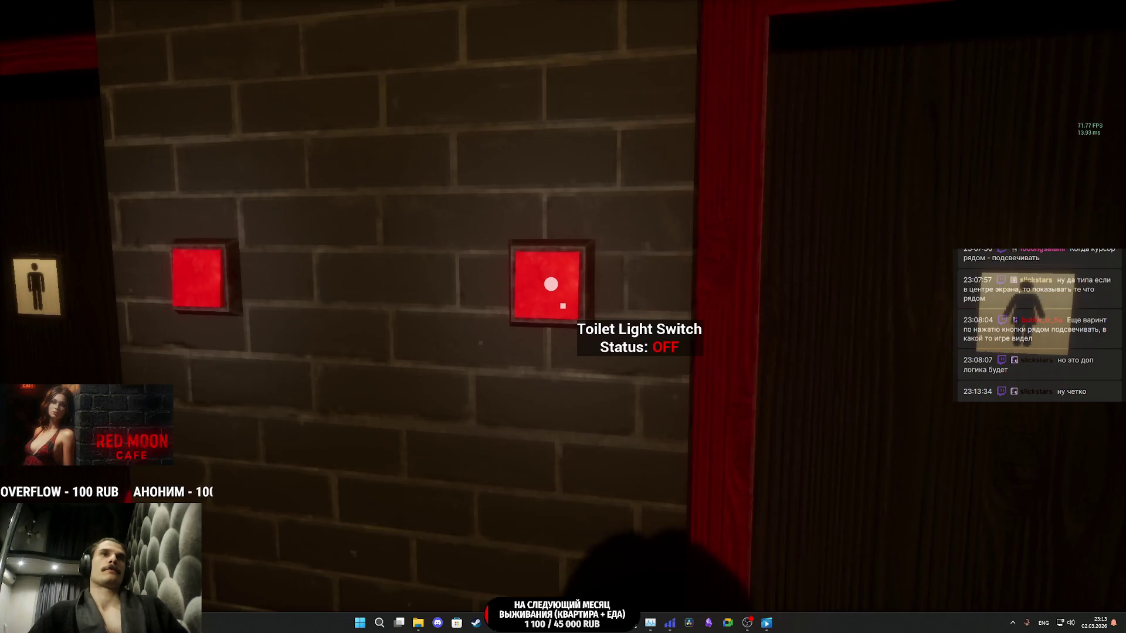
{"action": "key", "text": "w"}
{"action": "key", "text": "s"}
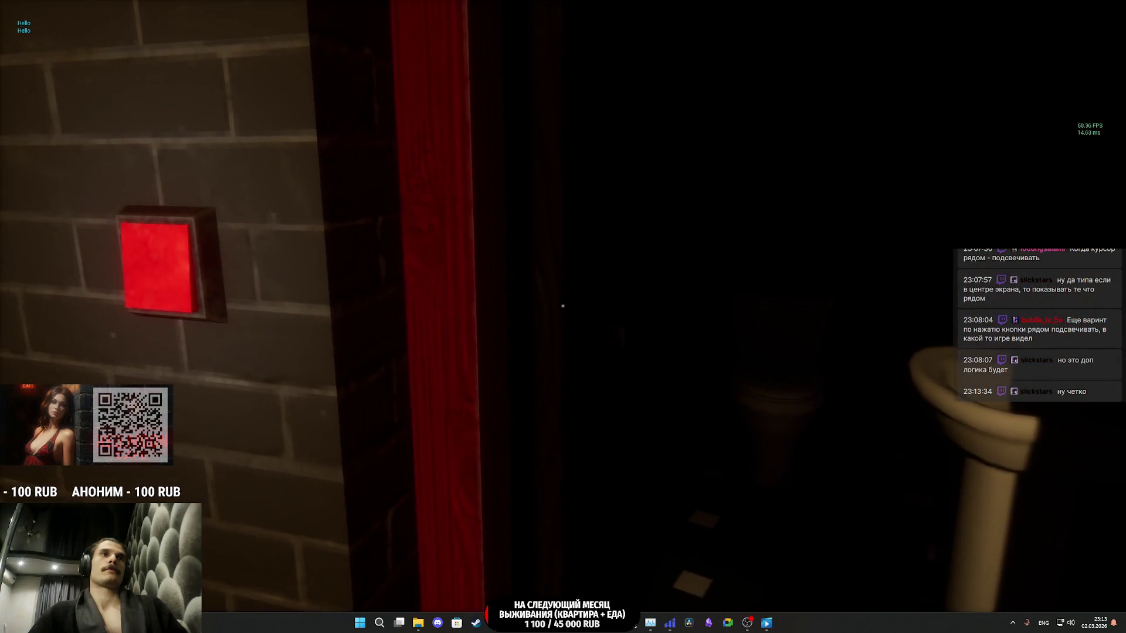
{"action": "key", "text": "d"}
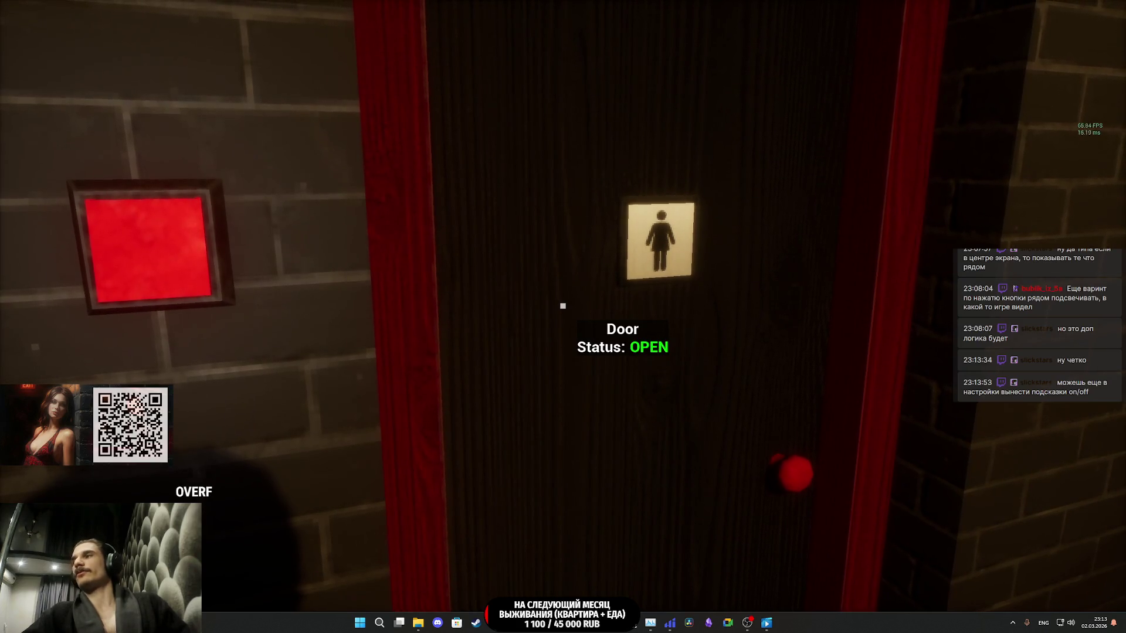
{"action": "key", "text": "w"}
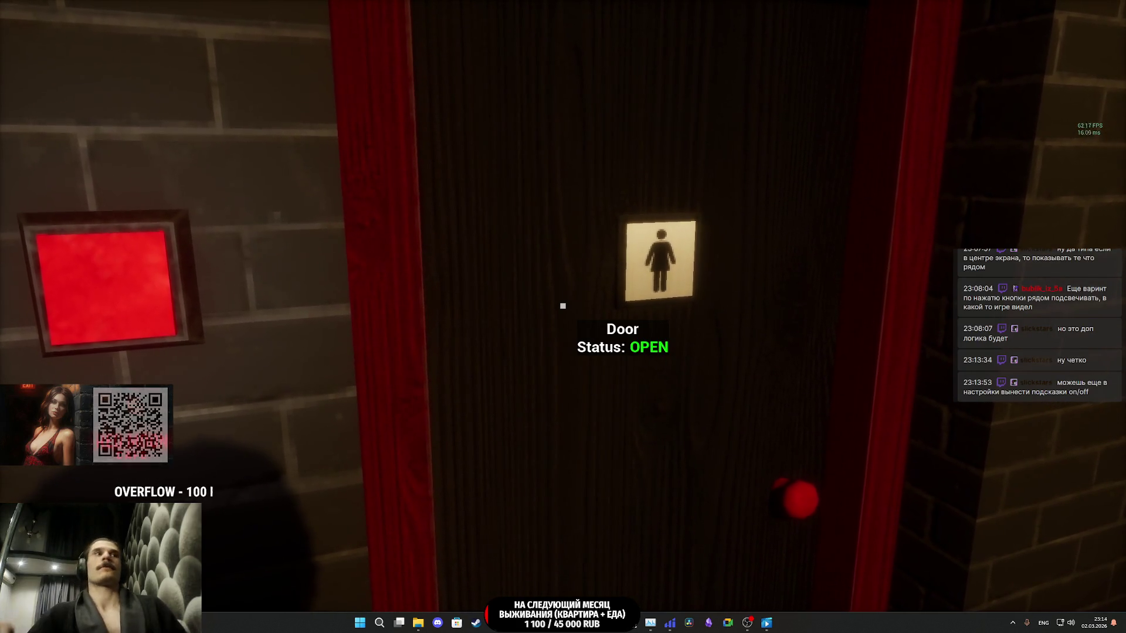
{"action": "key", "text": "e"}
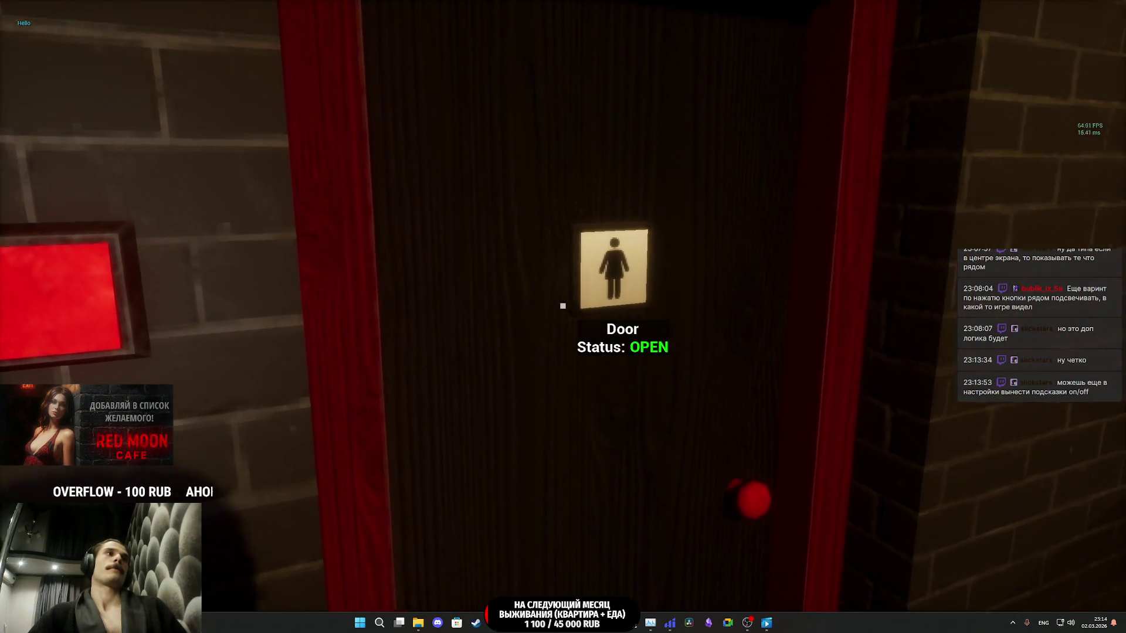
{"action": "key", "text": "e"}
{"action": "key", "text": "e"}
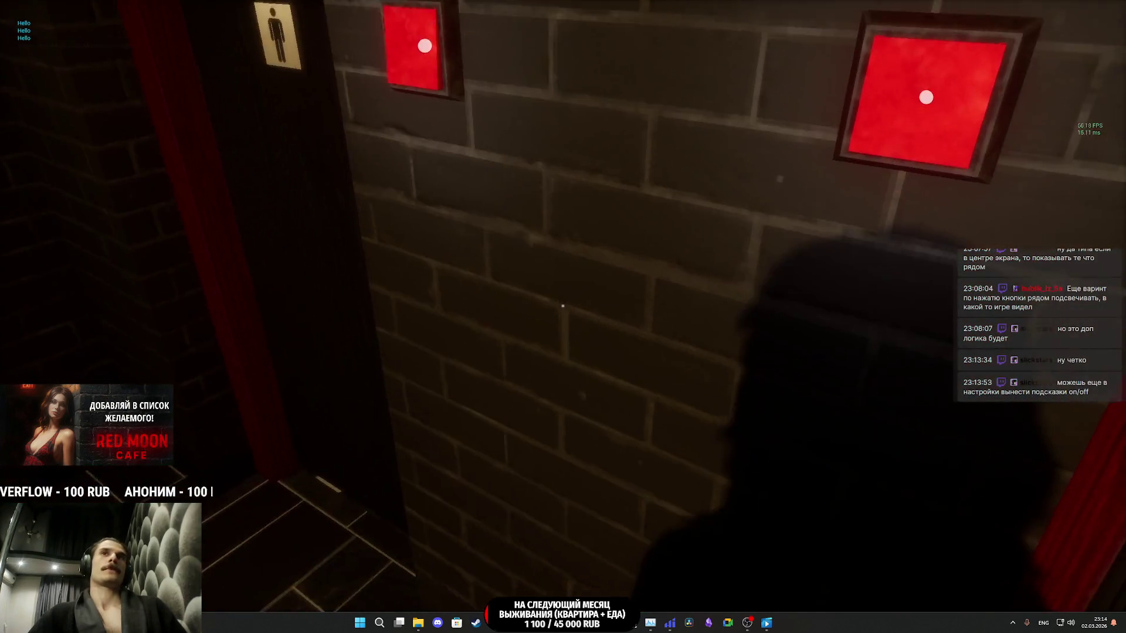
{"action": "mouse_move", "coordinate": [562, 306]}
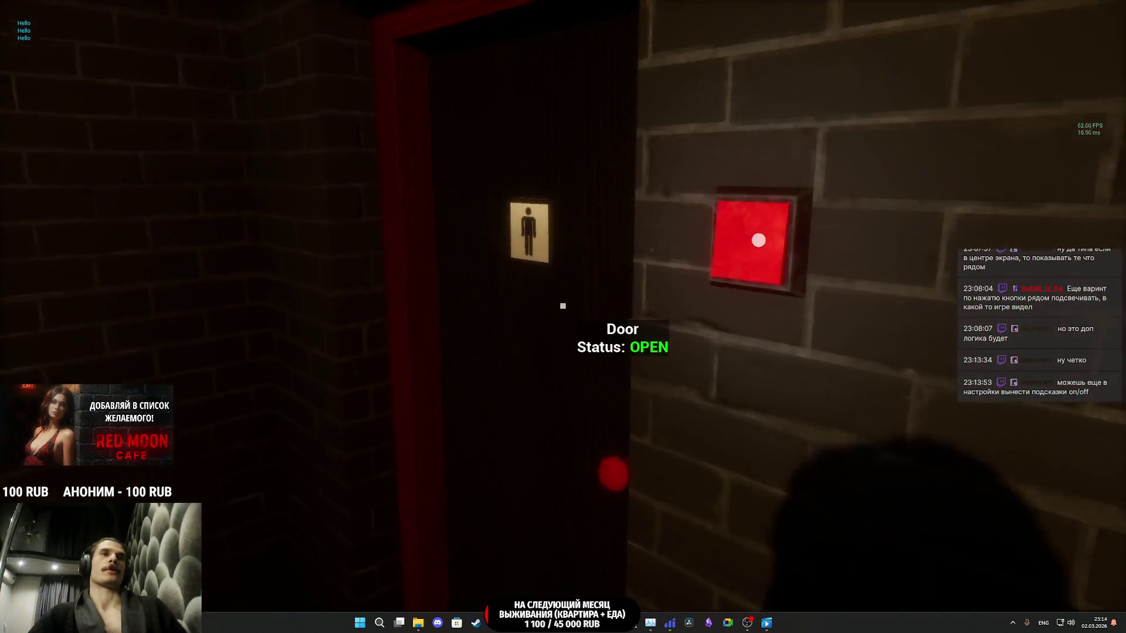
{"action": "key", "text": "w"}
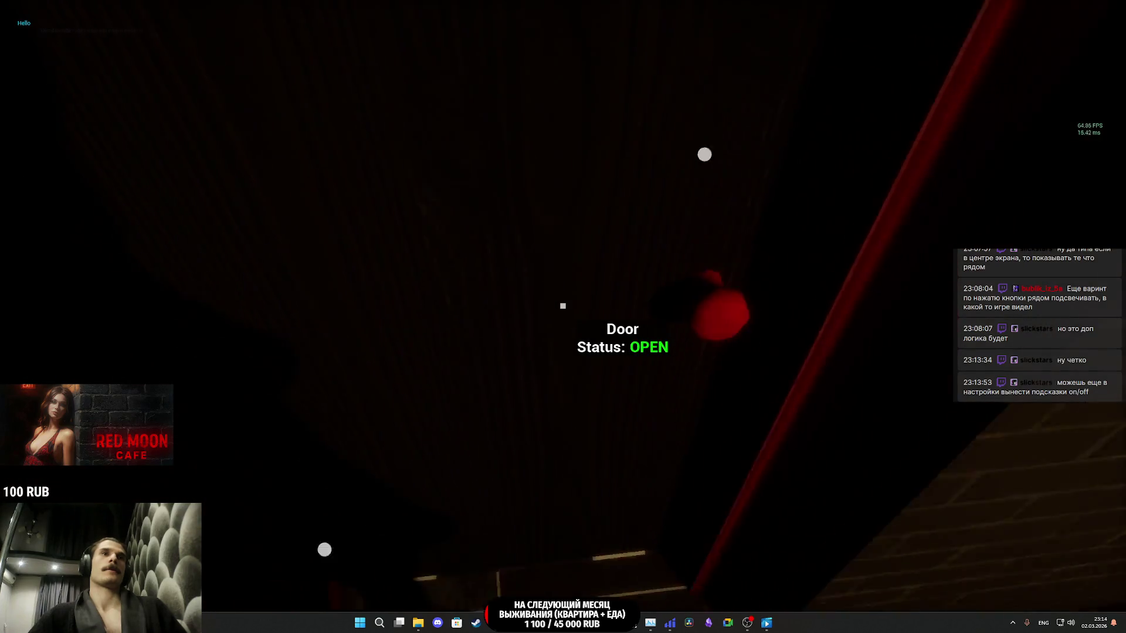
- Stop the playtest and look over the ThirdPersonCharacter and door Blueprint event graphs
{"action": "key", "text": "Escape"}
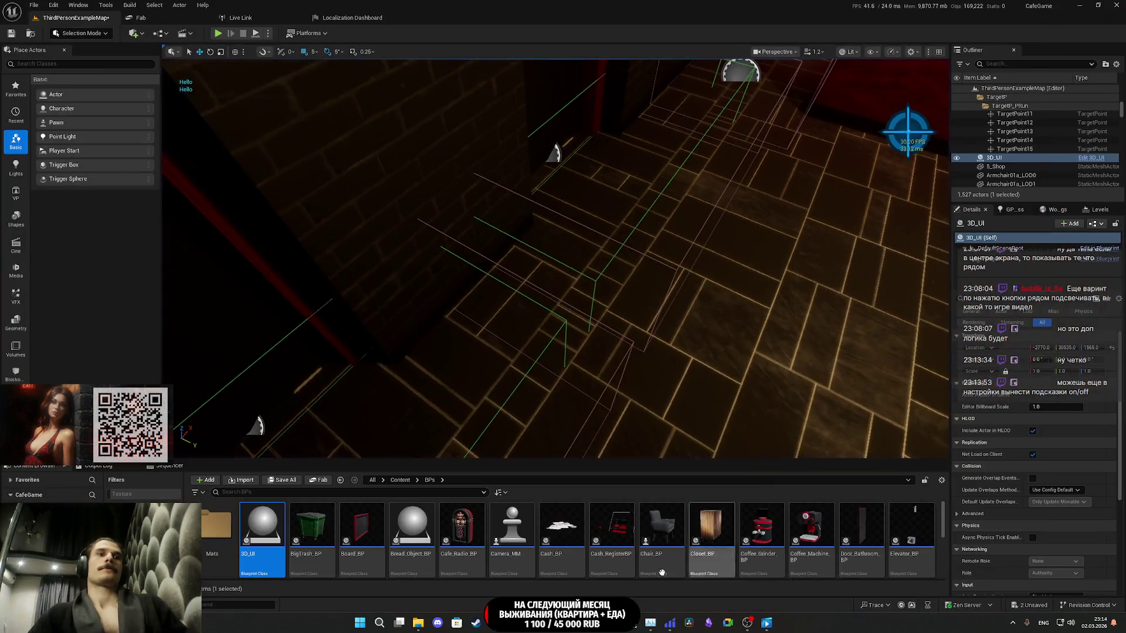
{"action": "mouse_move", "coordinate": [534, 623]}
{"action": "left_click", "coordinate": [534, 565]}
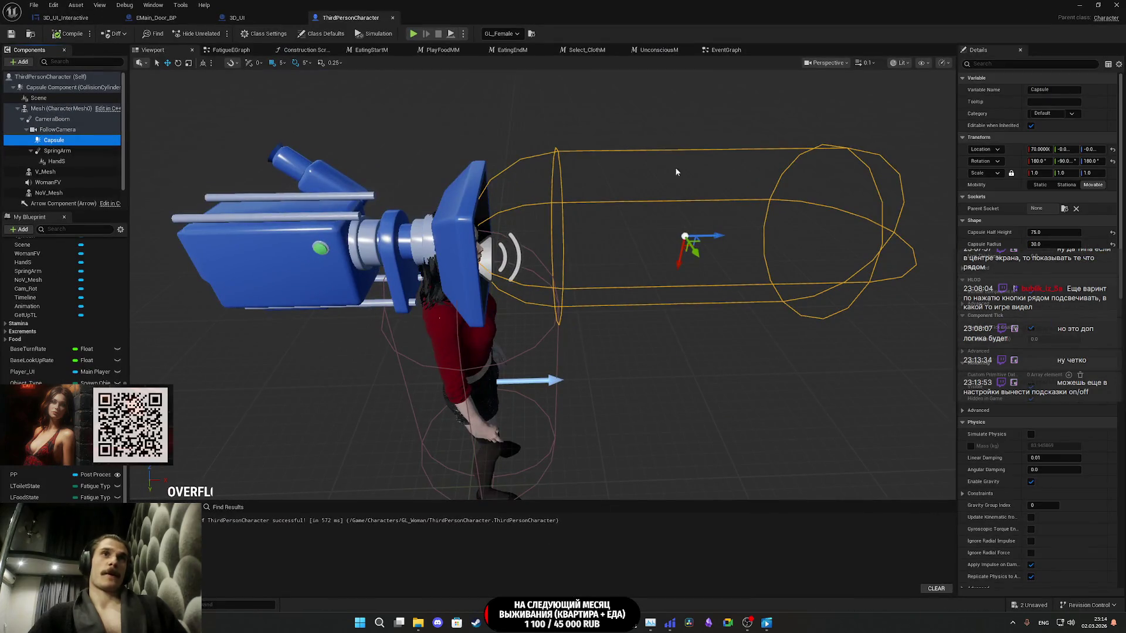
{"action": "left_click", "coordinate": [237, 17]}
{"action": "left_click", "coordinate": [351, 18]}
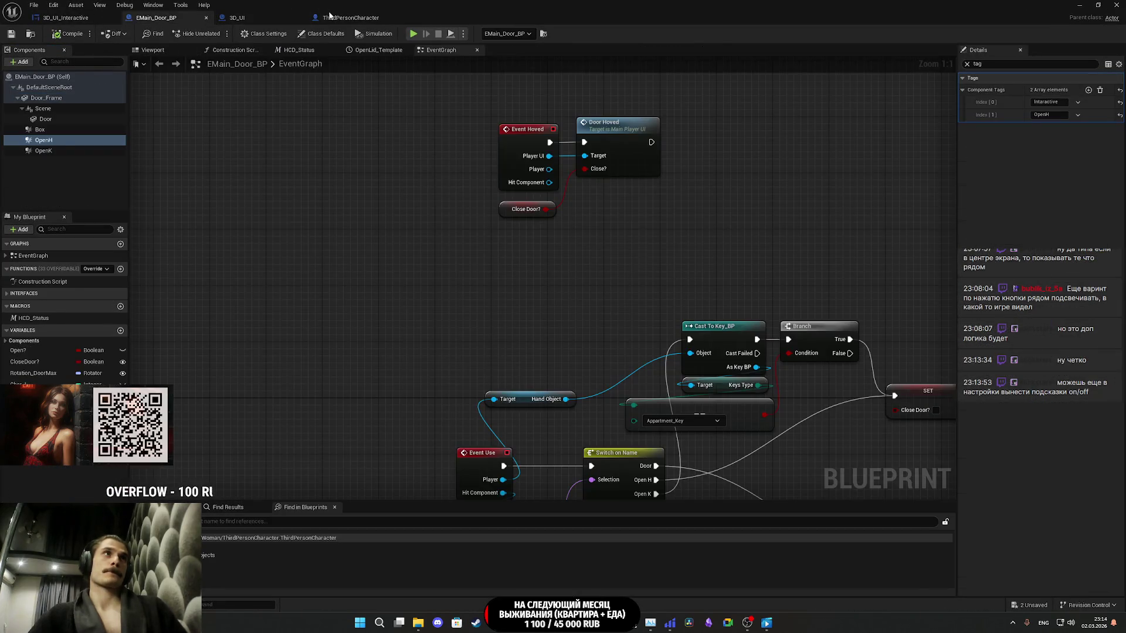
- In Chrome's Grok tab, start typing the question 'как найти координаты не по'
{"action": "key", "text": "alt+Tab"}
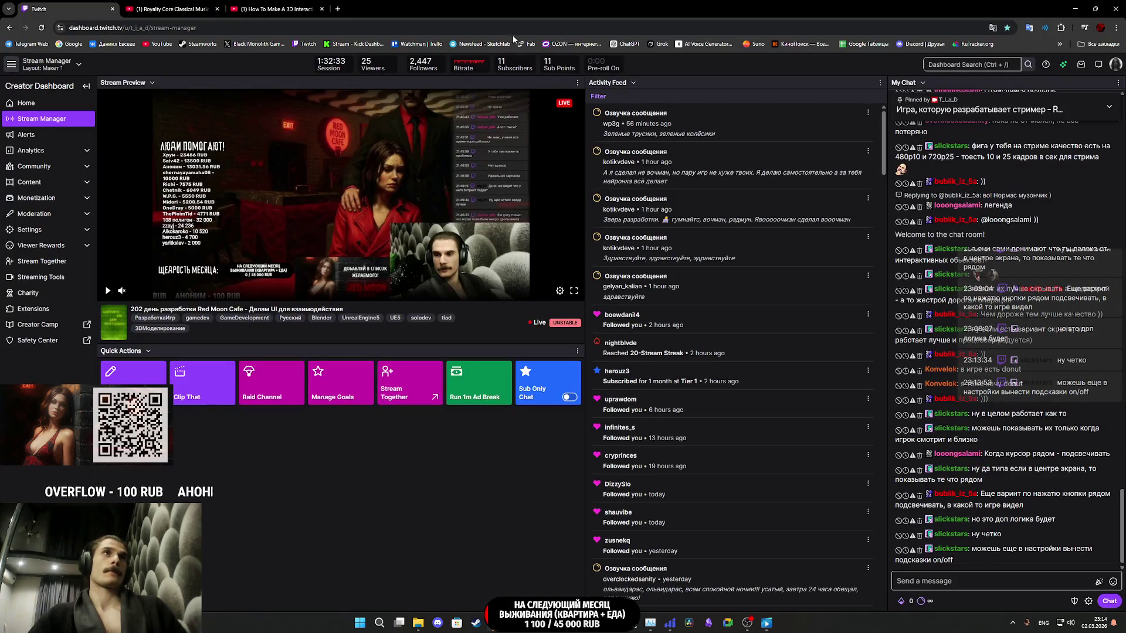
{"action": "left_click", "coordinate": [359, 9]}
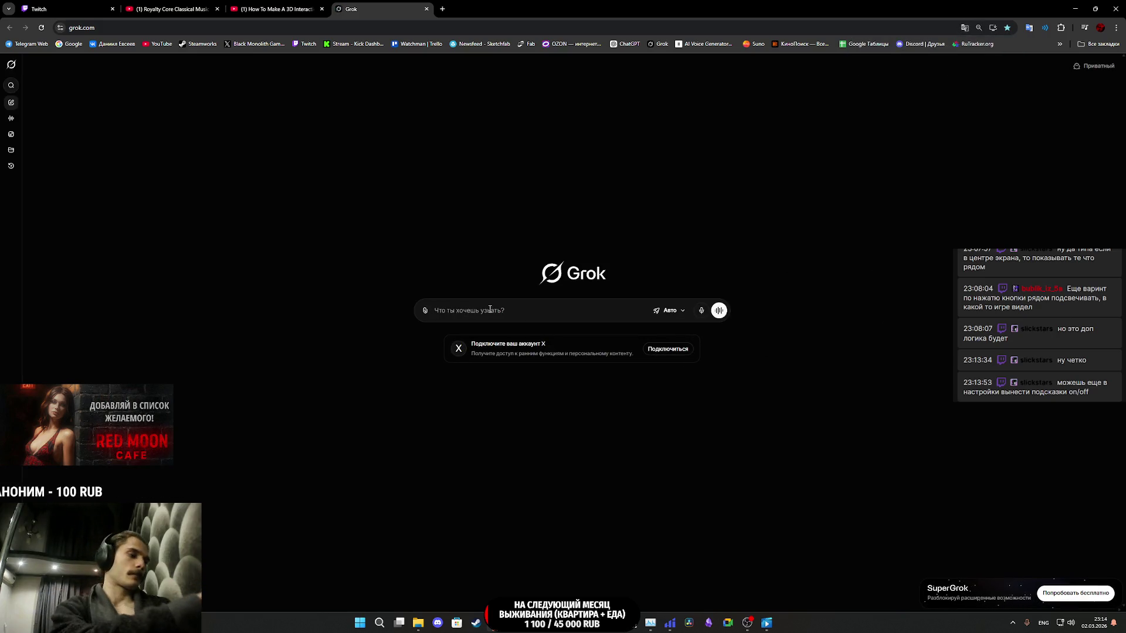
{"action": "key", "text": "alt+shift"}
{"action": "type", "text": "как найти к"}
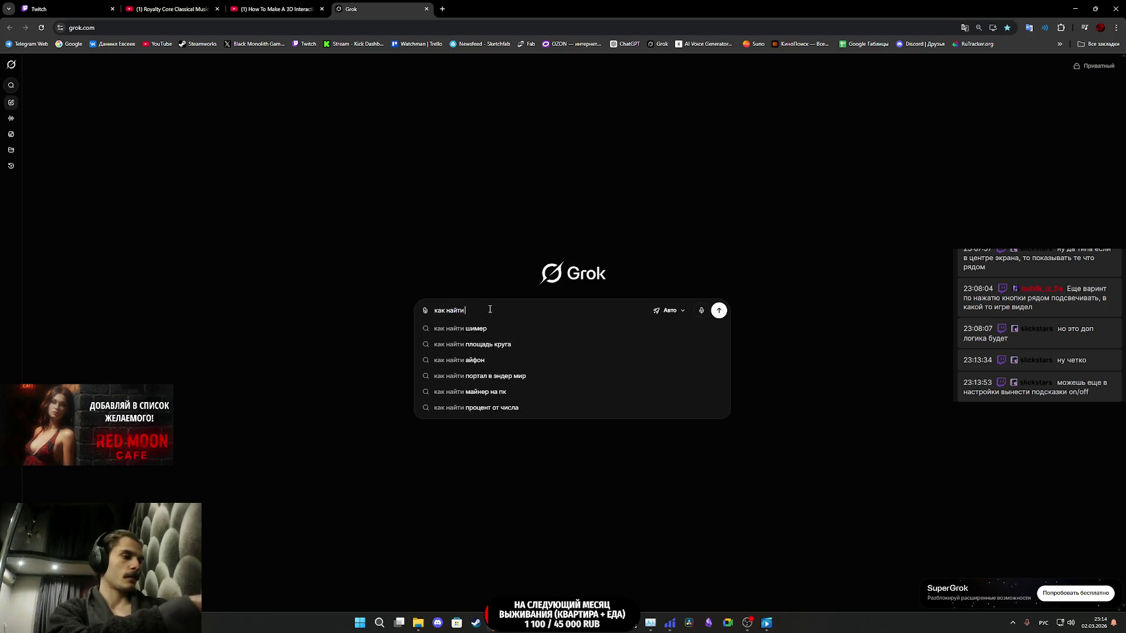
{"action": "type", "text": "оордин"}
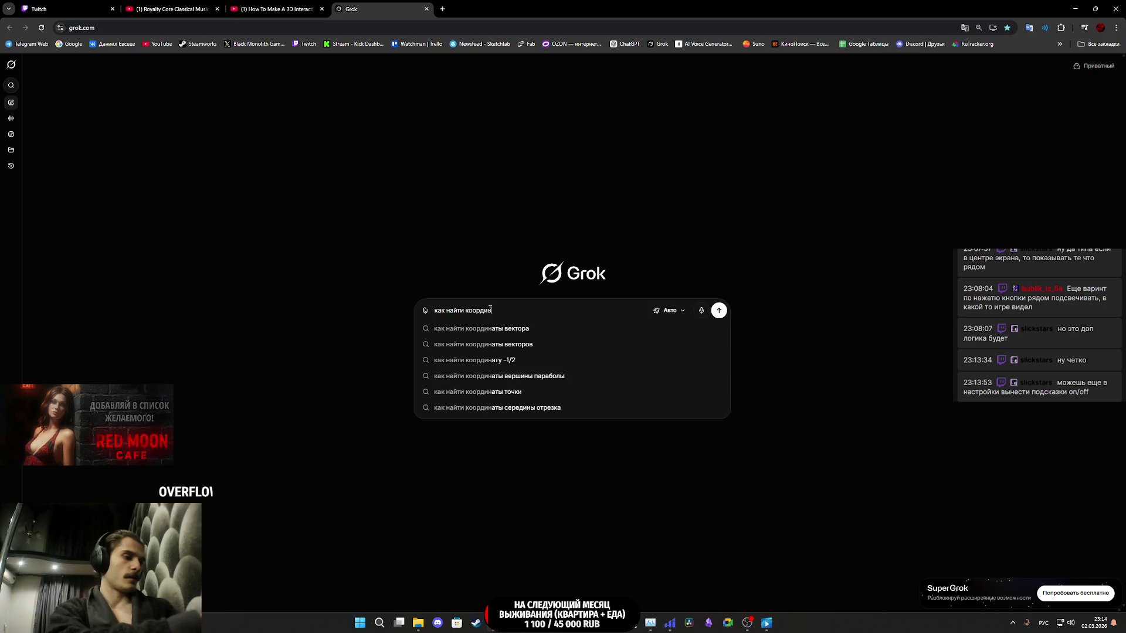
{"action": "type", "text": "аты не по"}
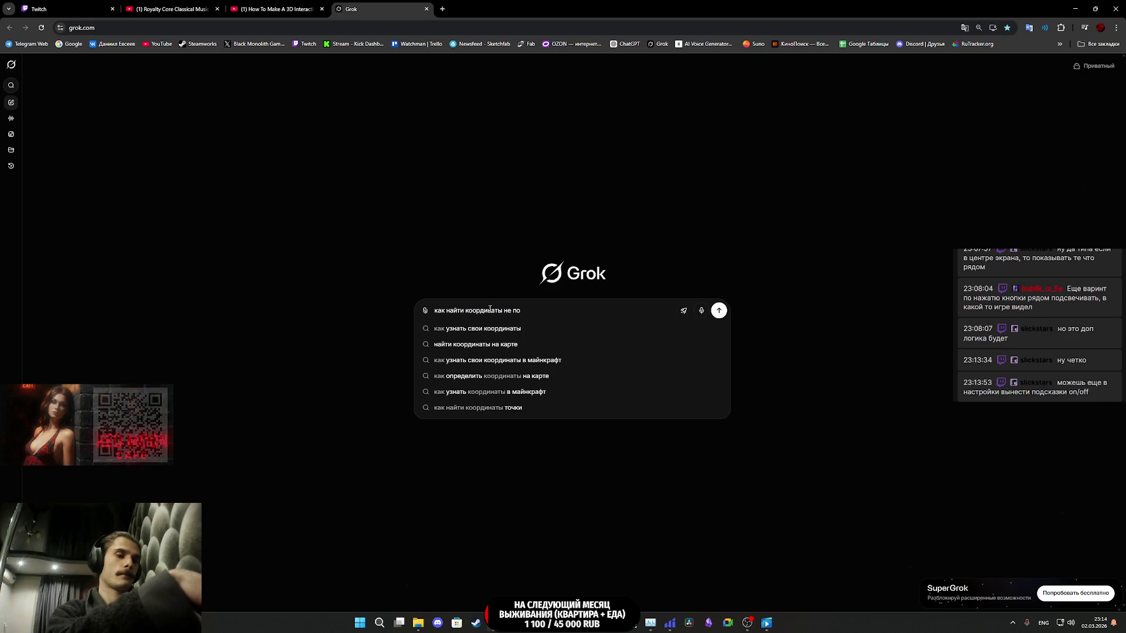
- Reword the Grok question to ask for an object's coordinates so the spawn point lands exactly at its centre, then submit it
{"action": "key", "text": "BackSpace"}
{"action": "key", "text": "BackSpace"}
{"action": "key", "text": "BackSpace"}
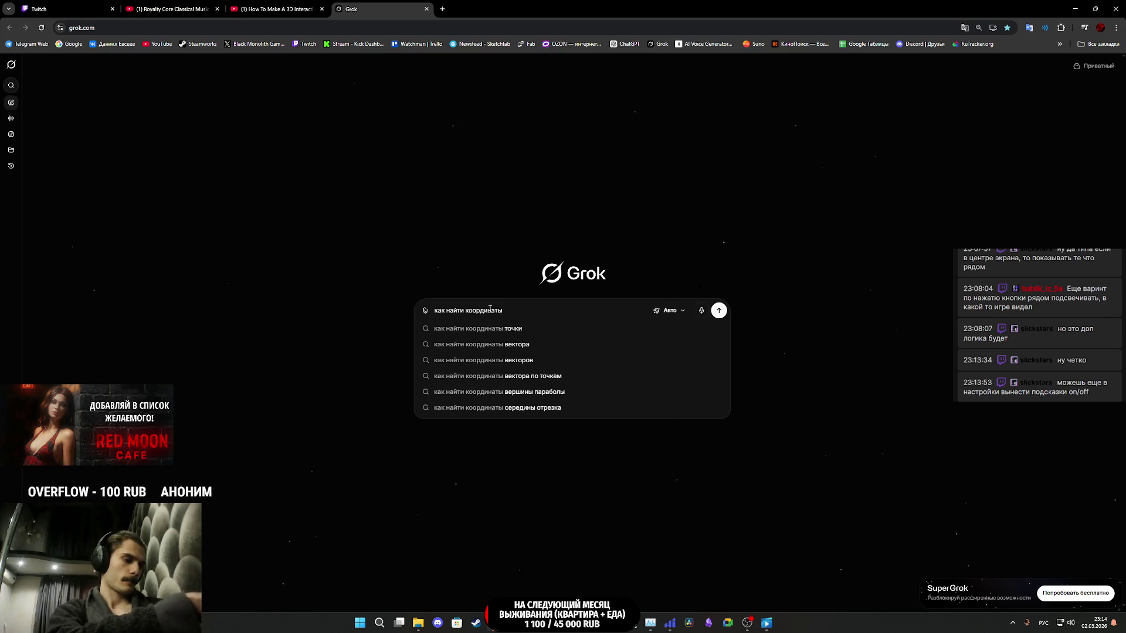
{"action": "type", "text": " объекта"}
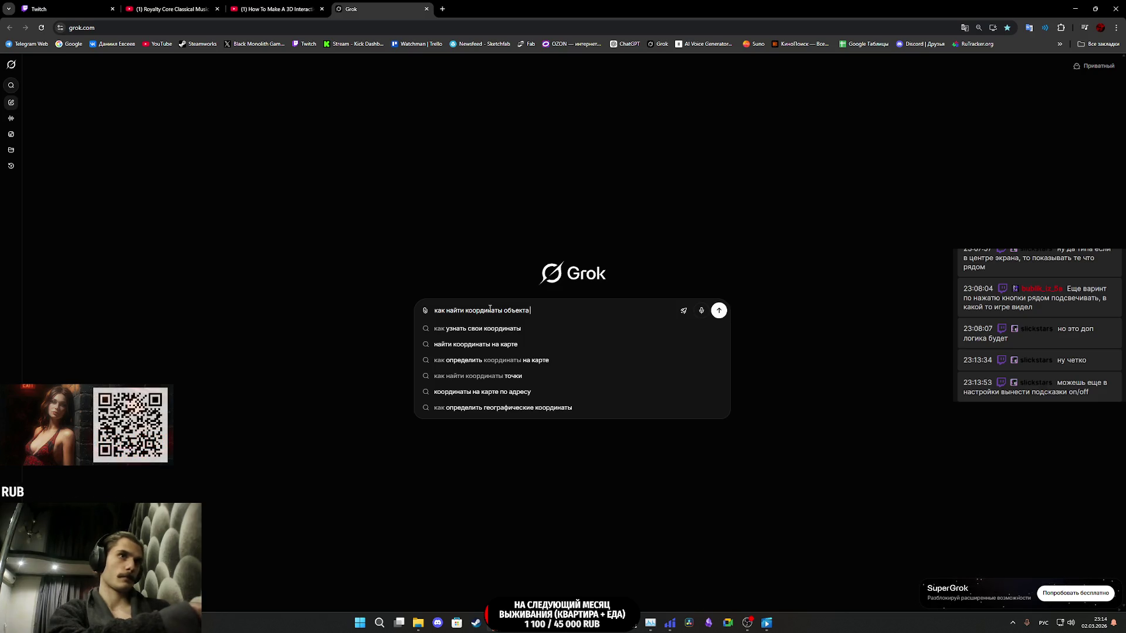
{"action": "type", "text": "чтобы"}
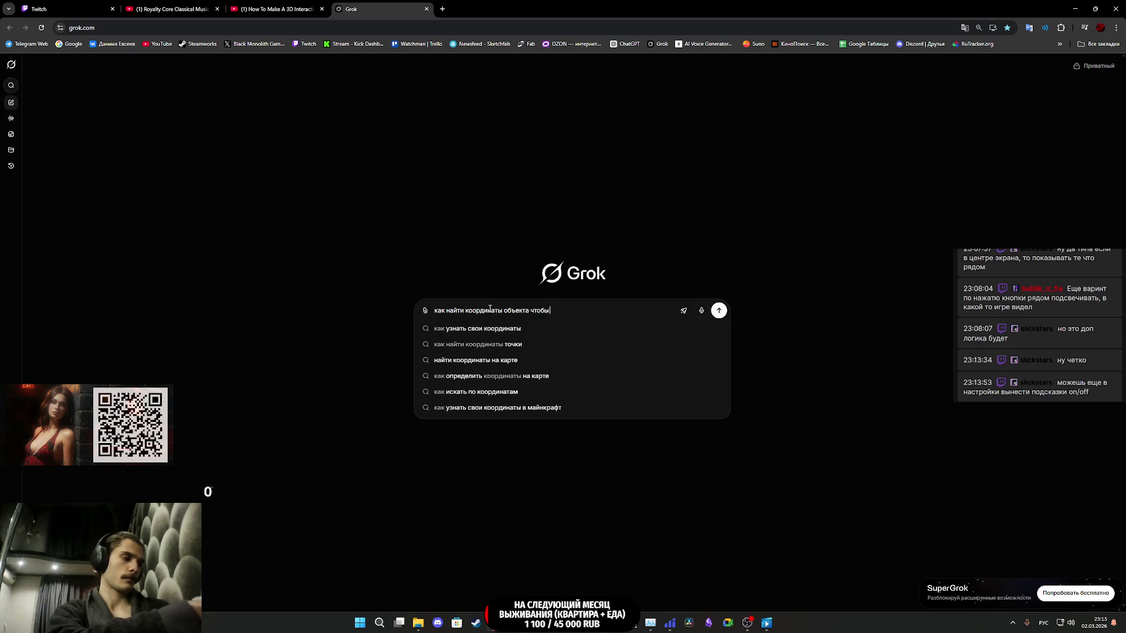
{"action": "type", "text": " моя точка спавн"}
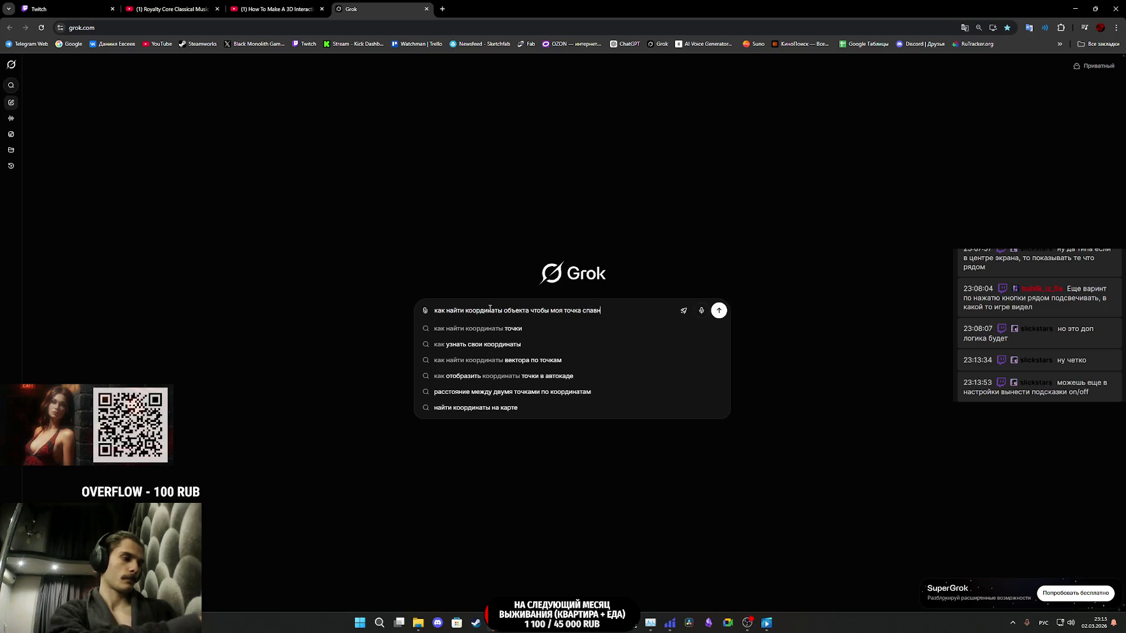
{"action": "type", "text": "илась и"}
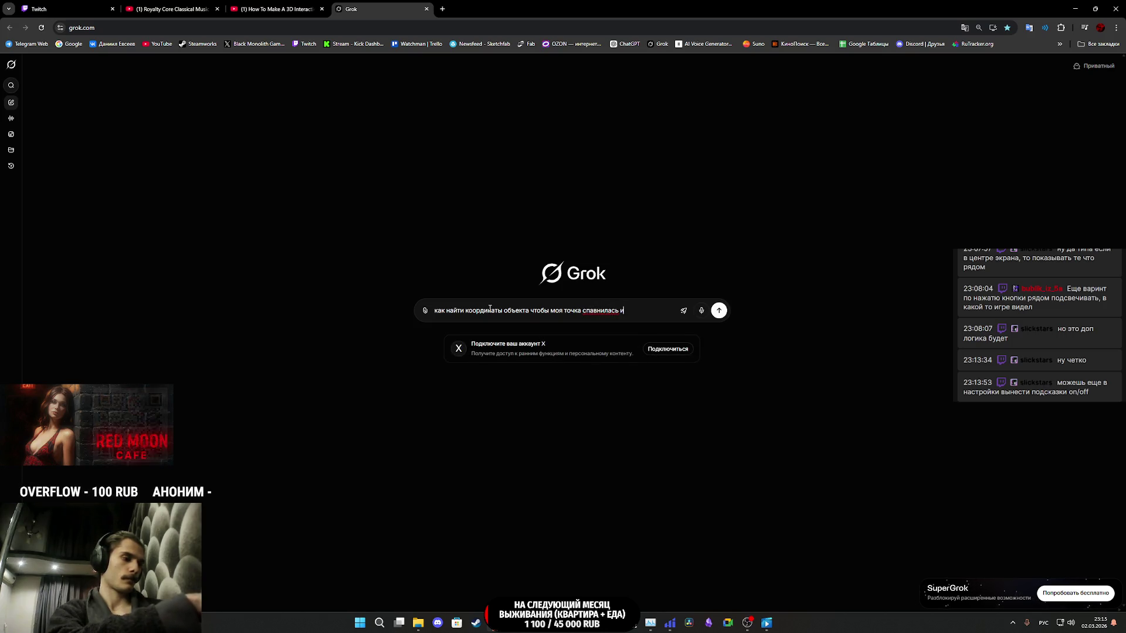
{"action": "type", "text": "деально в его"}
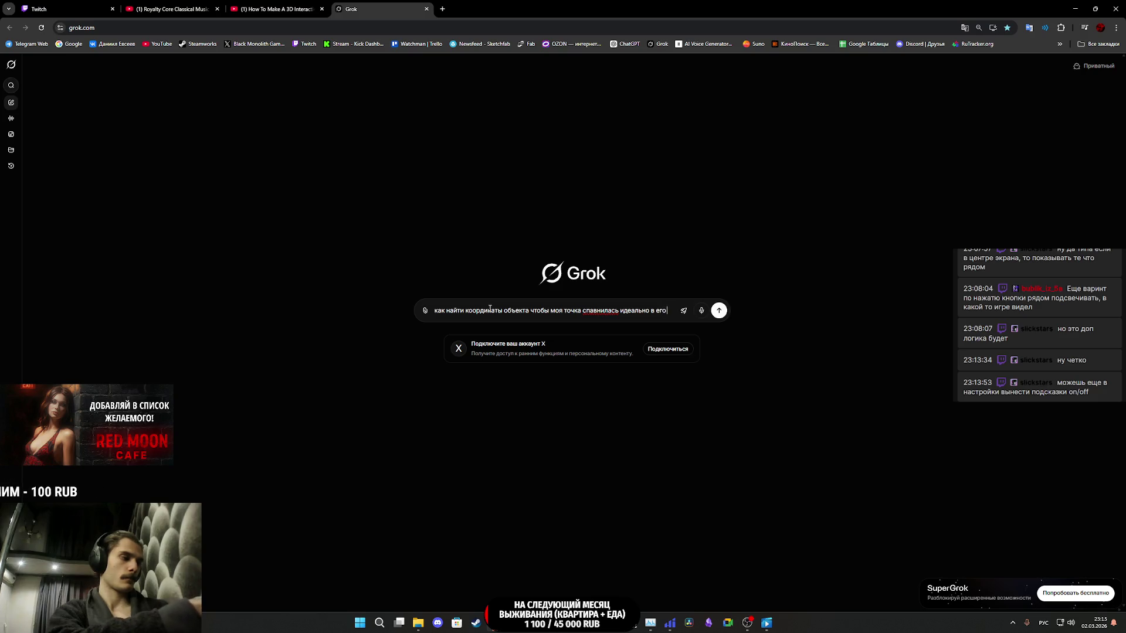
{"action": "type", "text": "центре"}
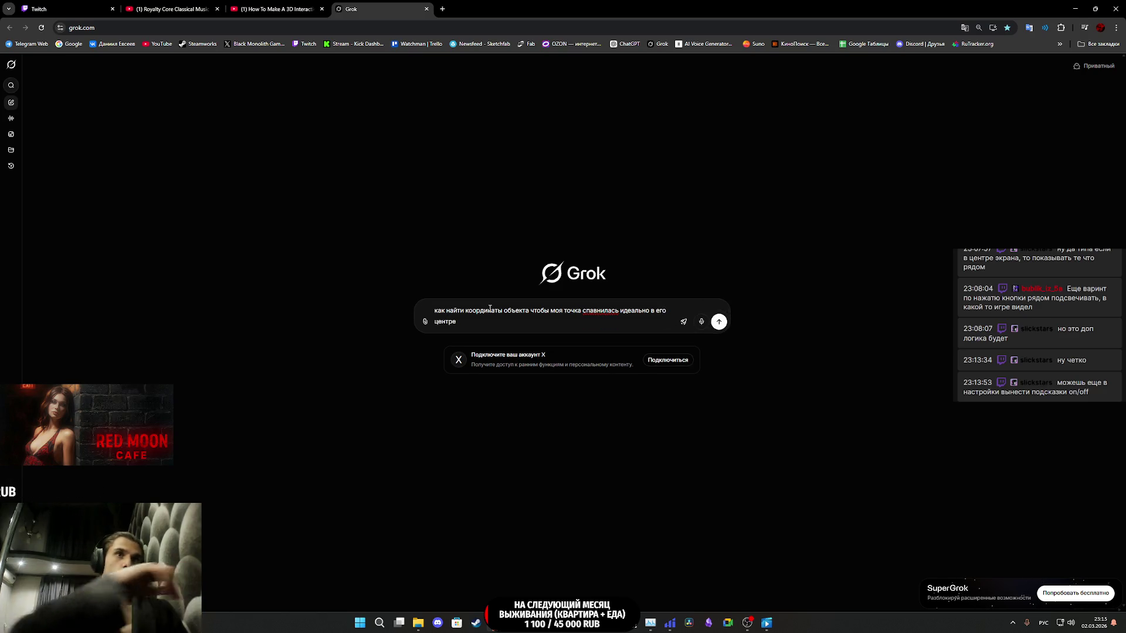
{"action": "right_click", "coordinate": [611, 307]}
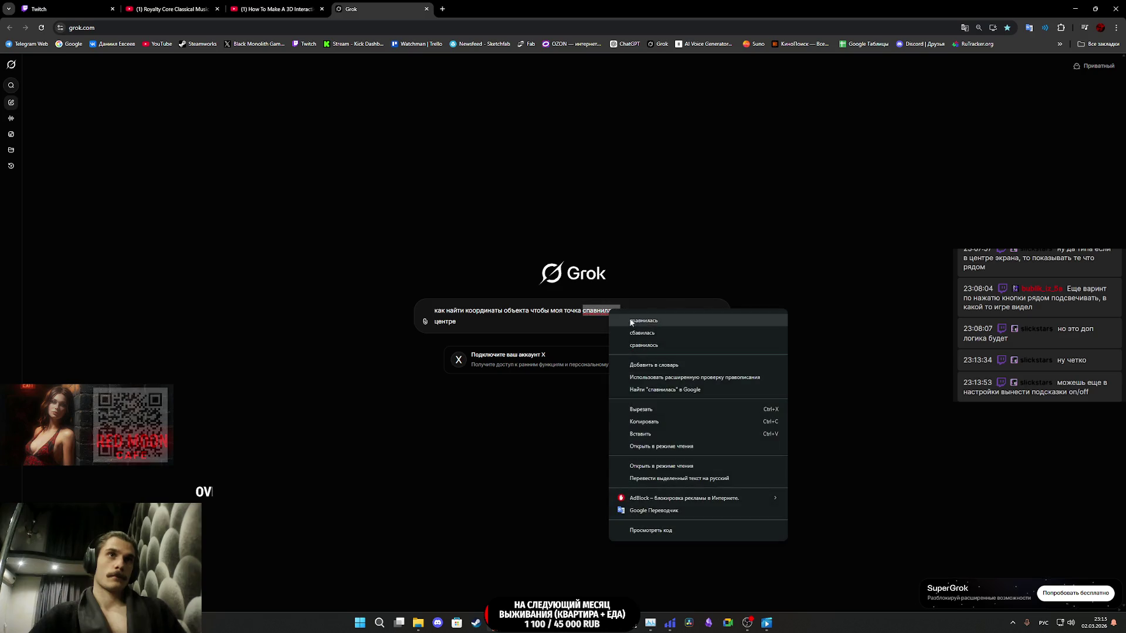
{"action": "left_click", "coordinate": [558, 320]}
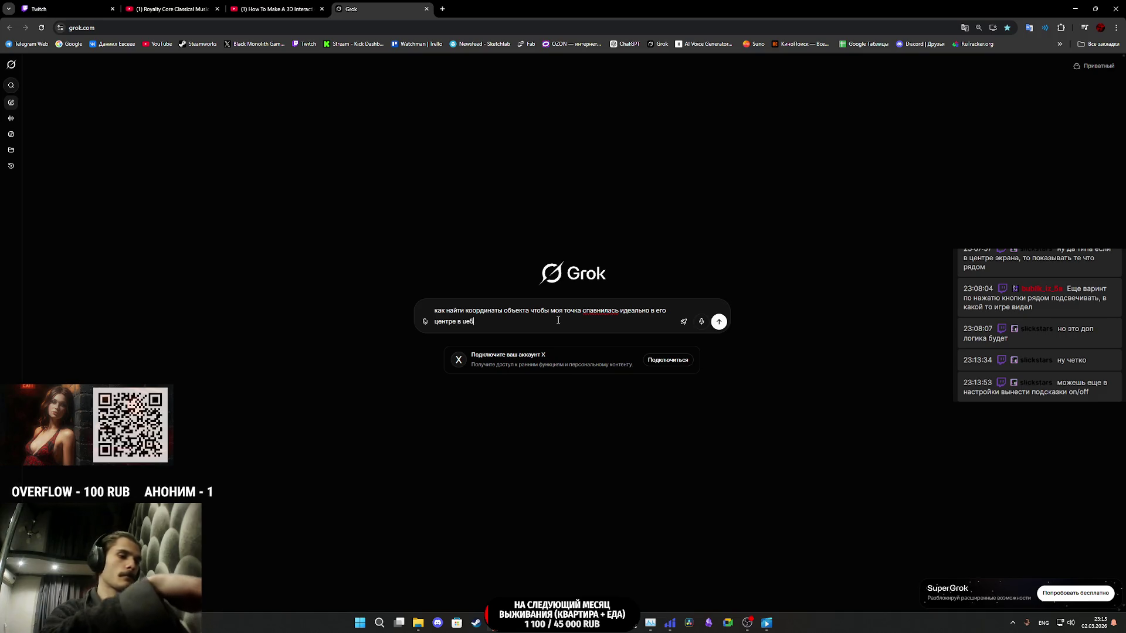
{"action": "key", "text": "Return"}
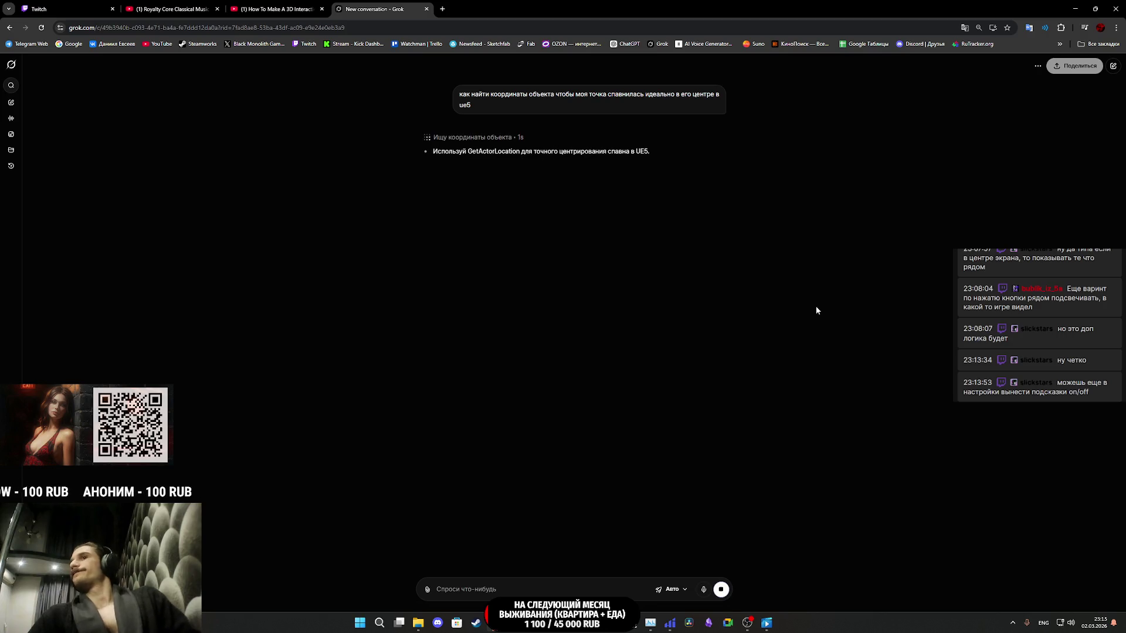
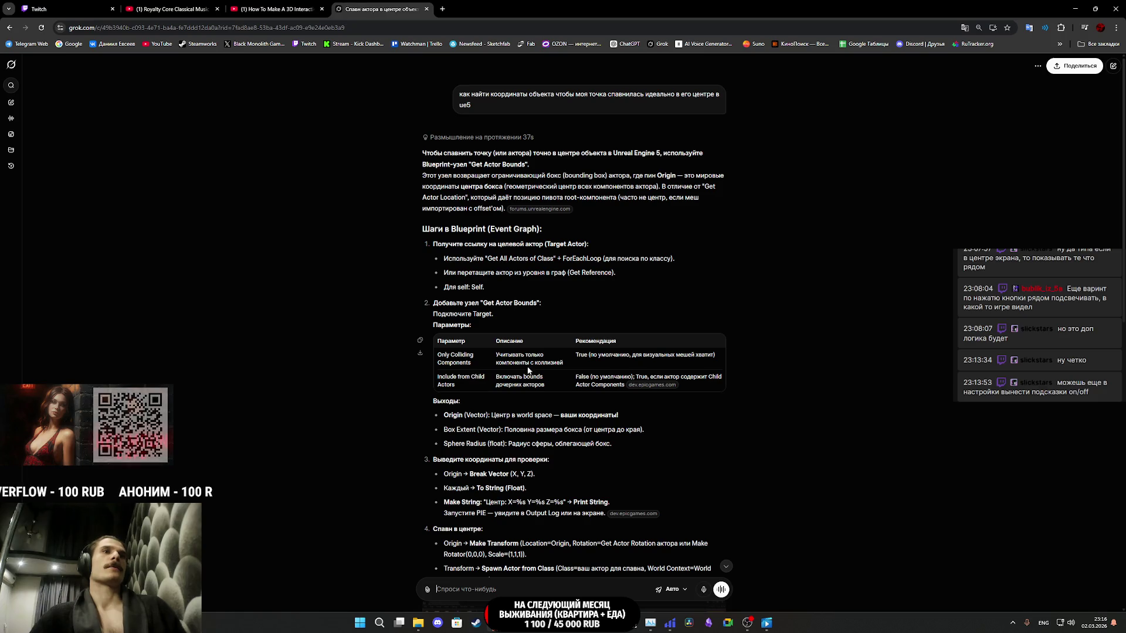
- Read through Grok's Get Actor Bounds spawn-at-center answer and view the first example Blueprint screenshot
{"action": "scroll", "coordinate": [526, 388], "scroll_direction": "down", "scroll_amount": 1}
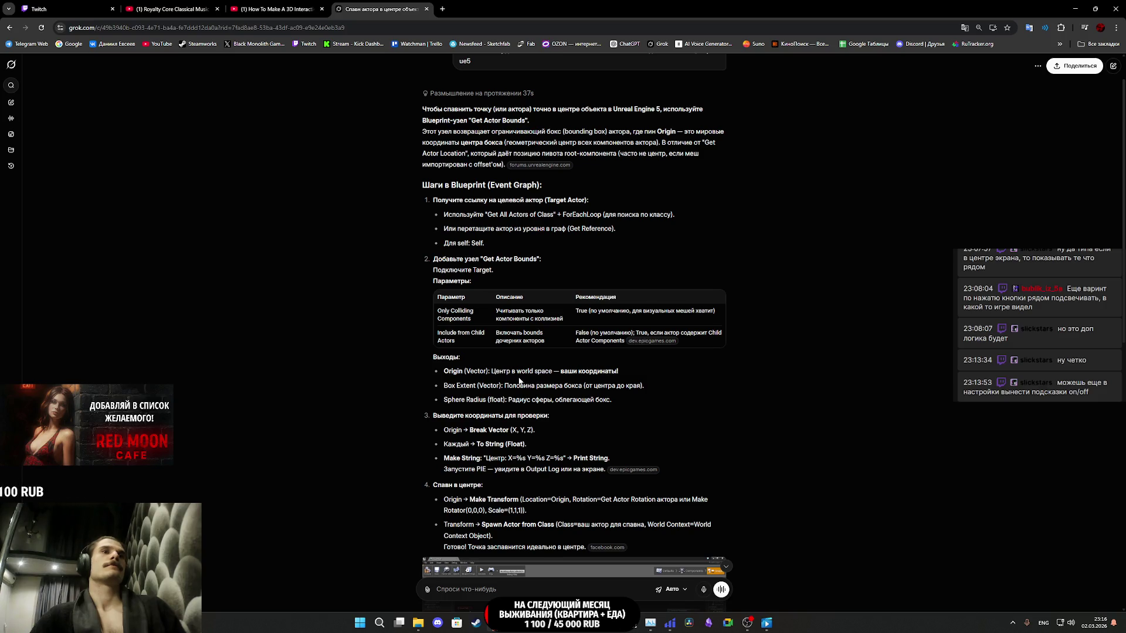
{"action": "scroll", "coordinate": [575, 384], "scroll_direction": "down", "scroll_amount": 1}
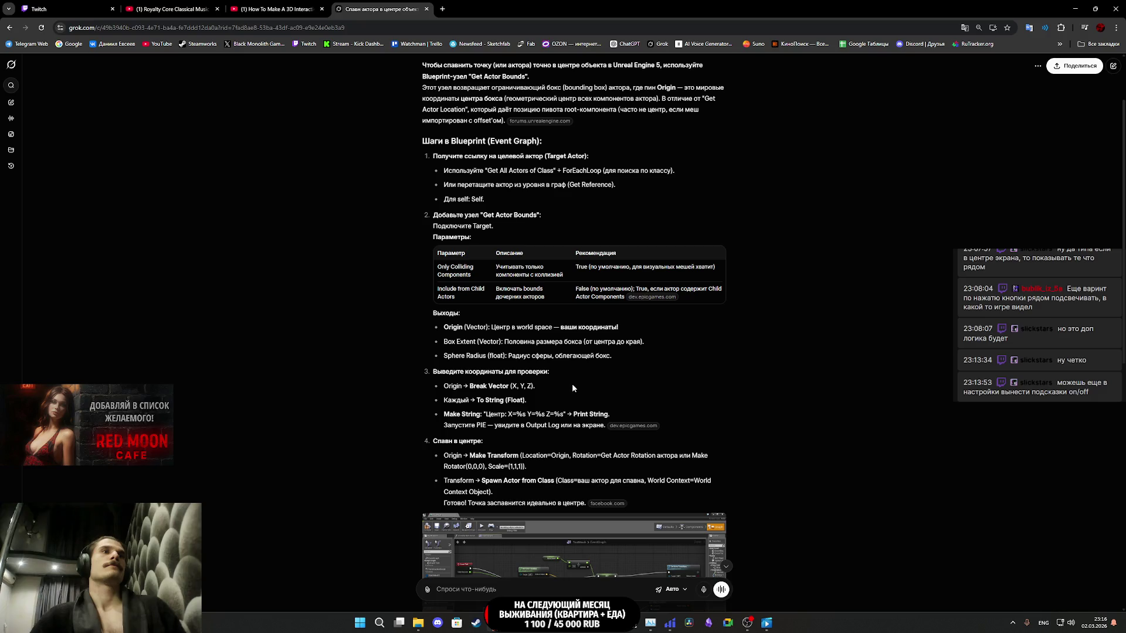
{"action": "scroll", "coordinate": [572, 383], "scroll_direction": "down", "scroll_amount": 2}
{"action": "scroll", "coordinate": [572, 387], "scroll_direction": "down", "scroll_amount": 1}
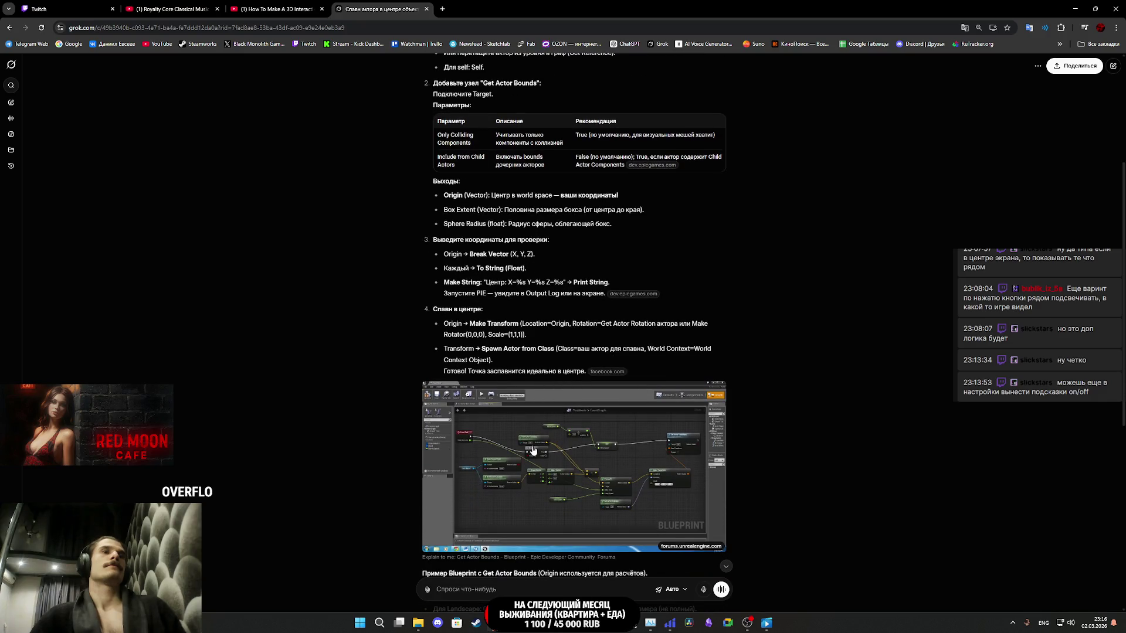
{"action": "scroll", "coordinate": [539, 443], "scroll_direction": "down", "scroll_amount": 2}
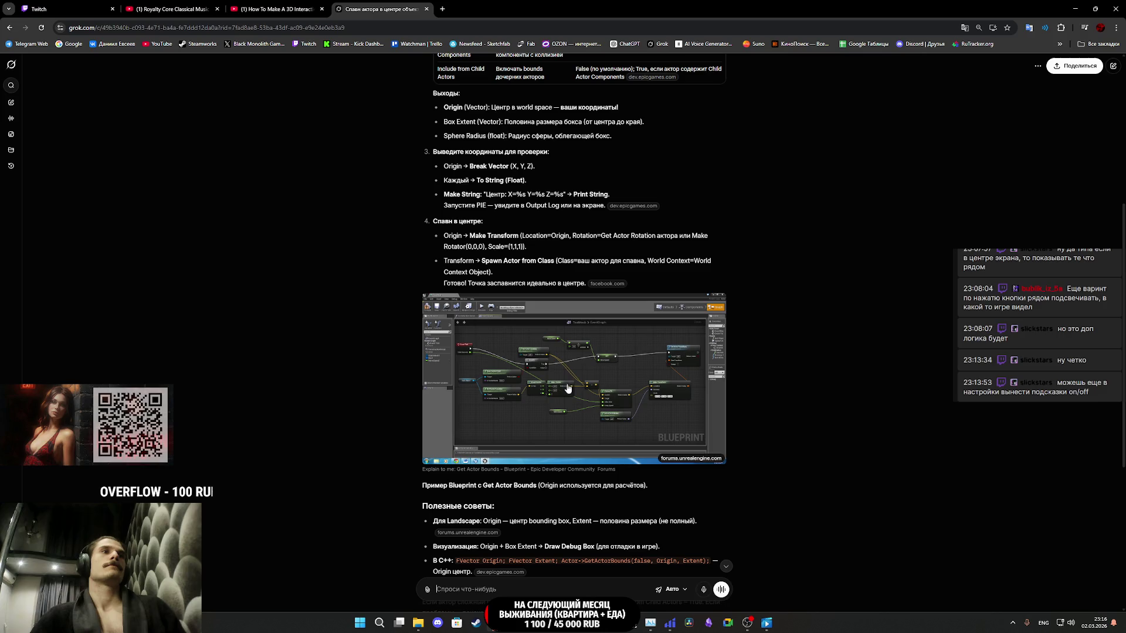
{"action": "scroll", "coordinate": [565, 384], "scroll_direction": "down", "scroll_amount": 2}
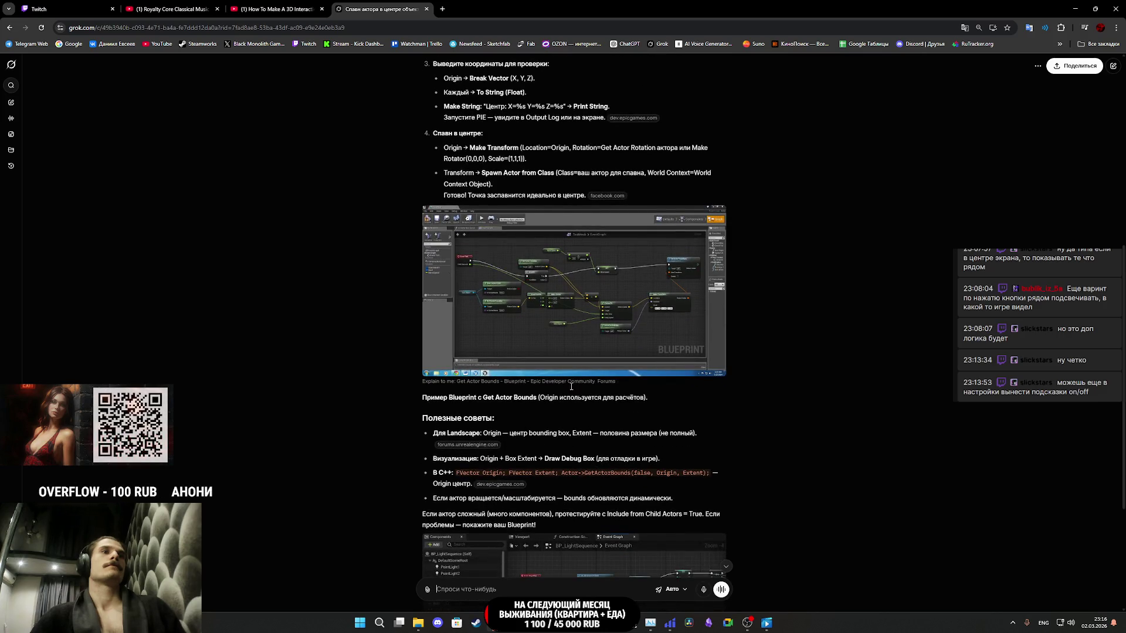
{"action": "left_click", "coordinate": [544, 313]}
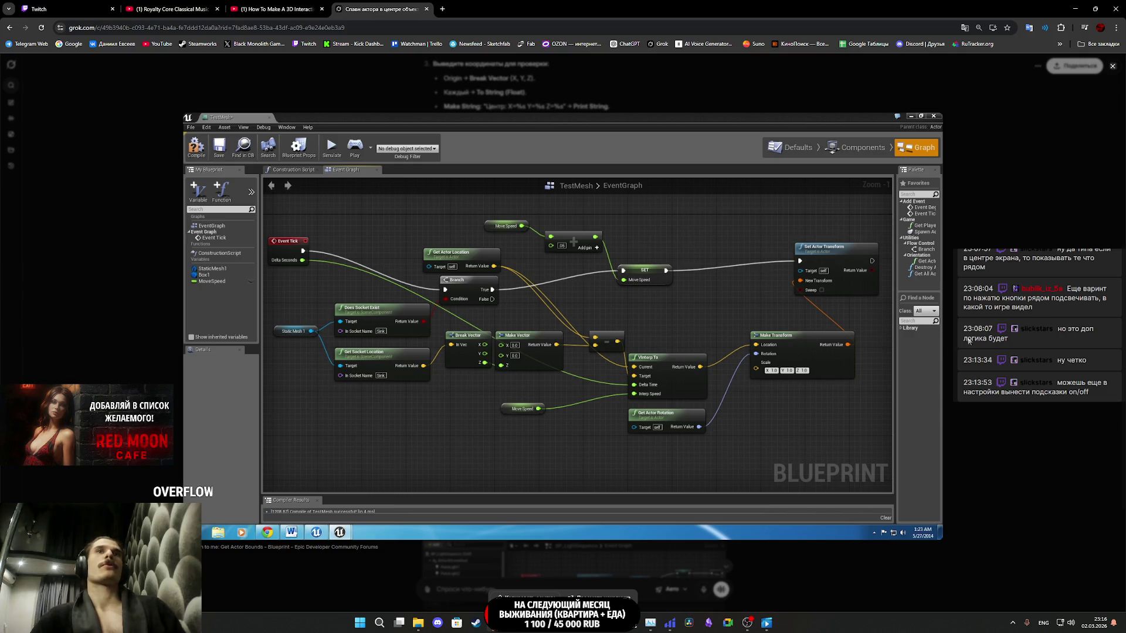
{"action": "key", "text": "Escape"}
- View the second example graph enlarged, then switch back to the Unreal Engine editor
{"action": "scroll", "coordinate": [624, 385], "scroll_direction": "down", "scroll_amount": 5}
{"action": "left_click", "coordinate": [620, 381]}
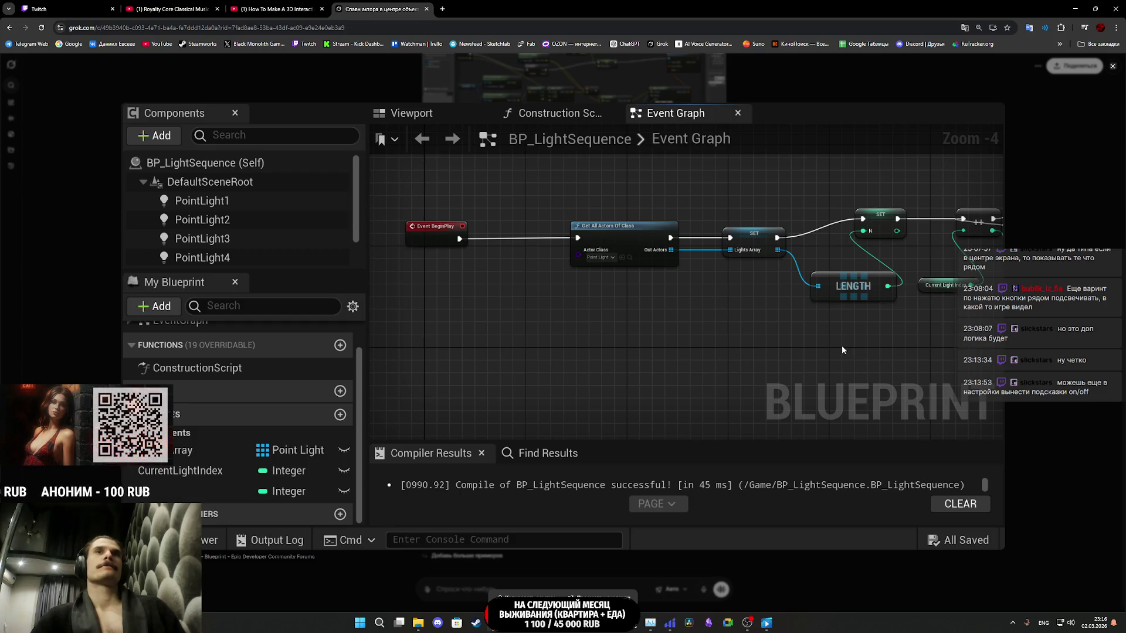
{"action": "left_click", "coordinate": [1032, 329]}
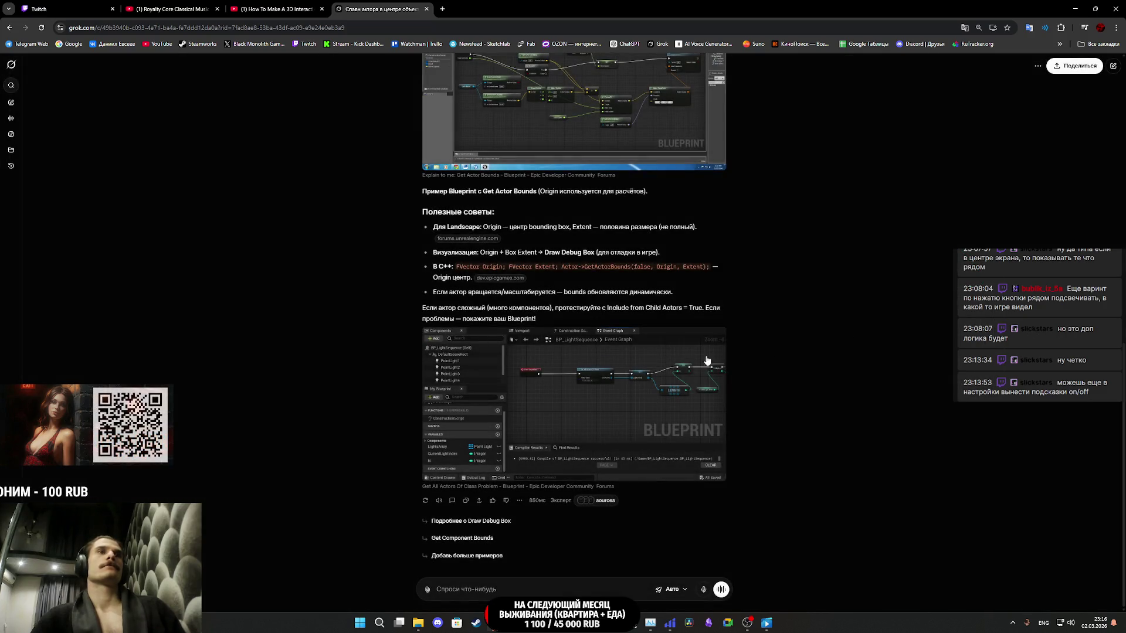
{"action": "scroll", "coordinate": [581, 374], "scroll_direction": "up", "scroll_amount": 5}
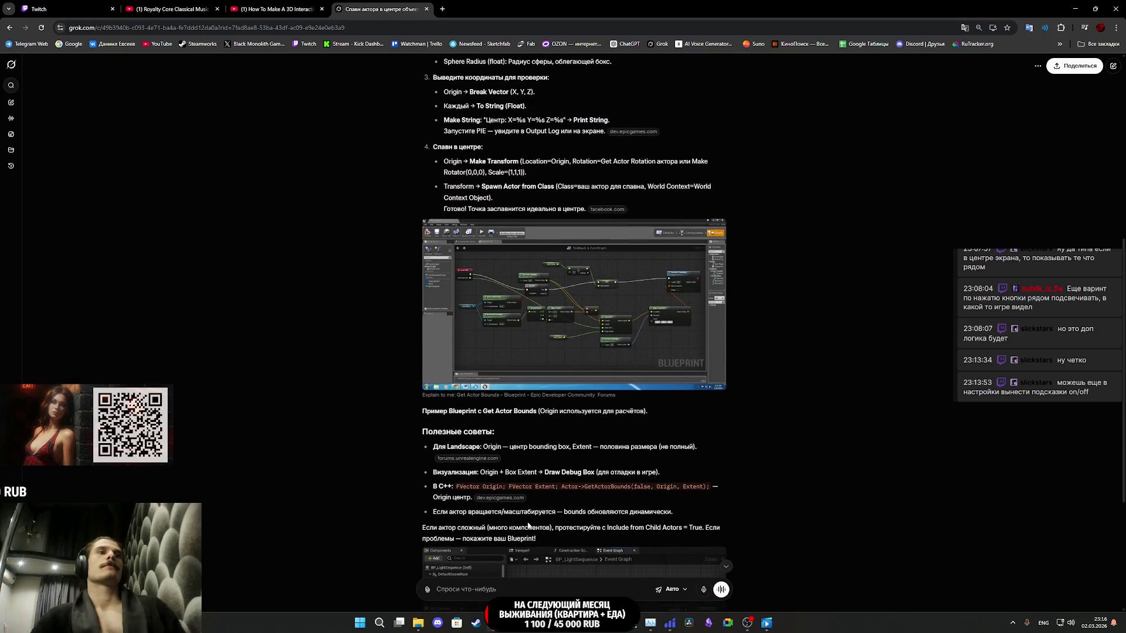
{"action": "left_click", "coordinate": [572, 589]}
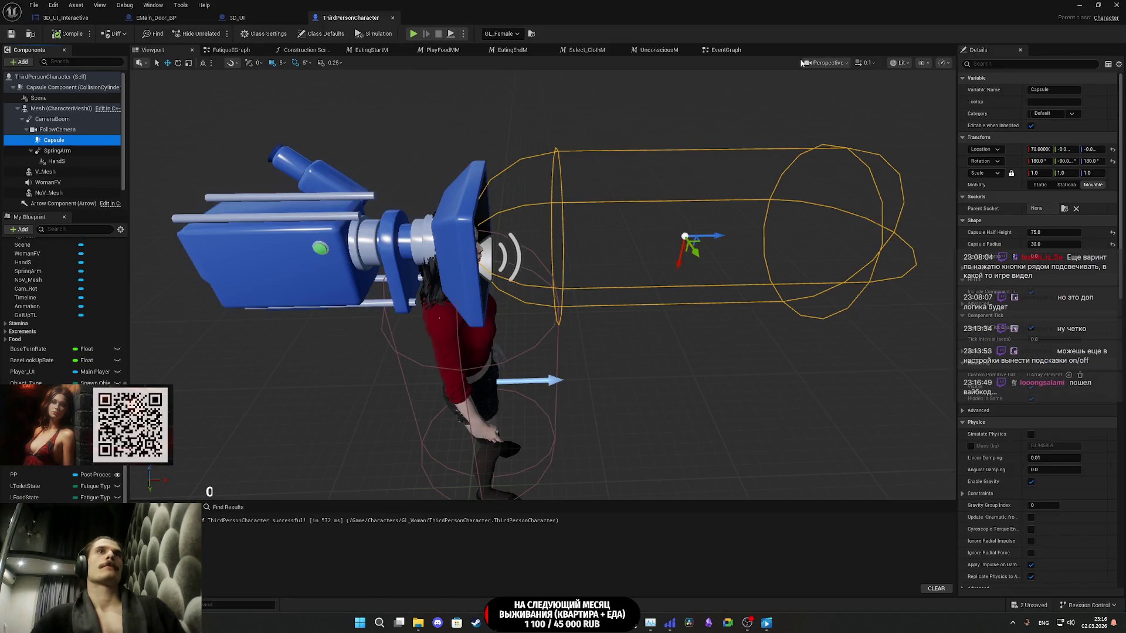
- In the EventGraph, search 'get bo' for a node off SpawnActor 3D UI's Return Value
{"action": "left_click", "coordinate": [725, 49]}
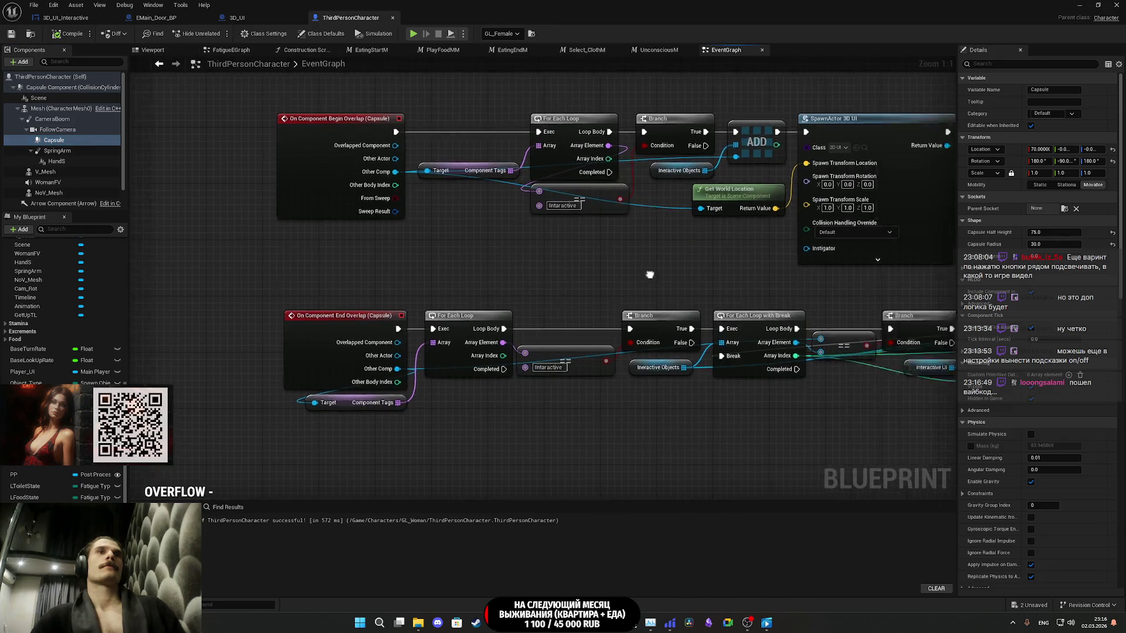
{"action": "mouse_move", "coordinate": [634, 292]}
{"action": "left_mouse_down"}
{"action": "mouse_move", "coordinate": [705, 368]}
{"action": "mouse_move", "coordinate": [695, 363]}
{"action": "left_mouse_up"}
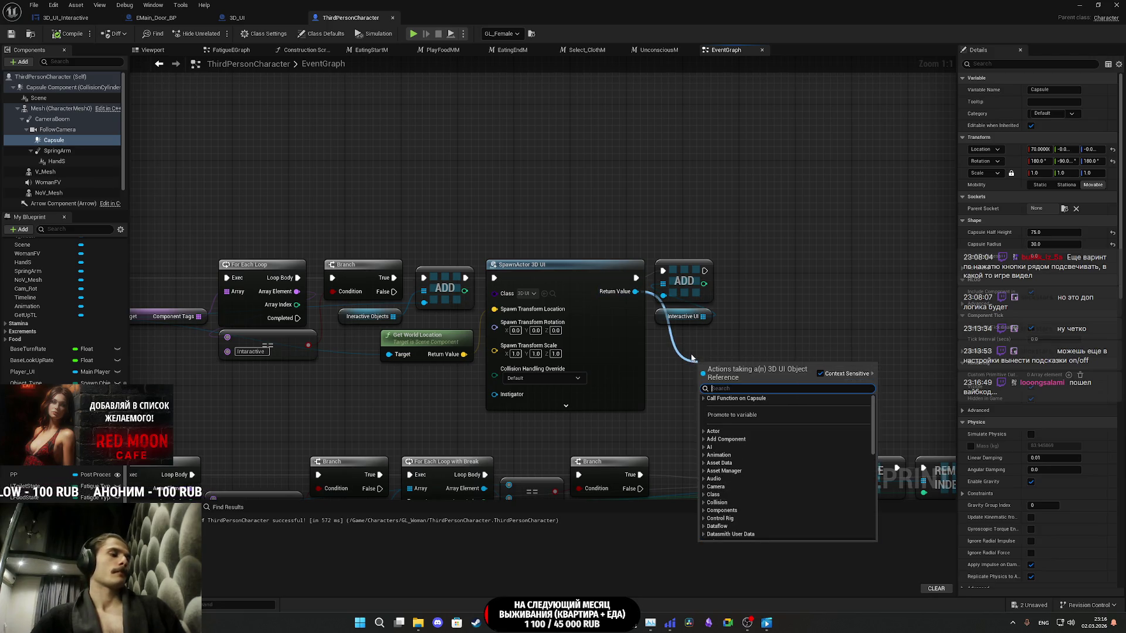
{"action": "type", "text": "get"}
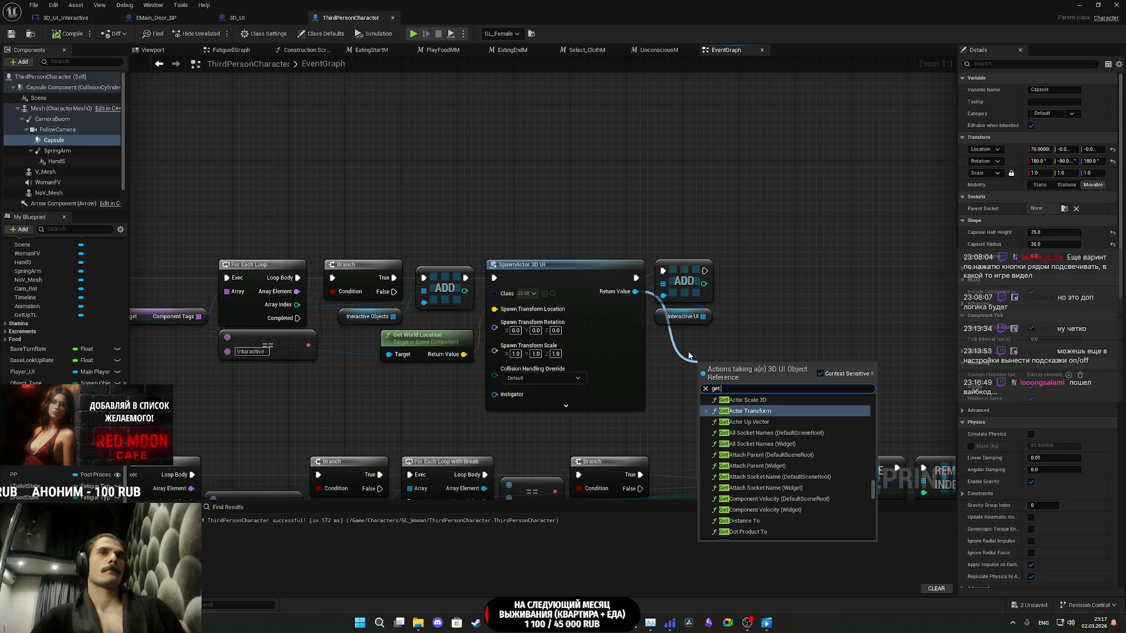
{"action": "type", "text": " po"}
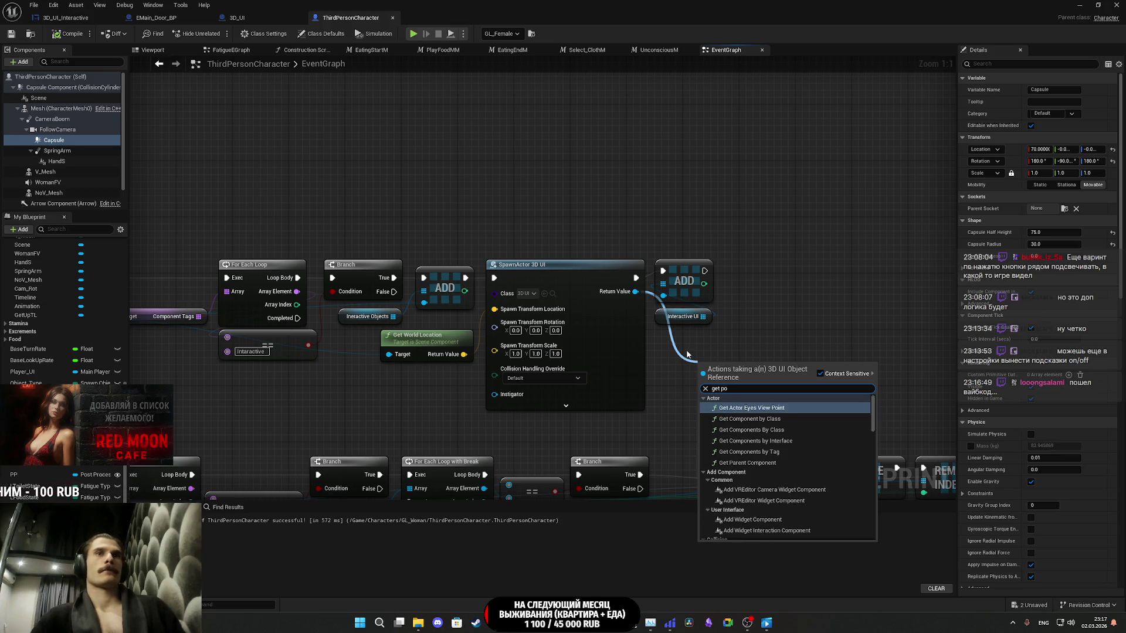
{"action": "key", "text": "BackSpace"}
{"action": "key", "text": "BackSpace"}
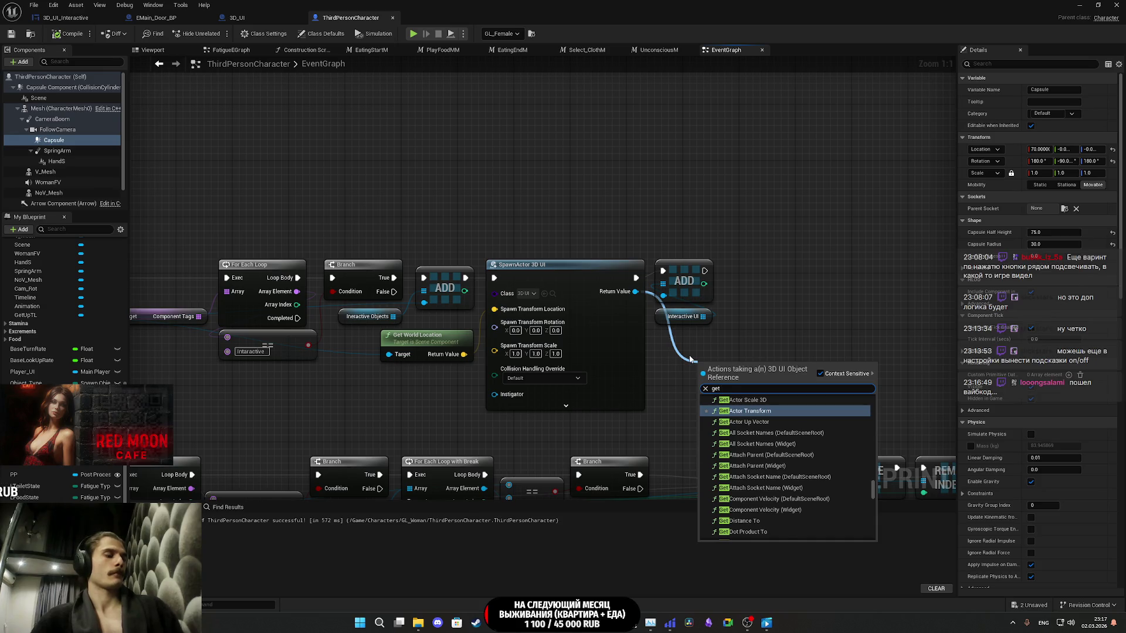
{"action": "type", "text": " bo"}
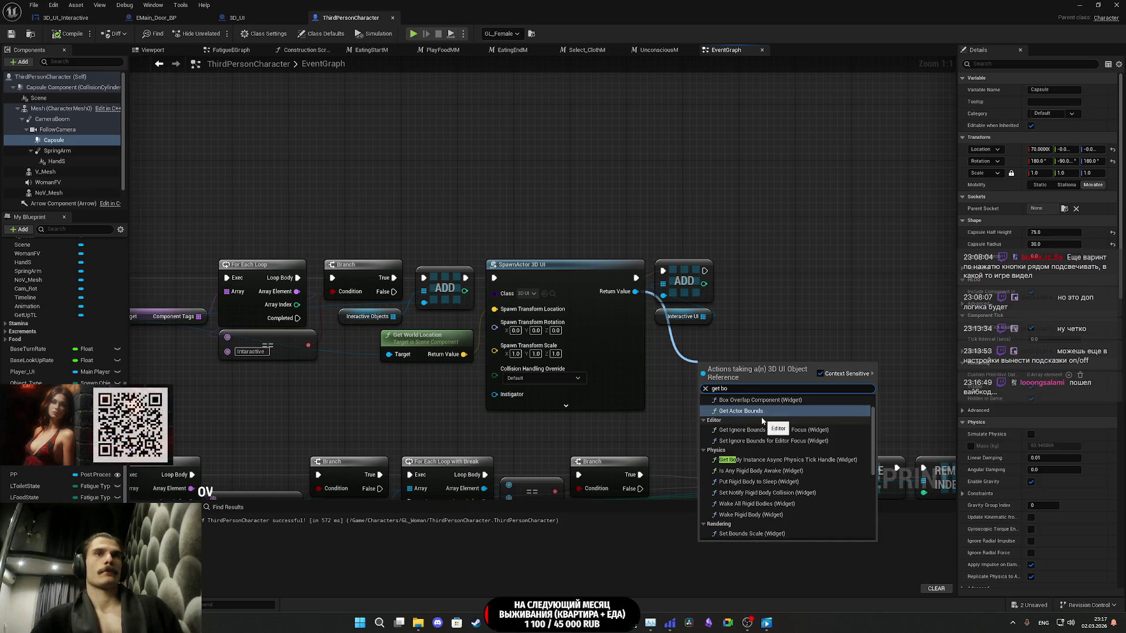
- Add a Get Actor Bounds node targeting the spawned 3D UI actor and reposition it
{"action": "scroll", "coordinate": [781, 430], "scroll_direction": "up", "scroll_amount": 1}
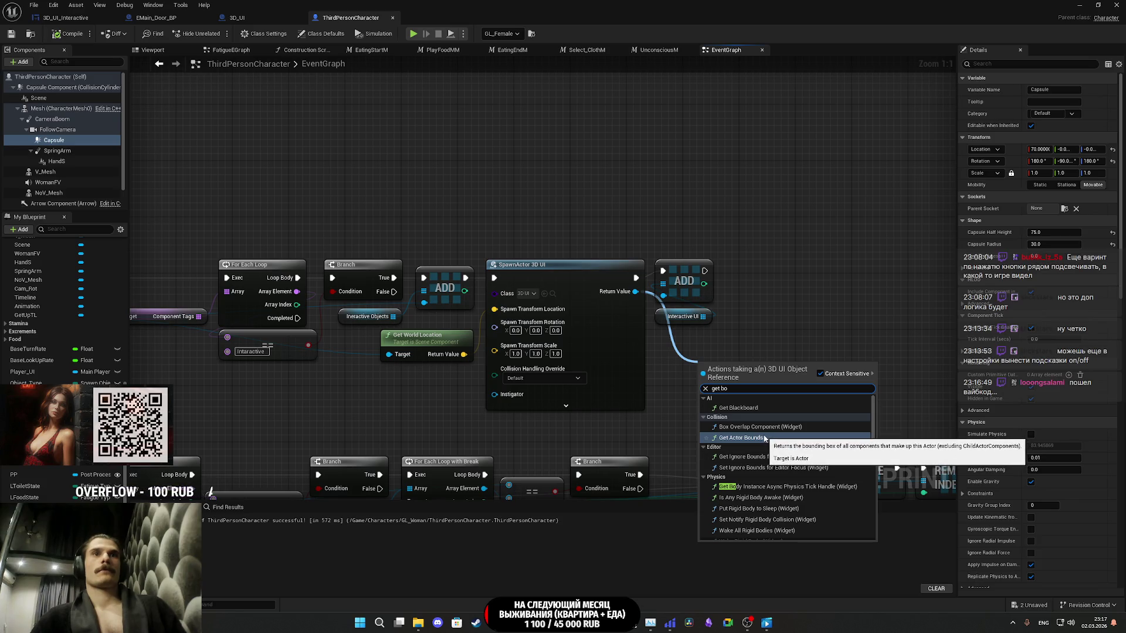
{"action": "scroll", "coordinate": [771, 440], "scroll_direction": "down", "scroll_amount": 1}
{"action": "scroll", "coordinate": [772, 441], "scroll_direction": "down", "scroll_amount": 5}
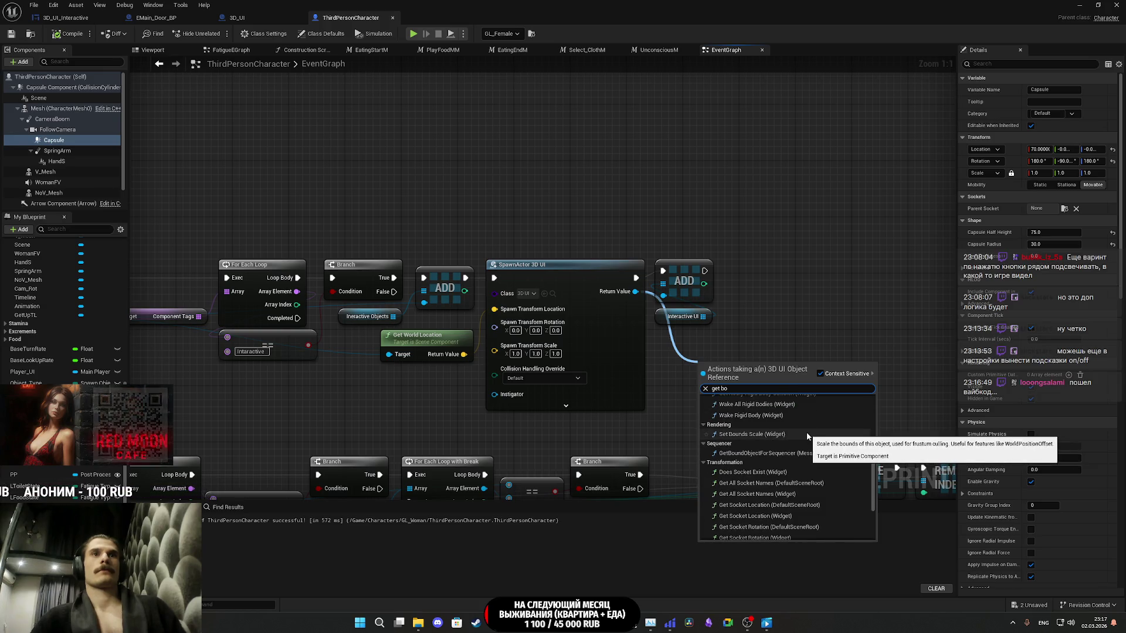
{"action": "scroll", "coordinate": [807, 437], "scroll_direction": "down", "scroll_amount": 3}
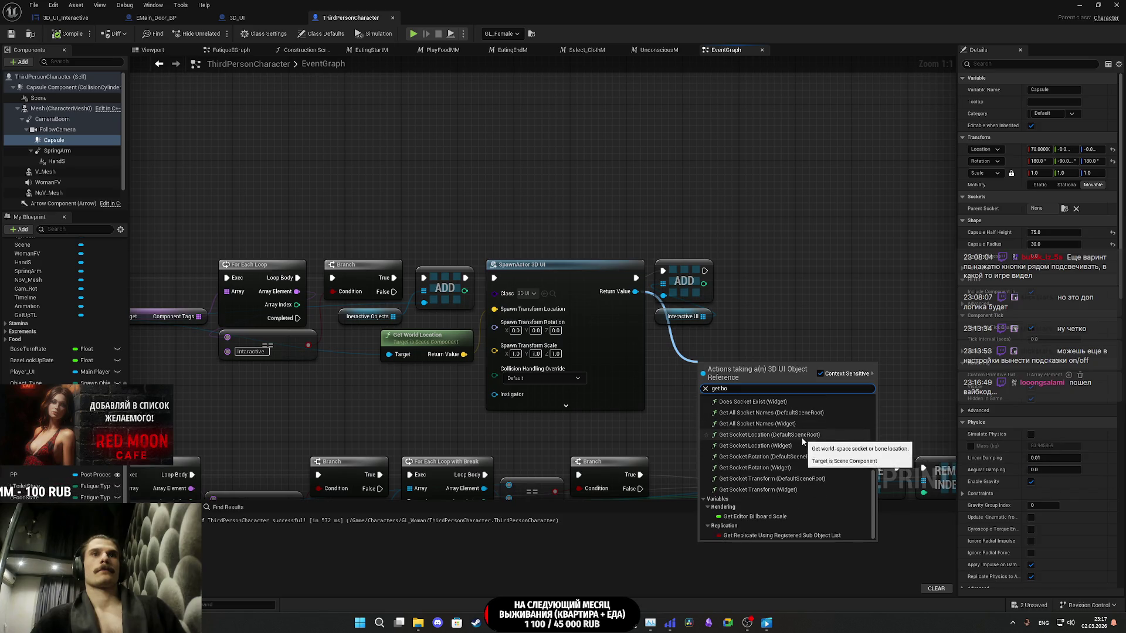
{"action": "scroll", "coordinate": [800, 439], "scroll_direction": "up", "scroll_amount": 8}
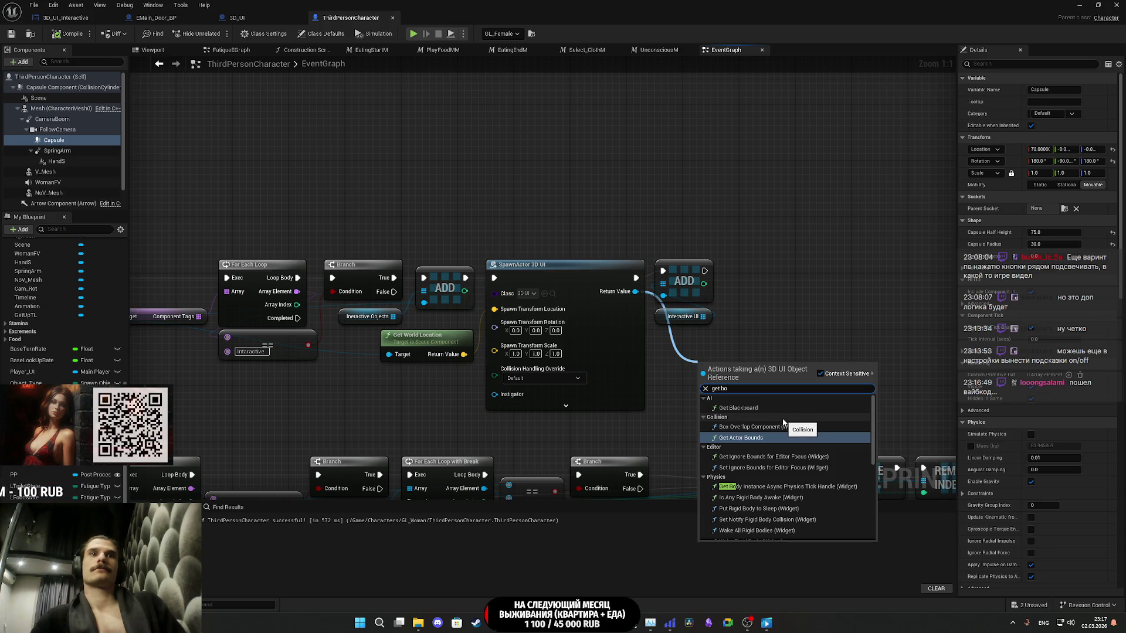
{"action": "scroll", "coordinate": [784, 428], "scroll_direction": "down", "scroll_amount": 2}
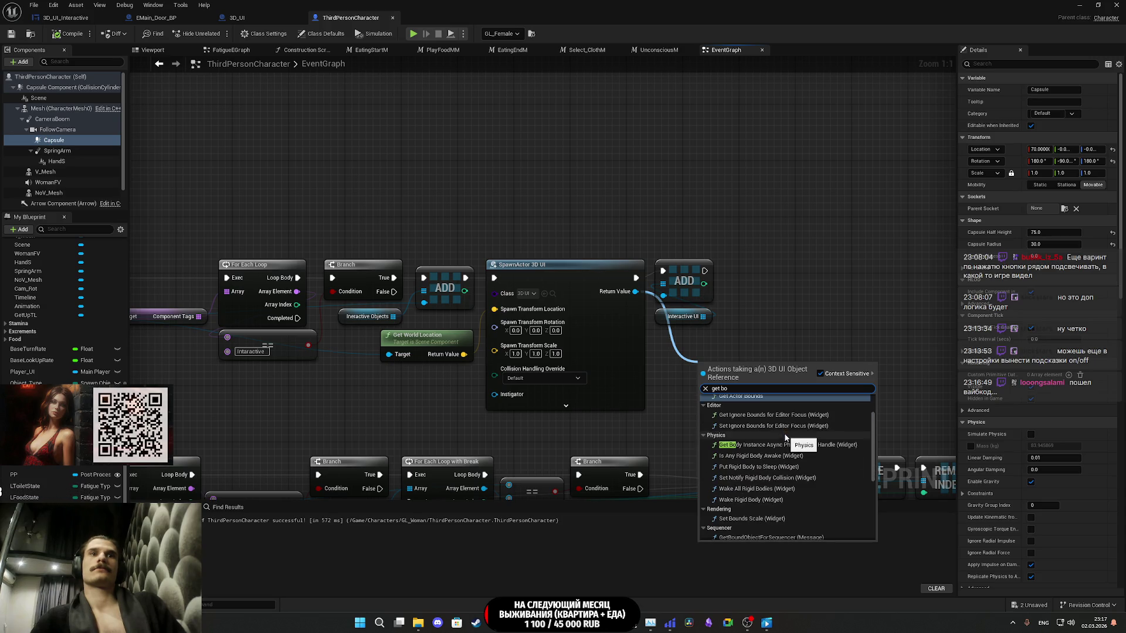
{"action": "scroll", "coordinate": [743, 431], "scroll_direction": "up", "scroll_amount": 2}
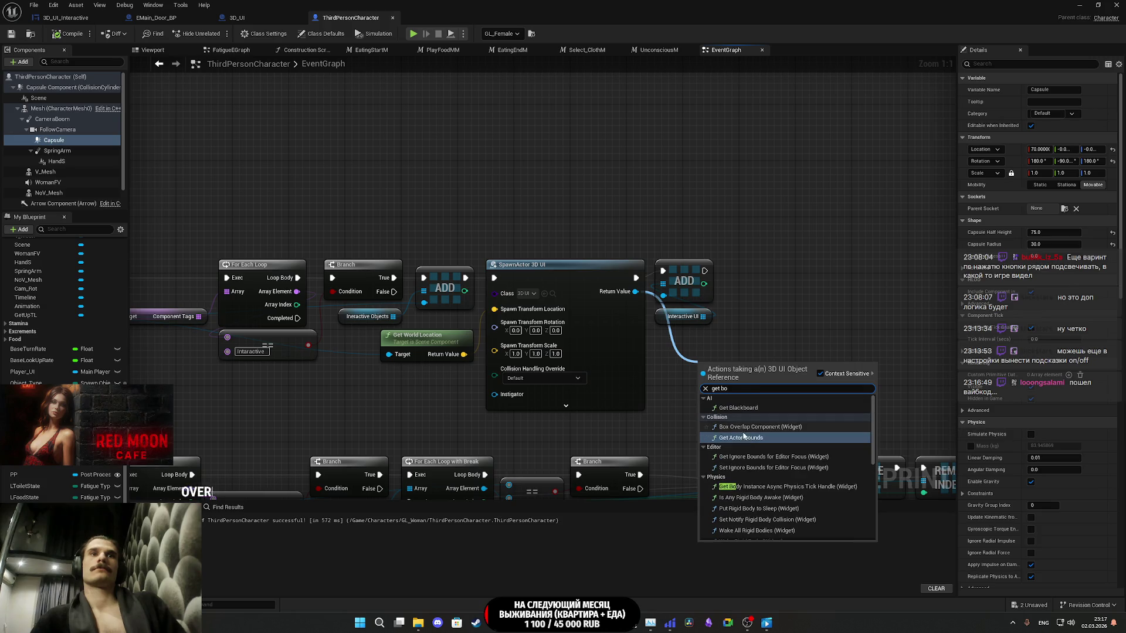
{"action": "left_click", "coordinate": [744, 438]}
{"action": "mouse_move", "coordinate": [810, 407]}
{"action": "left_mouse_down"}
{"action": "mouse_move", "coordinate": [791, 383]}
{"action": "mouse_move", "coordinate": [763, 394]}
{"action": "left_mouse_up"}
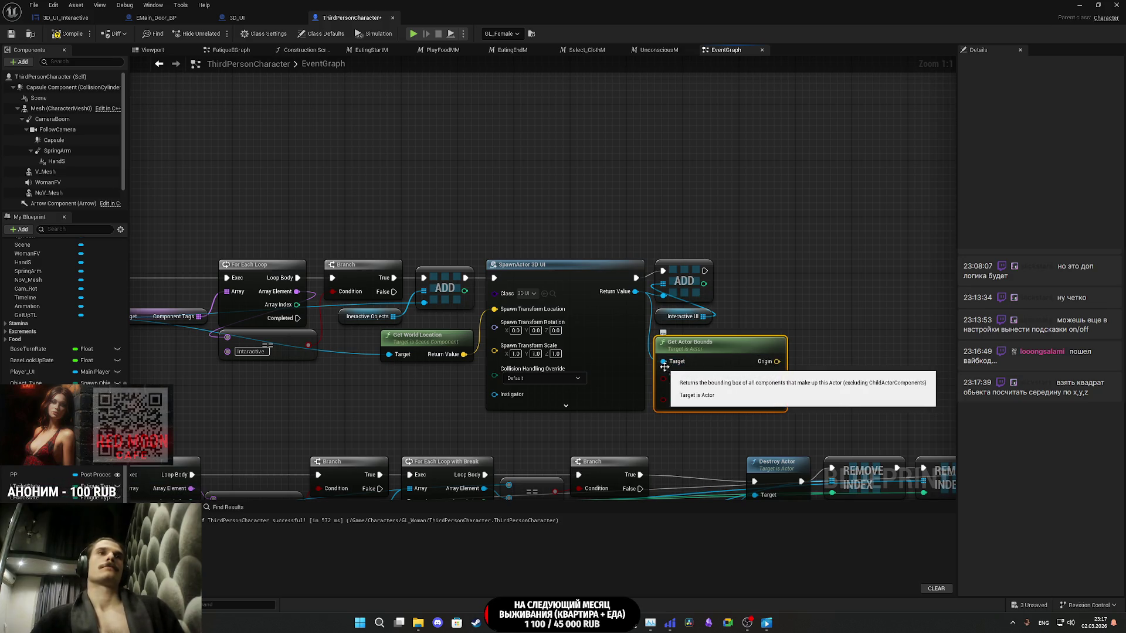
- Delete the Get Actor Bounds node, recompile the blueprint, and branch off the overlapped component
{"action": "mouse_move", "coordinate": [718, 351]}
{"action": "left_mouse_down"}
{"action": "mouse_move", "coordinate": [282, 392]}
{"action": "mouse_move", "coordinate": [609, 378]}
{"action": "mouse_move", "coordinate": [456, 333]}
{"action": "mouse_move", "coordinate": [410, 294]}
{"action": "mouse_move", "coordinate": [410, 317]}
{"action": "mouse_move", "coordinate": [413, 305]}
{"action": "mouse_move", "coordinate": [461, 350]}
{"action": "mouse_move", "coordinate": [446, 311]}
{"action": "mouse_move", "coordinate": [477, 366]}
{"action": "left_mouse_up"}
{"action": "mouse_move", "coordinate": [731, 392]}
{"action": "left_mouse_down"}
{"action": "mouse_move", "coordinate": [664, 382]}
{"action": "mouse_move", "coordinate": [674, 387]}
{"action": "left_mouse_up"}
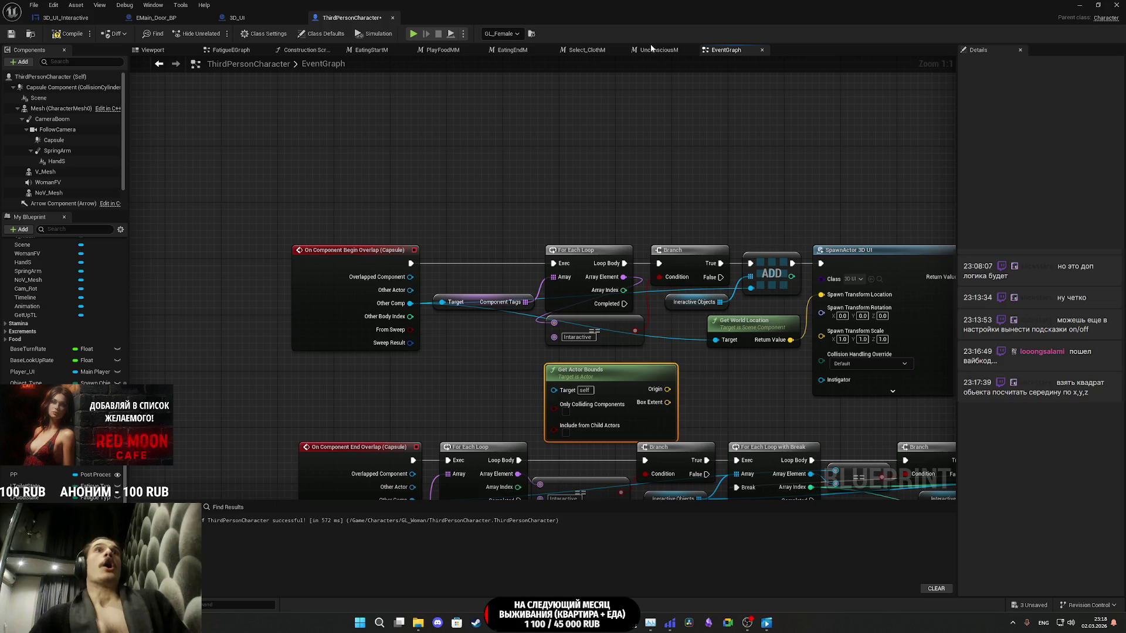
{"action": "left_click", "coordinate": [680, 51]}
{"action": "left_click", "coordinate": [721, 52]}
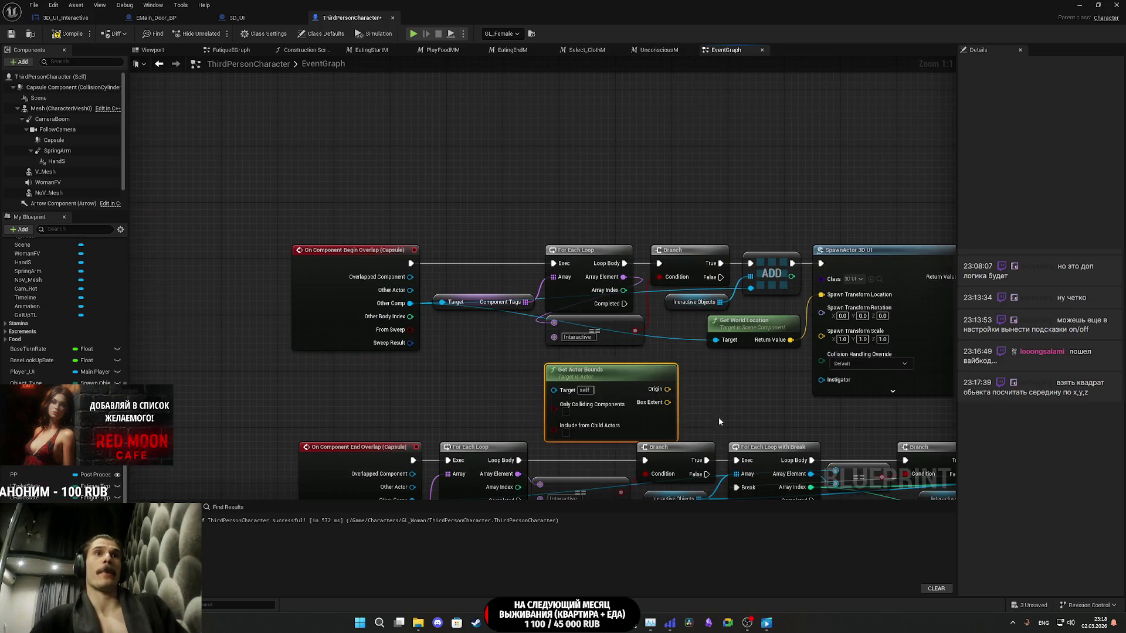
{"action": "key", "text": "Delete"}
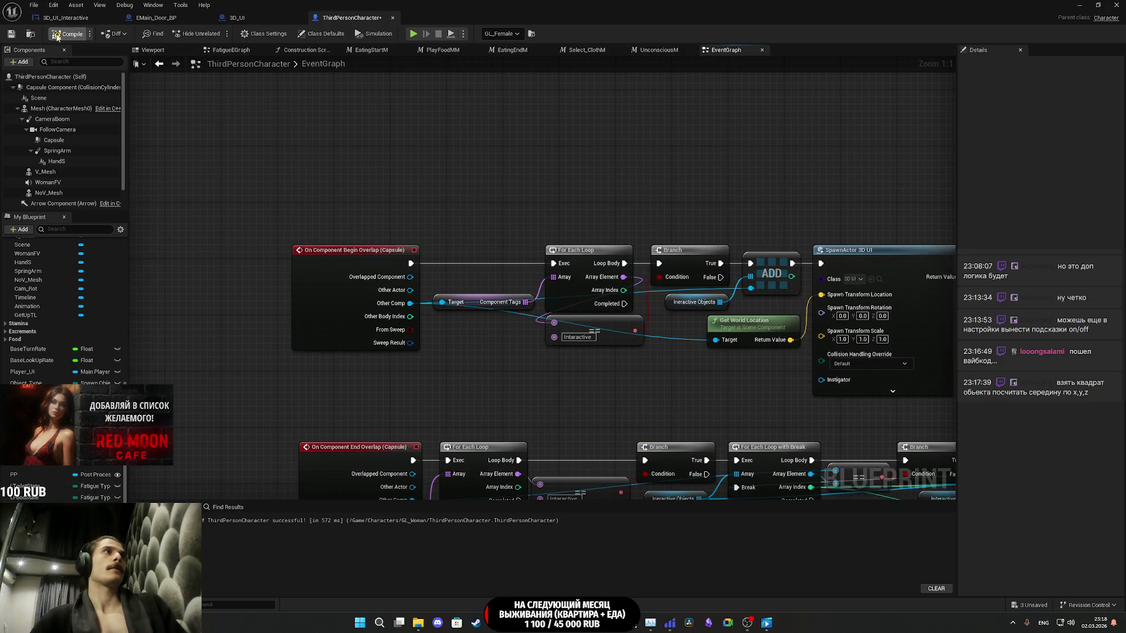
{"action": "left_click", "coordinate": [11, 35]}
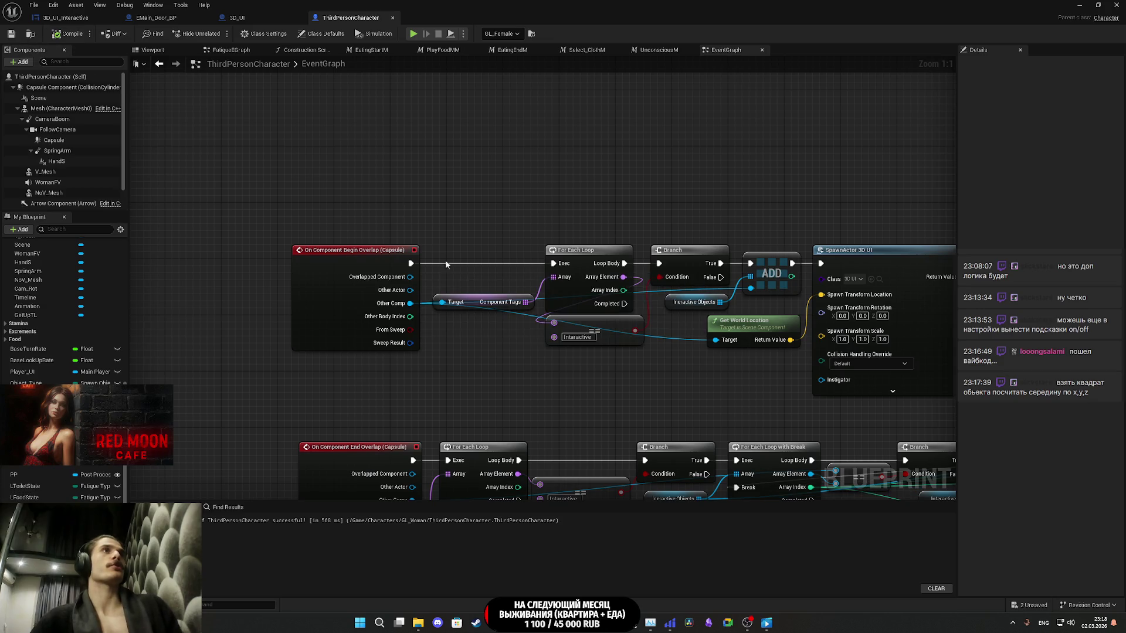
{"action": "left_click_drag", "start_coordinate": [409, 303], "coordinate": [452, 355]}
- Spawn the 3D UI at the overlapped component's Get Component Bounds Origin, then start Play-in-Editor
{"action": "type", "text": "bou"}
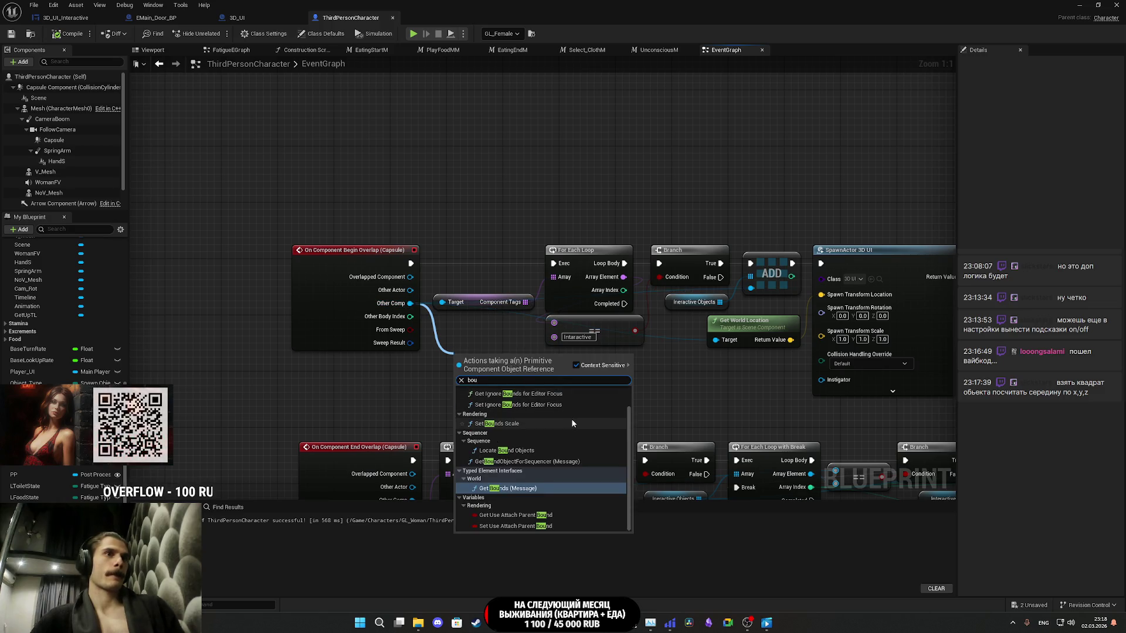
{"action": "type", "text": "ndnd"}
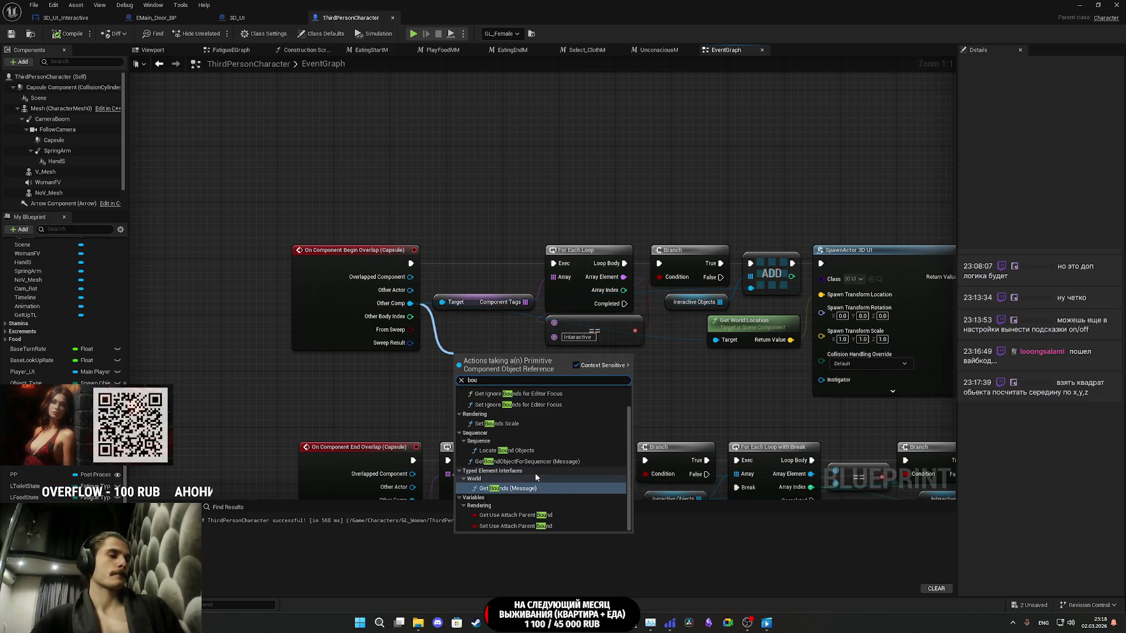
{"action": "scroll", "coordinate": [543, 459], "scroll_direction": "up", "scroll_amount": 1}
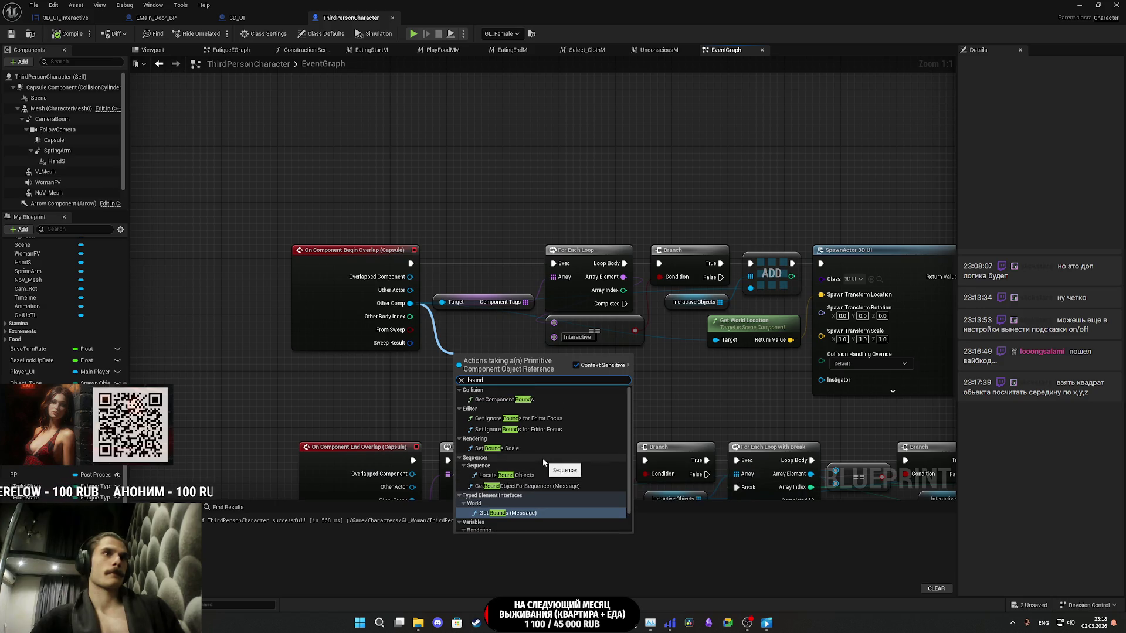
{"action": "left_click", "coordinate": [504, 399]}
{"action": "left_click_drag", "start_coordinate": [503, 384], "coordinate": [489, 407]}
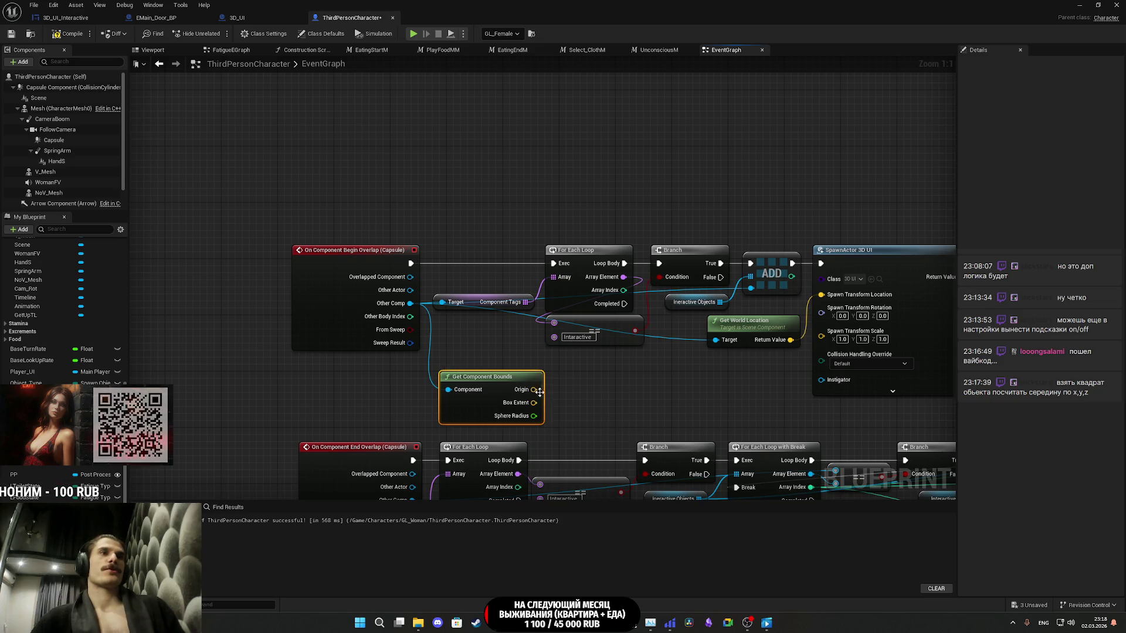
{"action": "mouse_move", "coordinate": [535, 390]}
{"action": "left_mouse_down"}
{"action": "mouse_move", "coordinate": [768, 369]}
{"action": "mouse_move", "coordinate": [840, 297]}
{"action": "left_mouse_up"}
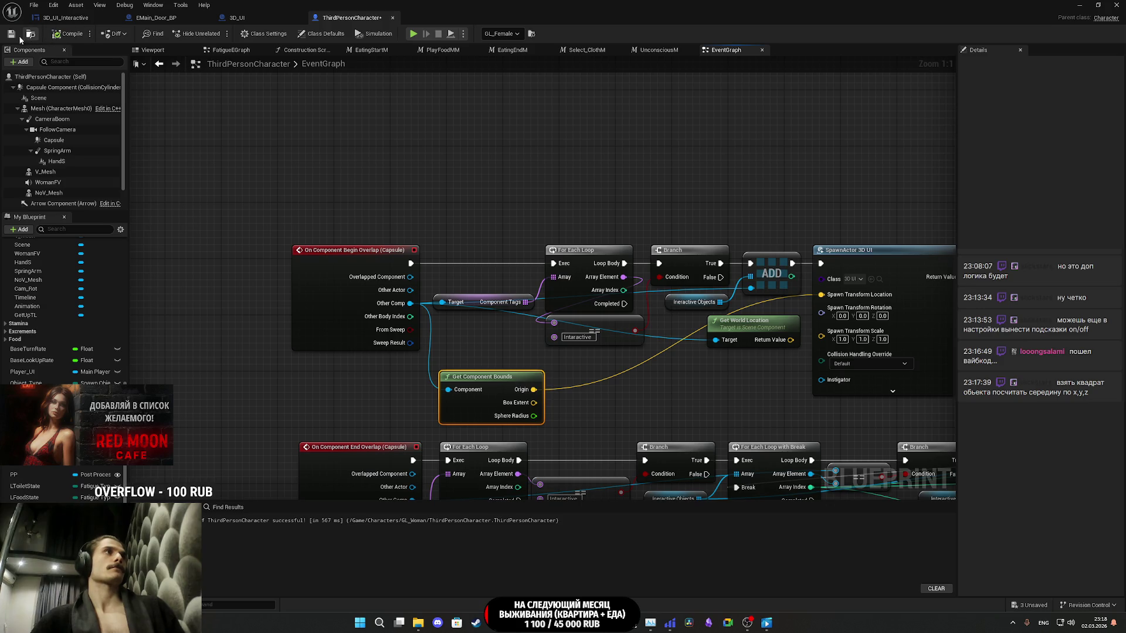
{"action": "left_click", "coordinate": [1079, 5]}
{"action": "left_click", "coordinate": [226, 37]}
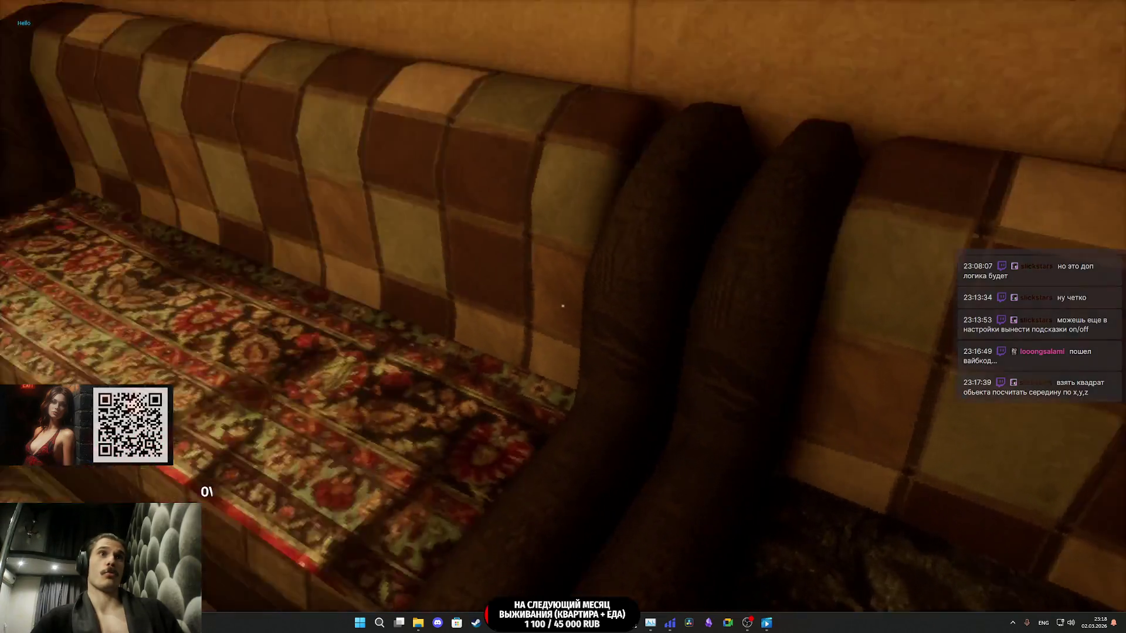
- Walk through the apartment up to the doors and the chair to see their status labels
{"action": "key", "text": "w"}
{"action": "key", "text": "w"}
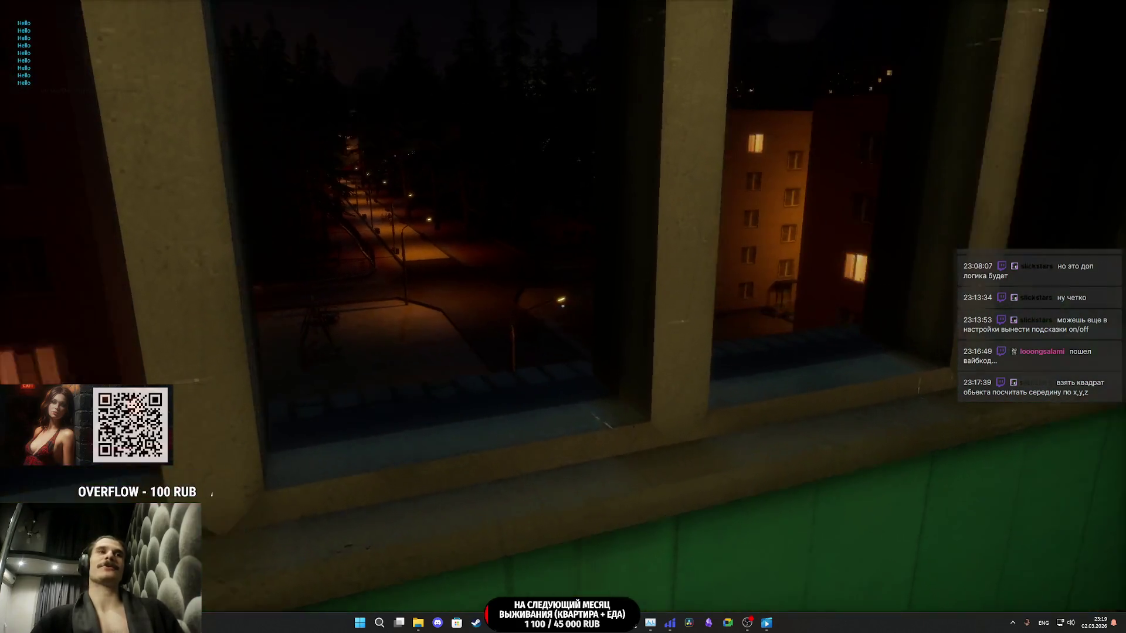
{"action": "key", "text": "w"}
{"action": "key", "text": "w"}
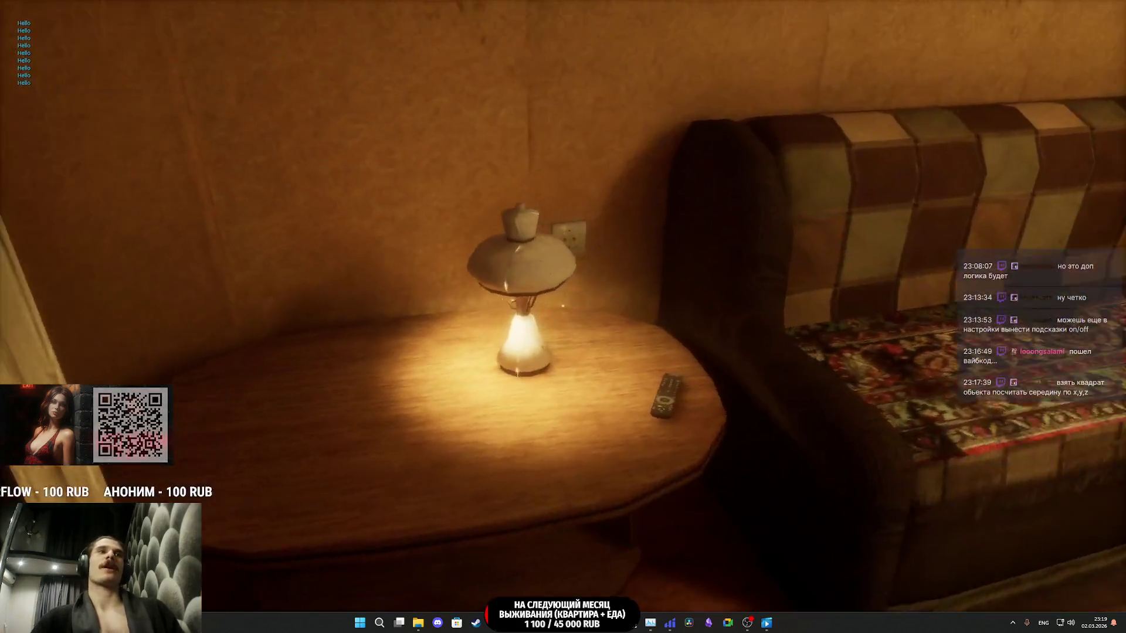
{"action": "mouse_move", "coordinate": [563, 305]}
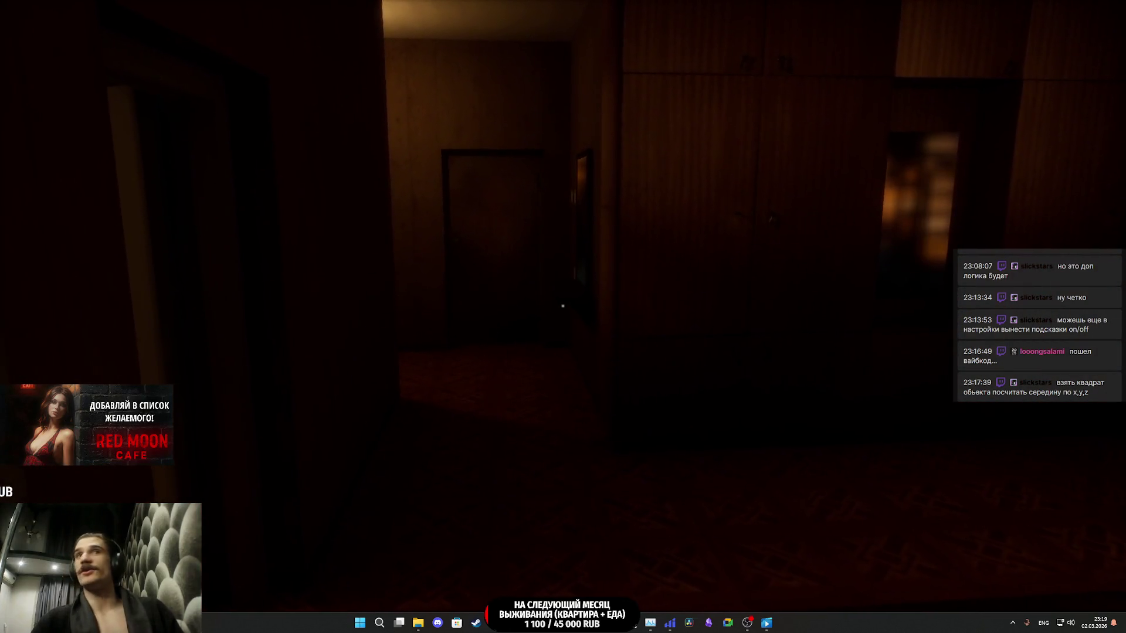
{"action": "key", "text": "w"}
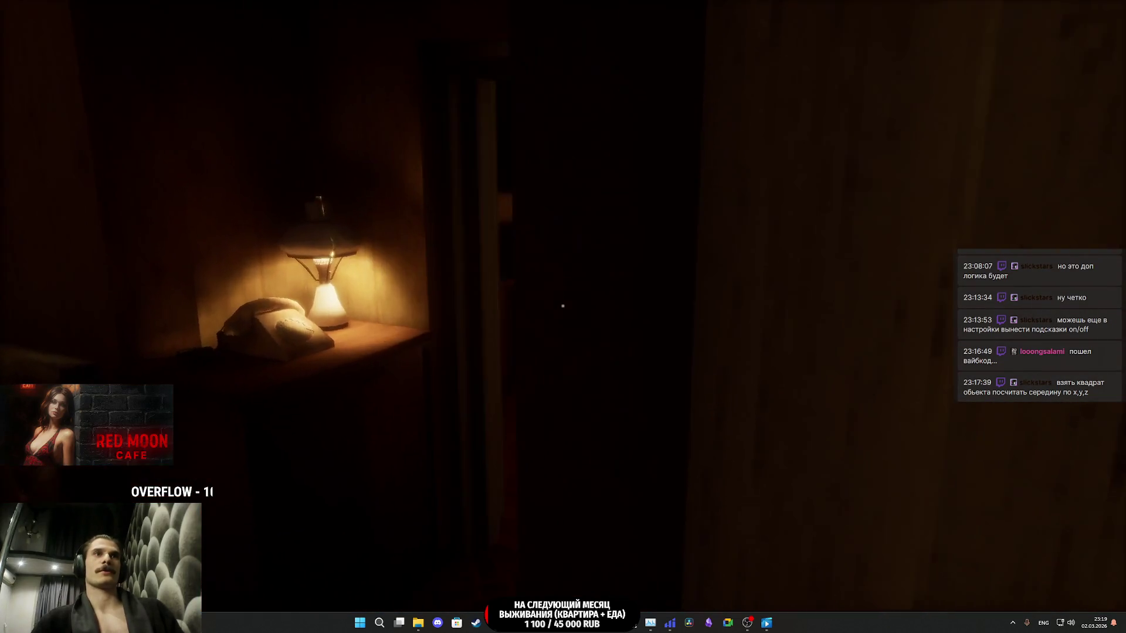
{"action": "key", "text": "w"}
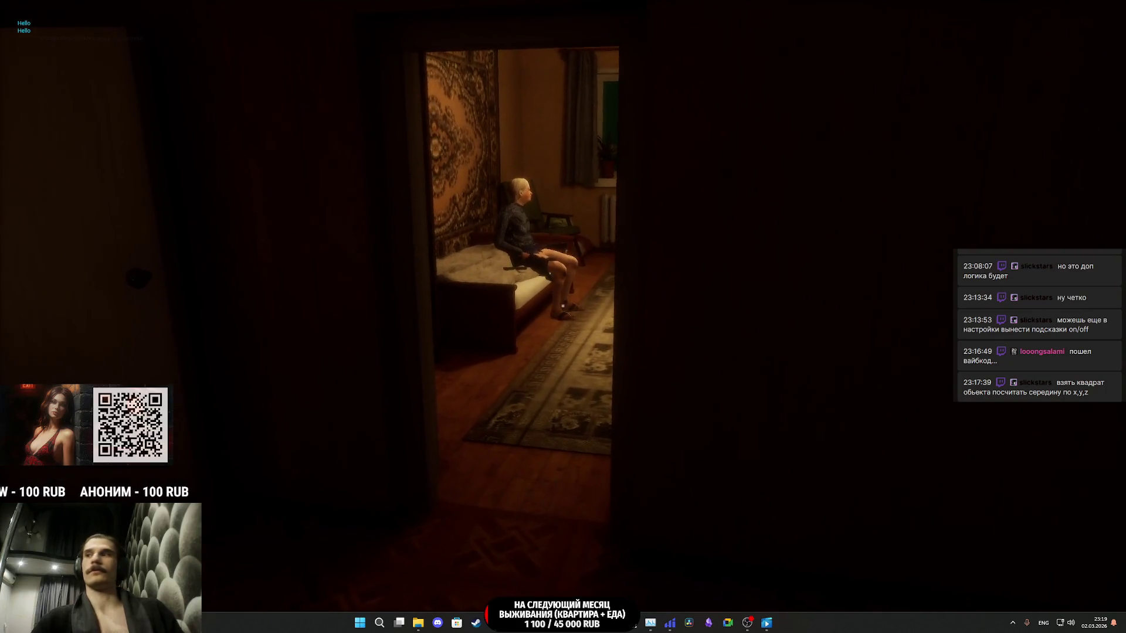
{"action": "key", "text": "w"}
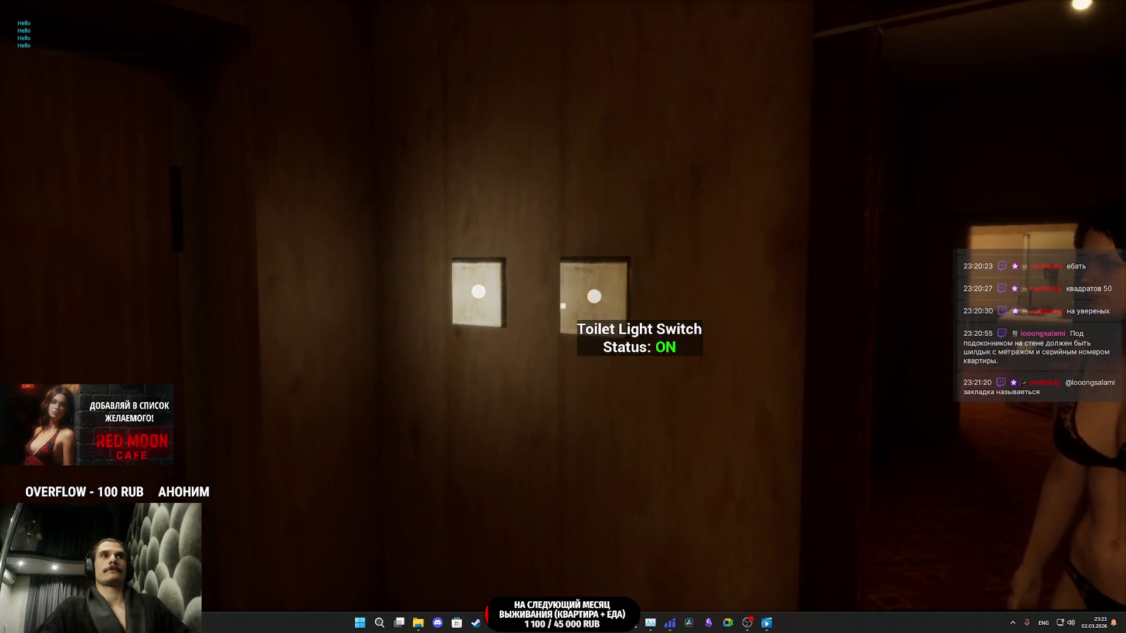
- Switch off the toilet light, check the 'Toilet Status: FREE' label, and stop the playtest
{"action": "left_click", "coordinate": [562, 306]}
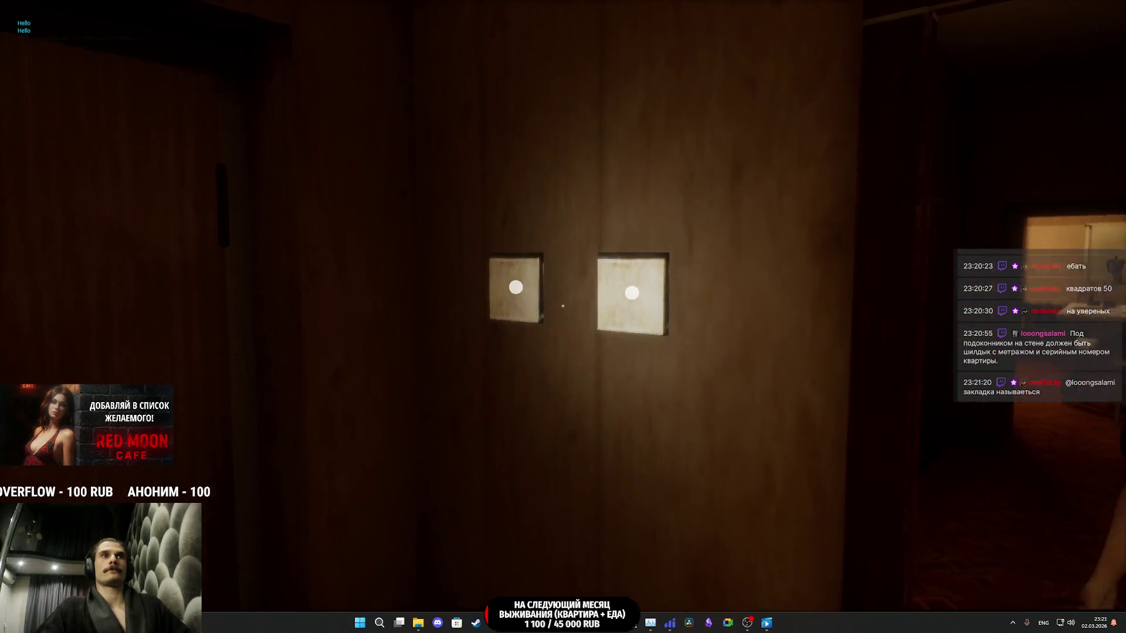
{"action": "key", "text": "w"}
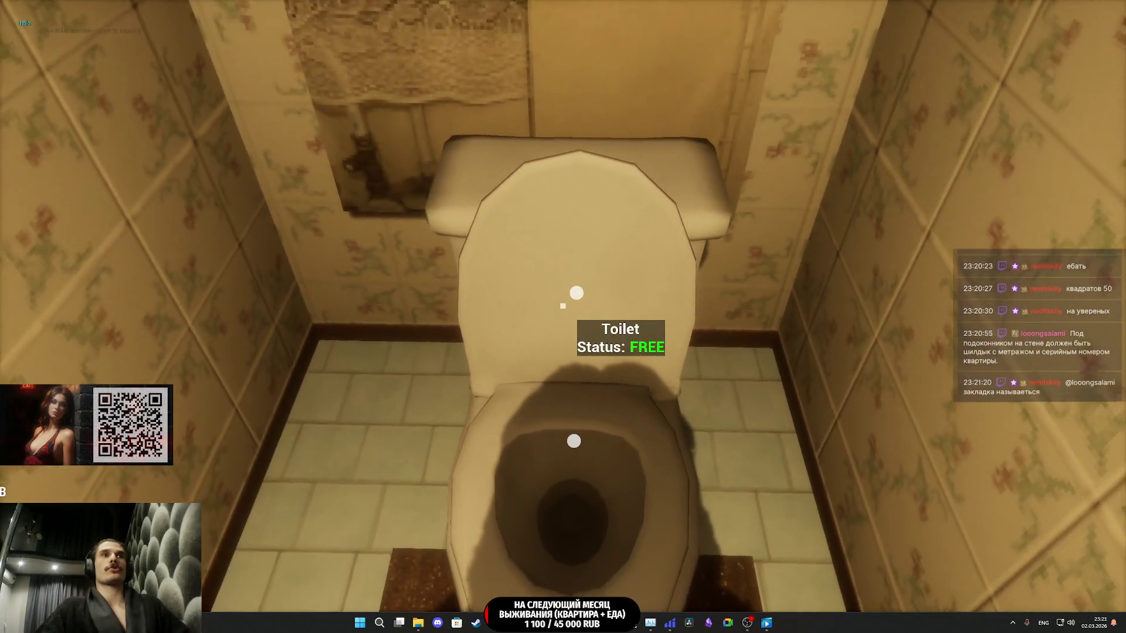
{"action": "key", "text": "Escape"}
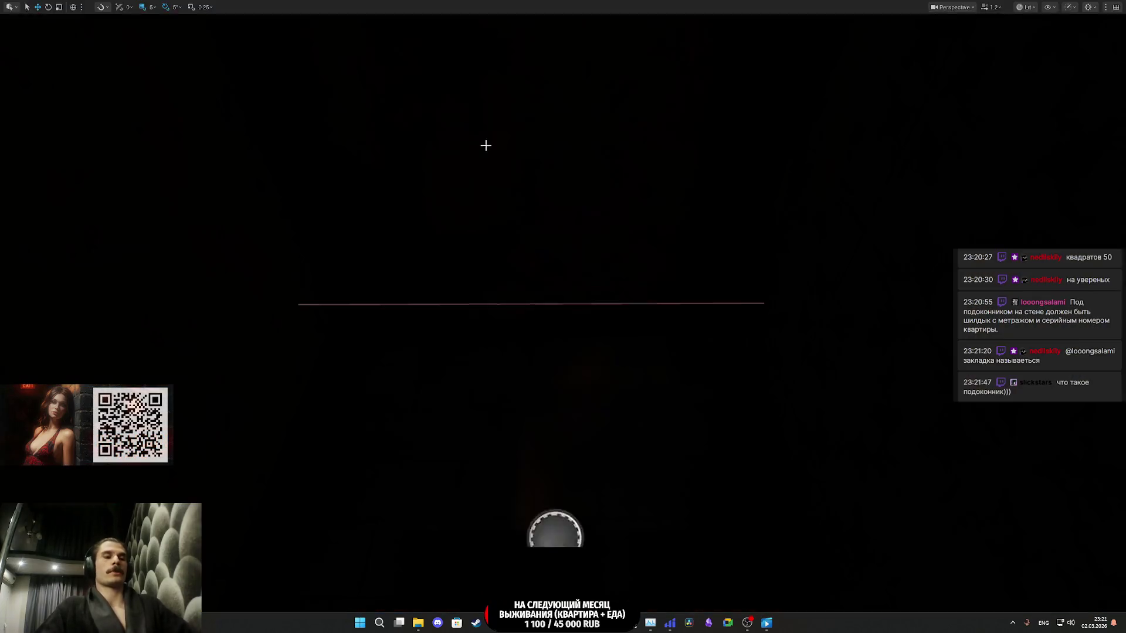
- Back in the ThirdPersonCharacter event graph, search the node actions for 'spawn', then 'attach'
{"action": "left_click", "coordinate": [579, 578]}
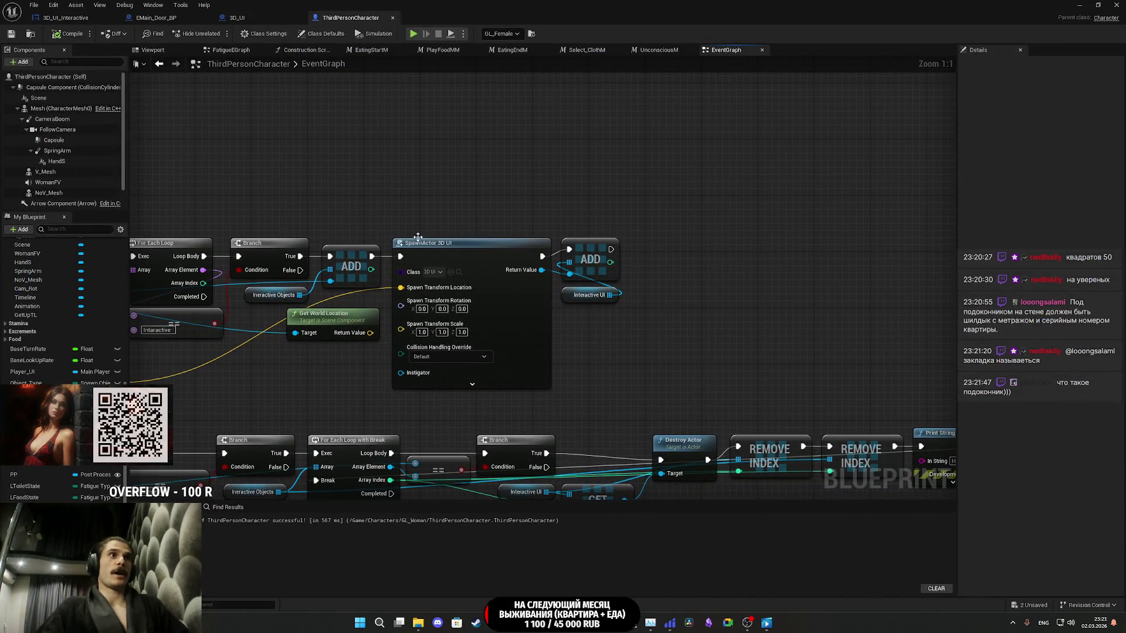
{"action": "left_click_drag", "start_coordinate": [417, 236], "coordinate": [596, 206]}
{"action": "left_click_drag", "start_coordinate": [518, 335], "coordinate": [576, 339]}
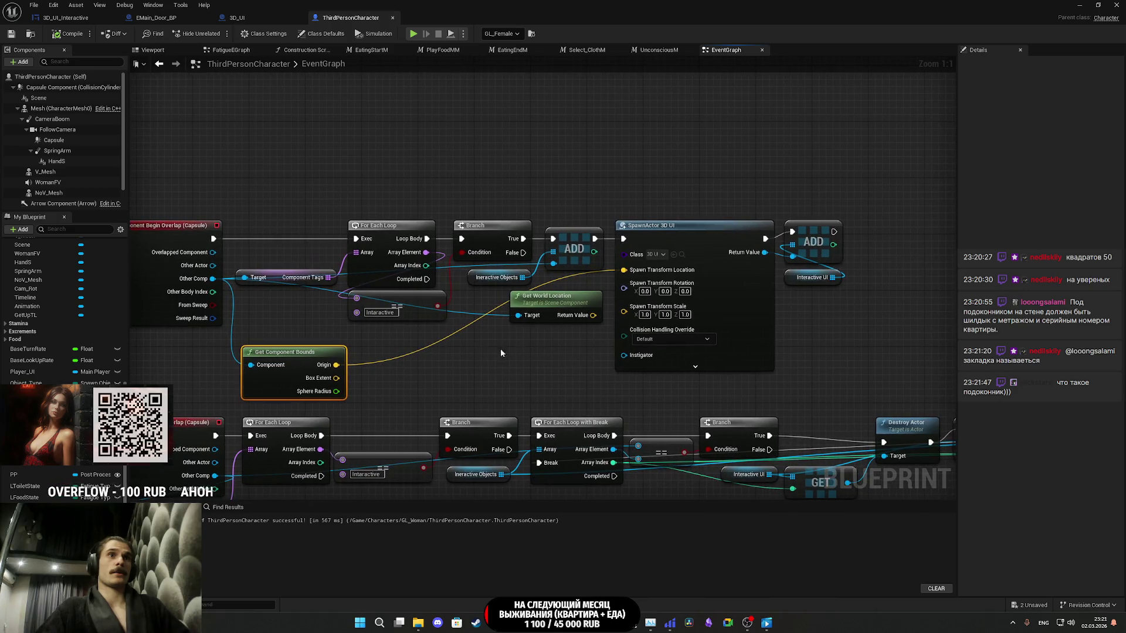
{"action": "right_click", "coordinate": [479, 168]}
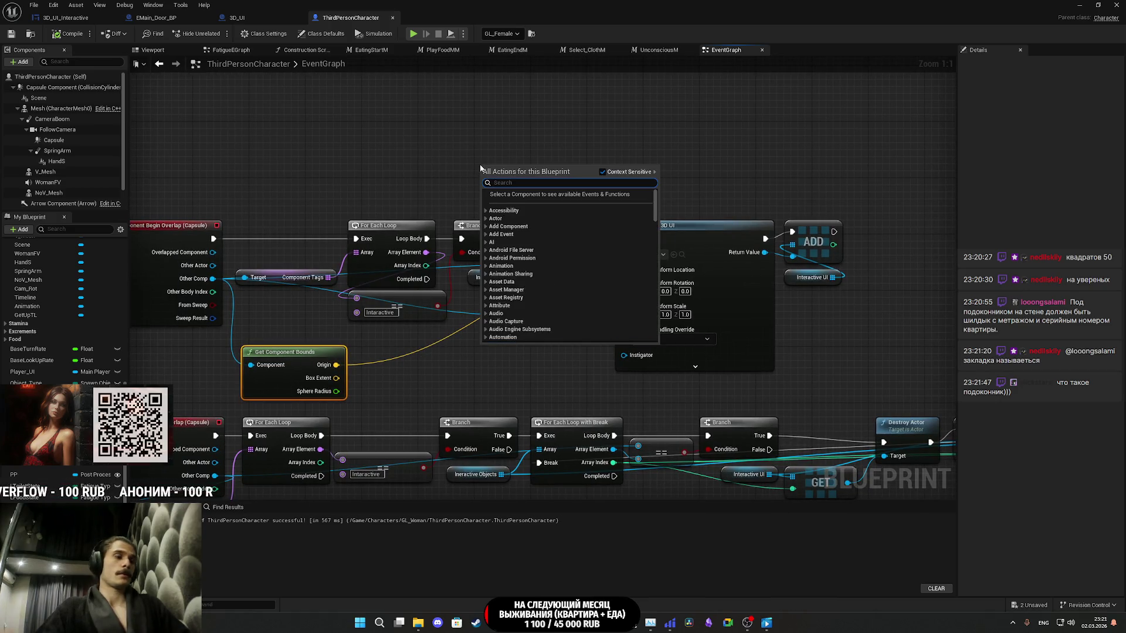
{"action": "type", "text": "spawn"}
{"action": "scroll", "coordinate": [577, 216], "scroll_direction": "down", "scroll_amount": 6}
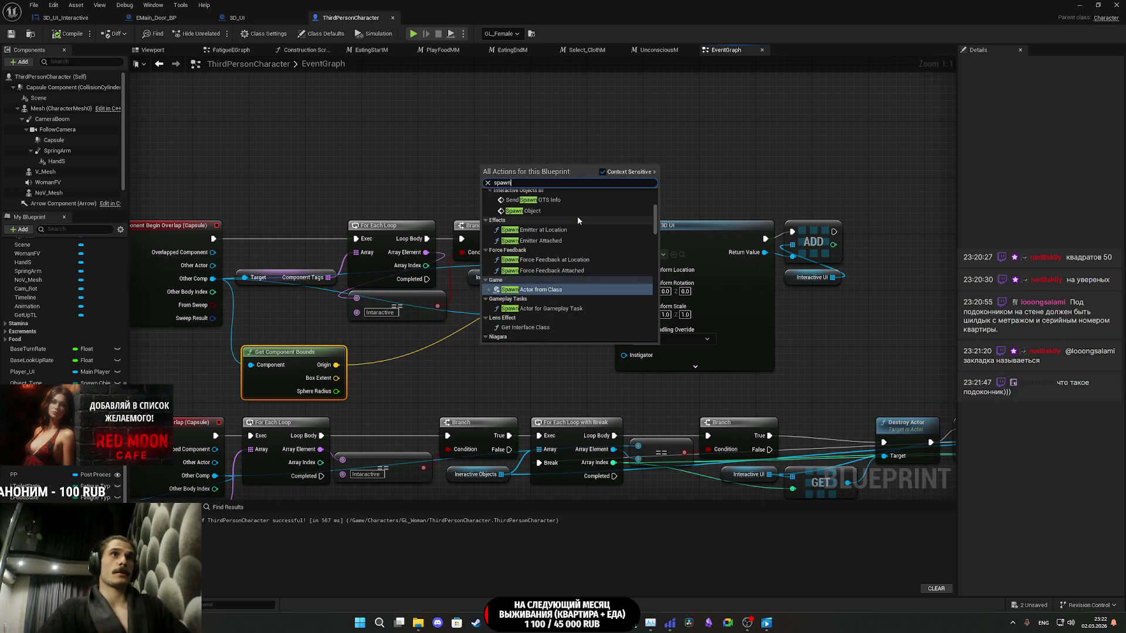
{"action": "left_click", "coordinate": [516, 126]}
{"action": "right_click", "coordinate": [519, 125]}
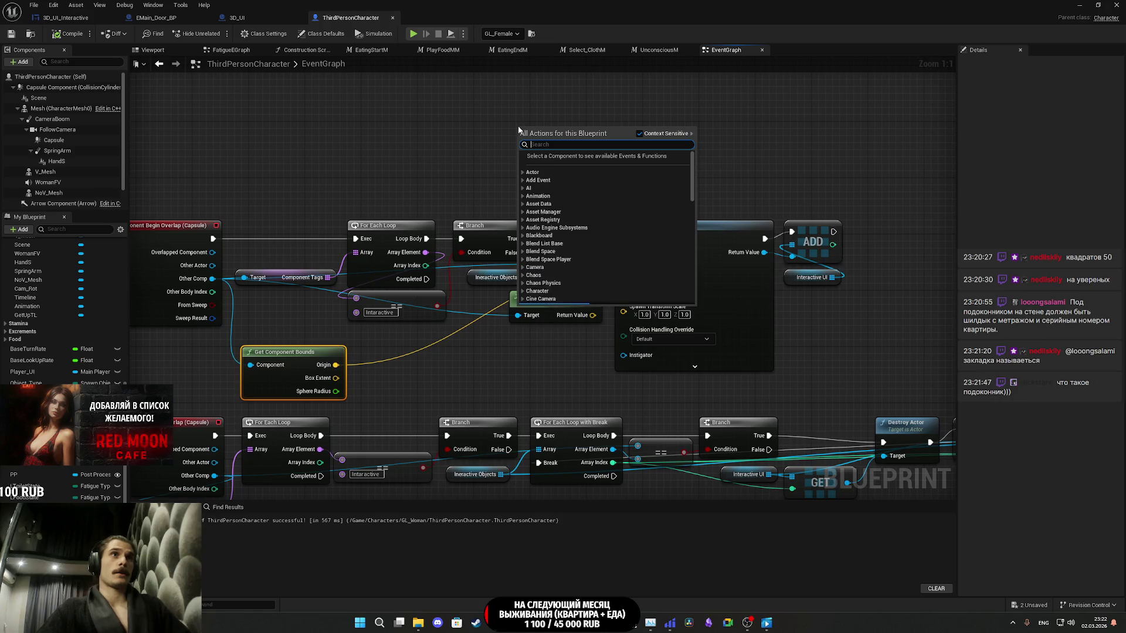
{"action": "type", "text": "attach"}
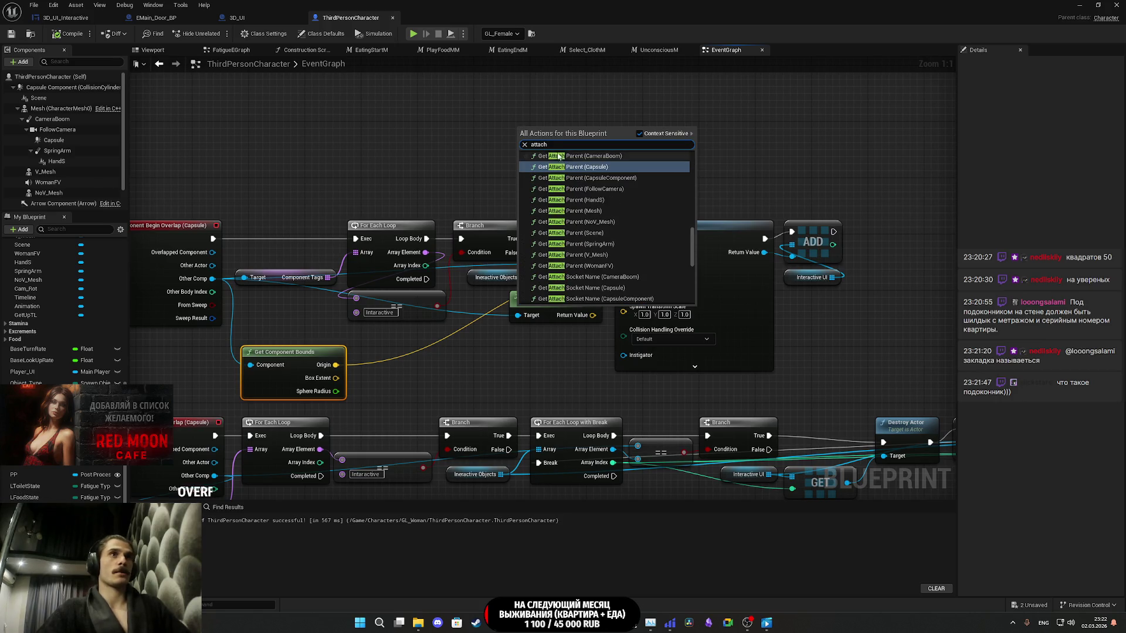
- Browse the 'attach' results, try searching 'spaw', and close the action list
{"action": "scroll", "coordinate": [586, 176], "scroll_direction": "up", "scroll_amount": 4}
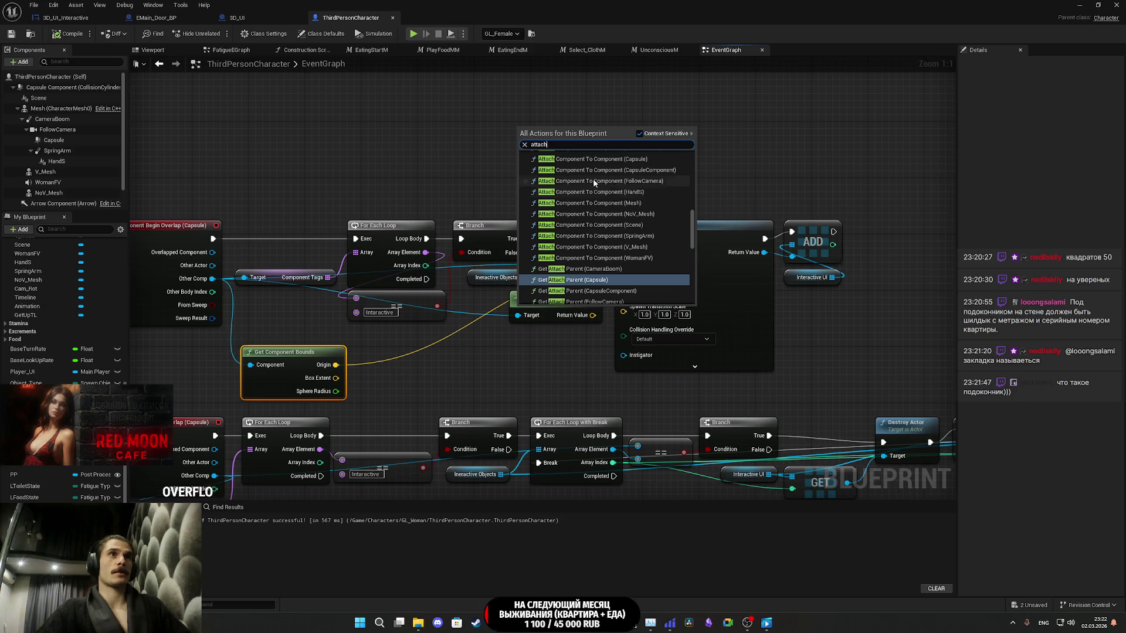
{"action": "scroll", "coordinate": [589, 174], "scroll_direction": "down", "scroll_amount": 4}
{"action": "type", "text": " spaw"}
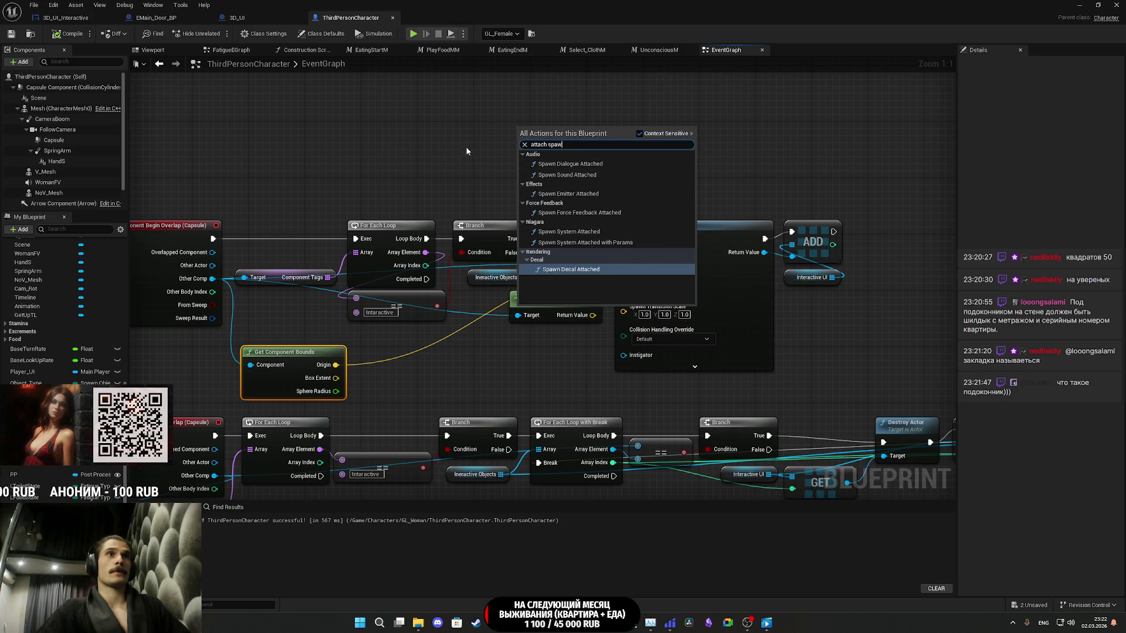
{"action": "left_click", "coordinate": [488, 139]}
- Scroll through all 'attach' node actions and dismiss the list without adding a node
{"action": "right_click", "coordinate": [524, 139]}
{"action": "type", "text": "attac"}
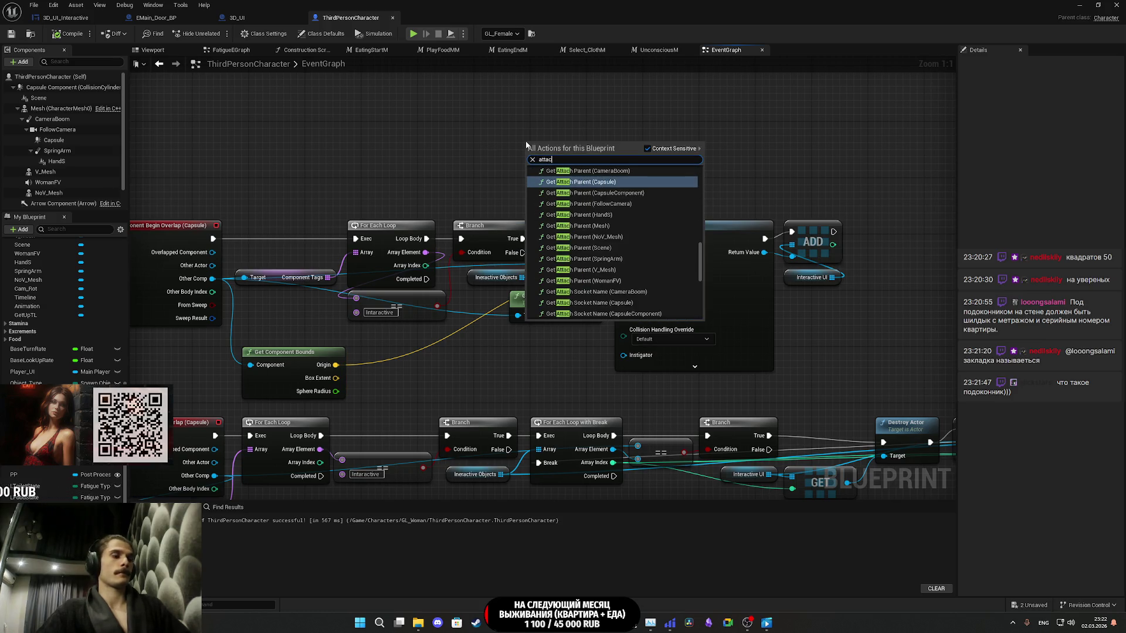
{"action": "type", "text": "h"}
{"action": "scroll", "coordinate": [680, 232], "scroll_direction": "down", "scroll_amount": 5}
{"action": "scroll", "coordinate": [681, 229], "scroll_direction": "up", "scroll_amount": 5}
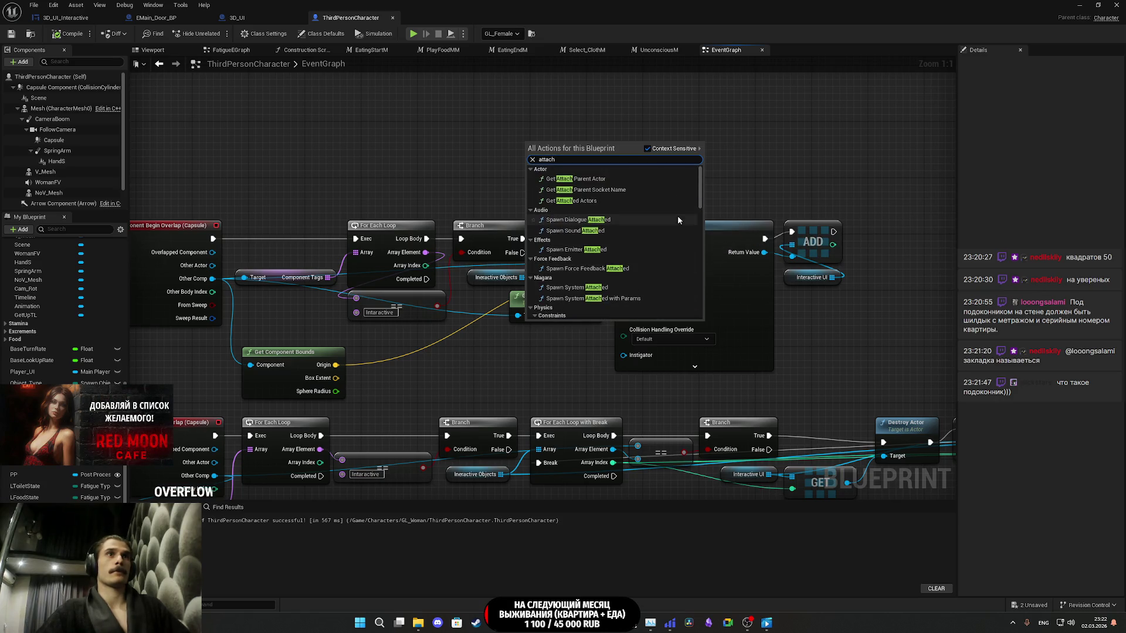
{"action": "scroll", "coordinate": [679, 218], "scroll_direction": "down", "scroll_amount": 3}
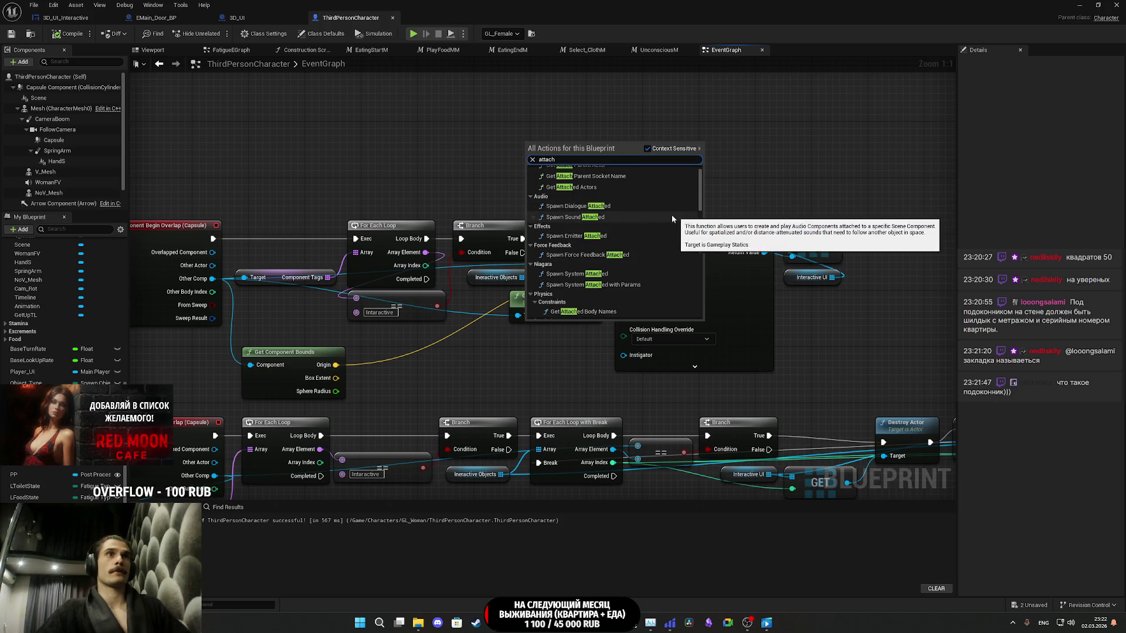
{"action": "scroll", "coordinate": [618, 215], "scroll_direction": "down", "scroll_amount": 1}
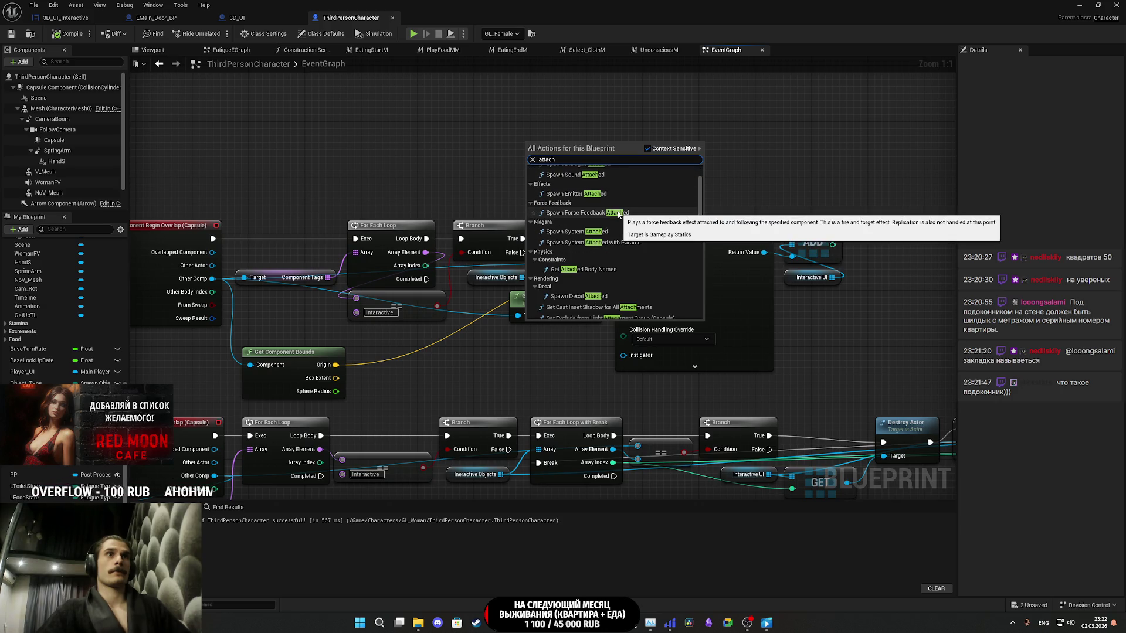
{"action": "scroll", "coordinate": [618, 216], "scroll_direction": "down", "scroll_amount": 2}
{"action": "scroll", "coordinate": [619, 219], "scroll_direction": "down", "scroll_amount": 2}
{"action": "scroll", "coordinate": [619, 219], "scroll_direction": "down", "scroll_amount": 2}
{"action": "scroll", "coordinate": [619, 219], "scroll_direction": "down", "scroll_amount": 1}
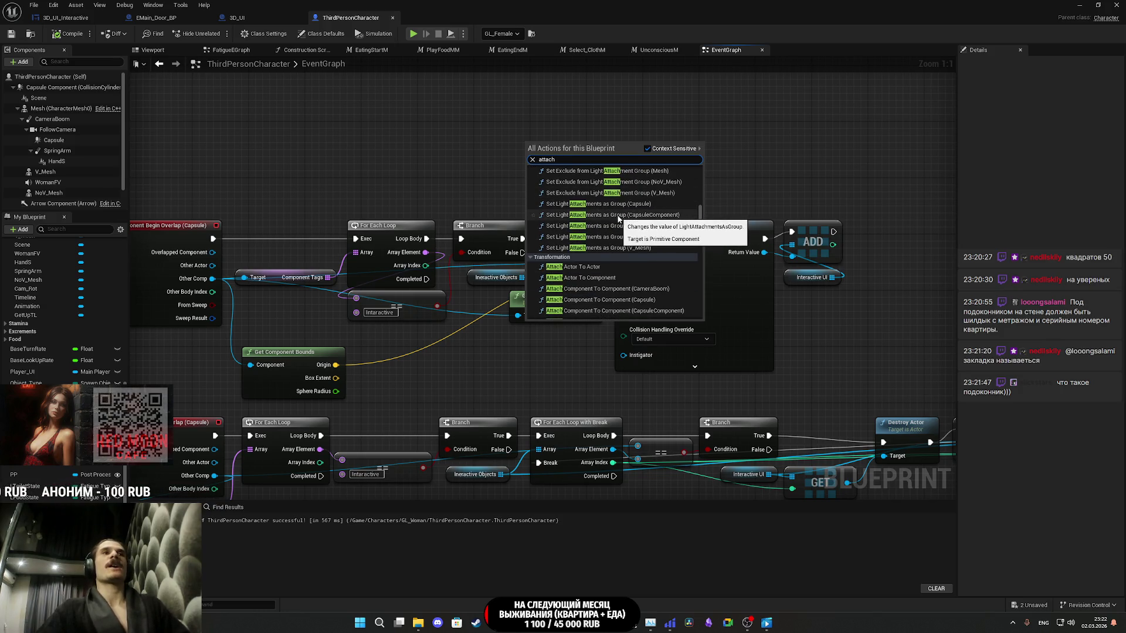
{"action": "scroll", "coordinate": [618, 219], "scroll_direction": "down", "scroll_amount": 2}
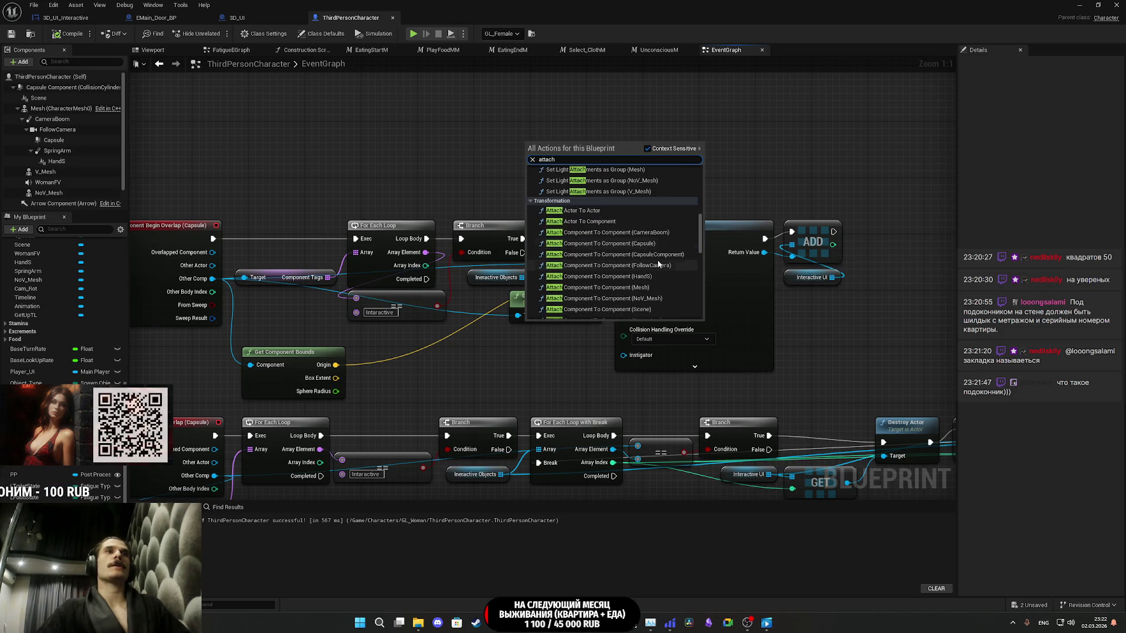
{"action": "scroll", "coordinate": [657, 255], "scroll_direction": "down", "scroll_amount": 3}
{"action": "scroll", "coordinate": [657, 255], "scroll_direction": "down", "scroll_amount": 1}
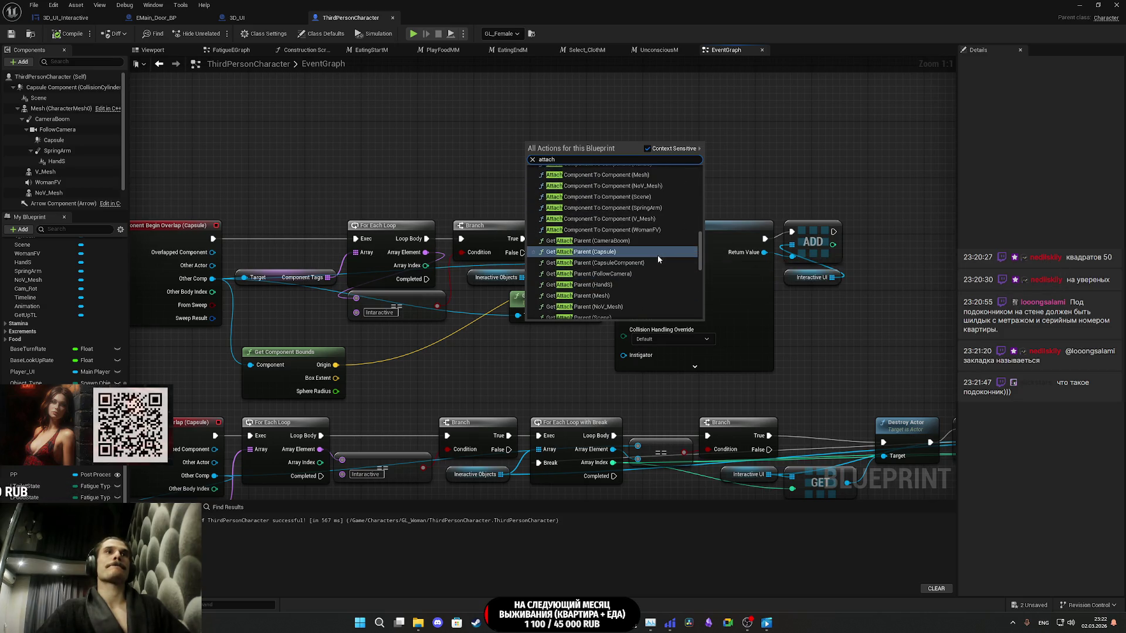
{"action": "left_click", "coordinate": [759, 184]}
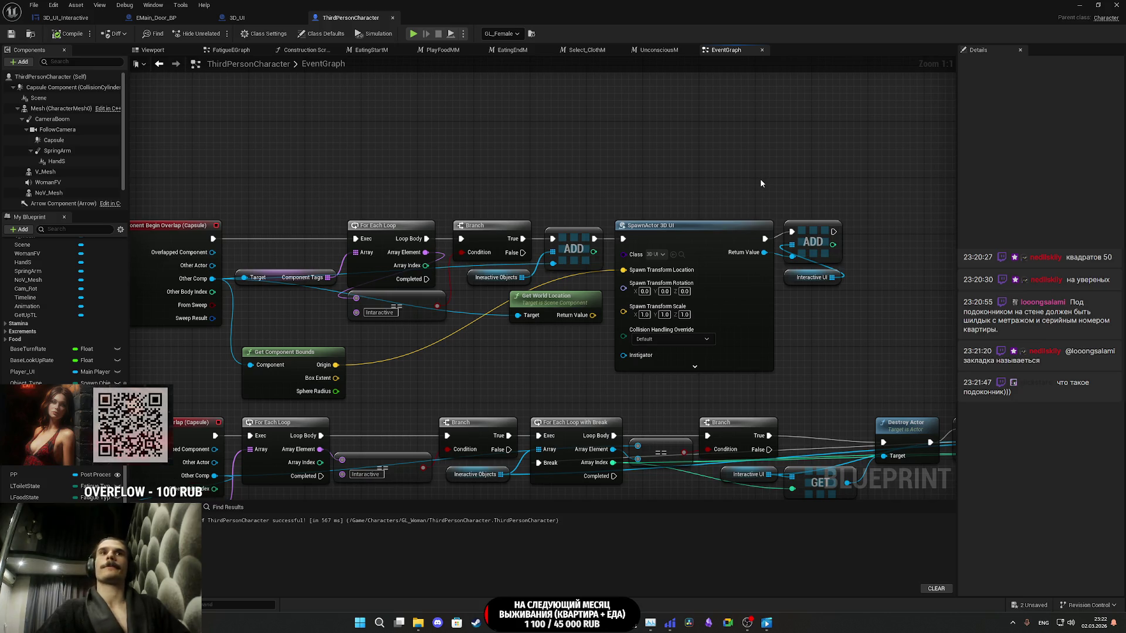
- Move the ADD and Interactive UI nodes to the right to make room
{"action": "left_click_drag", "start_coordinate": [760, 178], "coordinate": [568, 181]}
{"action": "left_click_drag", "start_coordinate": [663, 301], "coordinate": [624, 245]}
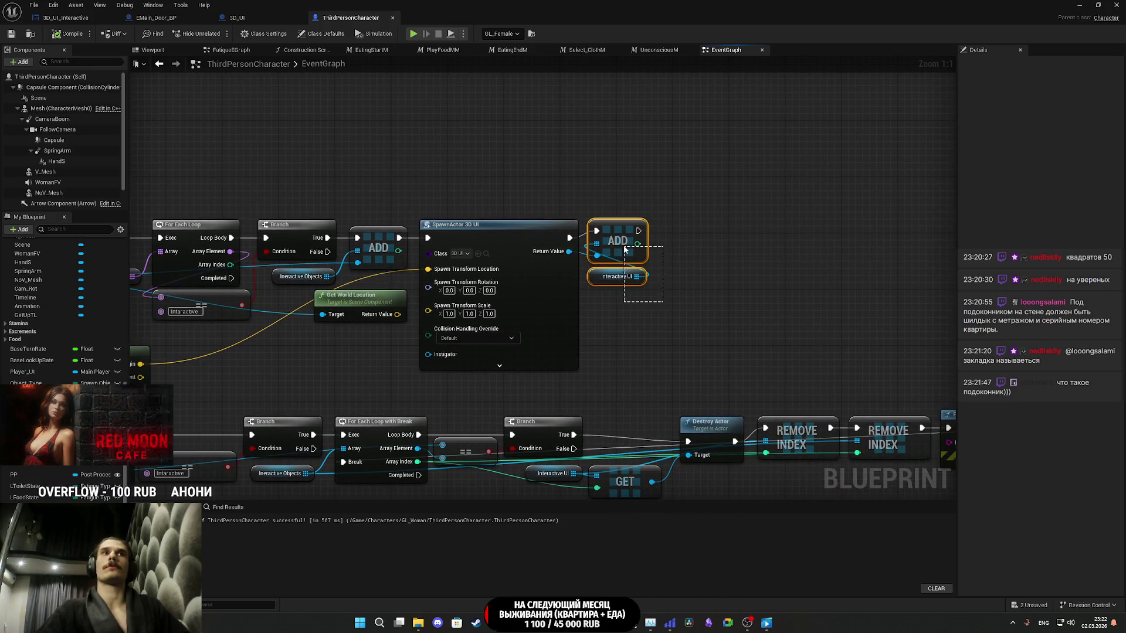
{"action": "left_click", "coordinate": [641, 194]}
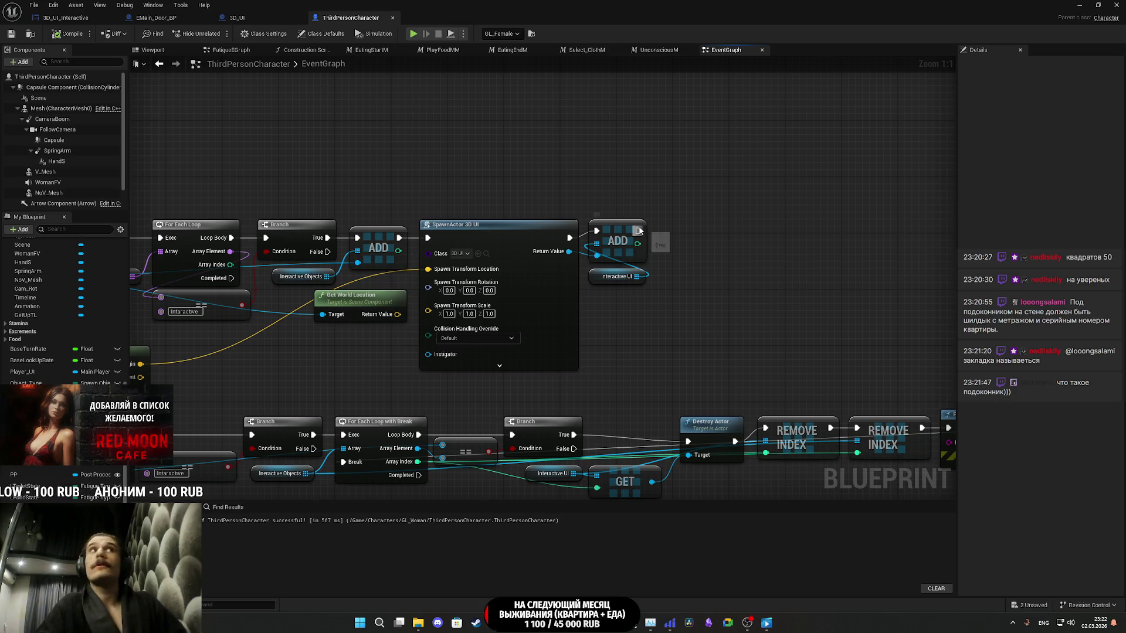
{"action": "mouse_move", "coordinate": [712, 302]}
{"action": "left_mouse_down"}
{"action": "mouse_move", "coordinate": [586, 222]}
{"action": "mouse_move", "coordinate": [779, 247]}
{"action": "left_mouse_up"}
{"action": "left_click", "coordinate": [674, 258]}
- Insert an Attach Actor To Component node after SpawnActor, parenting the 3D UI to Other Comp
{"action": "left_click_drag", "start_coordinate": [567, 251], "coordinate": [613, 286]}
{"action": "type", "text": "atta"}
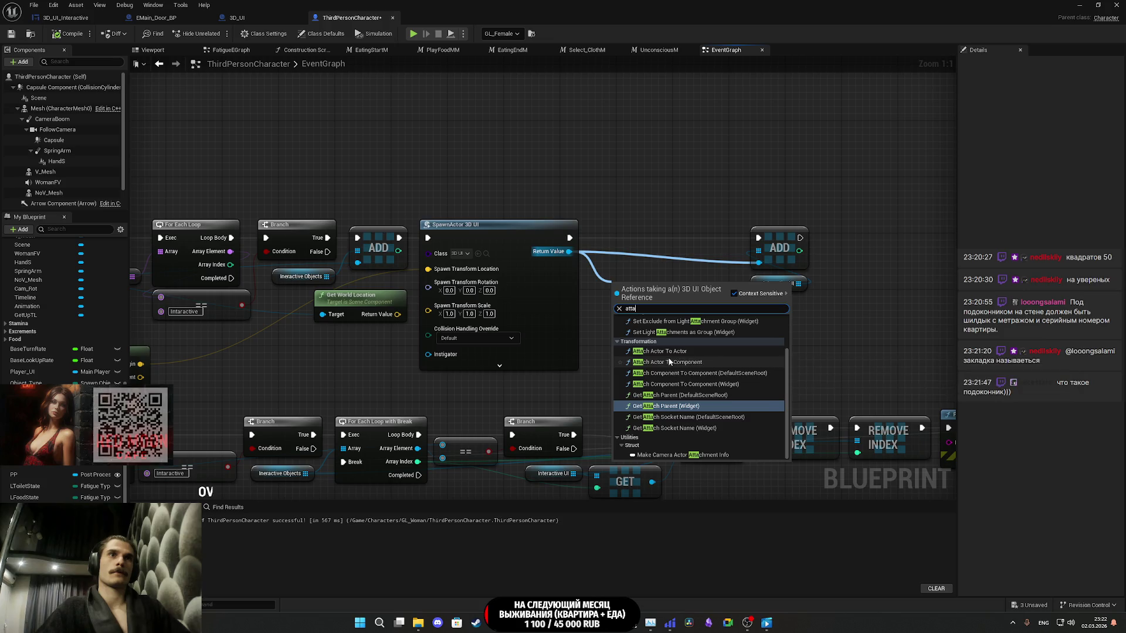
{"action": "left_click", "coordinate": [669, 362]}
{"action": "mouse_move", "coordinate": [667, 301]}
{"action": "left_mouse_down"}
{"action": "mouse_move", "coordinate": [653, 238]}
{"action": "mouse_move", "coordinate": [568, 238]}
{"action": "left_mouse_up"}
{"action": "mouse_move", "coordinate": [803, 321]}
{"action": "left_mouse_down"}
{"action": "mouse_move", "coordinate": [756, 230]}
{"action": "mouse_move", "coordinate": [819, 239]}
{"action": "left_mouse_up"}
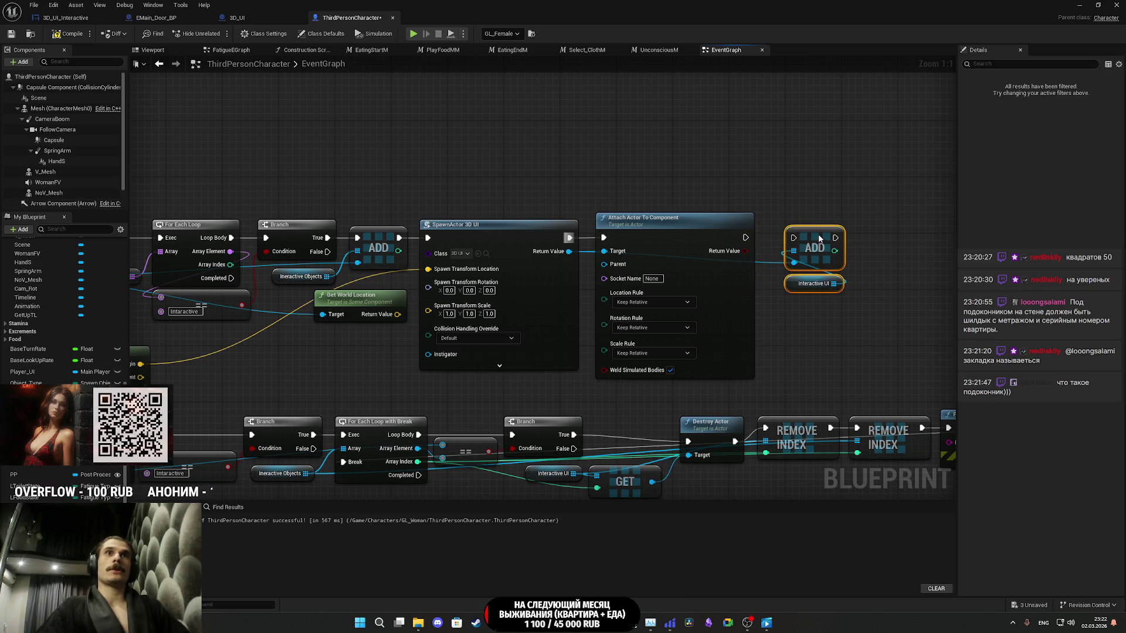
{"action": "left_click_drag", "start_coordinate": [744, 238], "coordinate": [800, 240]}
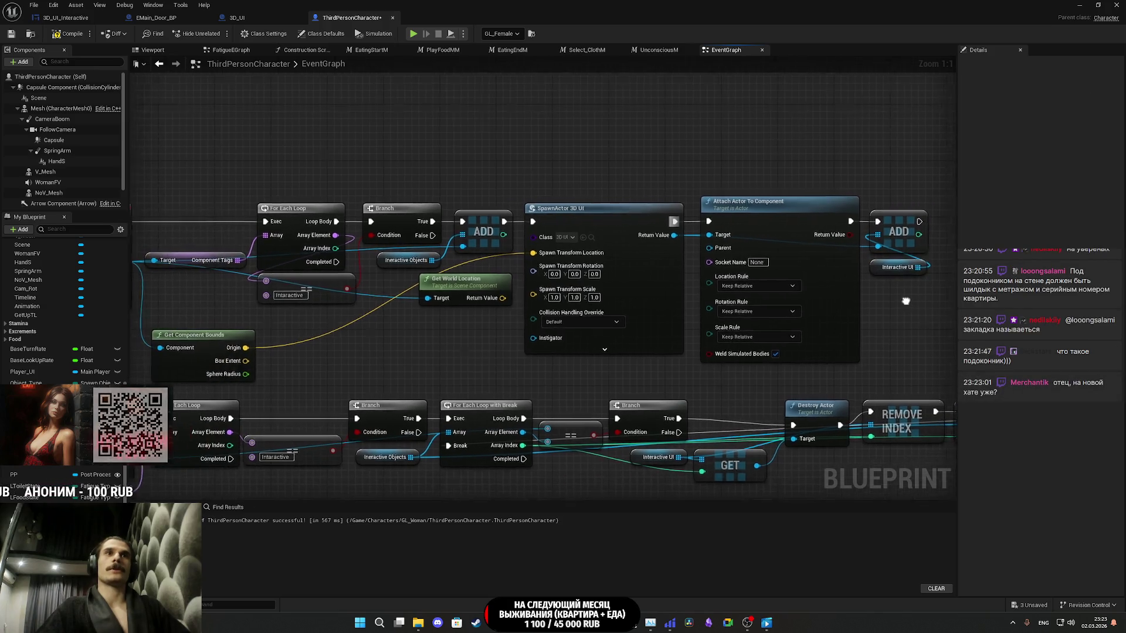
{"action": "mouse_move", "coordinate": [733, 253]}
{"action": "left_mouse_down"}
{"action": "mouse_move", "coordinate": [414, 319]}
{"action": "mouse_move", "coordinate": [140, 335]}
{"action": "mouse_move", "coordinate": [343, 310]}
{"action": "mouse_move", "coordinate": [397, 269]}
{"action": "left_mouse_up"}
{"action": "left_click_drag", "start_coordinate": [540, 203], "coordinate": [230, 212]}
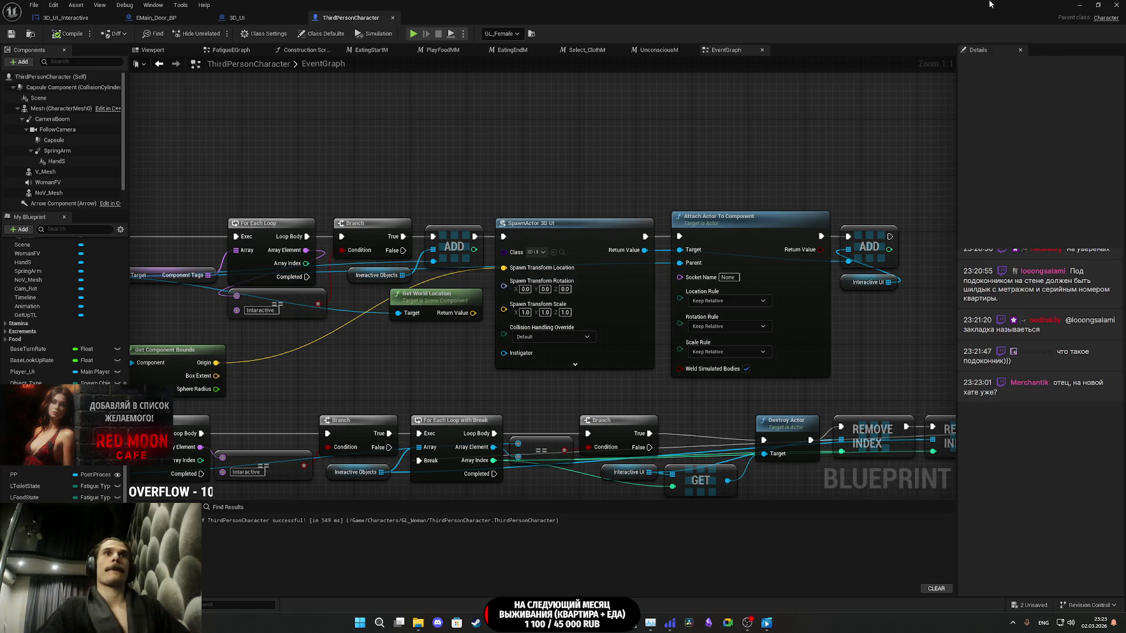
{"action": "left_click", "coordinate": [1080, 5]}
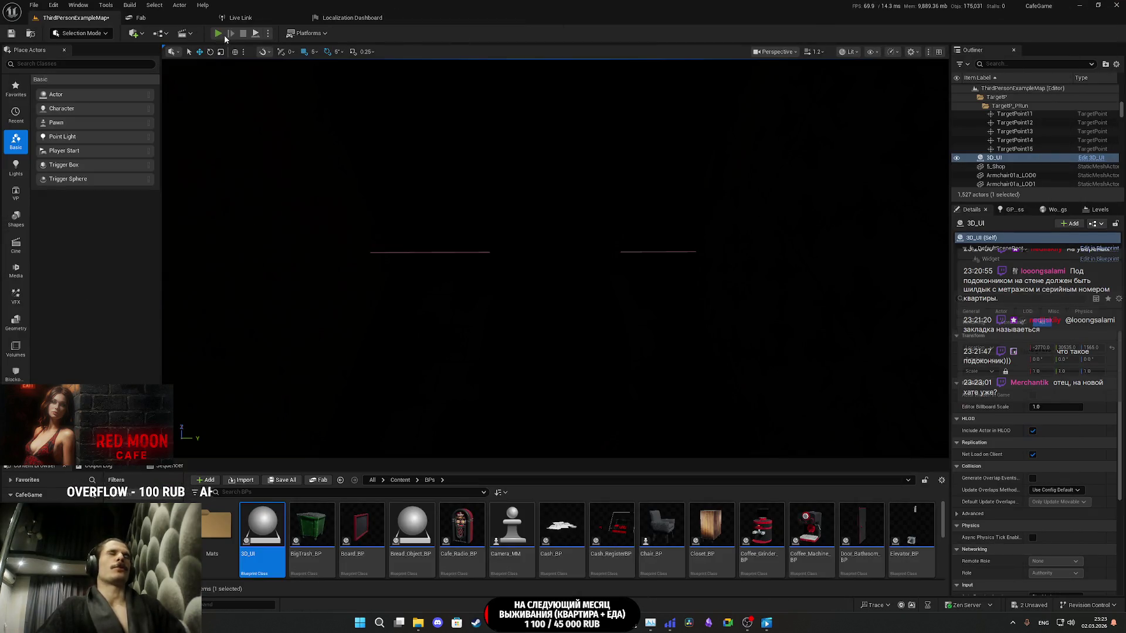
{"action": "key", "text": "alt+p"}
{"action": "key", "text": "F11"}
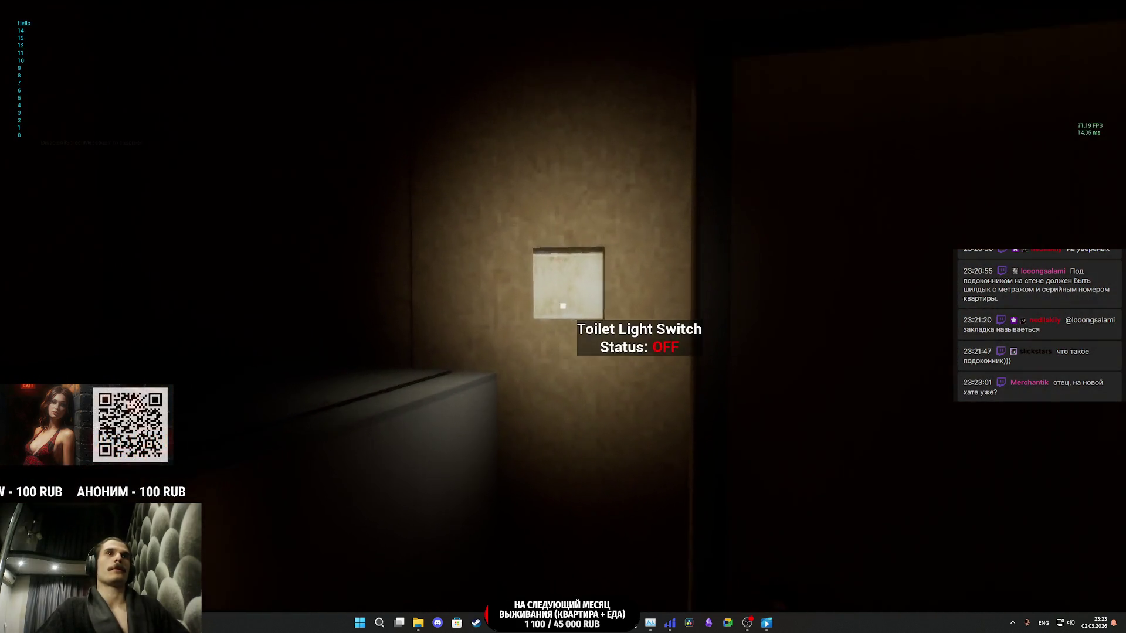
{"action": "key", "text": "e"}
{"action": "key", "text": "s"}
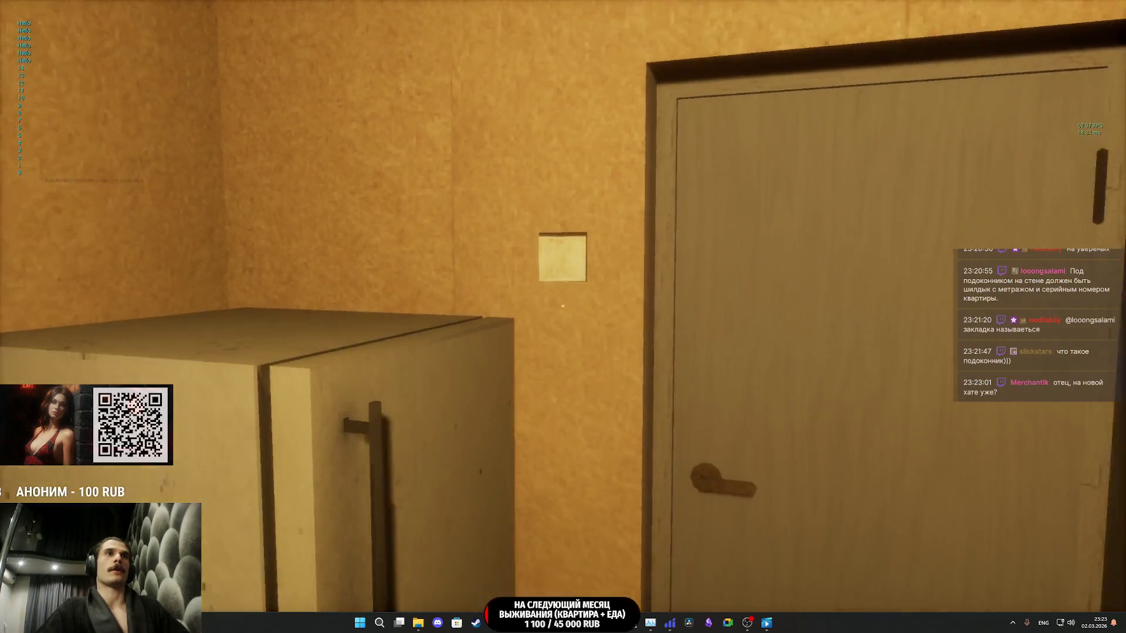
{"action": "key", "text": "w"}
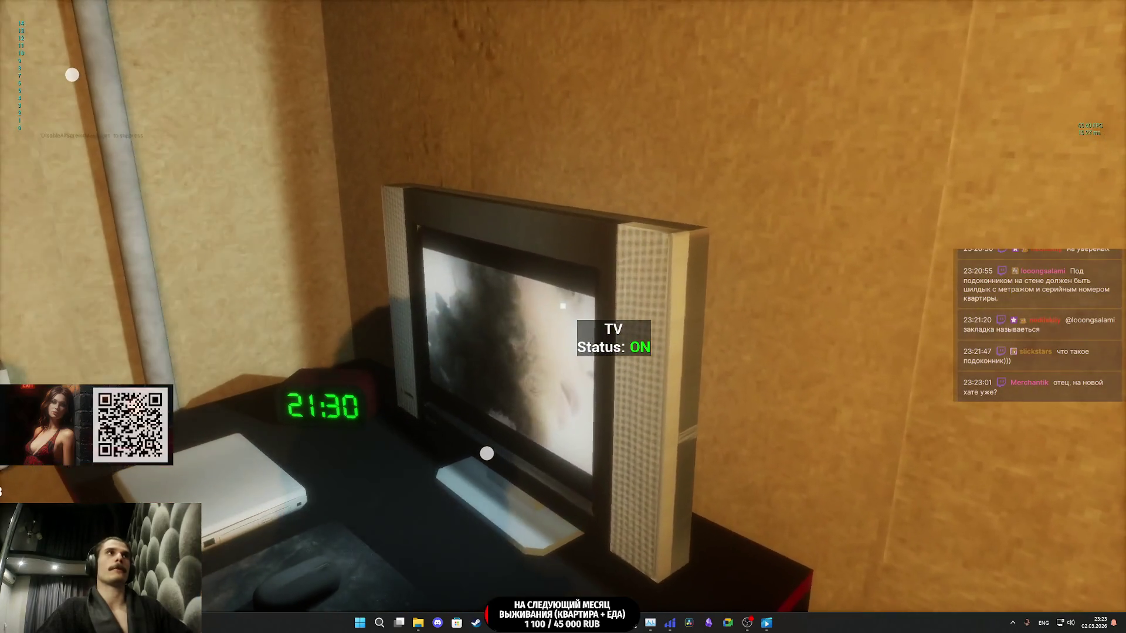
{"action": "key", "text": "F8"}
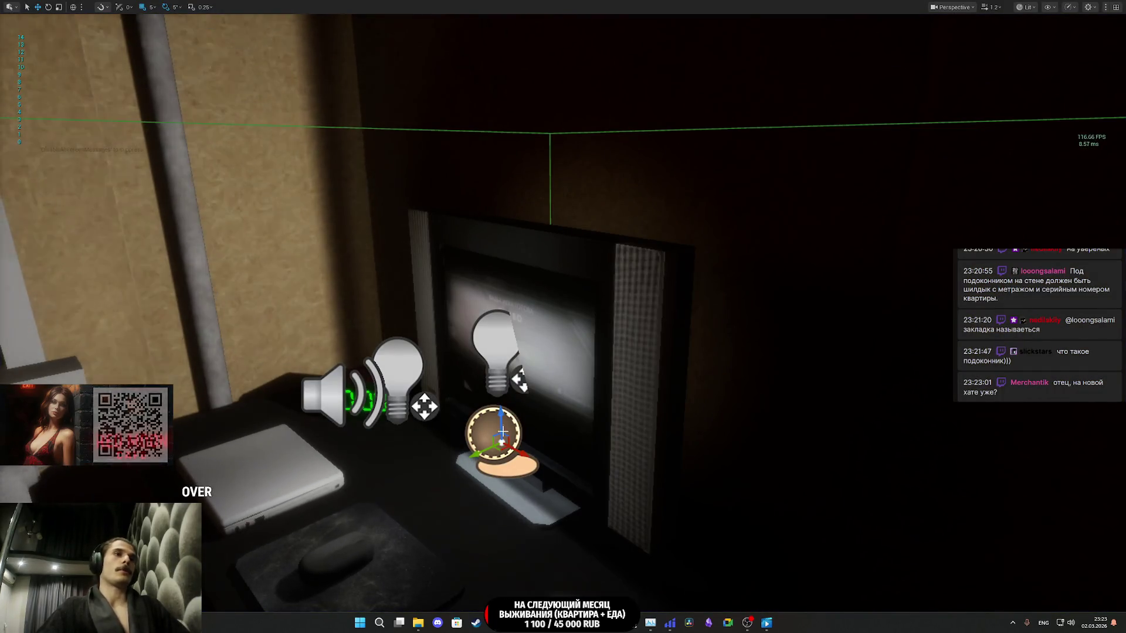
{"action": "mouse_move", "coordinate": [545, 631]}
{"action": "left_click", "coordinate": [577, 574]}
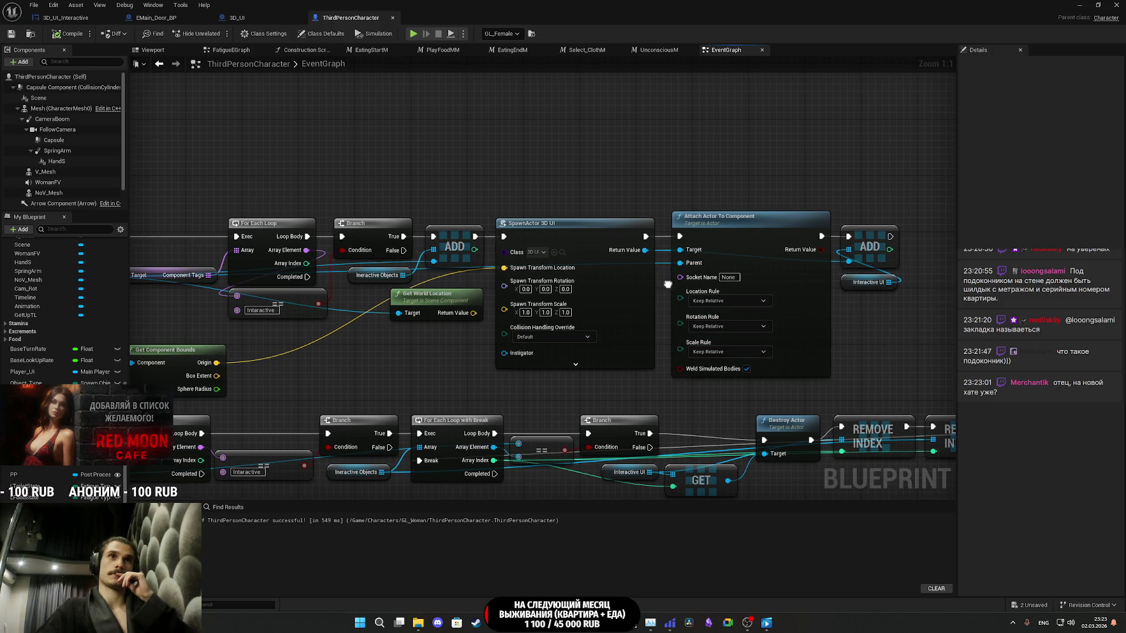
- Set the Attach Actor To Component node's Location Rule to Keep World
{"action": "left_click_drag", "start_coordinate": [666, 271], "coordinate": [831, 272]}
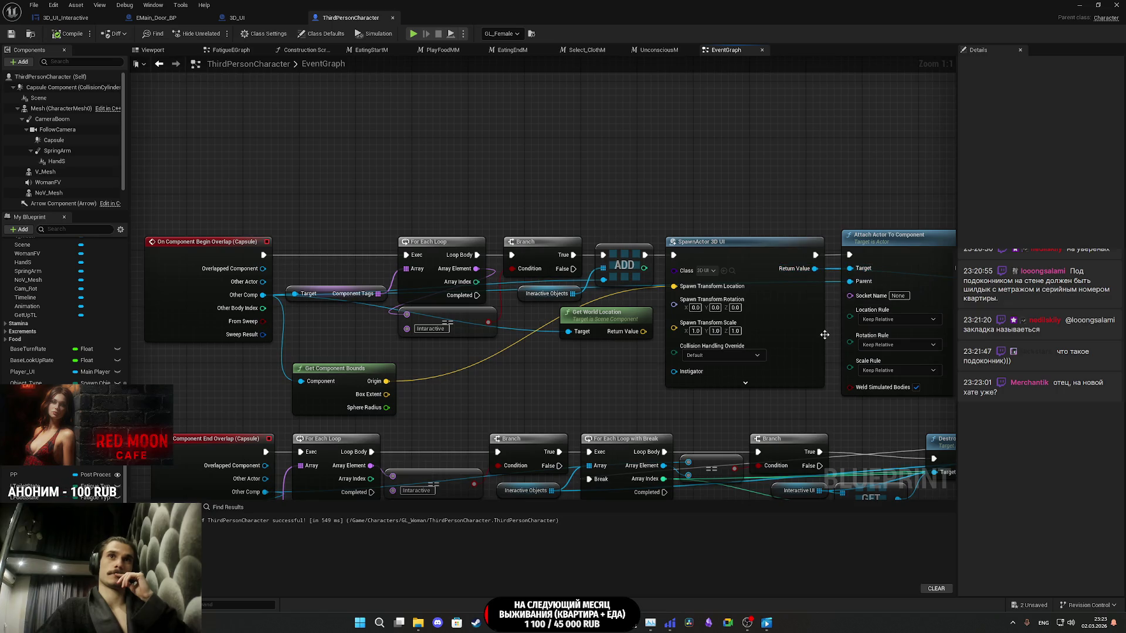
{"action": "left_click_drag", "start_coordinate": [823, 337], "coordinate": [721, 332]}
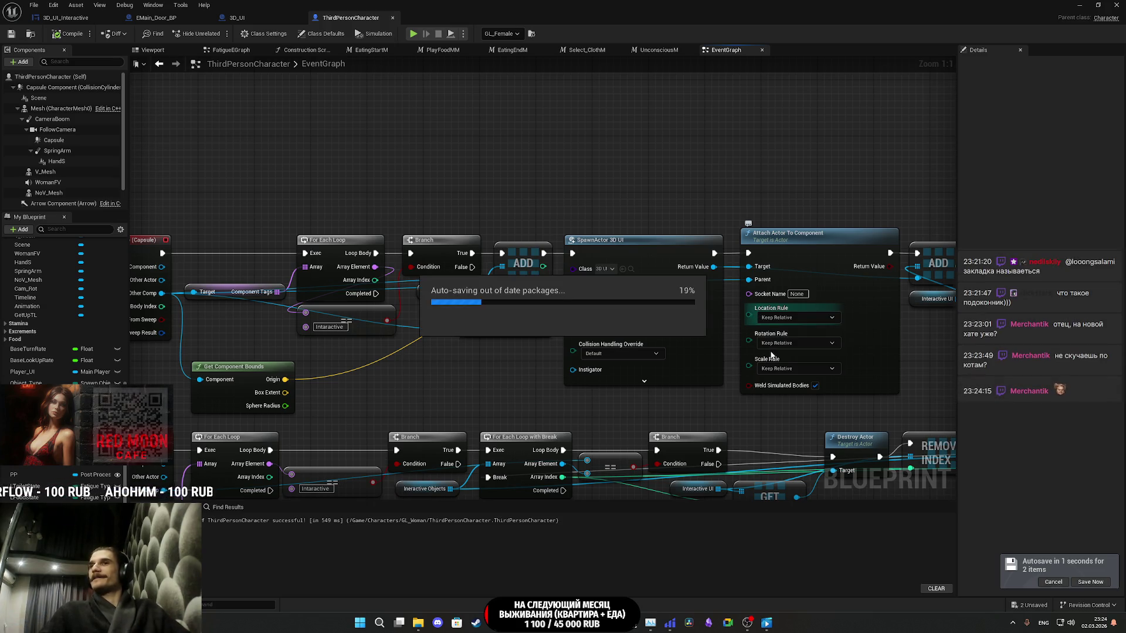
{"action": "left_click_drag", "start_coordinate": [924, 360], "coordinate": [780, 357]}
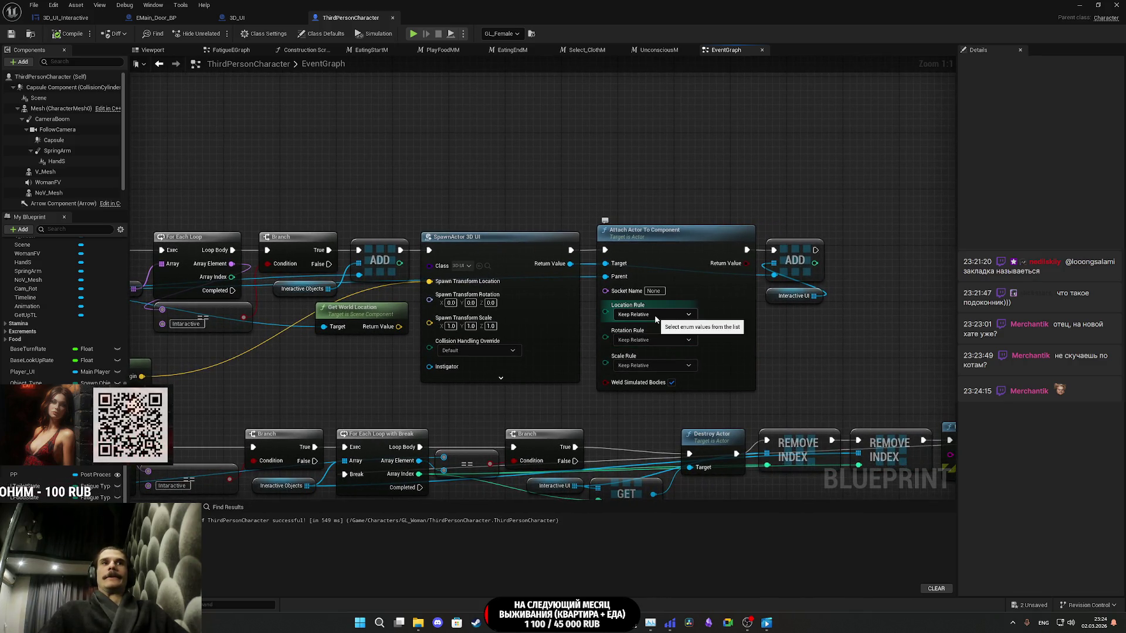
{"action": "left_click", "coordinate": [671, 316]}
{"action": "left_click", "coordinate": [660, 337]}
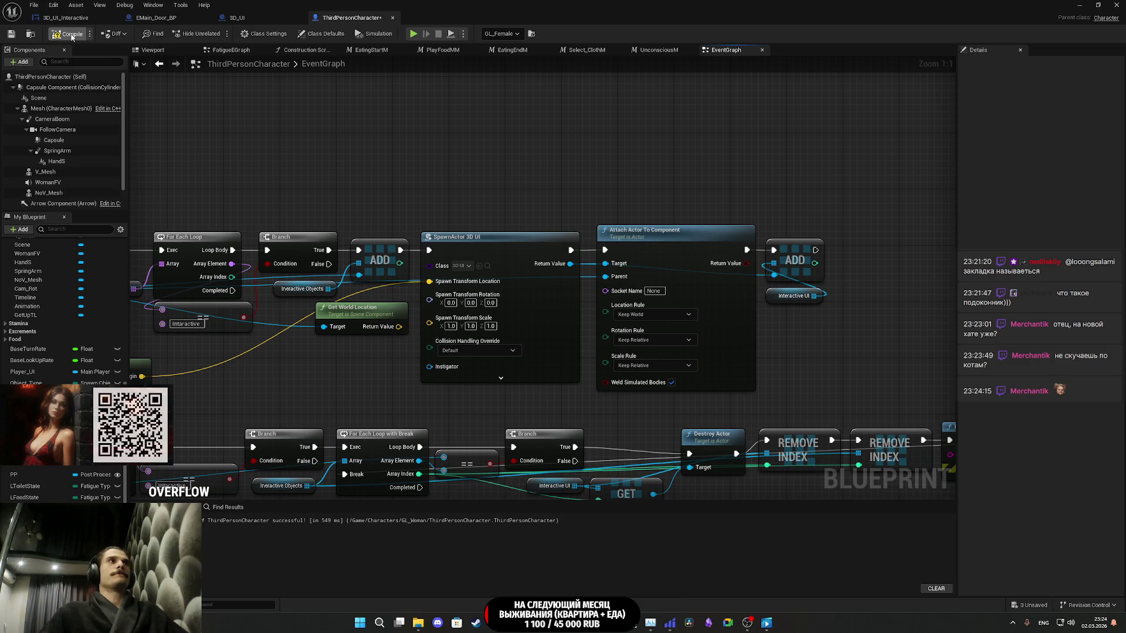
{"action": "left_click", "coordinate": [1080, 5]}
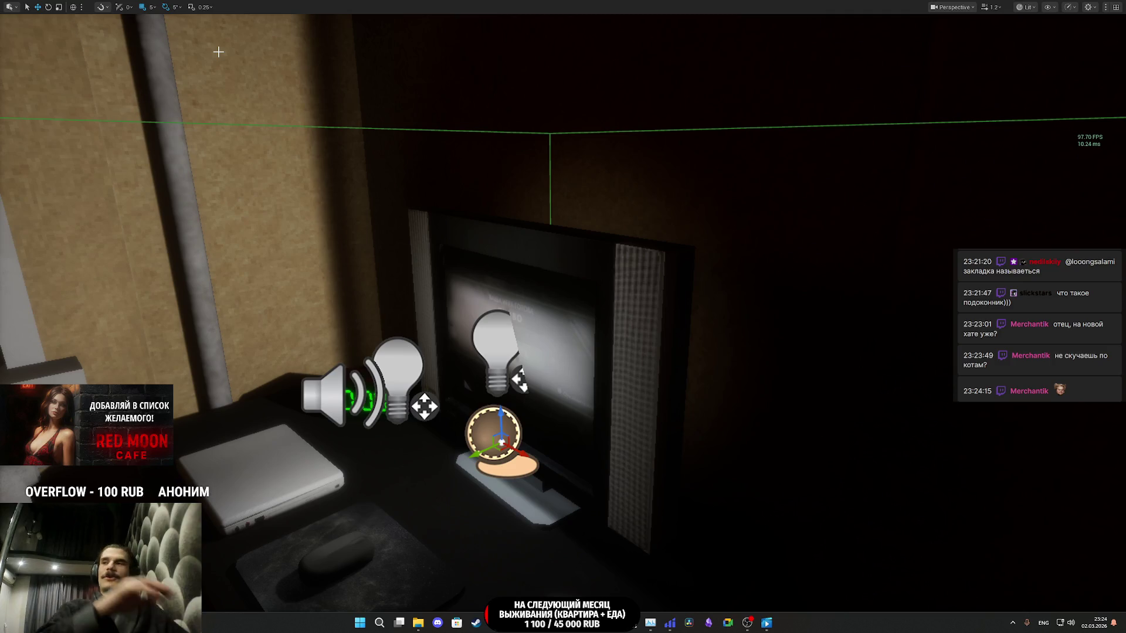
- Start a new playtest and walk up to the Toilet Light Switch
{"action": "key", "text": "alt+p"}
{"action": "key", "text": "w"}
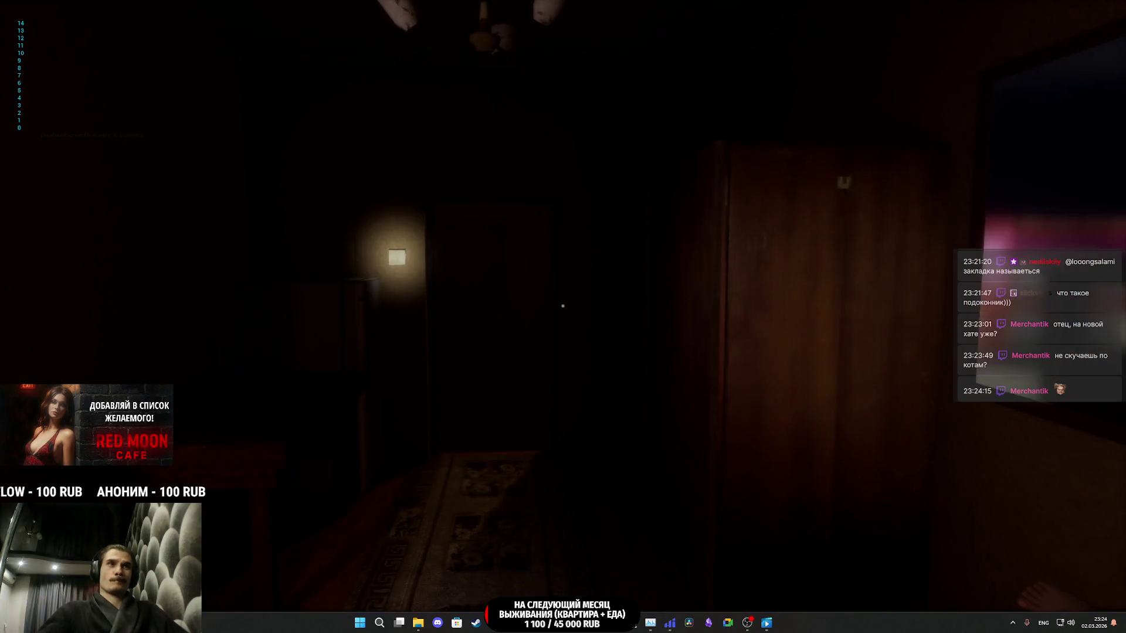
{"action": "key", "text": "w"}
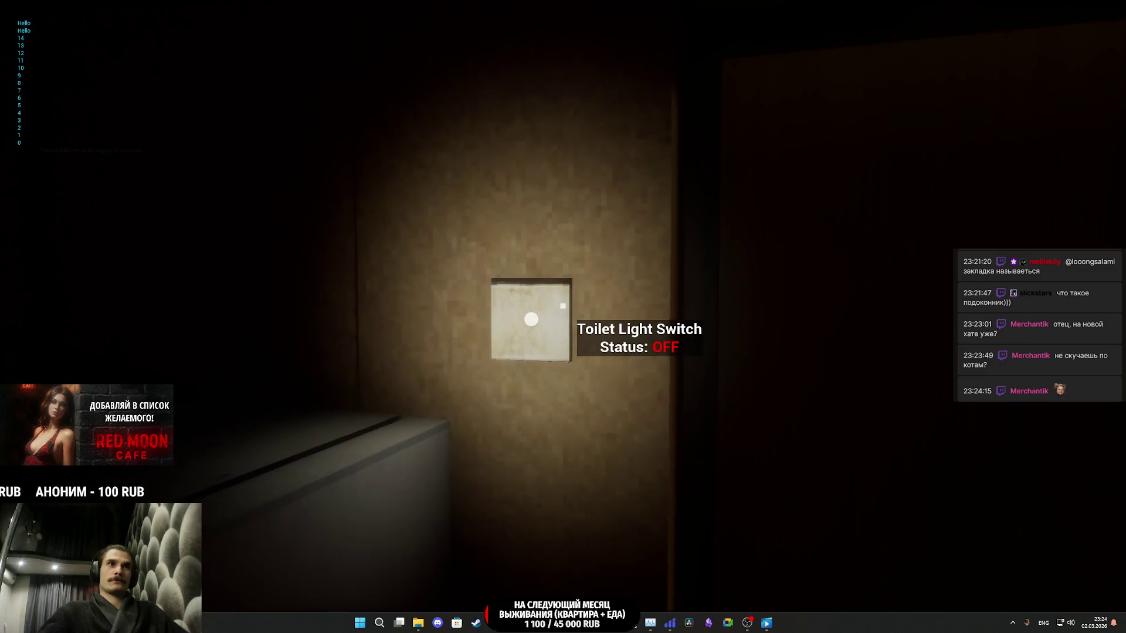
- Swing the door open onto the lit room, showing 'Door Status: OPEN'
{"action": "mouse_move", "coordinate": [563, 316]}
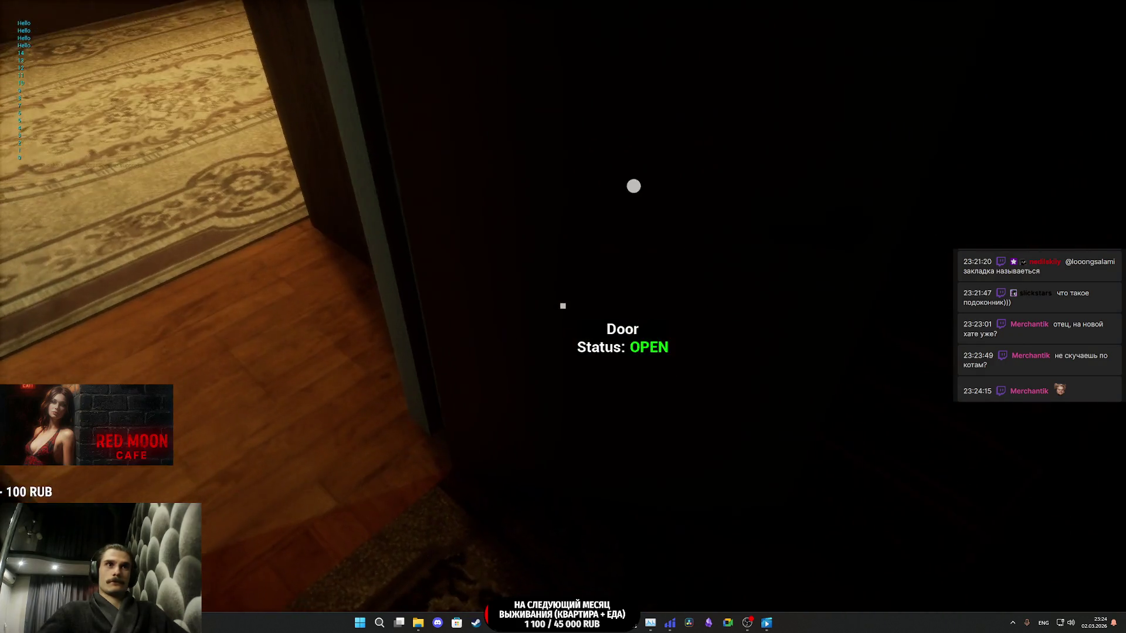
{"action": "mouse_move", "coordinate": [628, 365]}
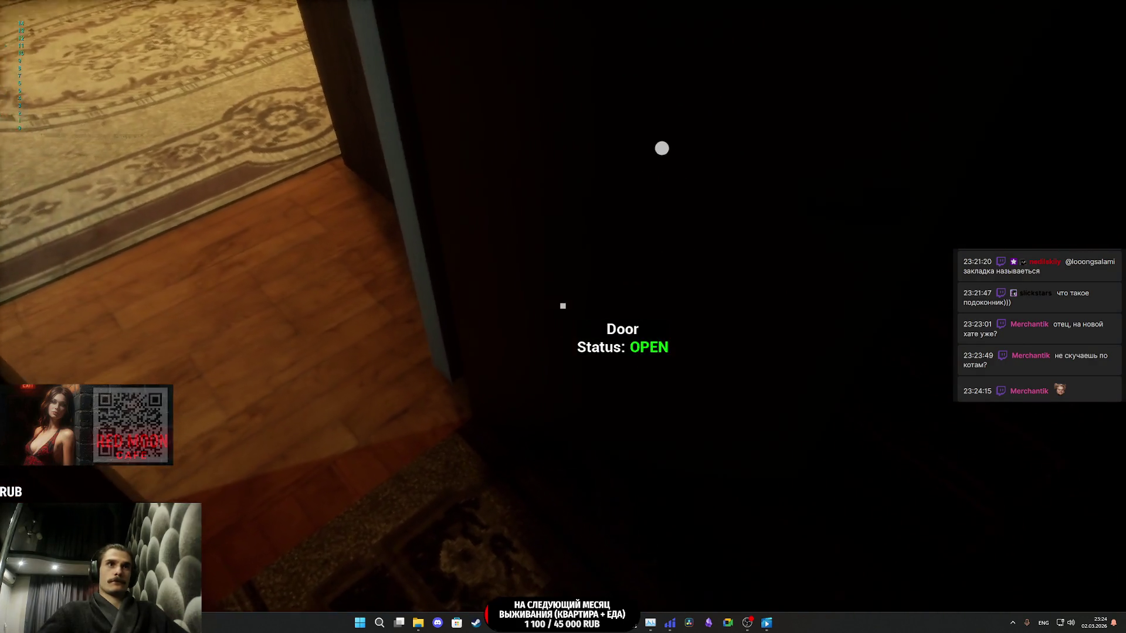
{"action": "mouse_move", "coordinate": [503, 212]}
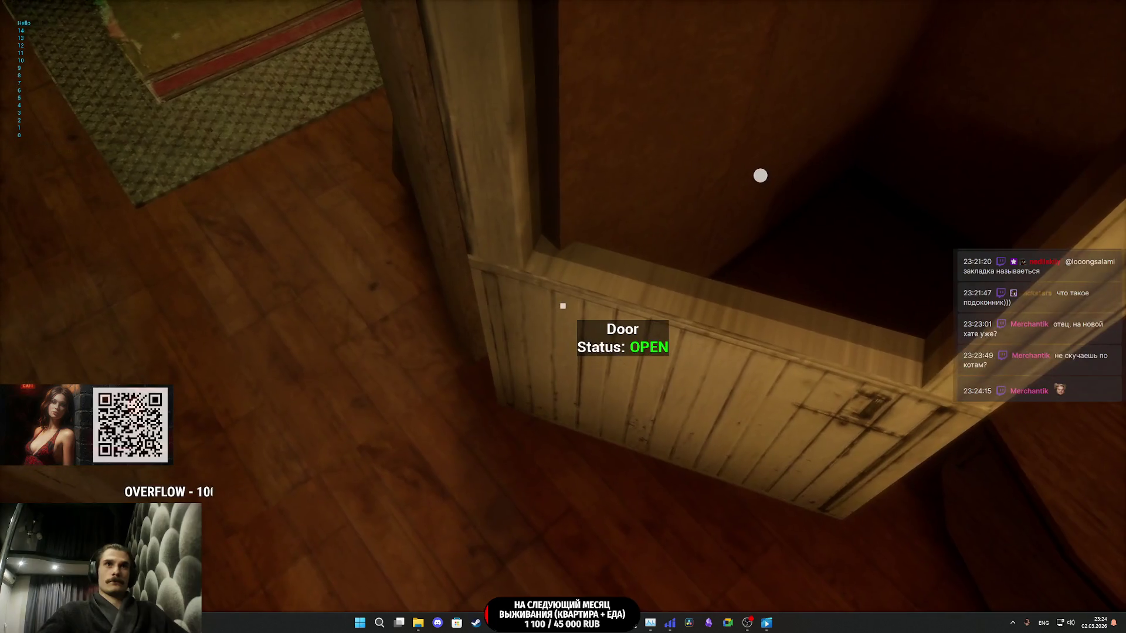
{"action": "mouse_move", "coordinate": [708, 178]}
{"action": "mouse_move", "coordinate": [787, 198]}
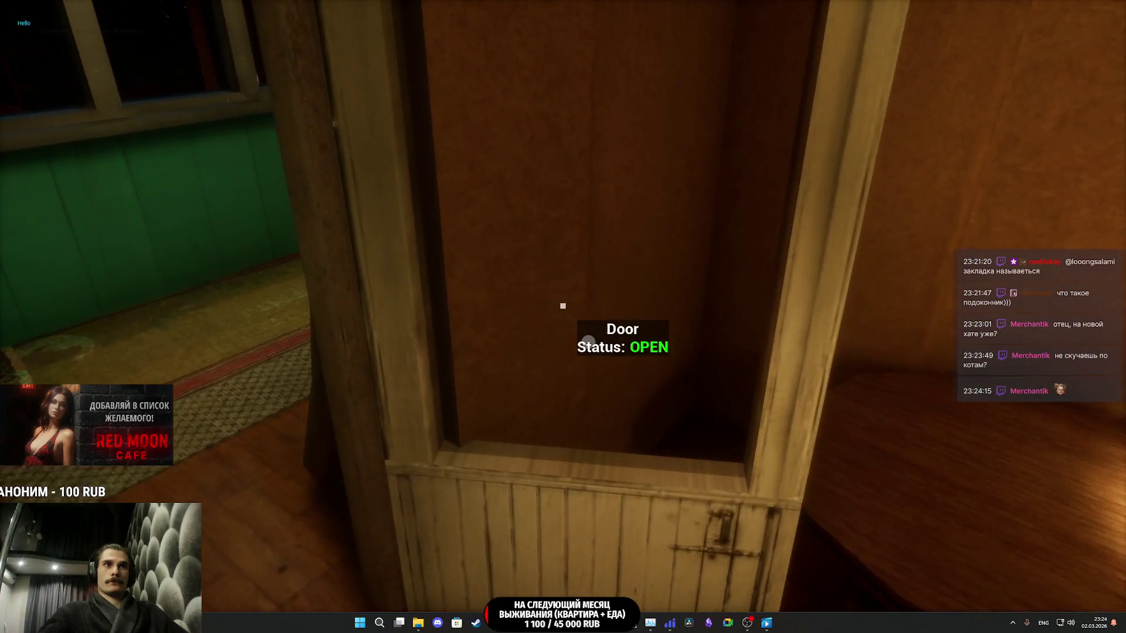
{"action": "left_click_drag", "start_coordinate": [563, 306], "coordinate": [563, 305]}
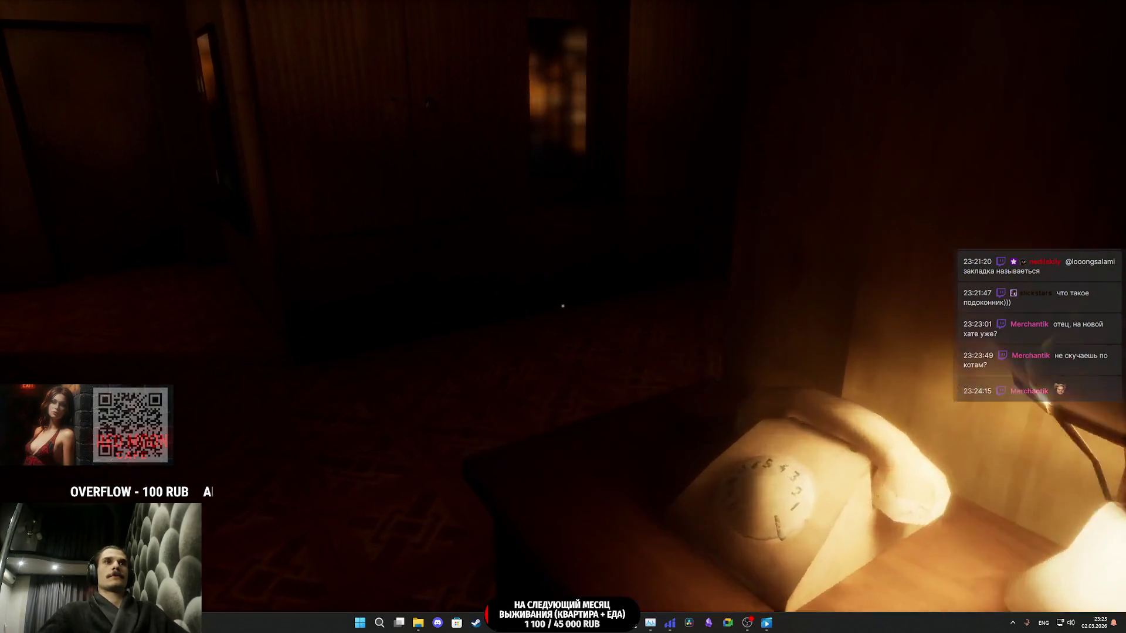
- Walk through the hallway to the wardrobe, open, close and reopen it, then open the living-room door
{"action": "key", "text": "w"}
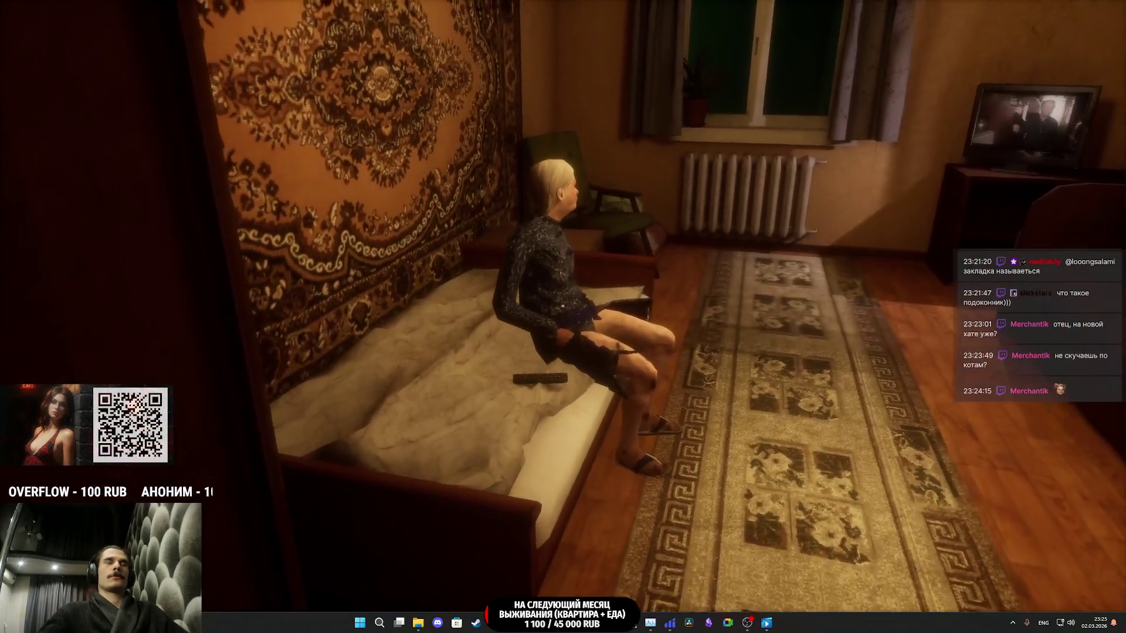
{"action": "key", "text": "w"}
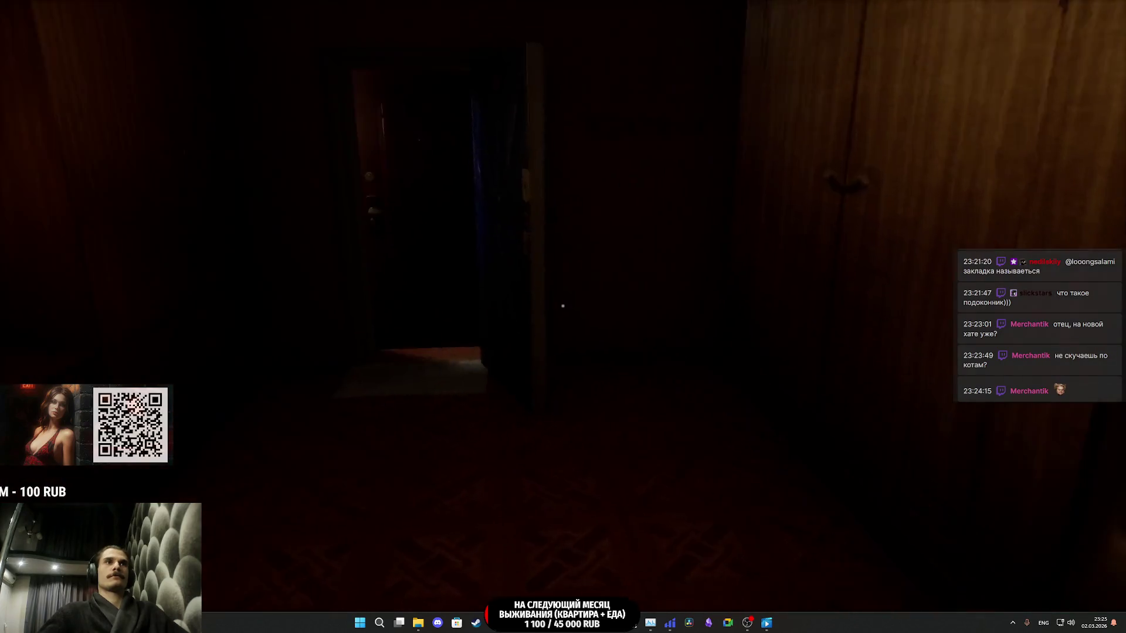
{"action": "key", "text": "w"}
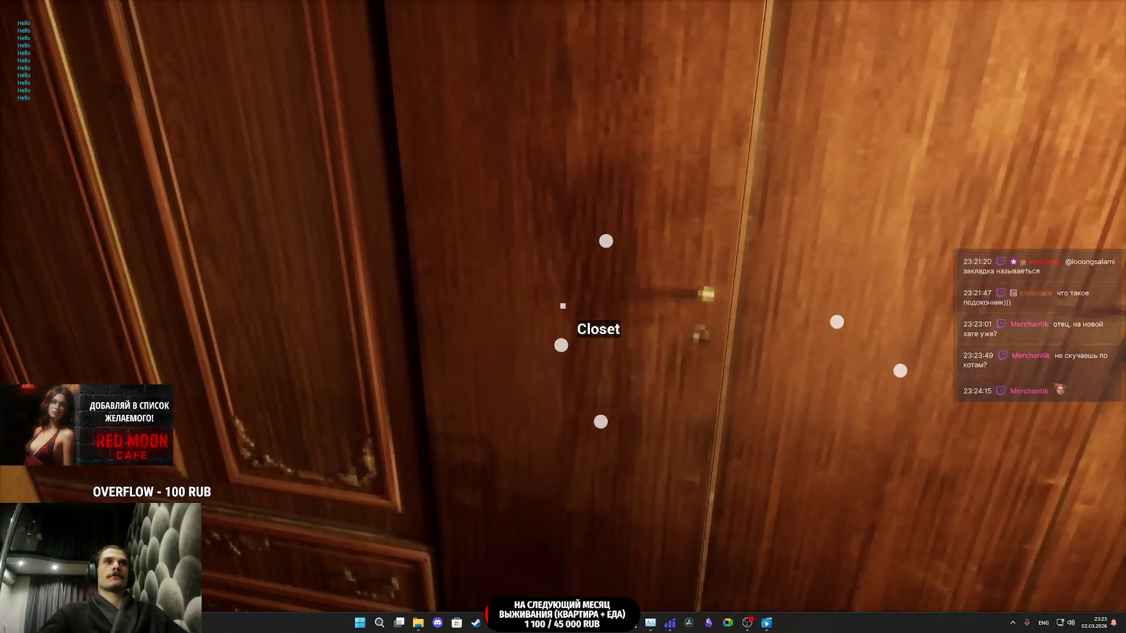
{"action": "left_click", "coordinate": [562, 306]}
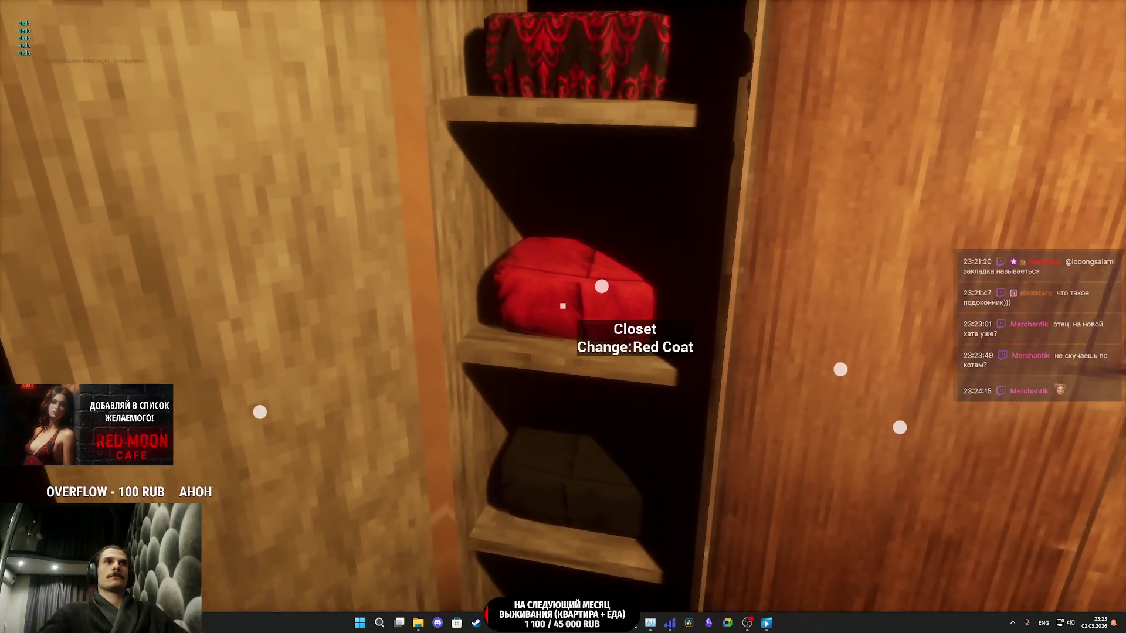
{"action": "left_click", "coordinate": [562, 306]}
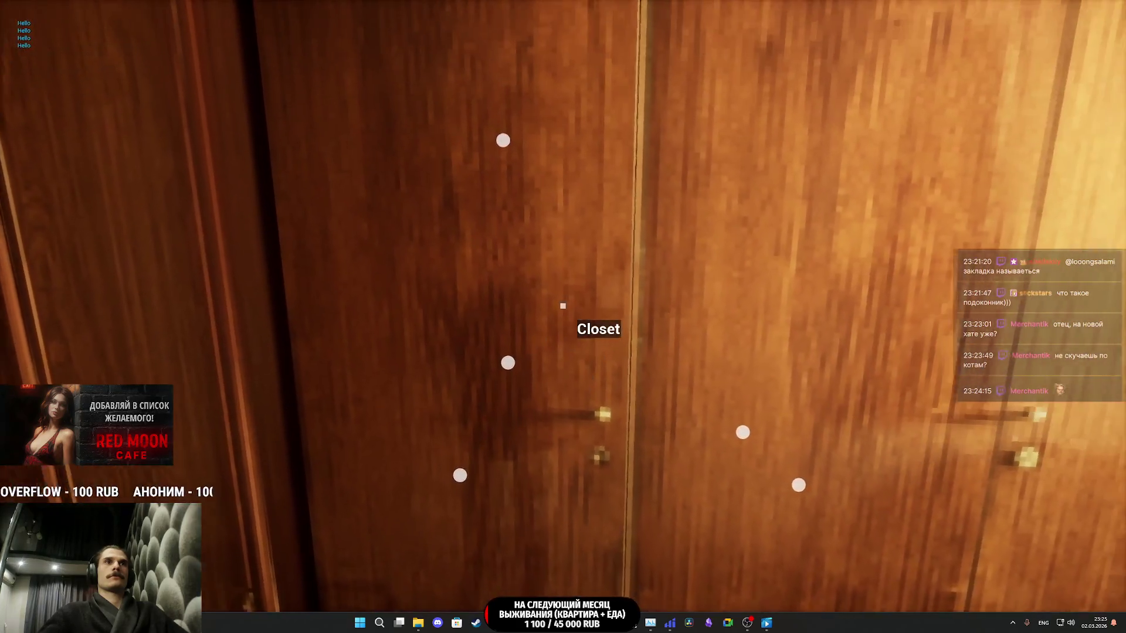
{"action": "left_click", "coordinate": [563, 306]}
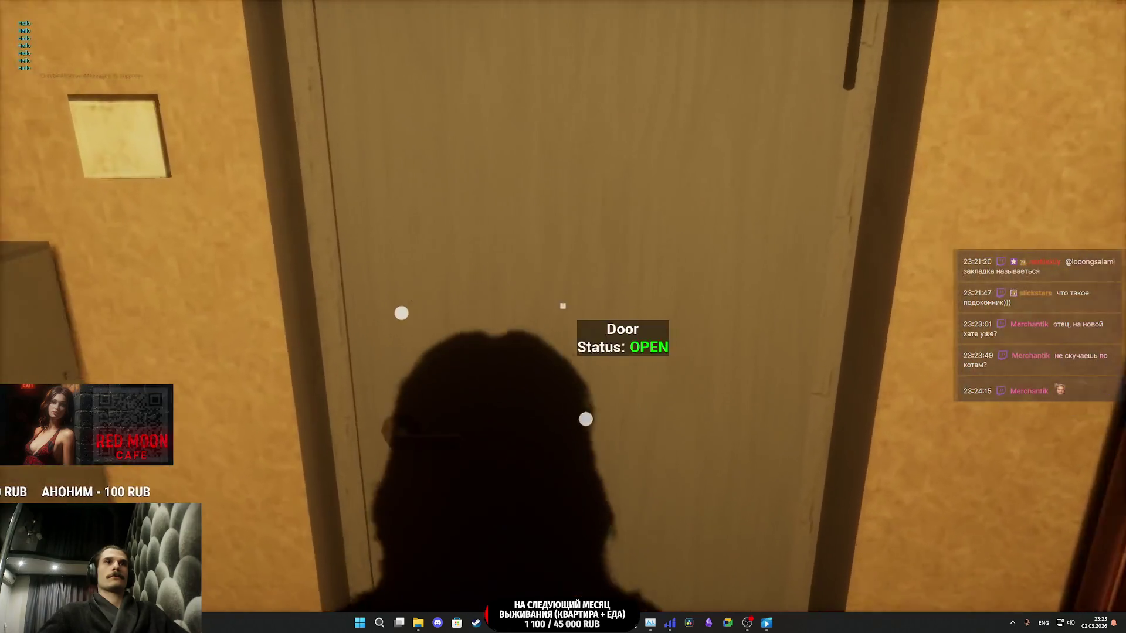
{"action": "left_click", "coordinate": [562, 306]}
- Cross the living room past the armchair and sofa into the cafe
{"action": "key", "text": "w"}
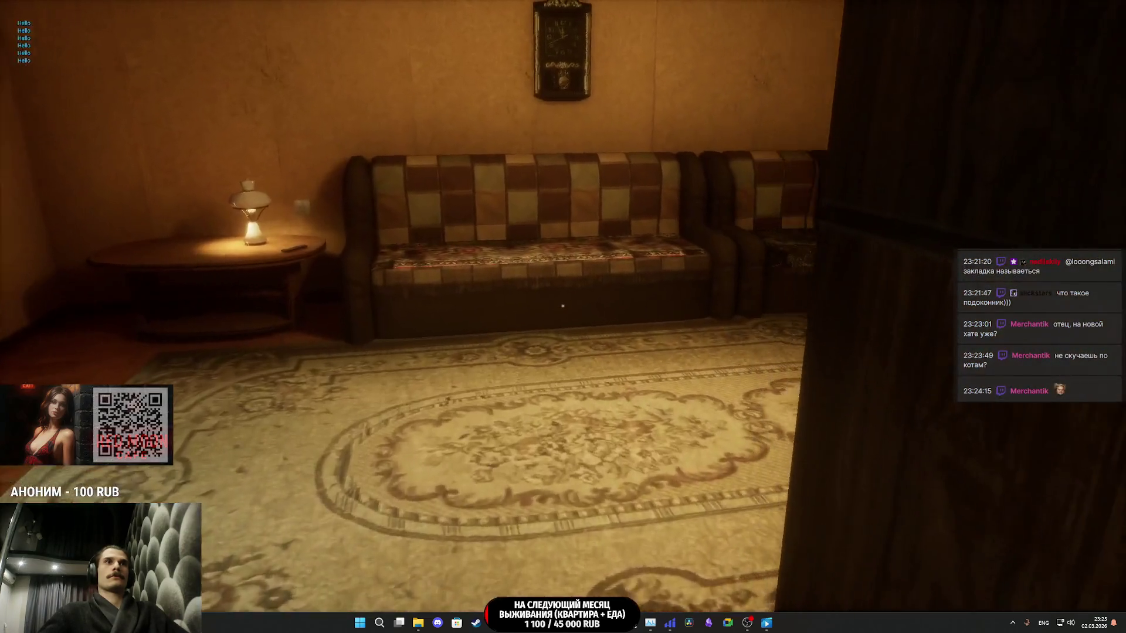
{"action": "key", "text": "w"}
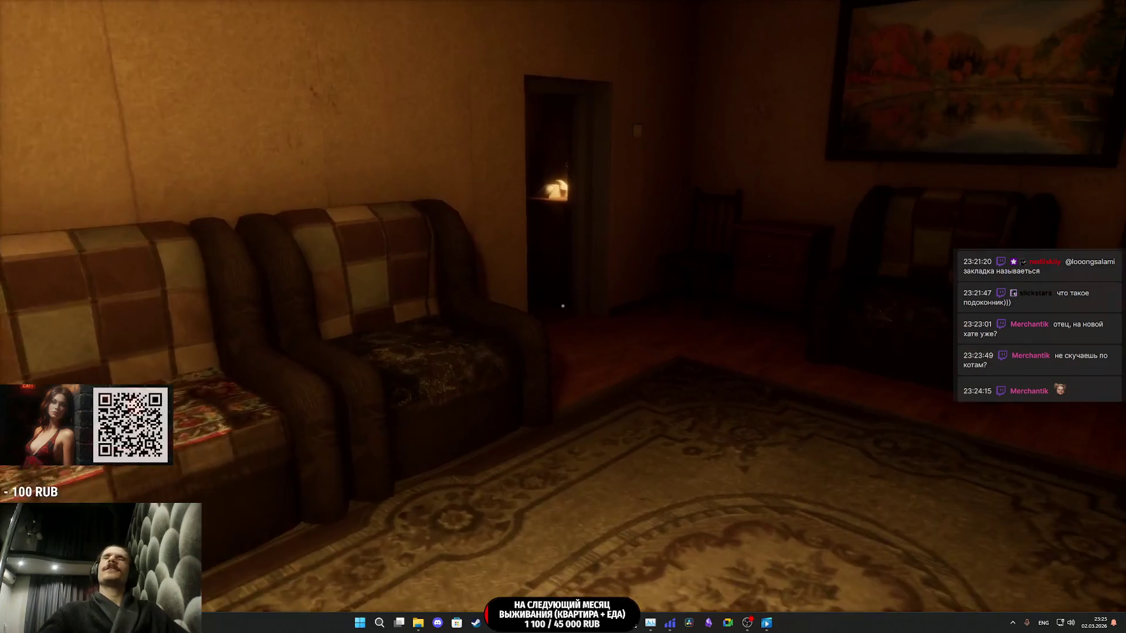
{"action": "key", "text": "w"}
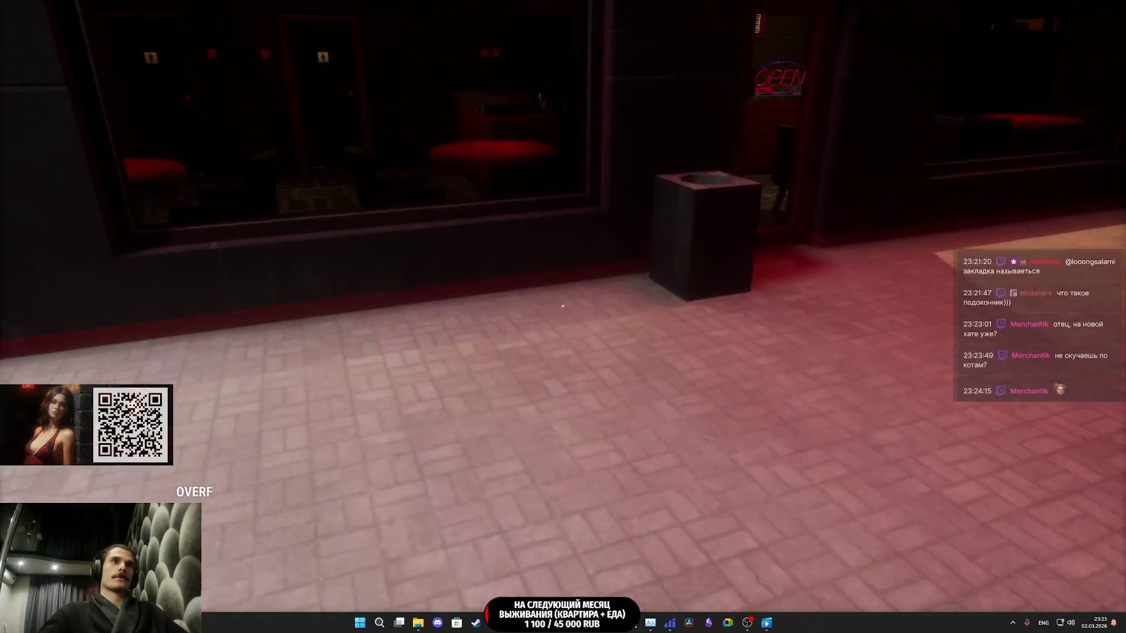
{"action": "key", "text": "w"}
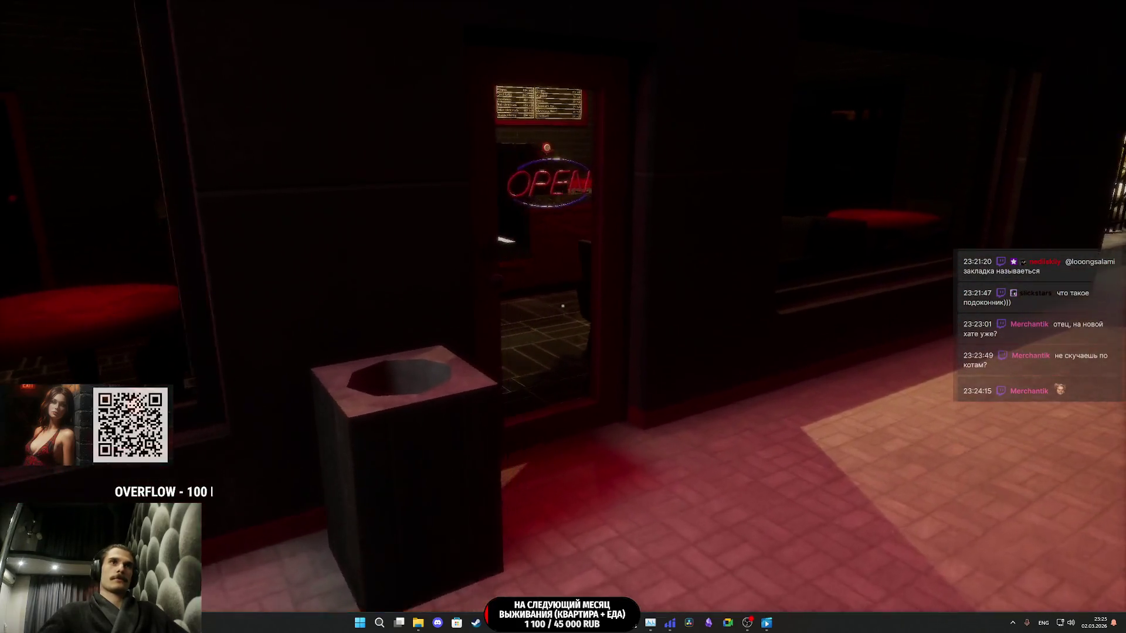
{"action": "key", "text": "w"}
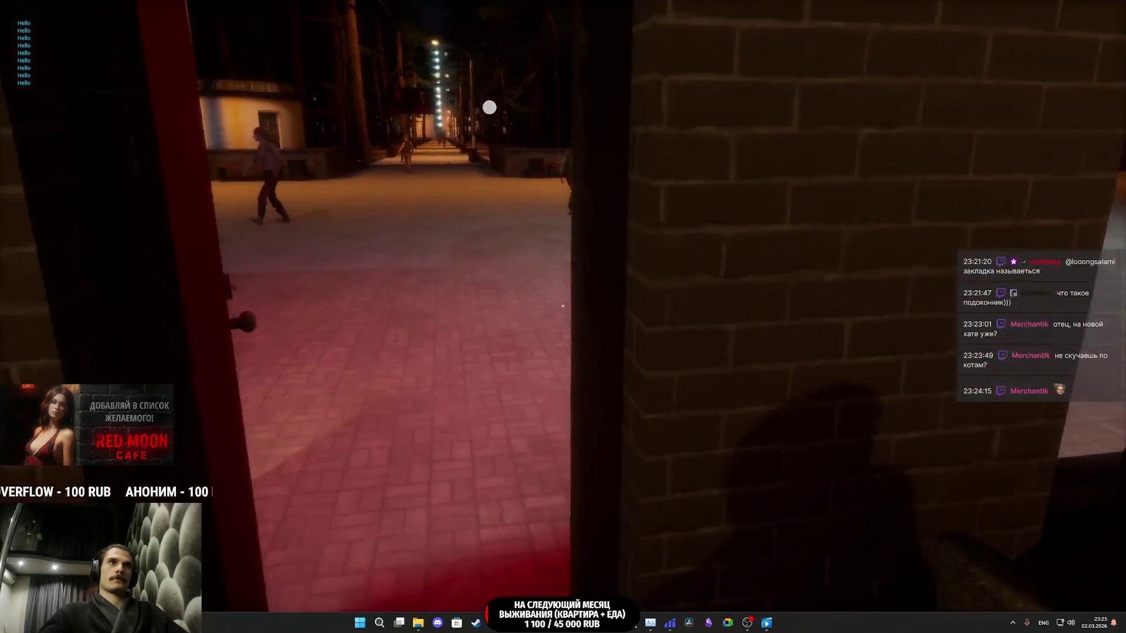
{"action": "key", "text": "e"}
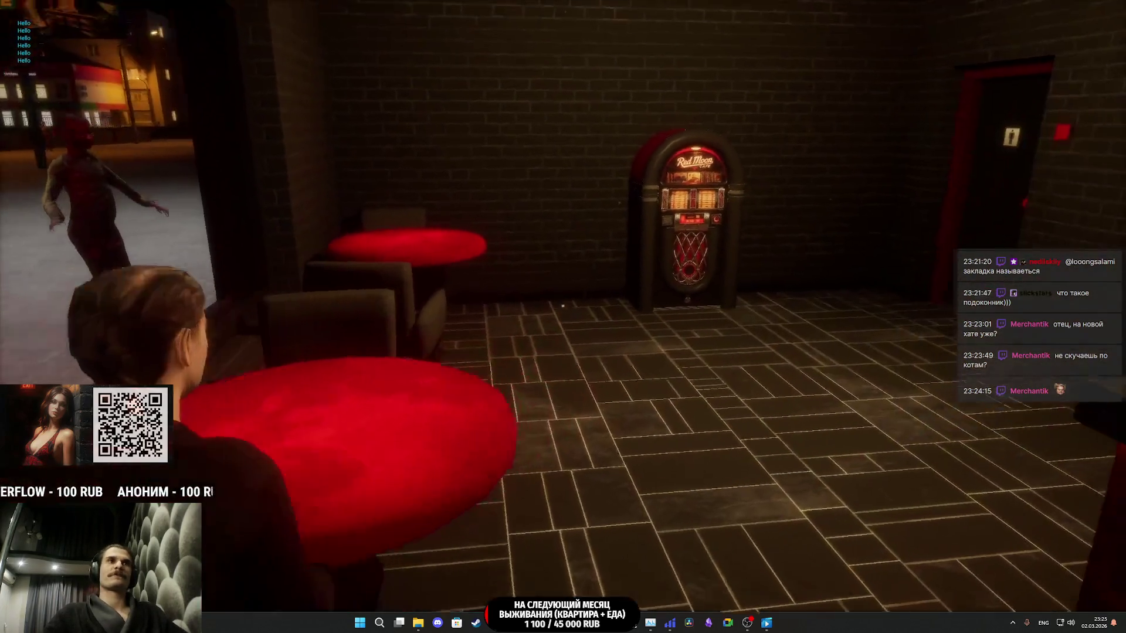
- Inspect the jukebox up close and from the side
{"action": "key", "text": "w"}
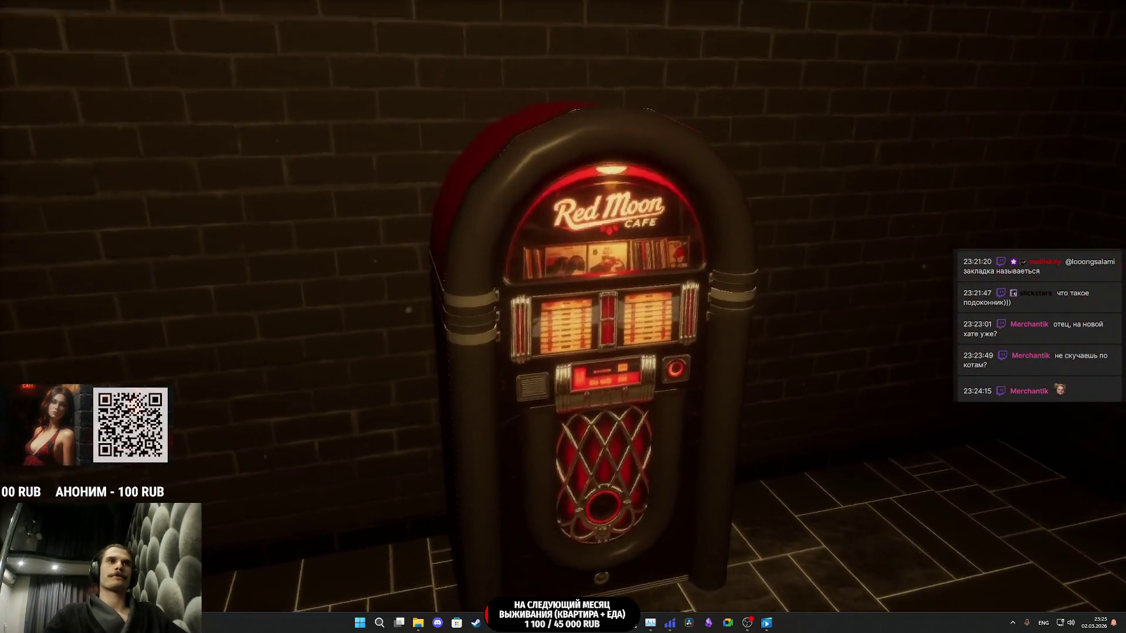
{"action": "key", "text": "s"}
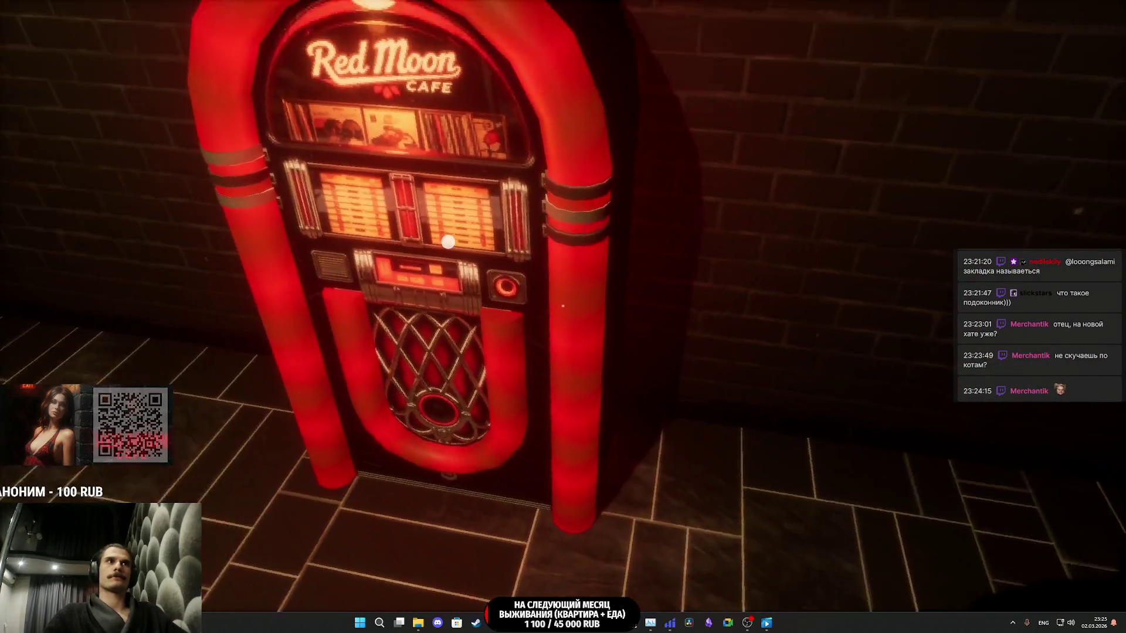
{"action": "key", "text": "w"}
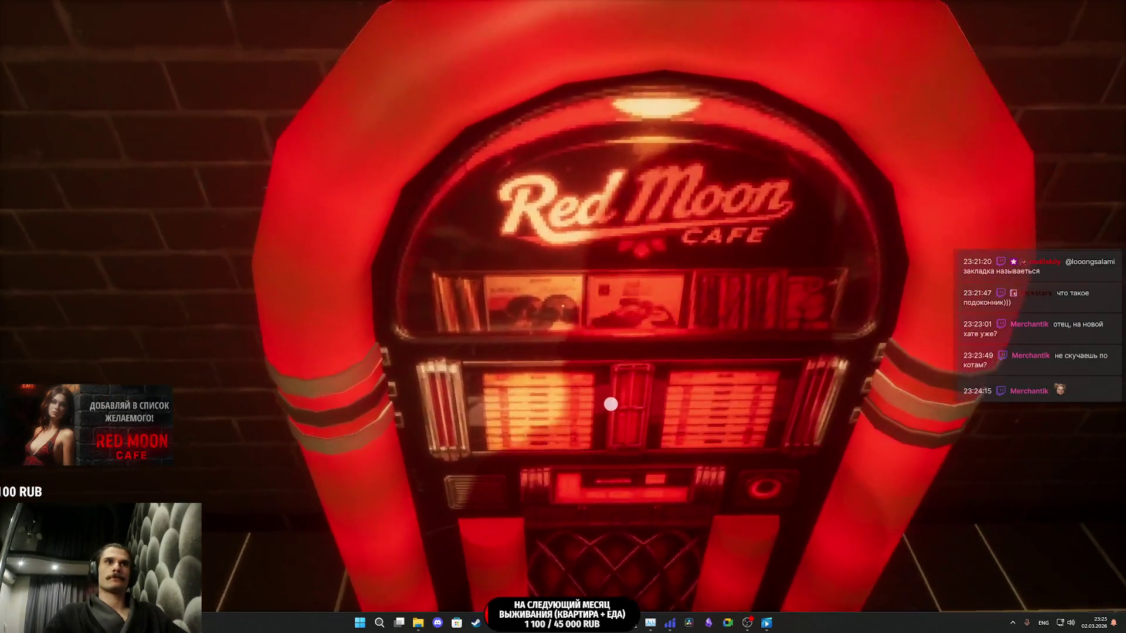
{"action": "key", "text": "s"}
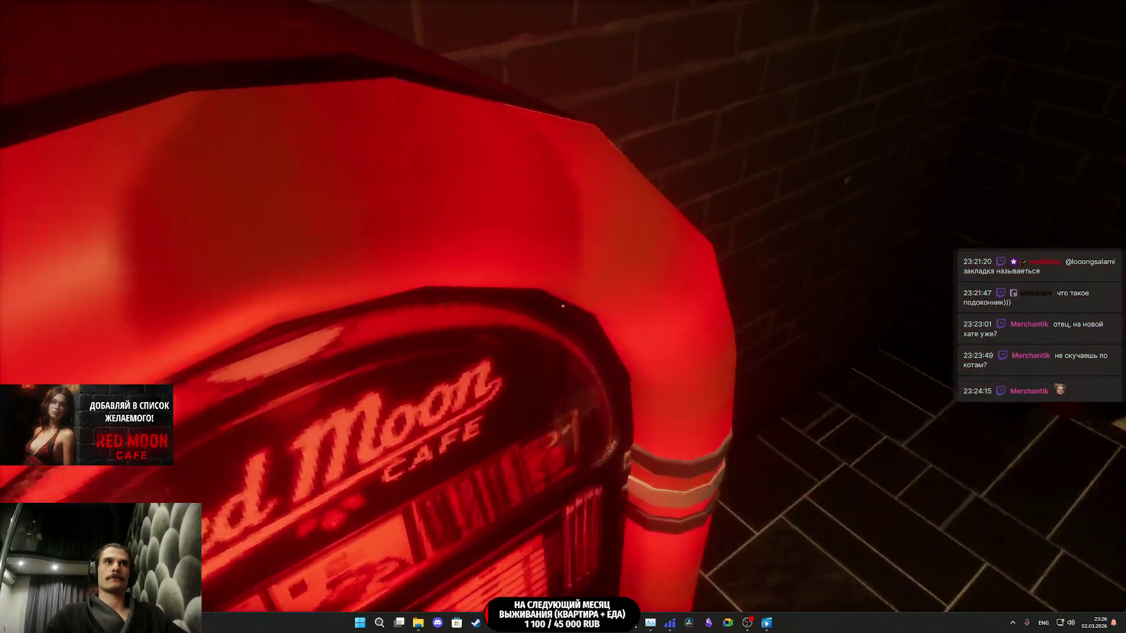
{"action": "key", "text": "s"}
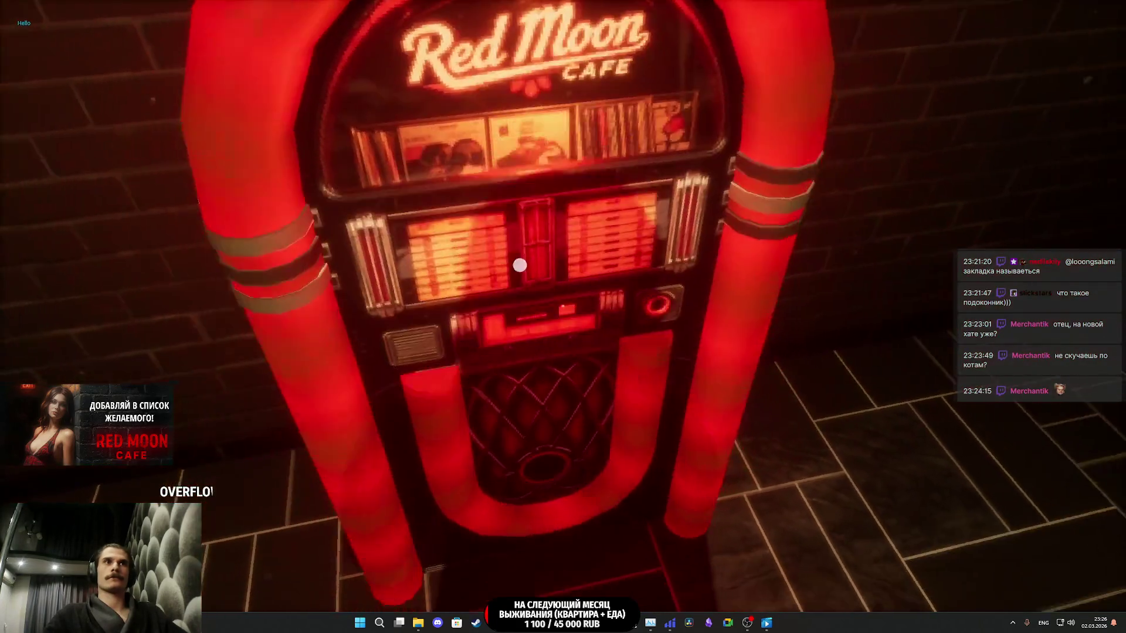
{"action": "key", "text": "w"}
{"action": "key", "text": "s"}
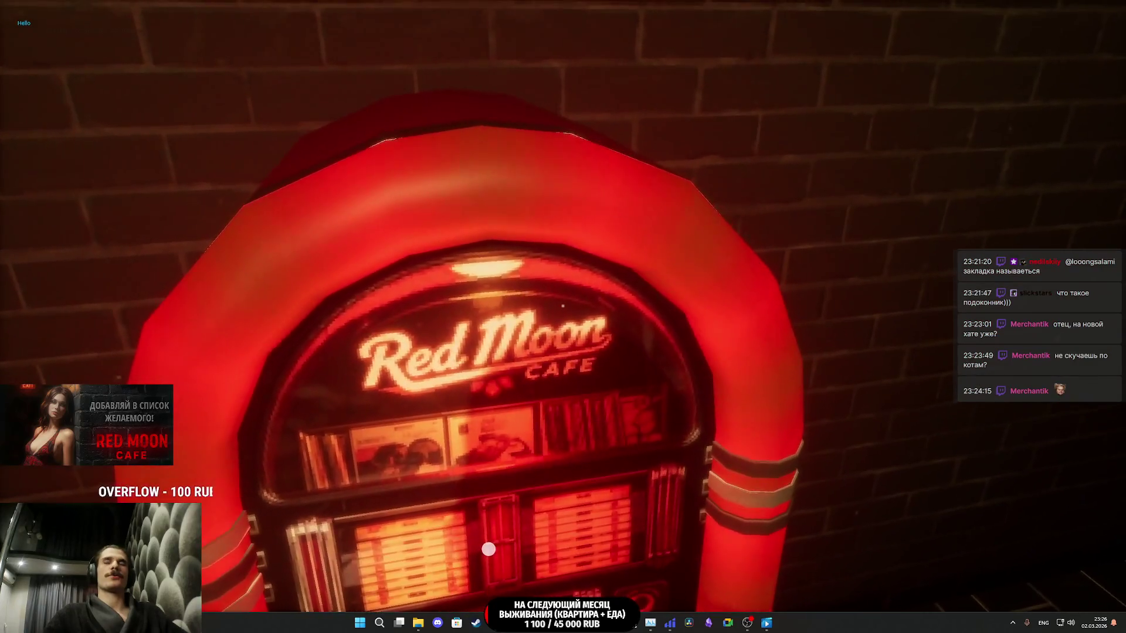
- Walk past the seated customer to check the entrance door status and reach the restroom doors
{"action": "key", "text": "w"}
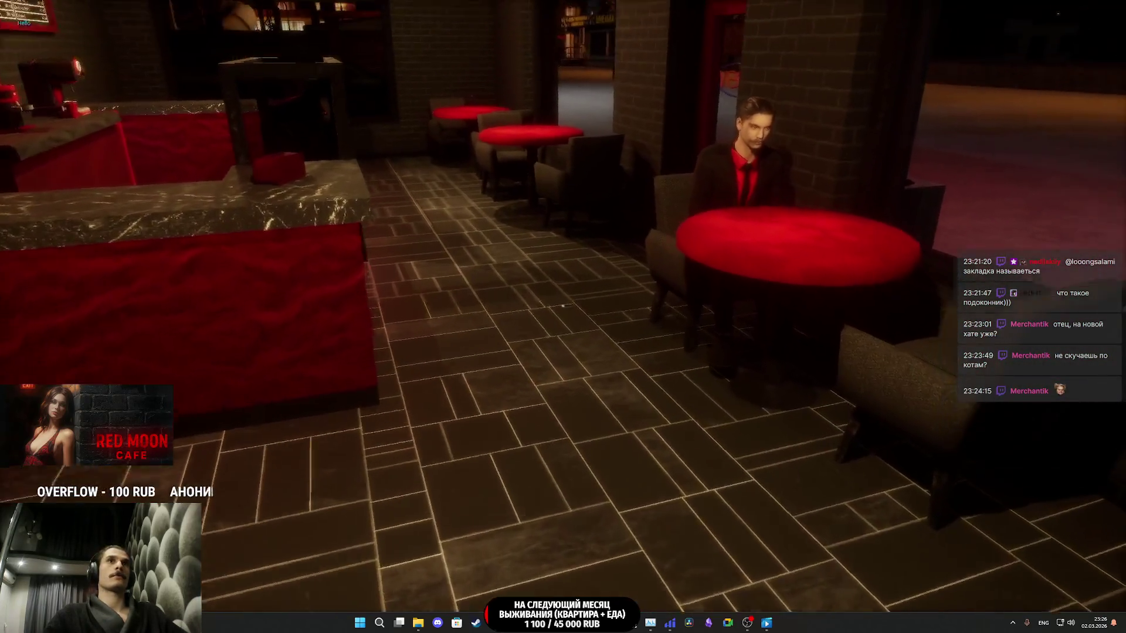
{"action": "key", "text": "w"}
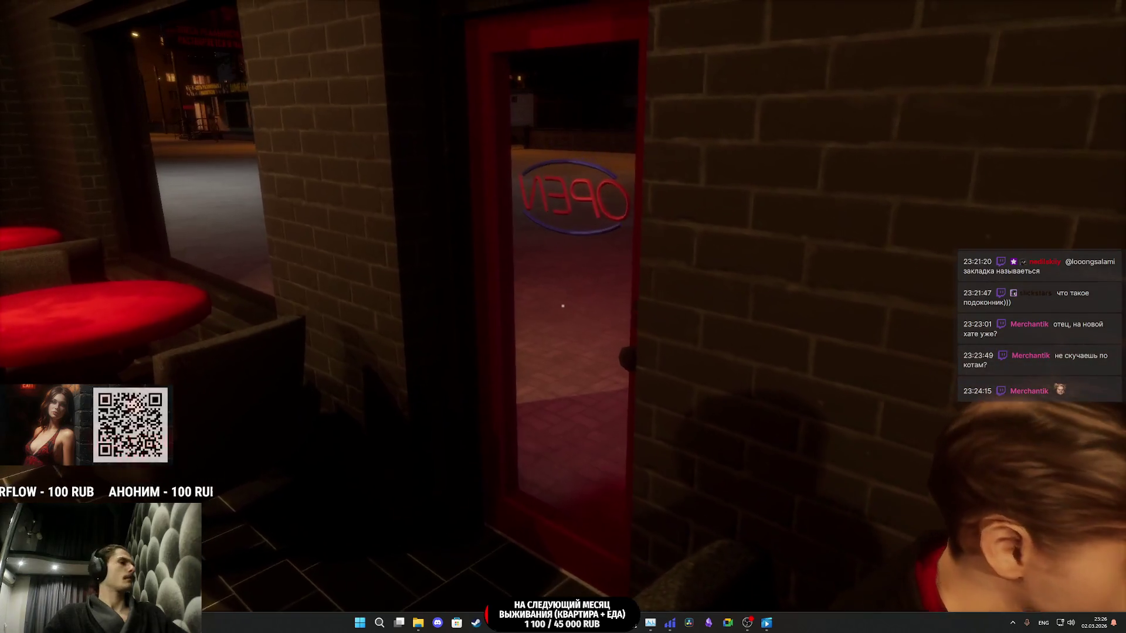
{"action": "key", "text": "w"}
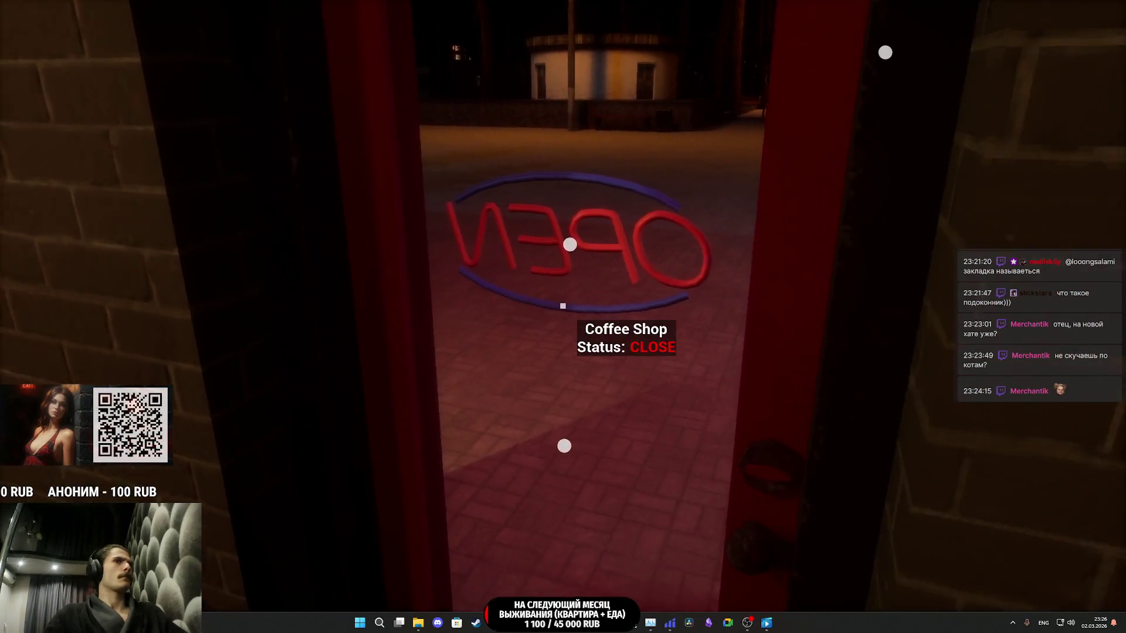
{"action": "key", "text": "w"}
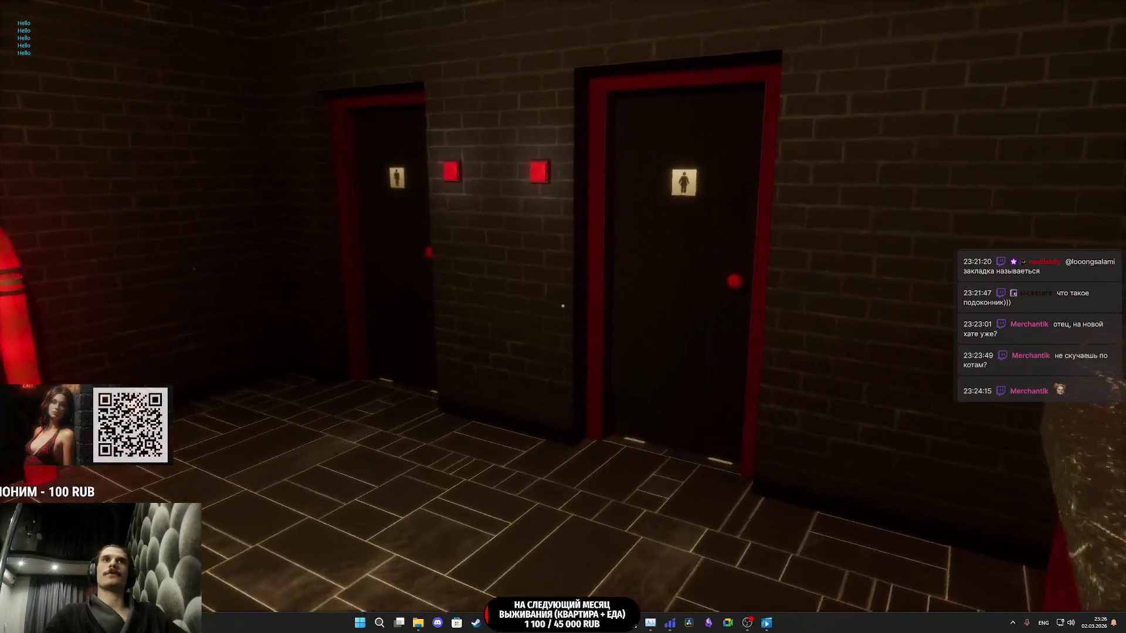
{"action": "key", "text": "w"}
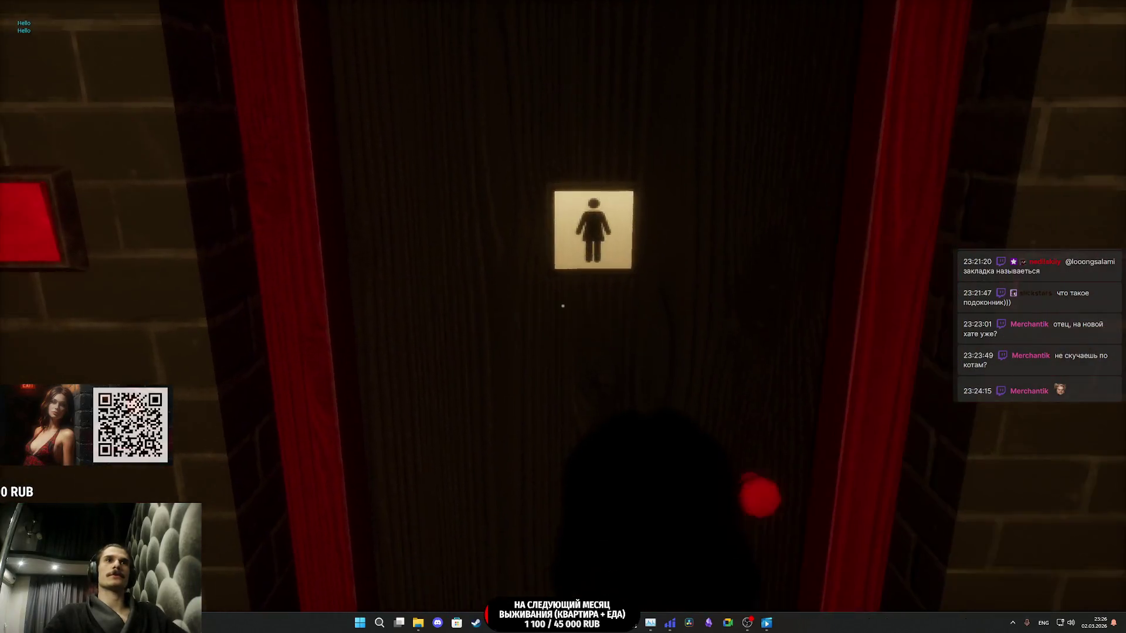
- Open the women's restroom door and trigger the toilet interaction twice, then return to the lounge
{"action": "left_click", "coordinate": [563, 306]}
{"action": "key", "text": "w"}
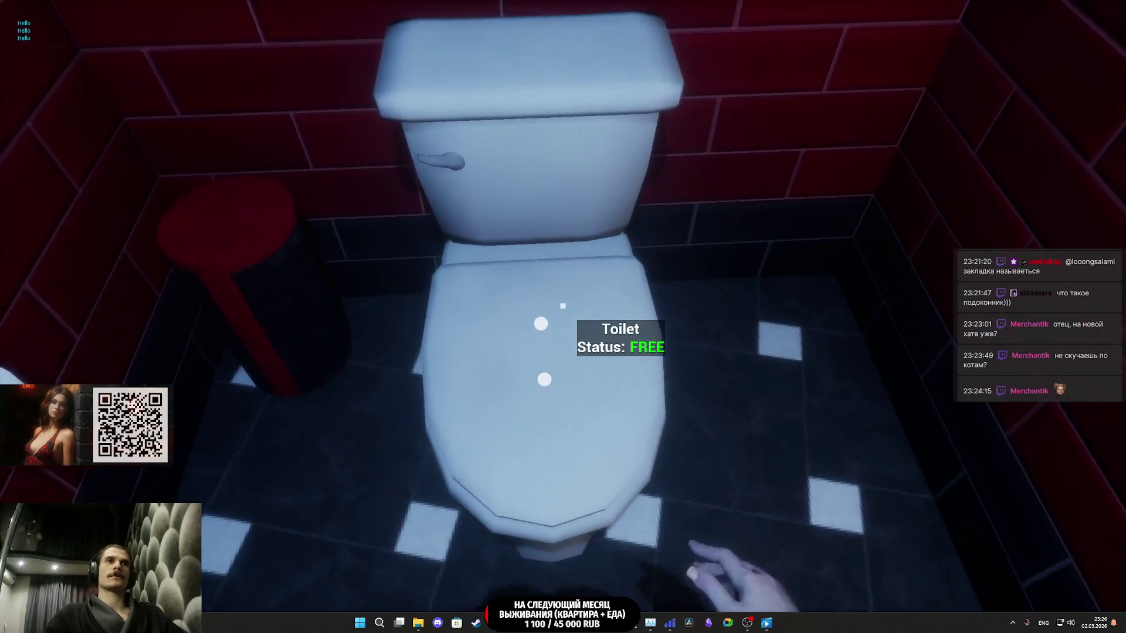
{"action": "left_click", "coordinate": [562, 306]}
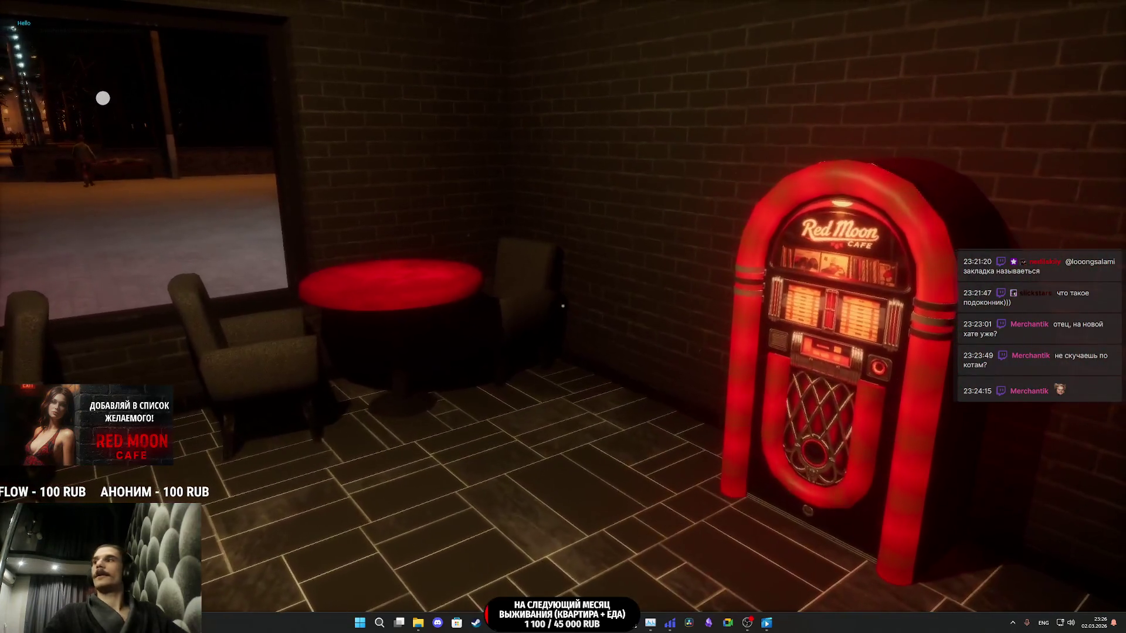
{"action": "key", "text": "w"}
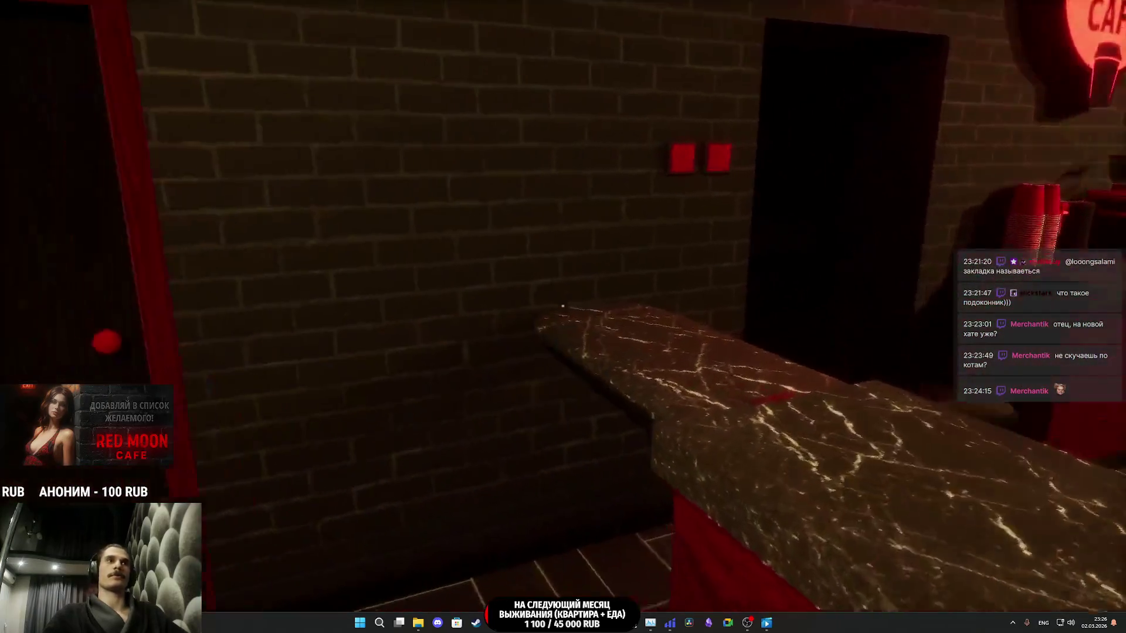
{"action": "left_click", "coordinate": [562, 305]}
{"action": "key", "text": "w"}
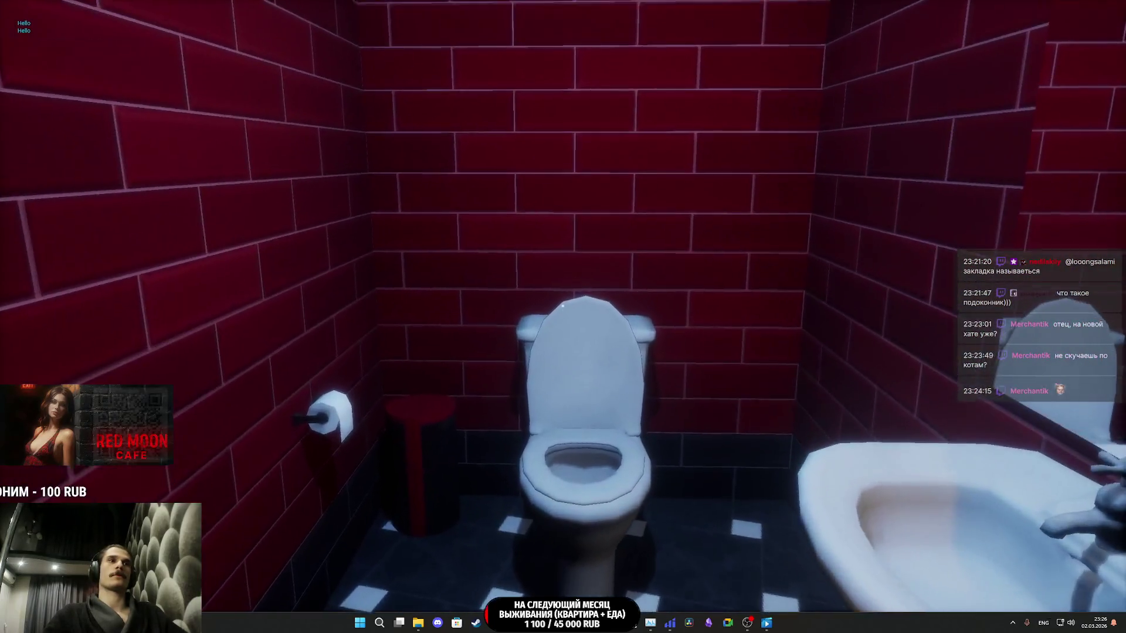
{"action": "key", "text": "w"}
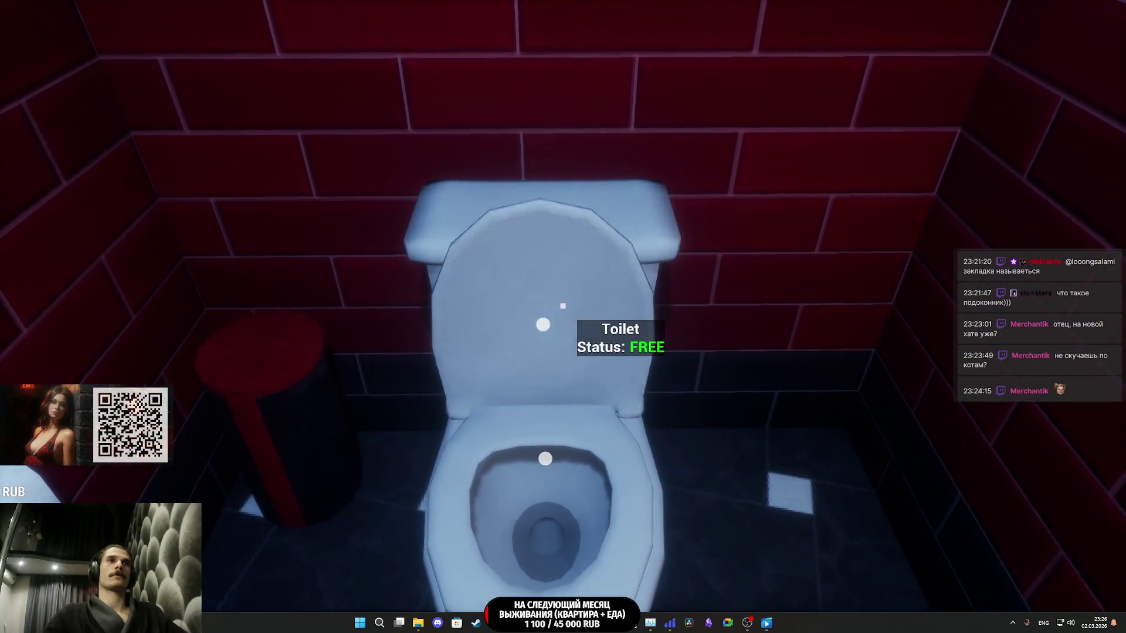
{"action": "left_click", "coordinate": [562, 305]}
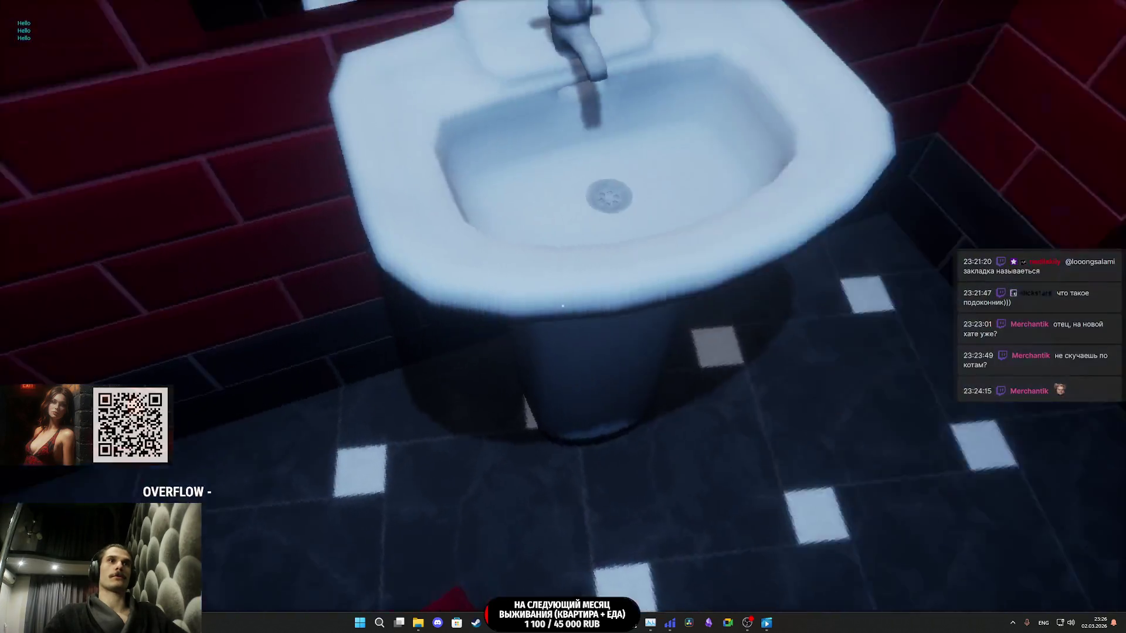
{"action": "left_click", "coordinate": [562, 305]}
- Walk past the coffee counter into the storeroom, then back to the pastry display case
{"action": "key", "text": "w"}
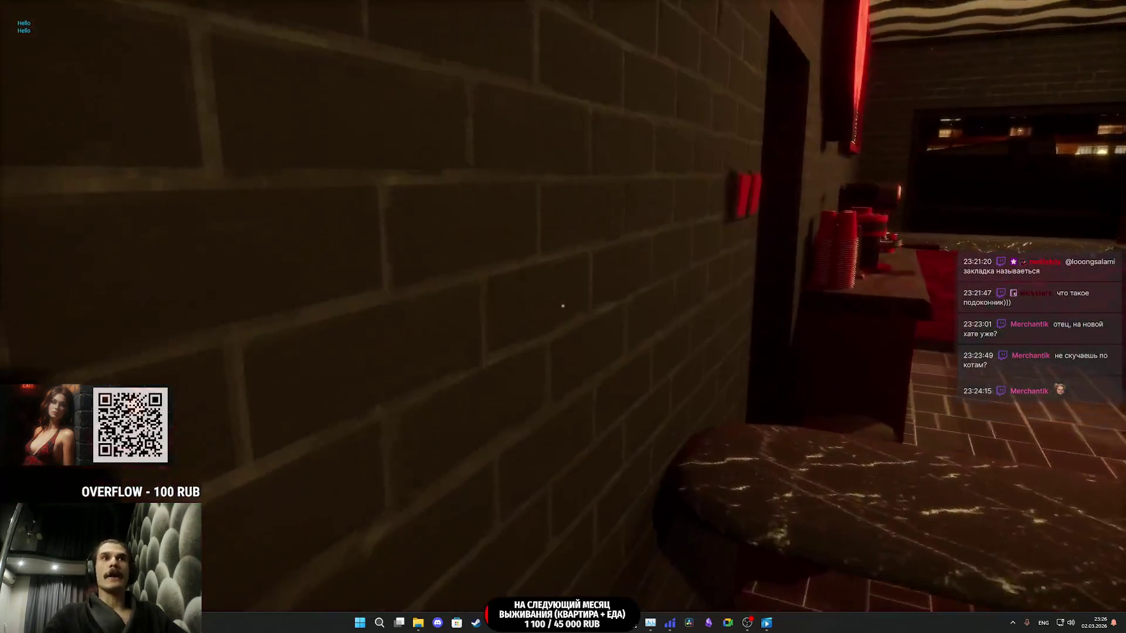
{"action": "key", "text": "w"}
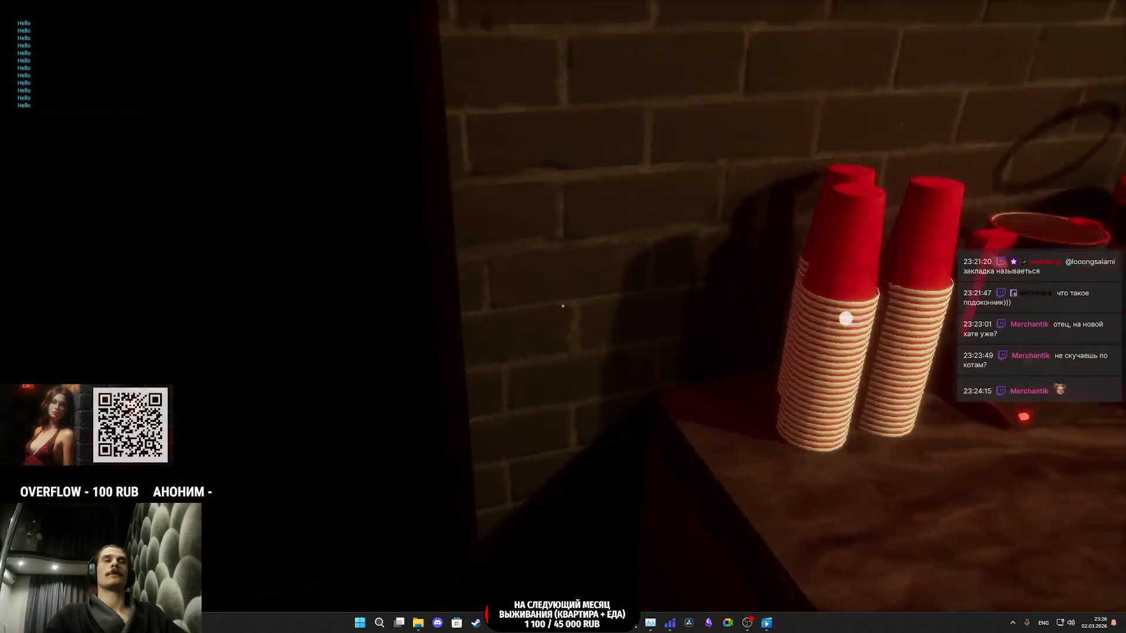
{"action": "key", "text": "w"}
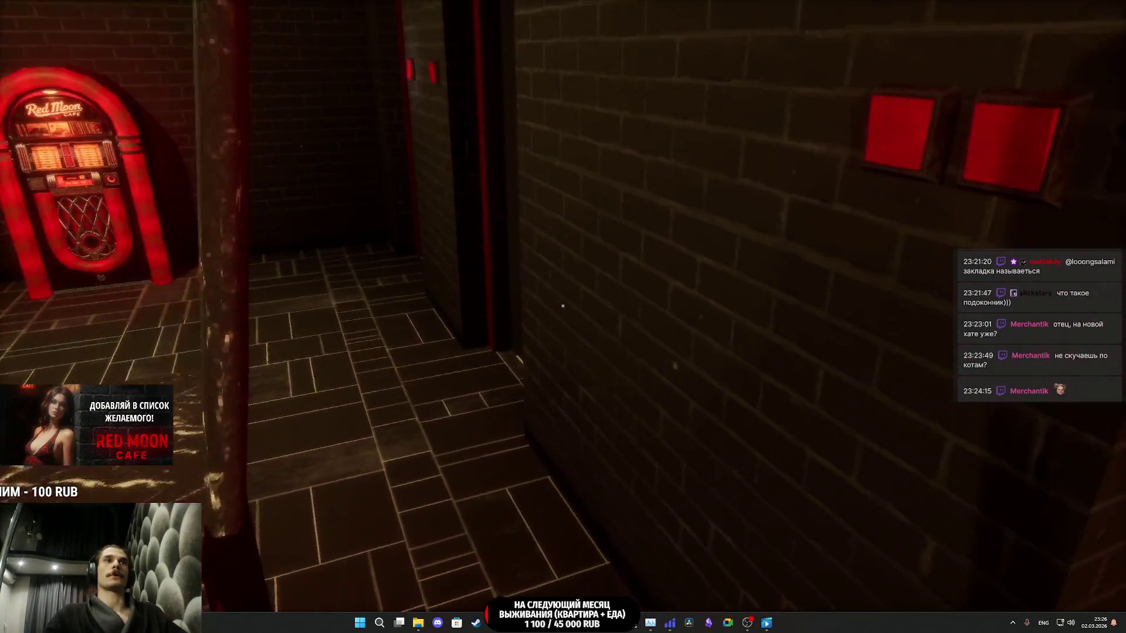
{"action": "key", "text": "w"}
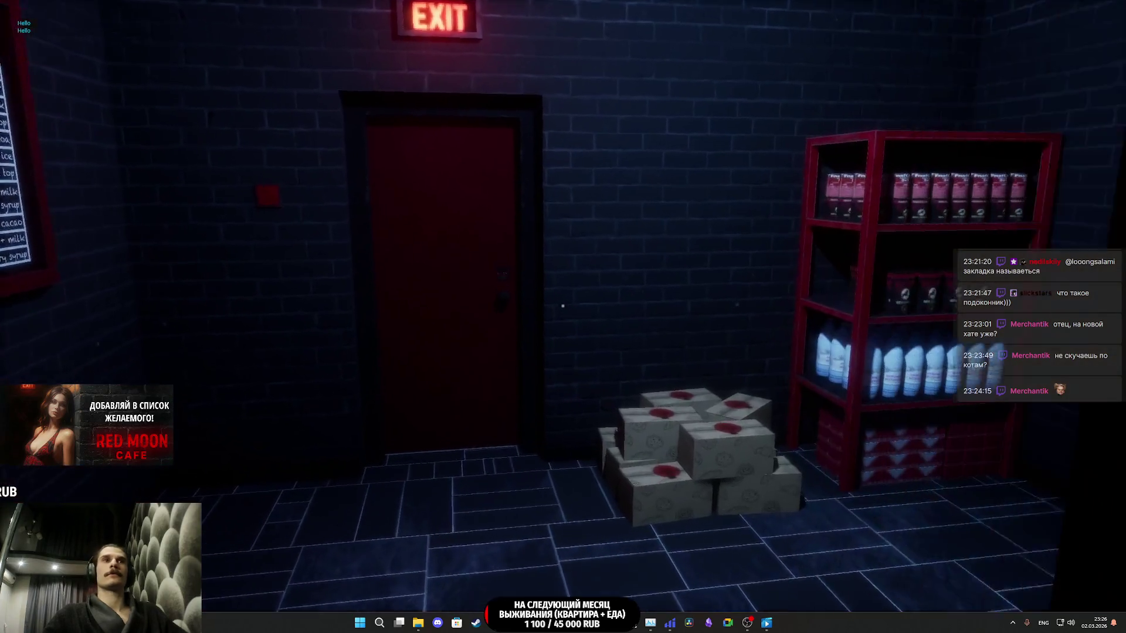
{"action": "key", "text": "w"}
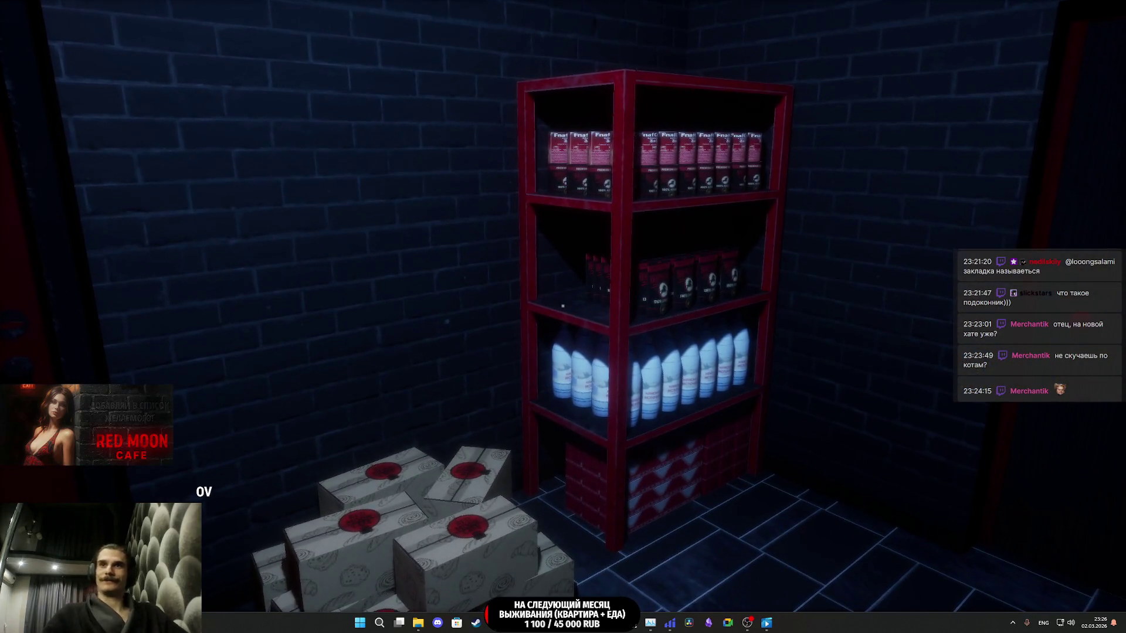
{"action": "key", "text": "w"}
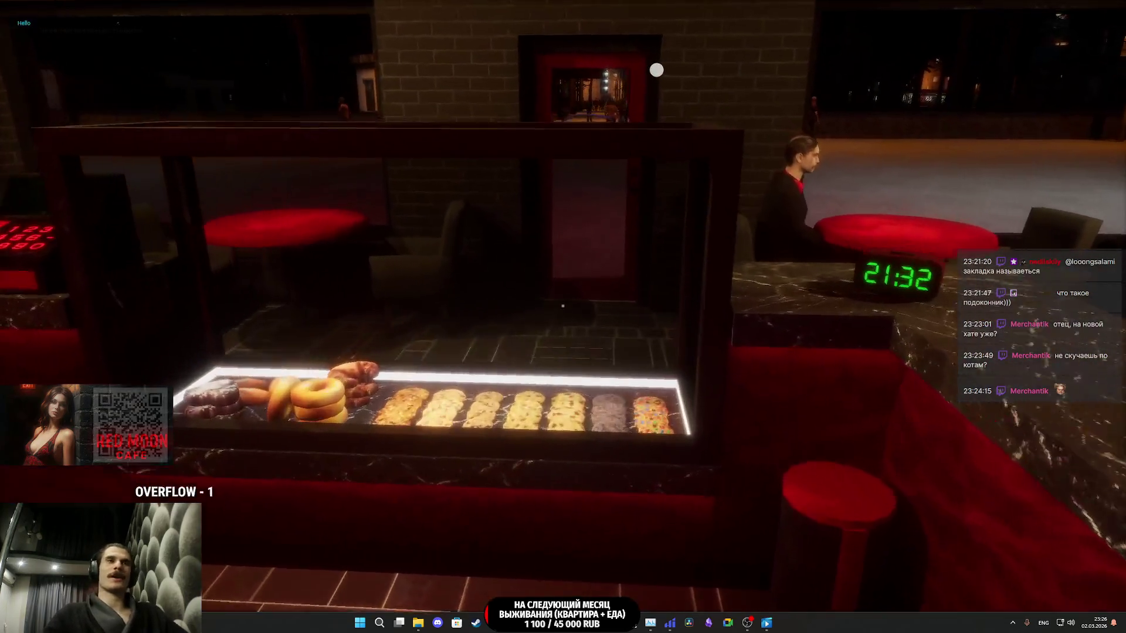
- Go around the cash register and open its cash drawer to show the money
{"action": "key", "text": "w"}
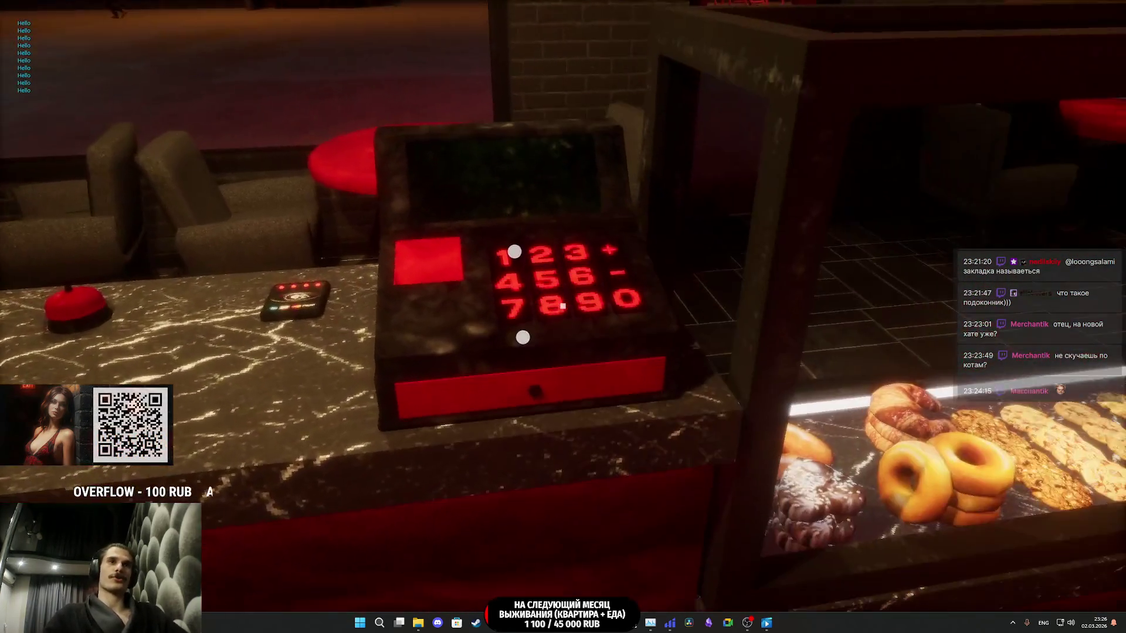
{"action": "key", "text": "d"}
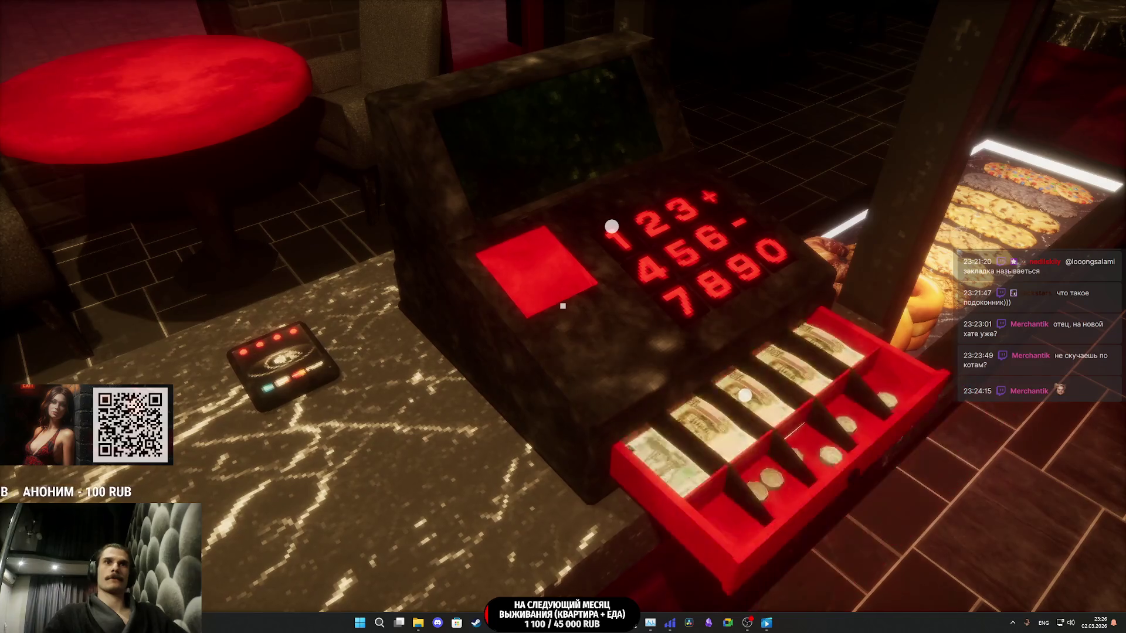
{"action": "left_click", "coordinate": [563, 306]}
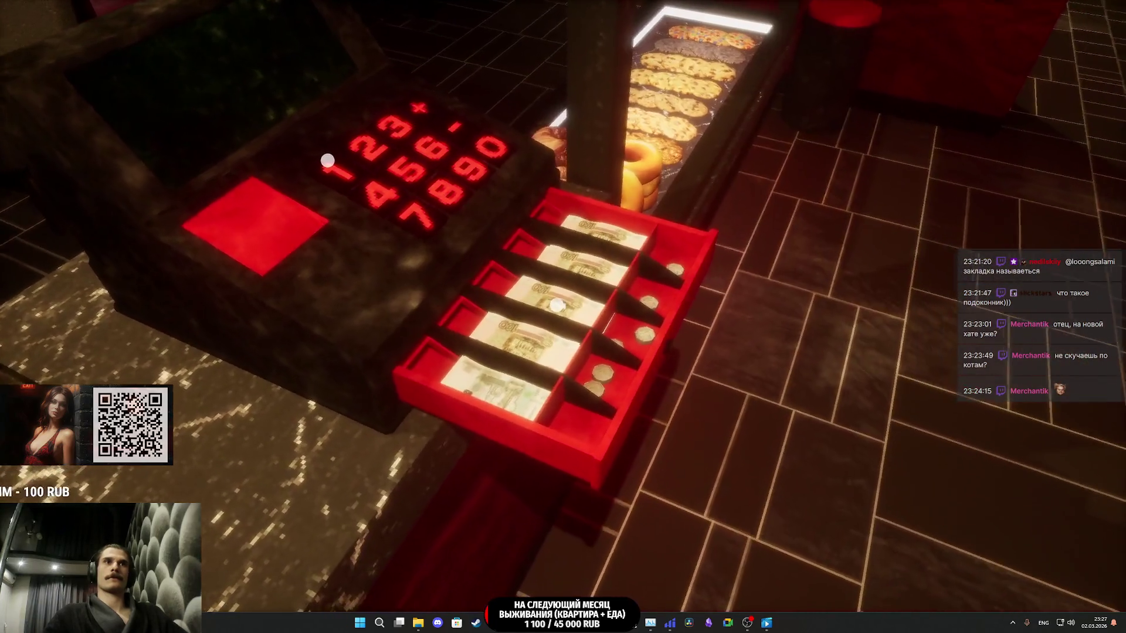
{"action": "left_click", "coordinate": [563, 306]}
{"action": "left_click", "coordinate": [563, 305]}
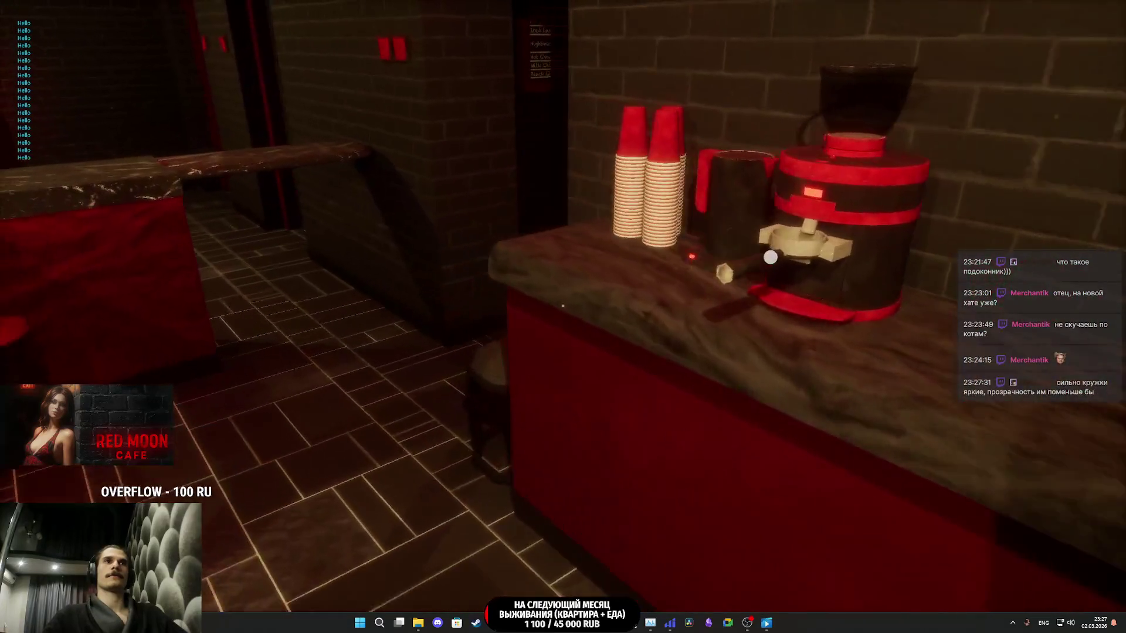
- Walk into the storeroom to read the bread boxes' 'Amount' label, then stop the playtest
{"action": "key", "text": "w"}
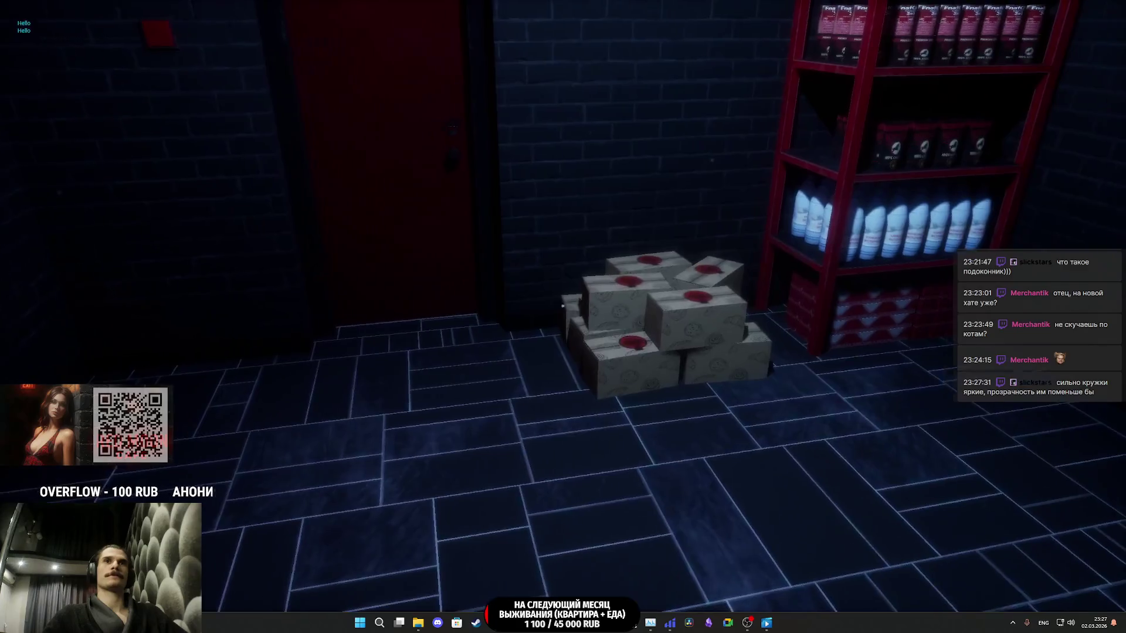
{"action": "key", "text": "w"}
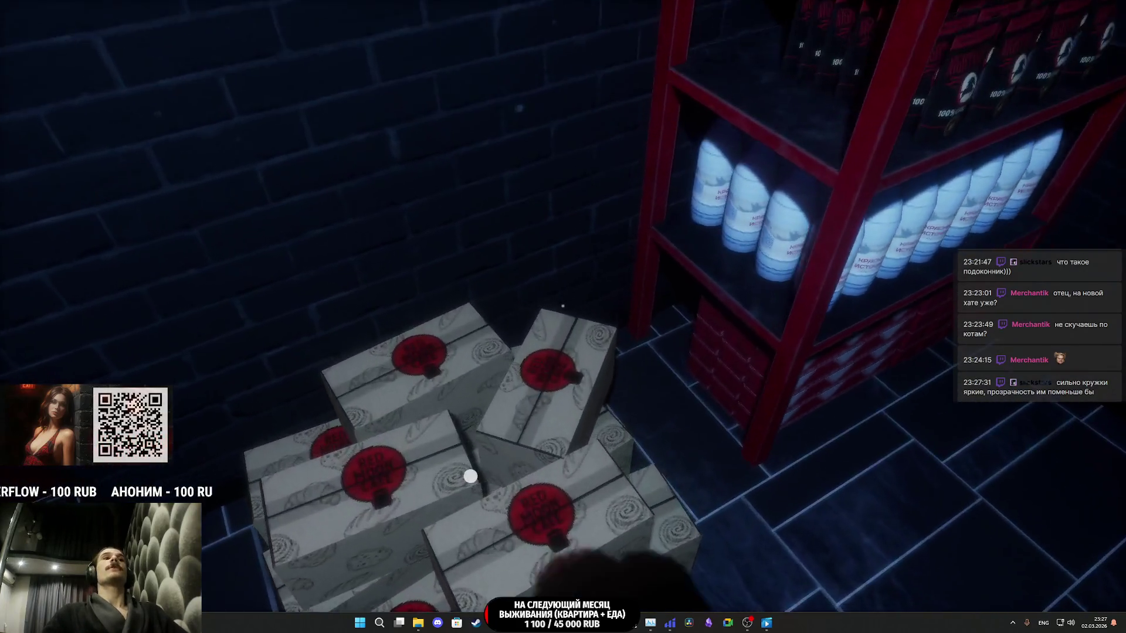
{"action": "key", "text": "w"}
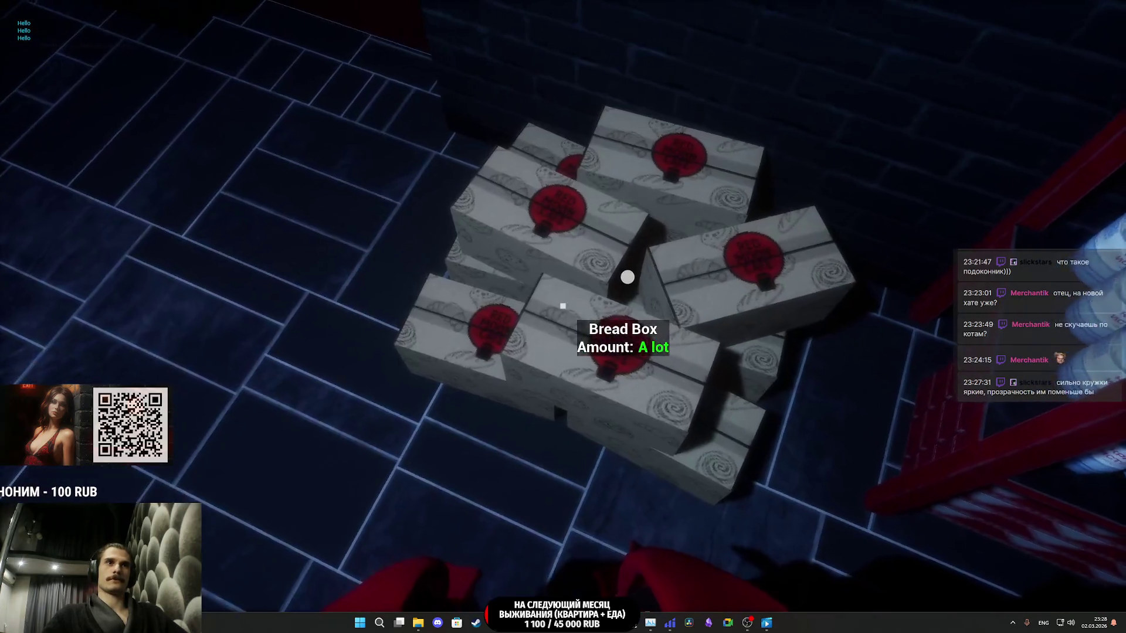
{"action": "key", "text": "w"}
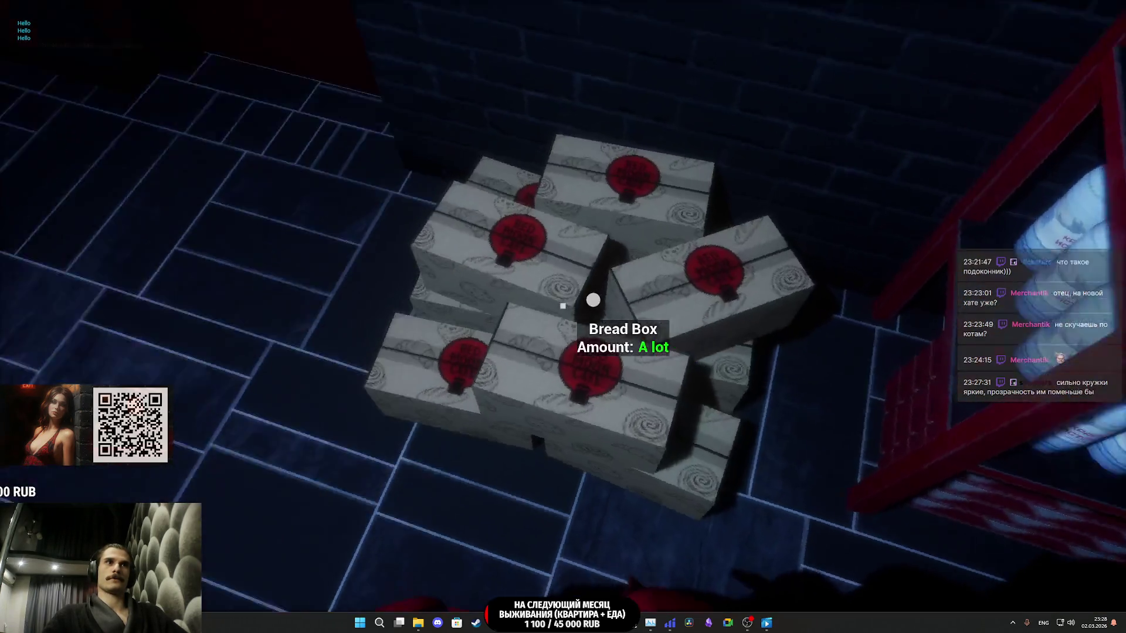
{"action": "key", "text": "w"}
{"action": "key", "text": "w"}
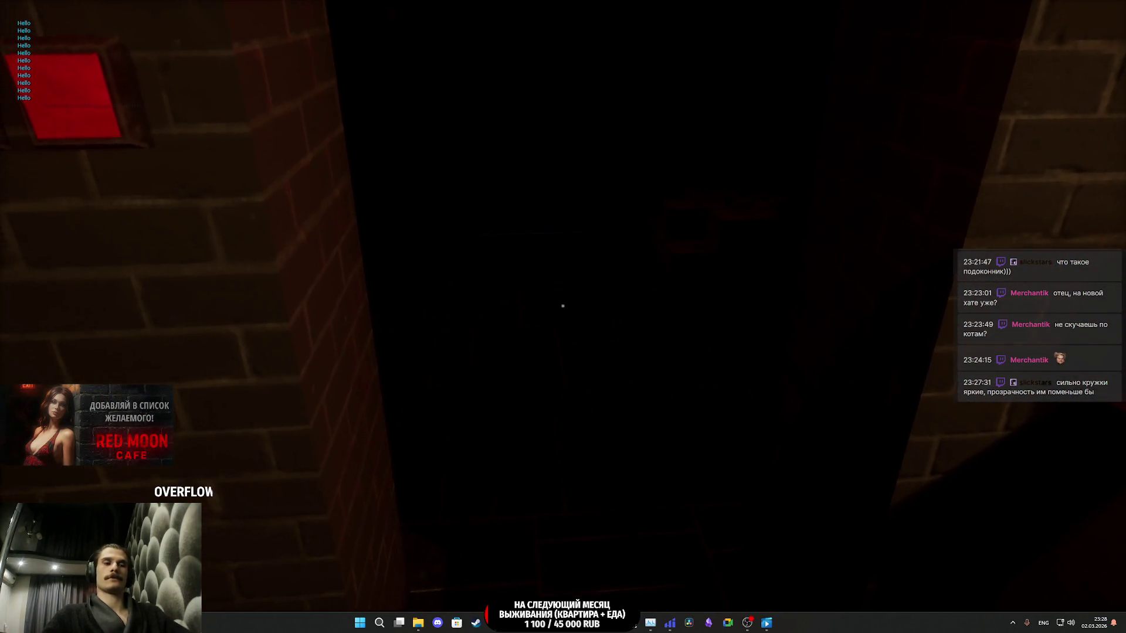
{"action": "key", "text": "Escape"}
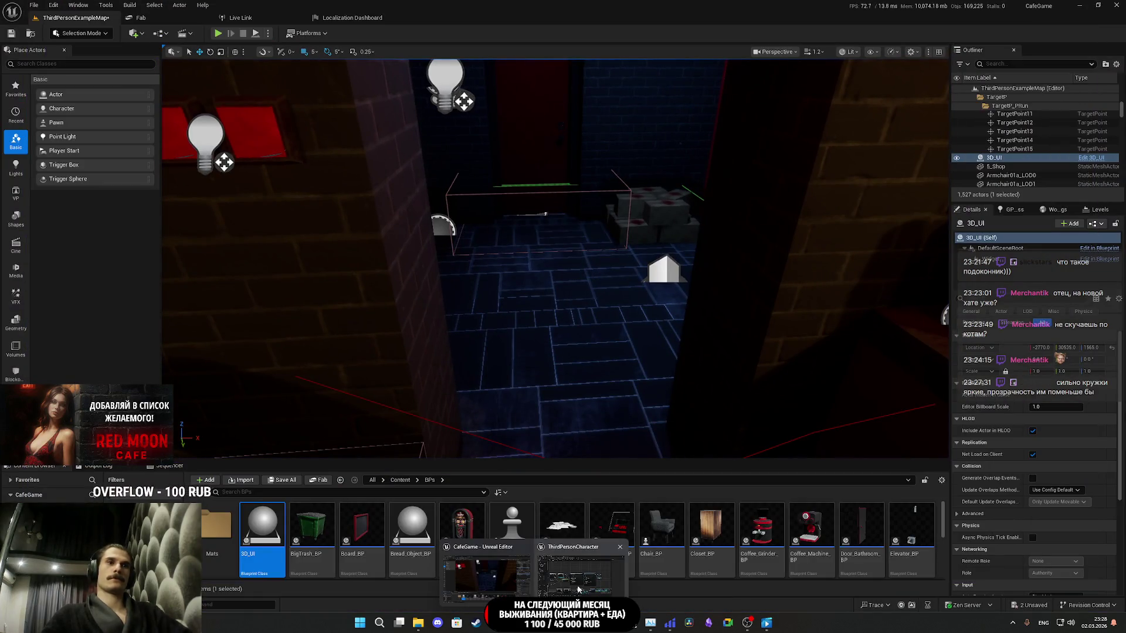
- In ThirdPersonCharacter, set the Capsule component's Collision Presets to Custom
{"action": "left_click", "coordinate": [602, 567]}
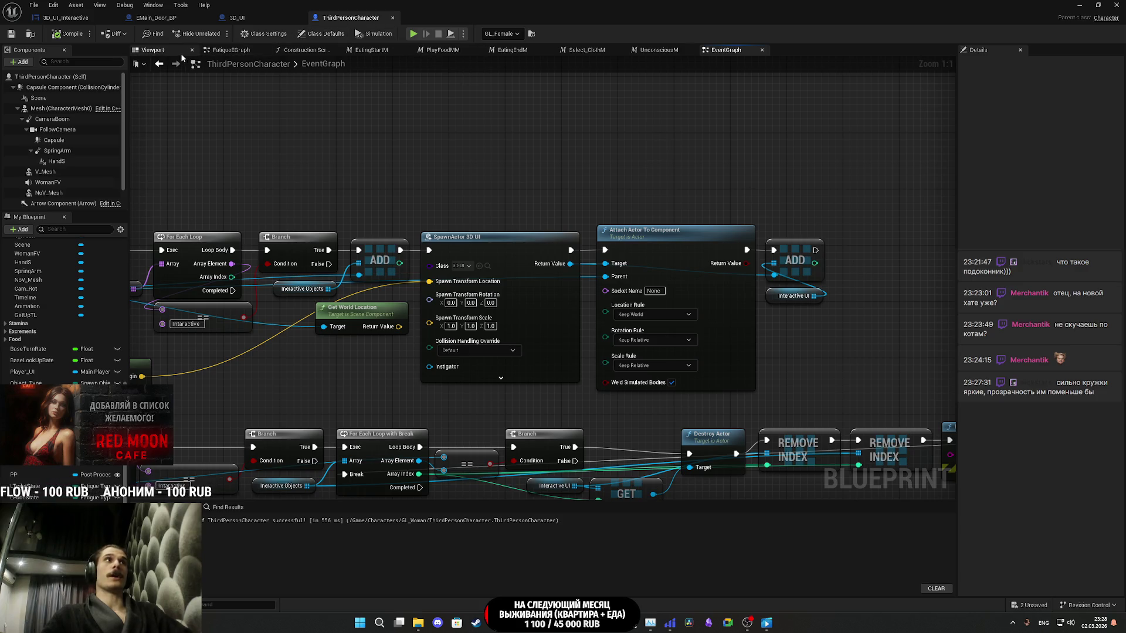
{"action": "left_click", "coordinate": [56, 140]}
{"action": "scroll", "coordinate": [995, 431], "scroll_direction": "down", "scroll_amount": 5}
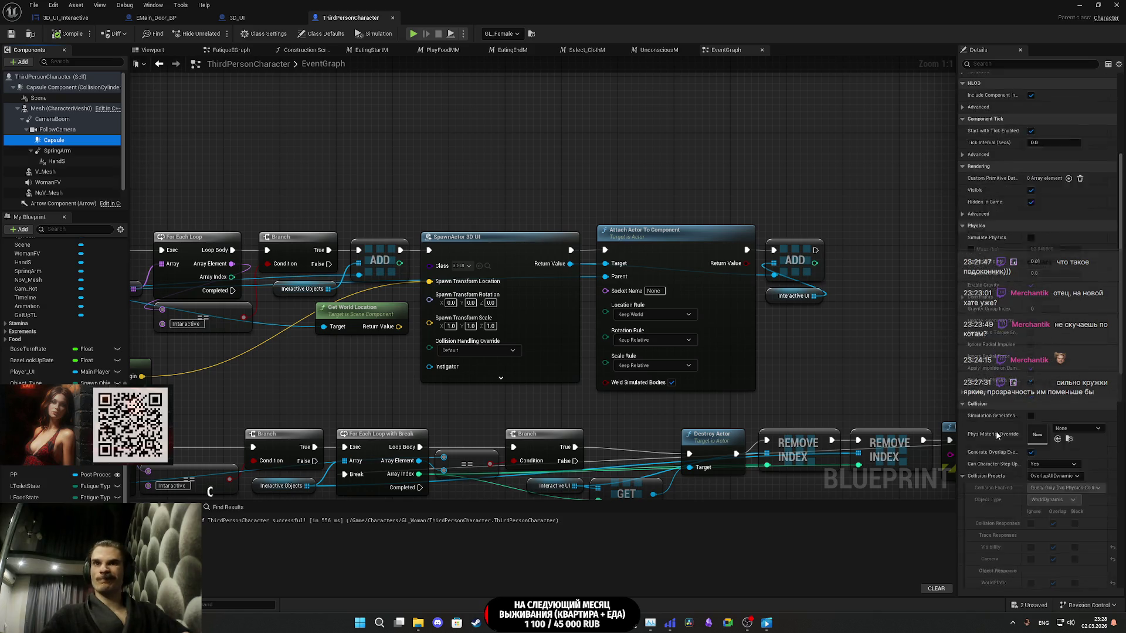
{"action": "scroll", "coordinate": [997, 434], "scroll_direction": "down", "scroll_amount": 3}
{"action": "left_click", "coordinate": [1052, 350]}
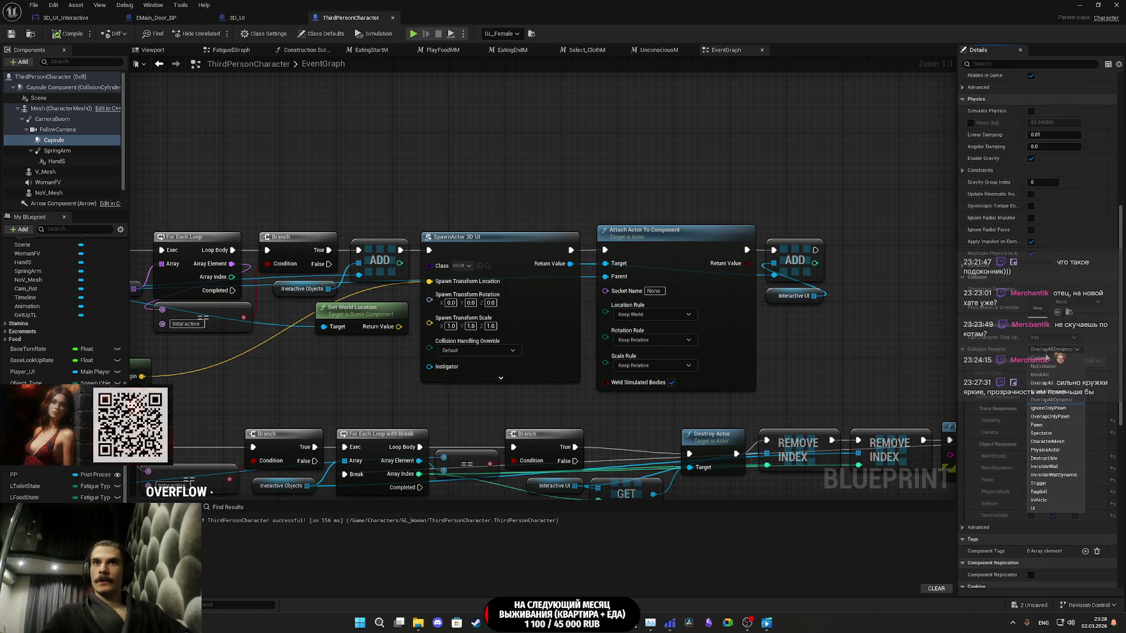
{"action": "left_click", "coordinate": [1039, 358]}
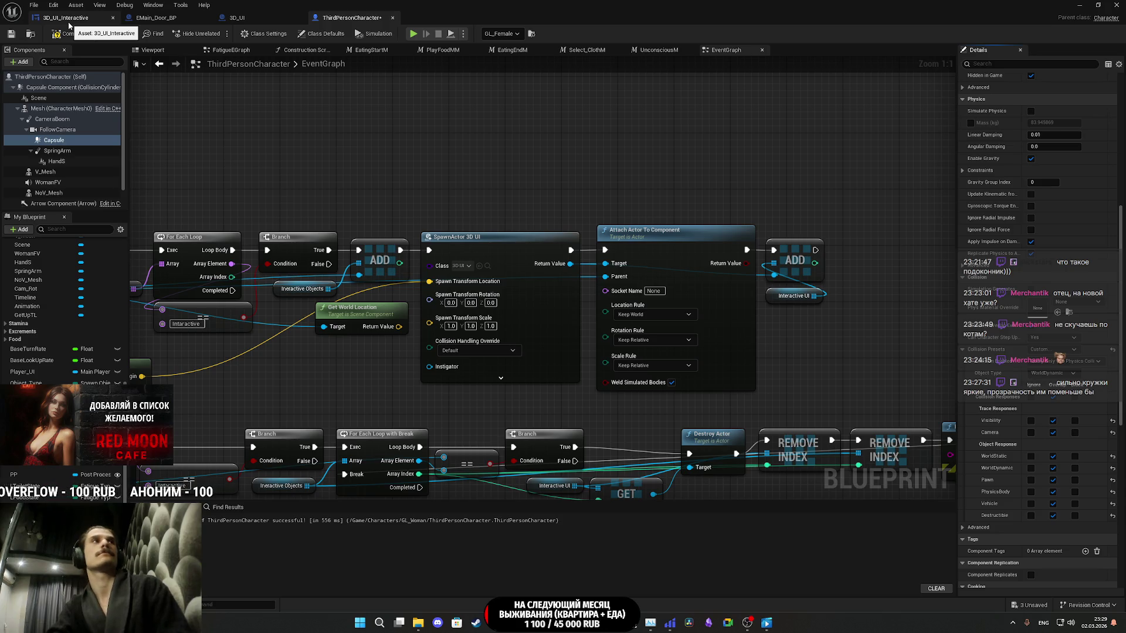
- Save the ThirdPersonCharacter blueprint
{"action": "left_click", "coordinate": [68, 22]}
{"action": "left_click", "coordinate": [234, 18]}
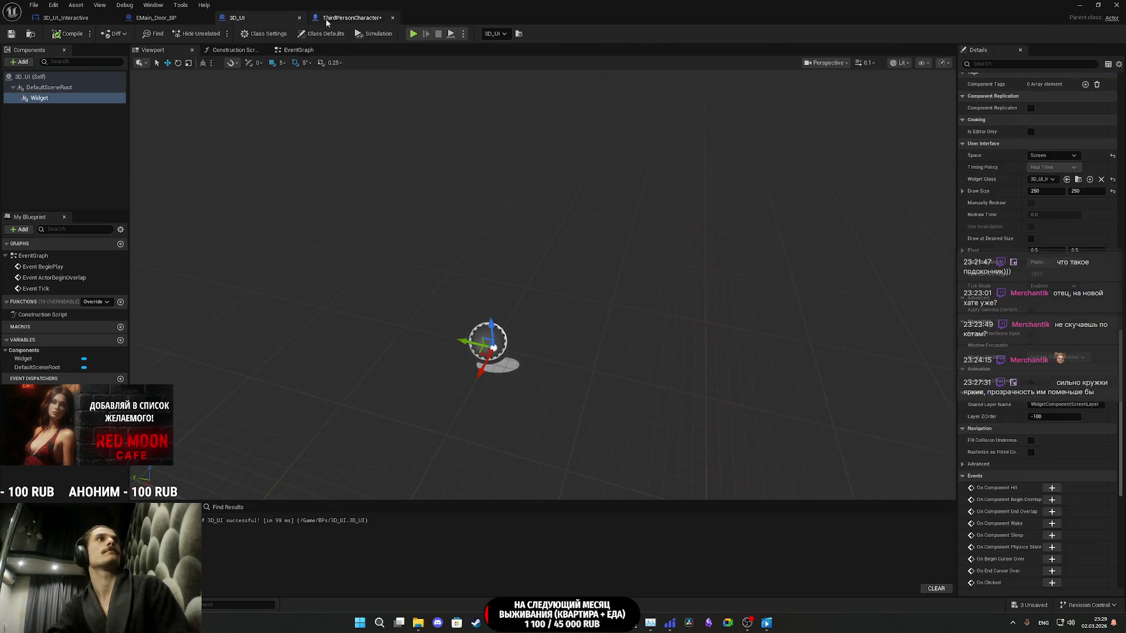
{"action": "left_click", "coordinate": [327, 18]}
{"action": "left_click", "coordinate": [10, 36]}
- Select the OptimizationT_BP12 trigger in the level and open its blueprint
{"action": "left_click", "coordinate": [1114, 5]}
{"action": "left_click_drag", "start_coordinate": [677, 247], "coordinate": [557, 283]}
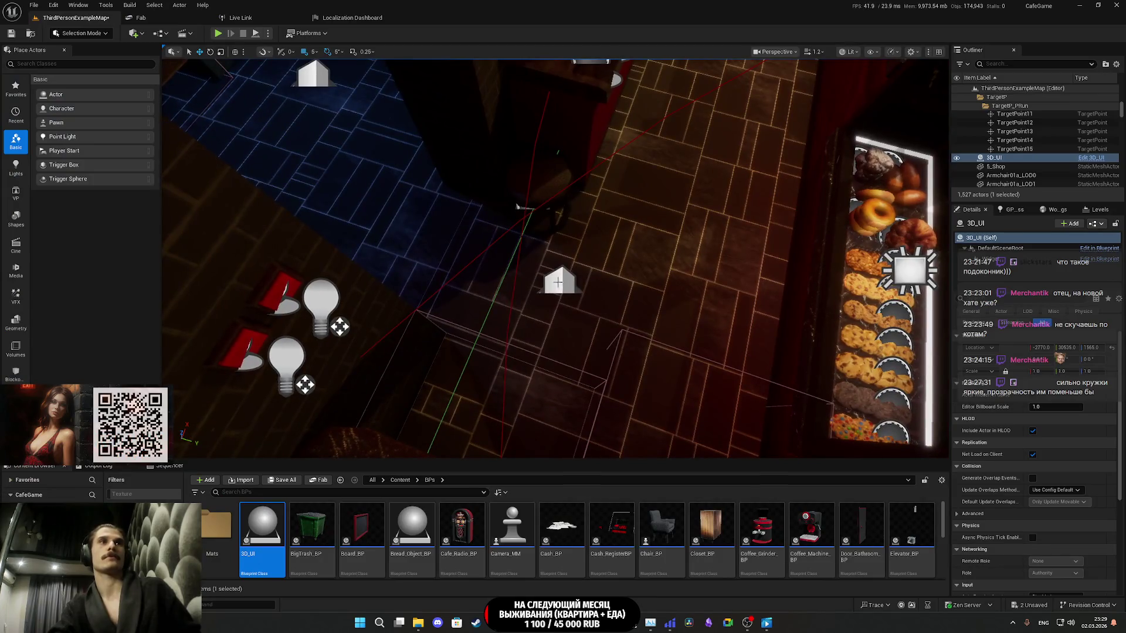
{"action": "left_click", "coordinate": [558, 283]}
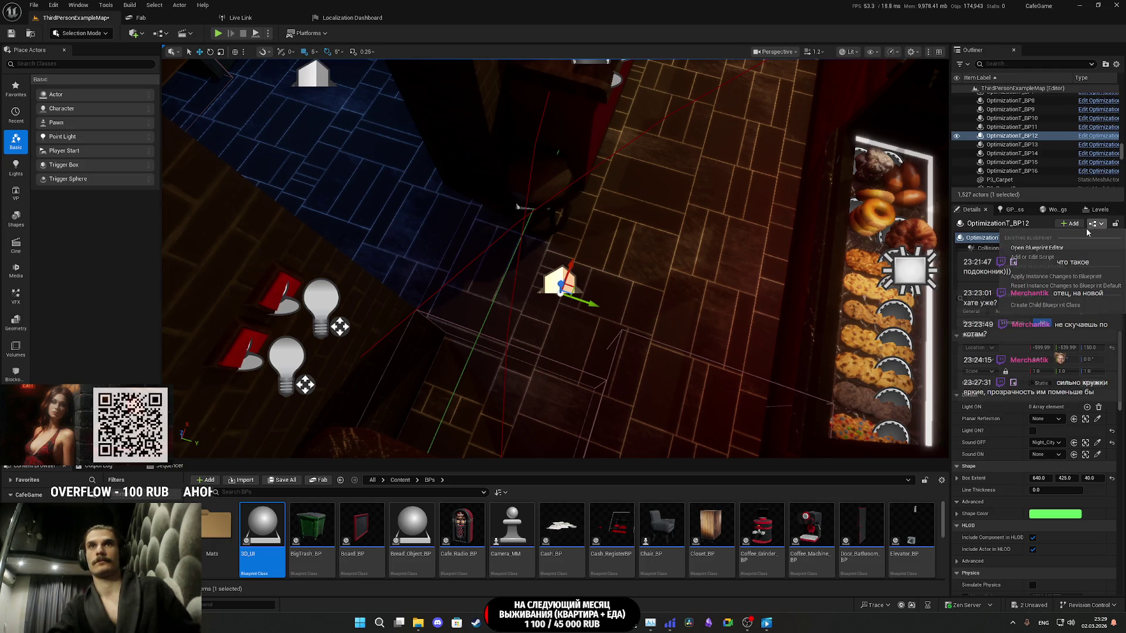
{"action": "double_click", "coordinate": [1061, 249]}
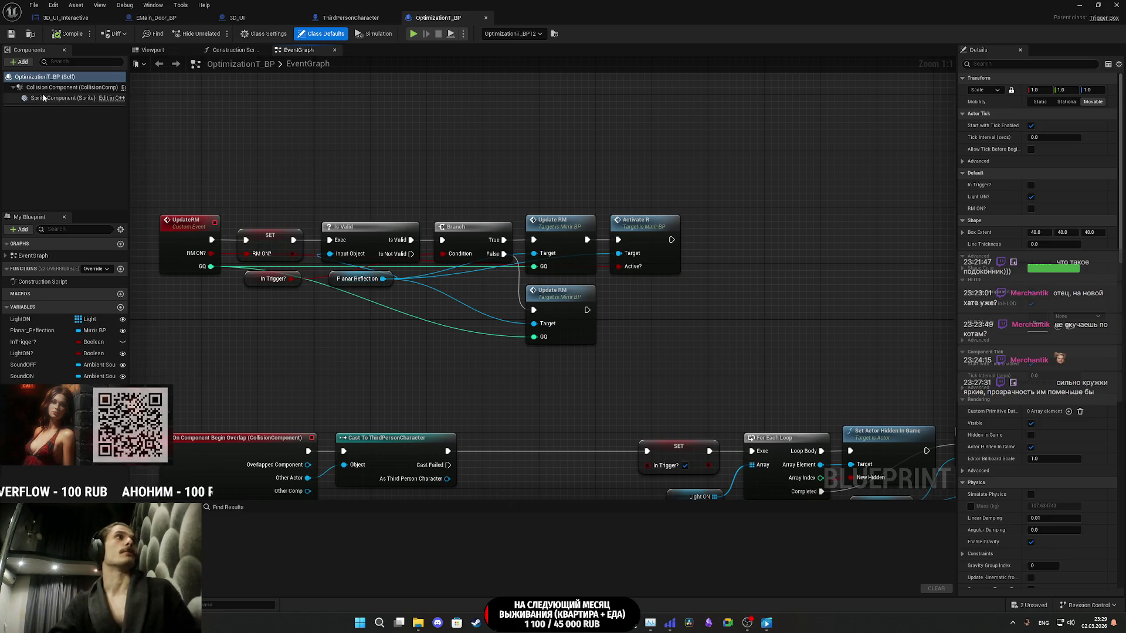
- Change the collision preset from Trigger to Custom with object type WorldStatic
{"action": "scroll", "coordinate": [997, 334], "scroll_direction": "down", "scroll_amount": 10}
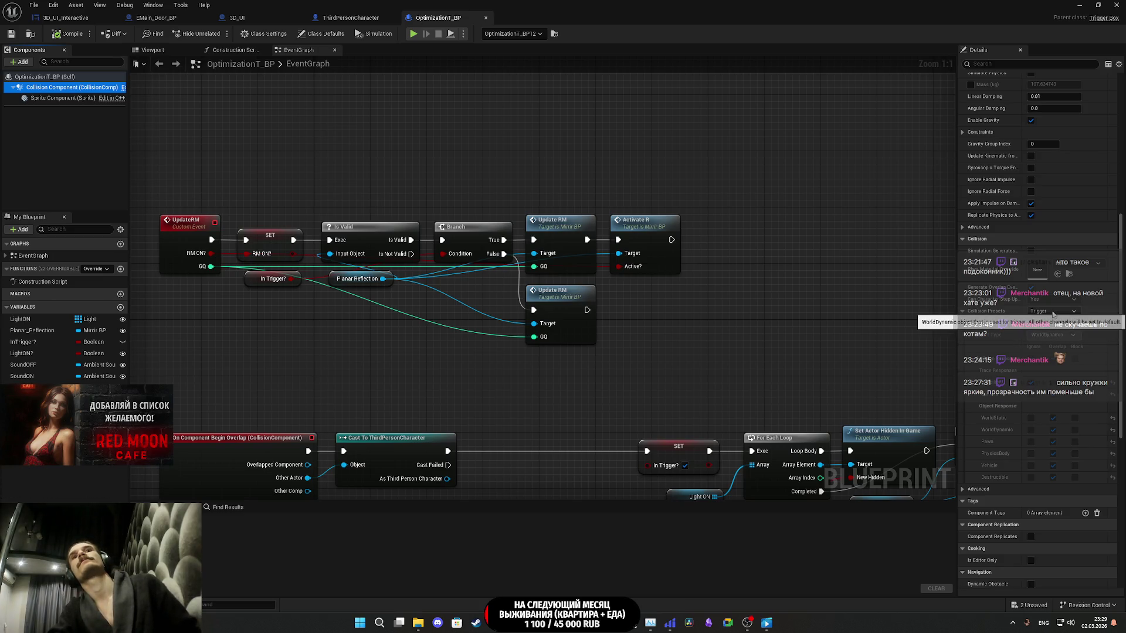
{"action": "left_click", "coordinate": [1053, 312]}
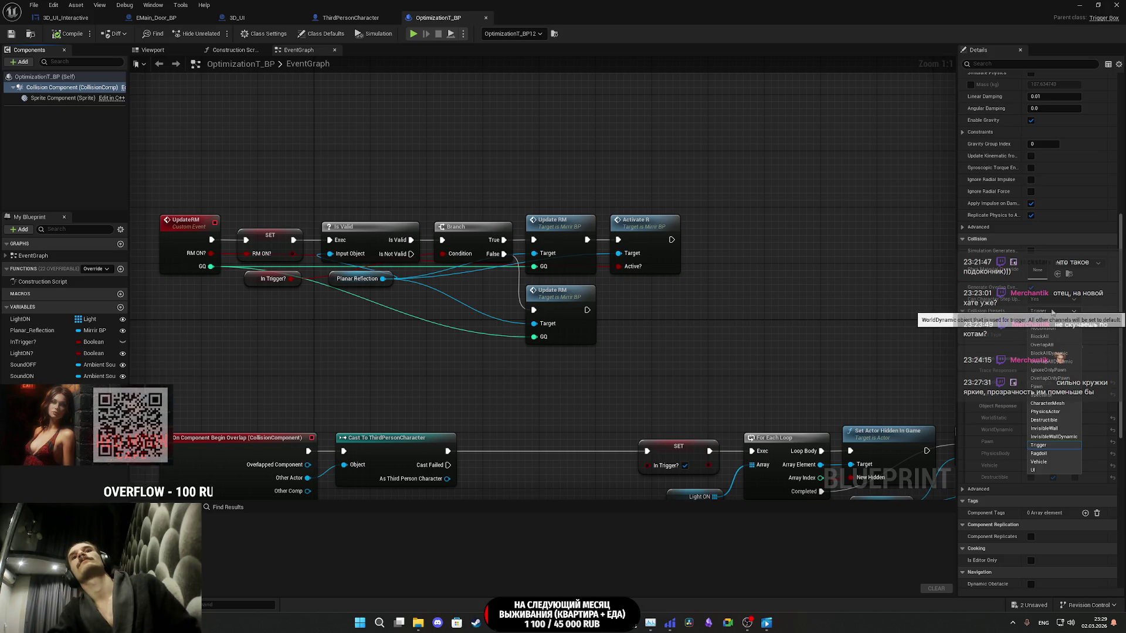
{"action": "left_click", "coordinate": [1050, 310]}
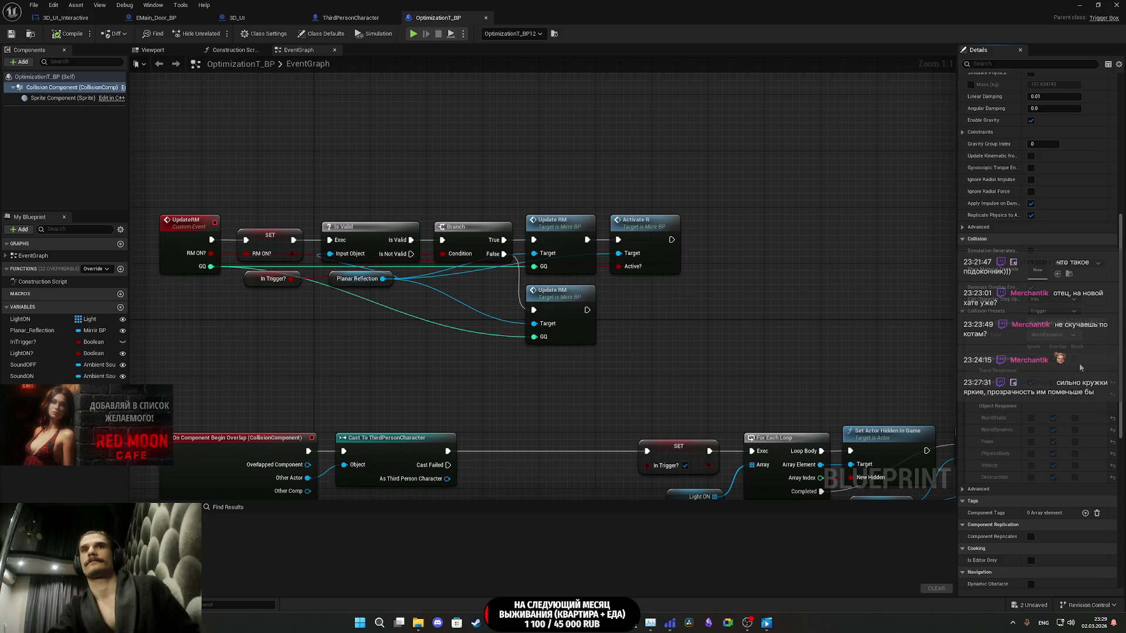
{"action": "left_click", "coordinate": [1043, 316]}
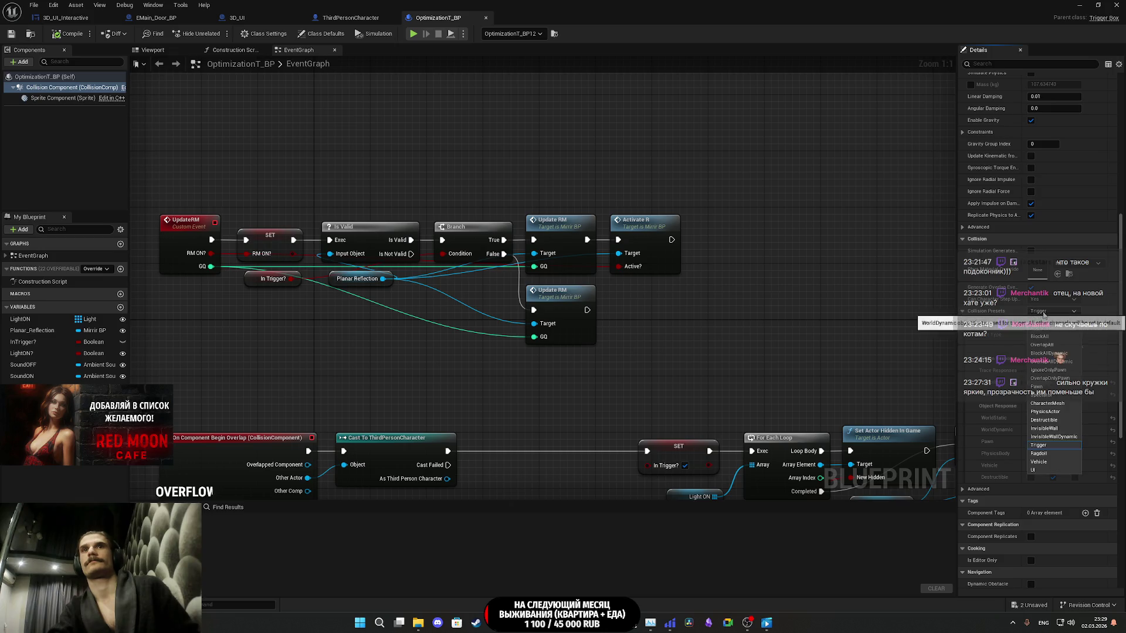
{"action": "left_click", "coordinate": [1050, 321]}
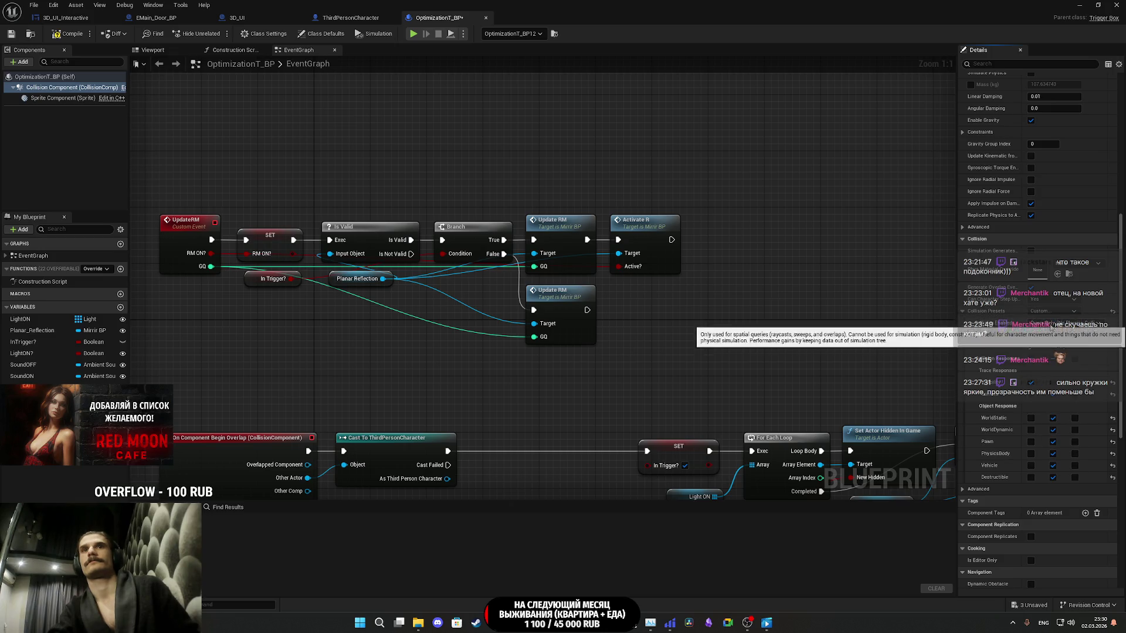
{"action": "left_click", "coordinate": [1047, 334]}
{"action": "left_click", "coordinate": [1049, 346]}
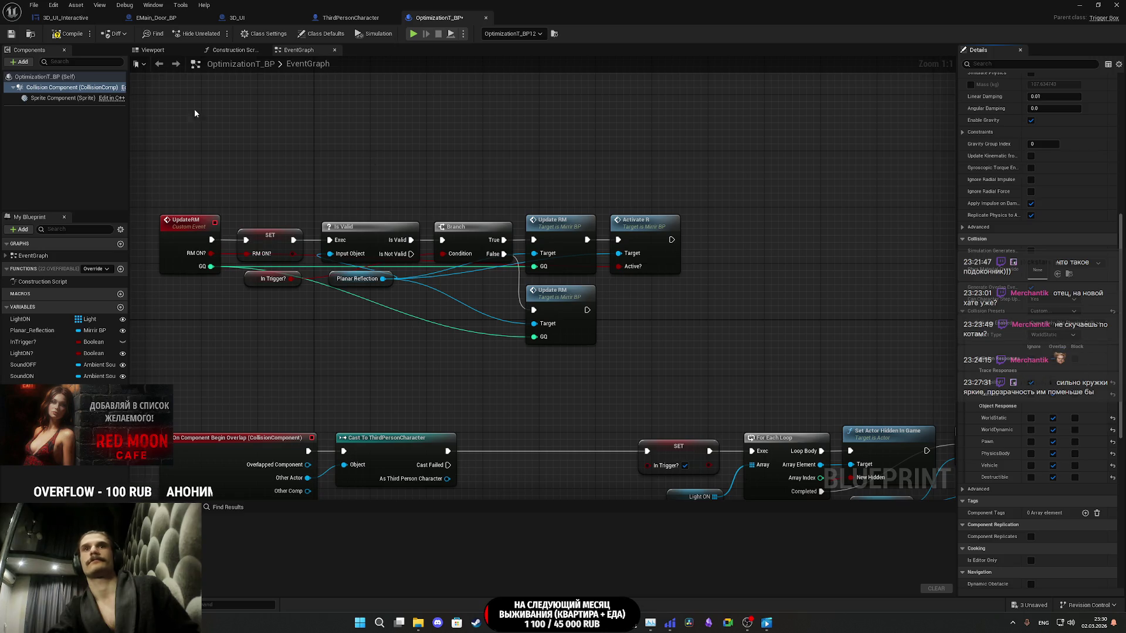
- Compile and save OptimizationT_BP, then return to the level
{"action": "left_click", "coordinate": [49, 36]}
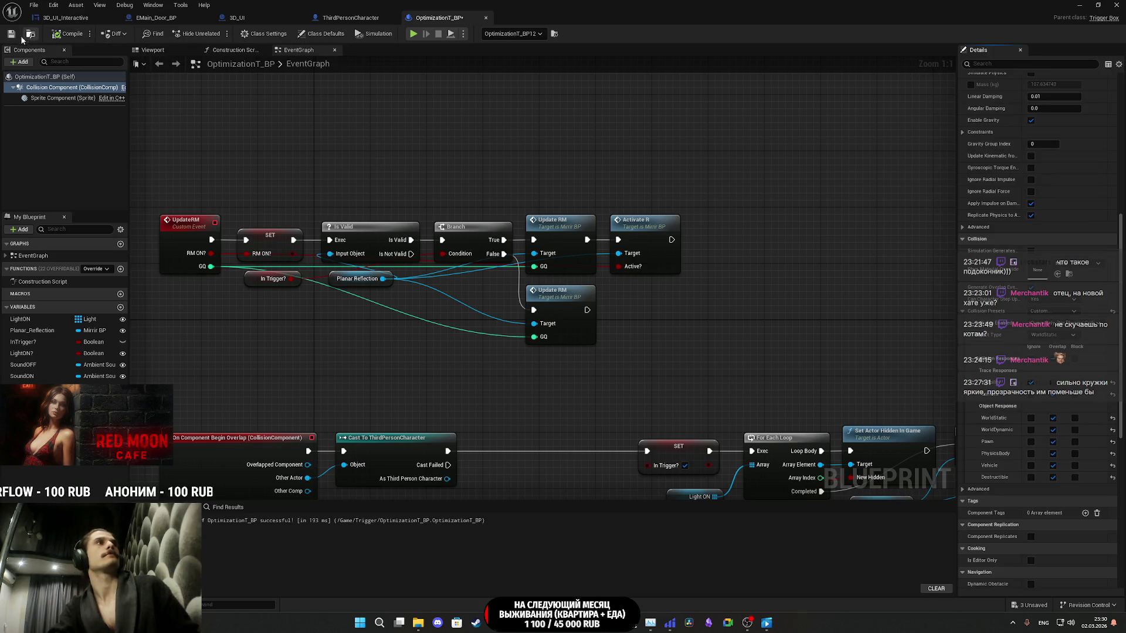
{"action": "left_click", "coordinate": [10, 35]}
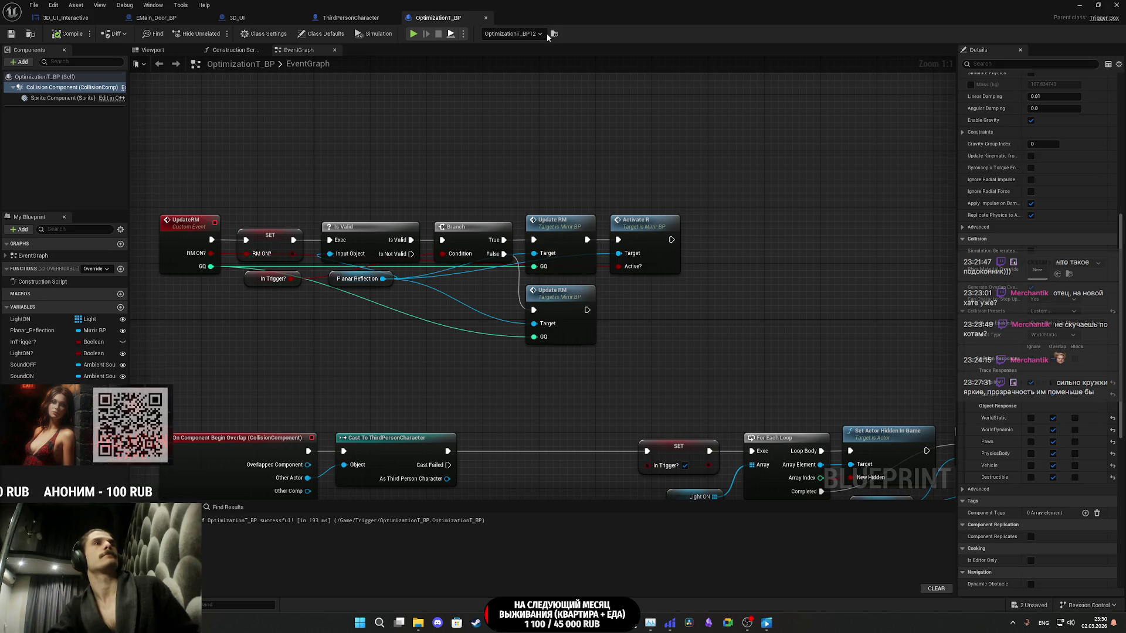
{"action": "left_click", "coordinate": [1080, 5]}
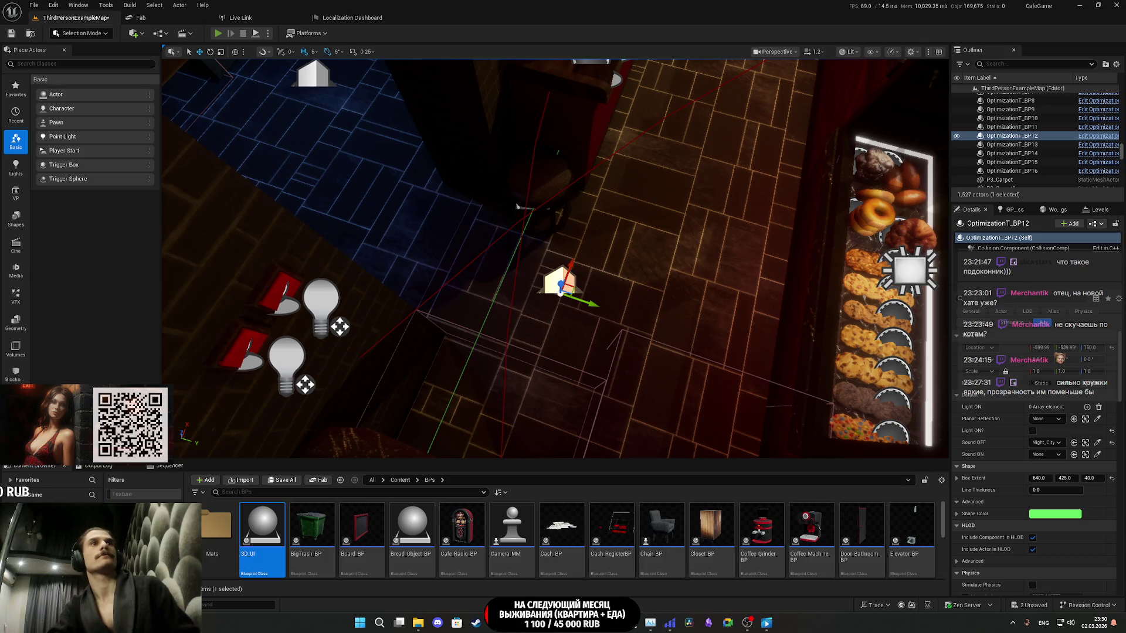
- Start a playtest and walk into the cafe, behind the bar to the Red Moon boxes
{"action": "key", "text": "alt+p"}
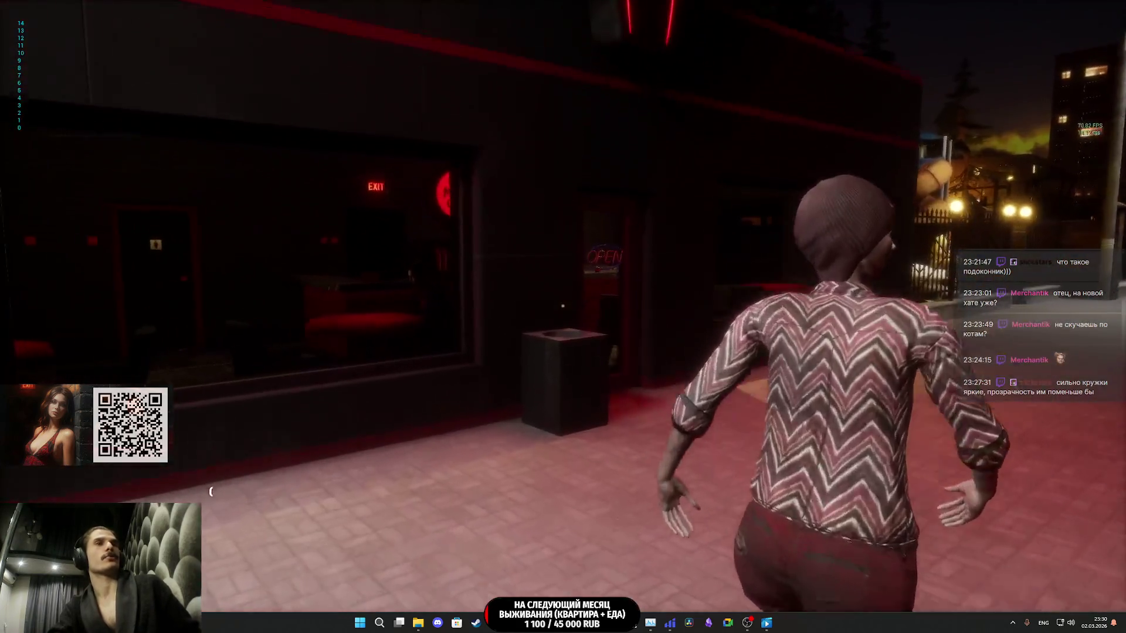
{"action": "key", "text": "w"}
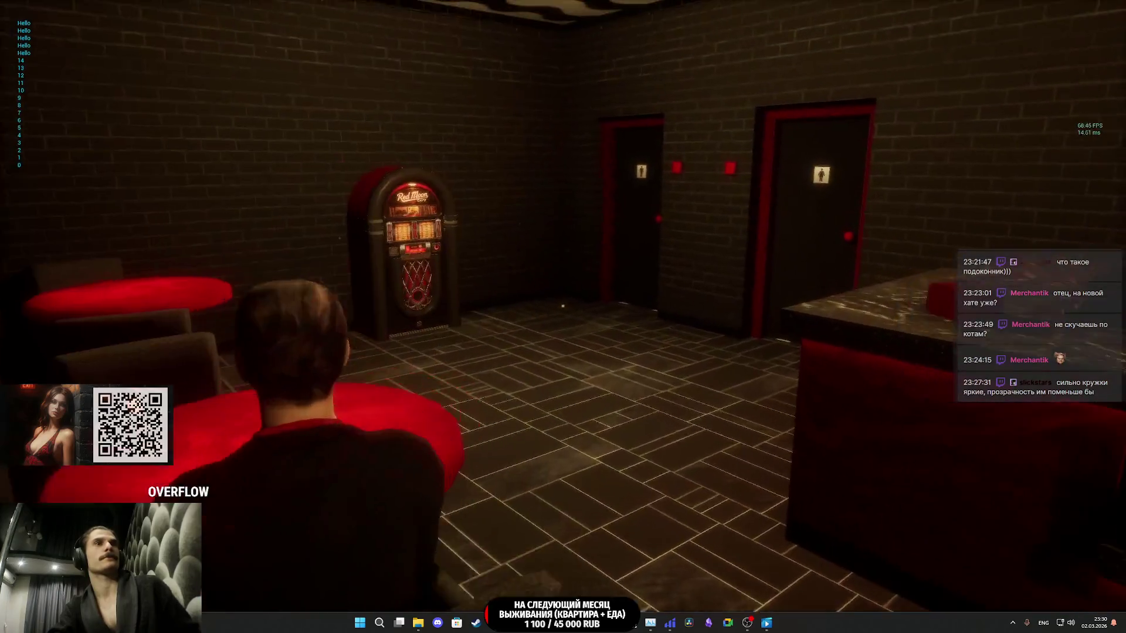
{"action": "key", "text": "w"}
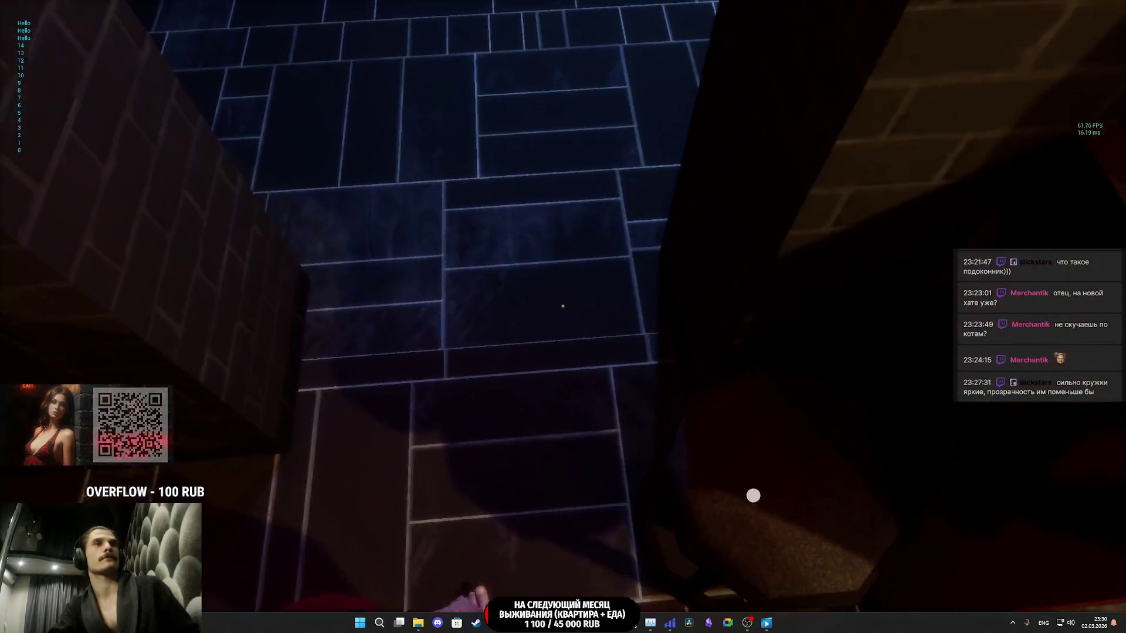
{"action": "key", "text": "w"}
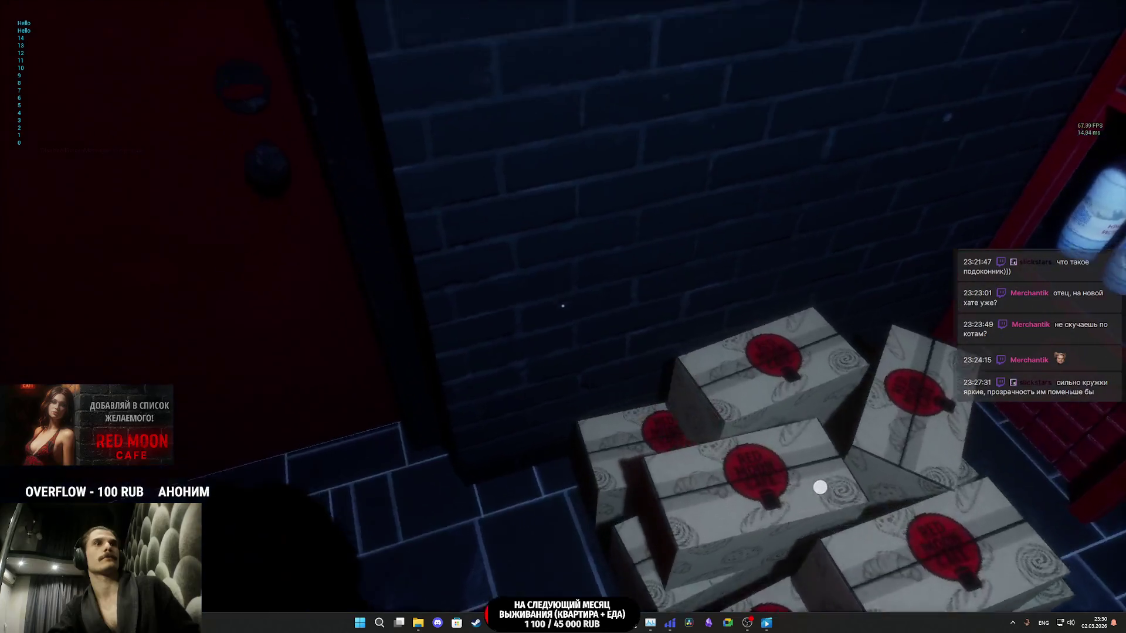
{"action": "key", "text": "s"}
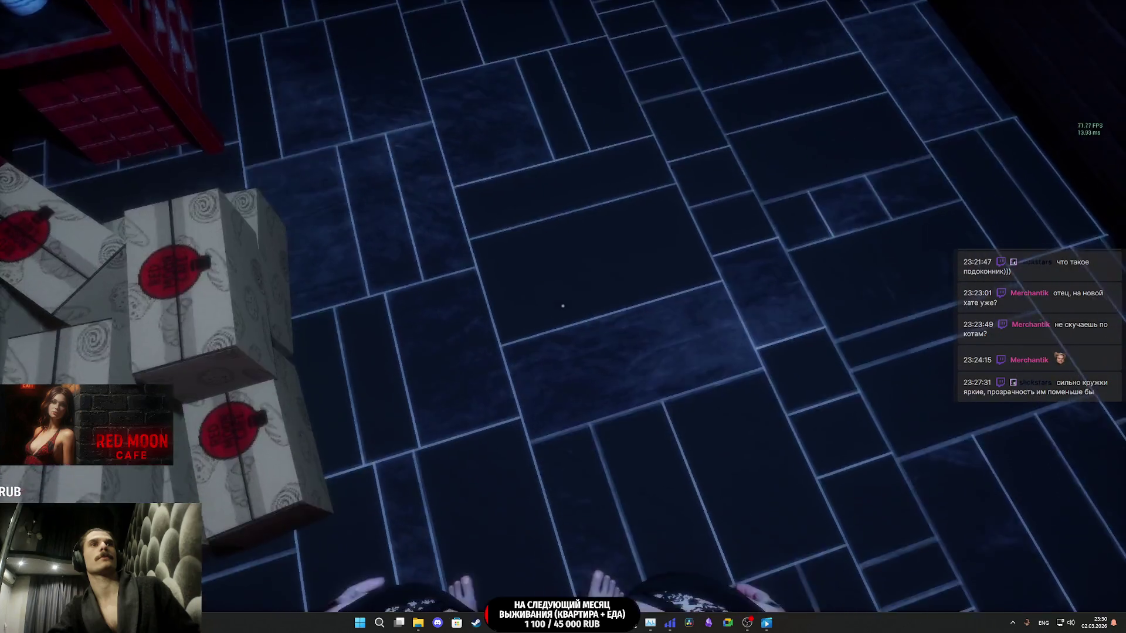
- End the playtest and return to the OptimizationT_BP blueprint window
{"action": "key", "text": "Escape"}
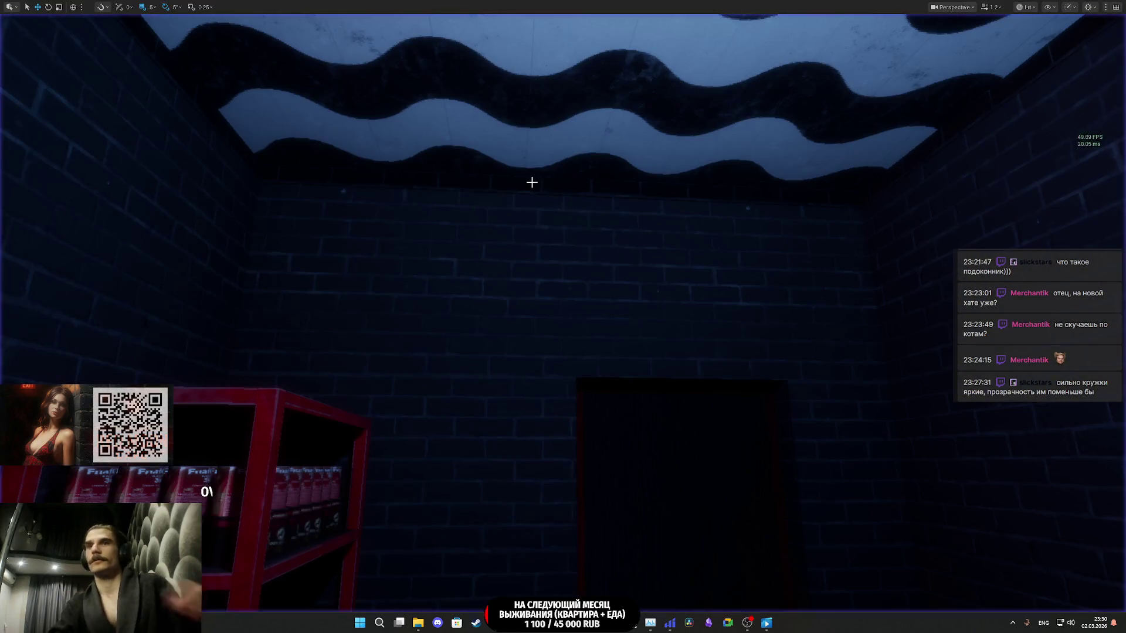
{"action": "mouse_move", "coordinate": [496, 623]}
{"action": "left_click", "coordinate": [566, 596]}
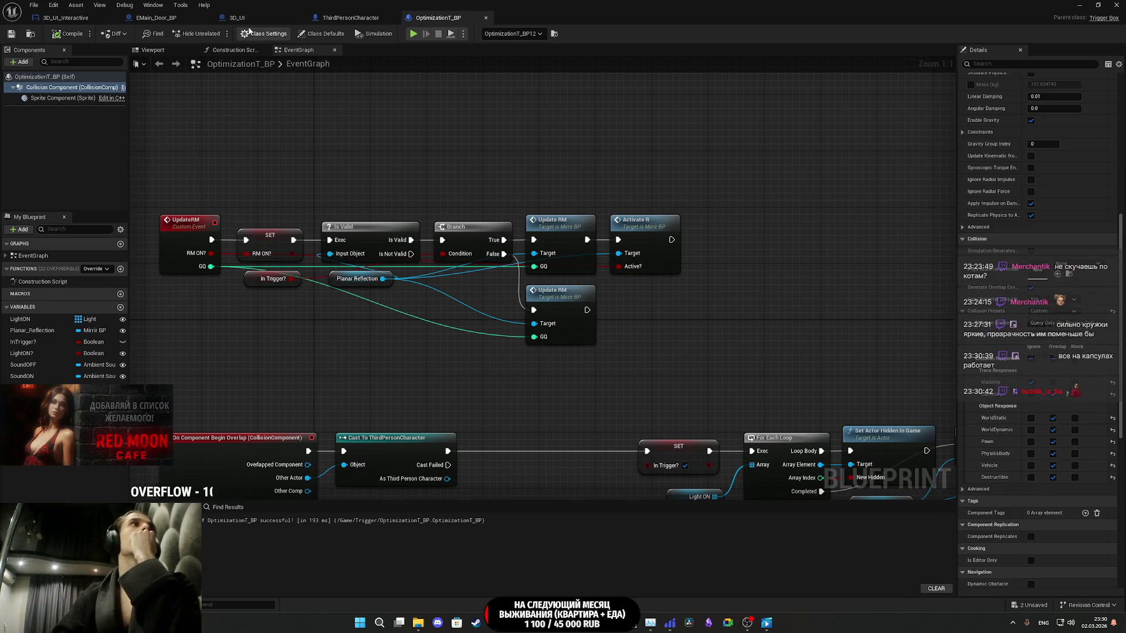
- Recompile the ThirdPersonCharacter blueprint and launch a new Play session
{"action": "left_click", "coordinate": [350, 17]}
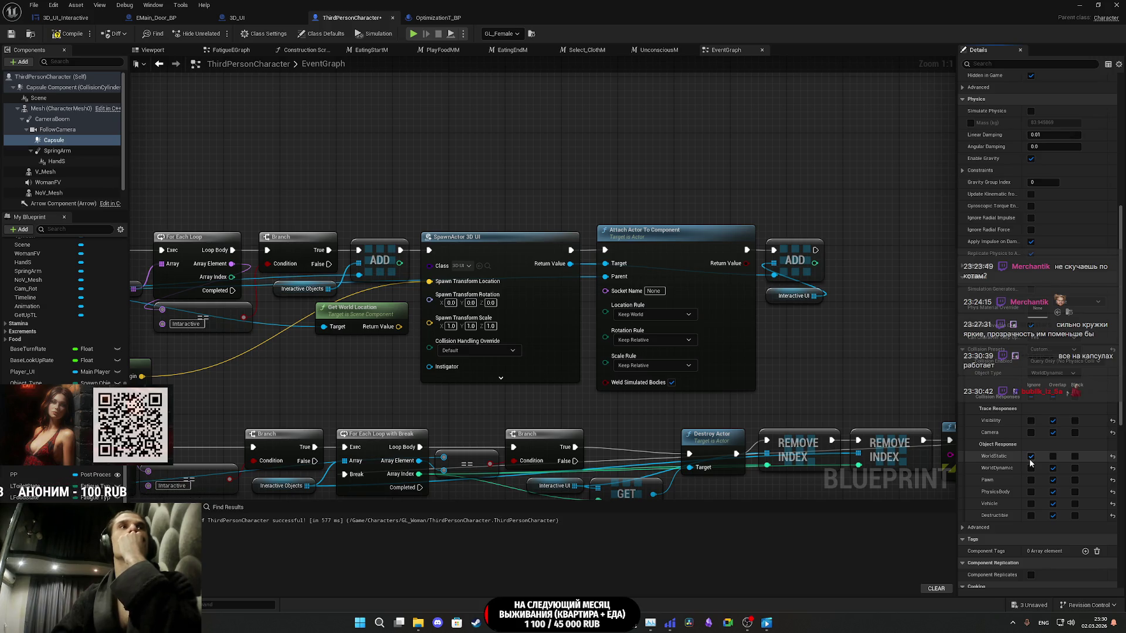
{"action": "left_click", "coordinate": [11, 35]}
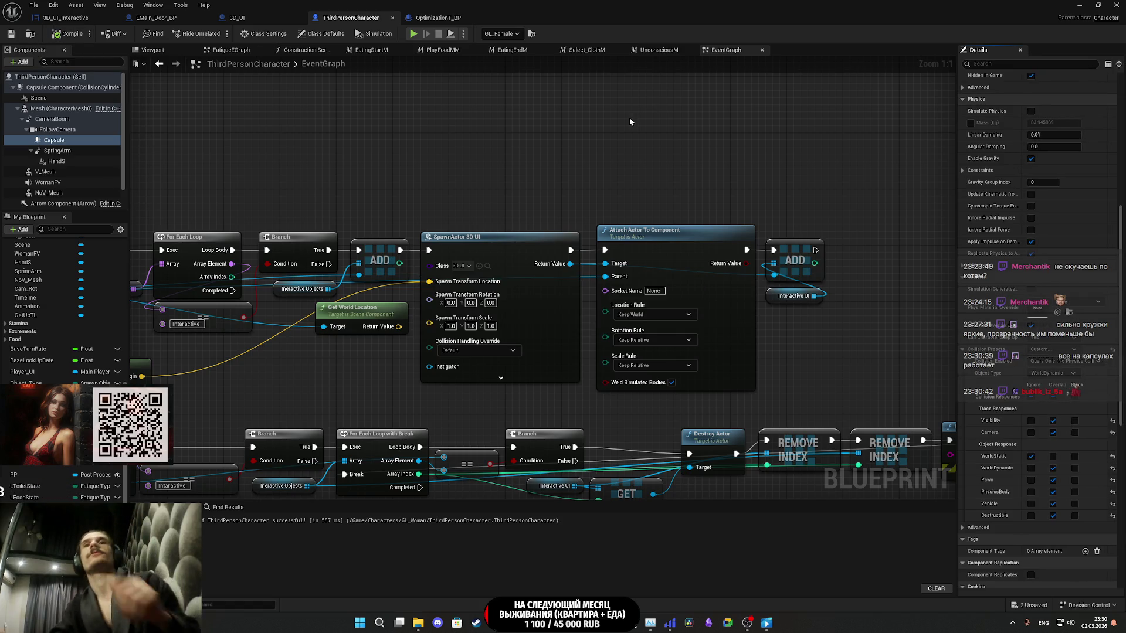
{"action": "left_click", "coordinate": [413, 33]}
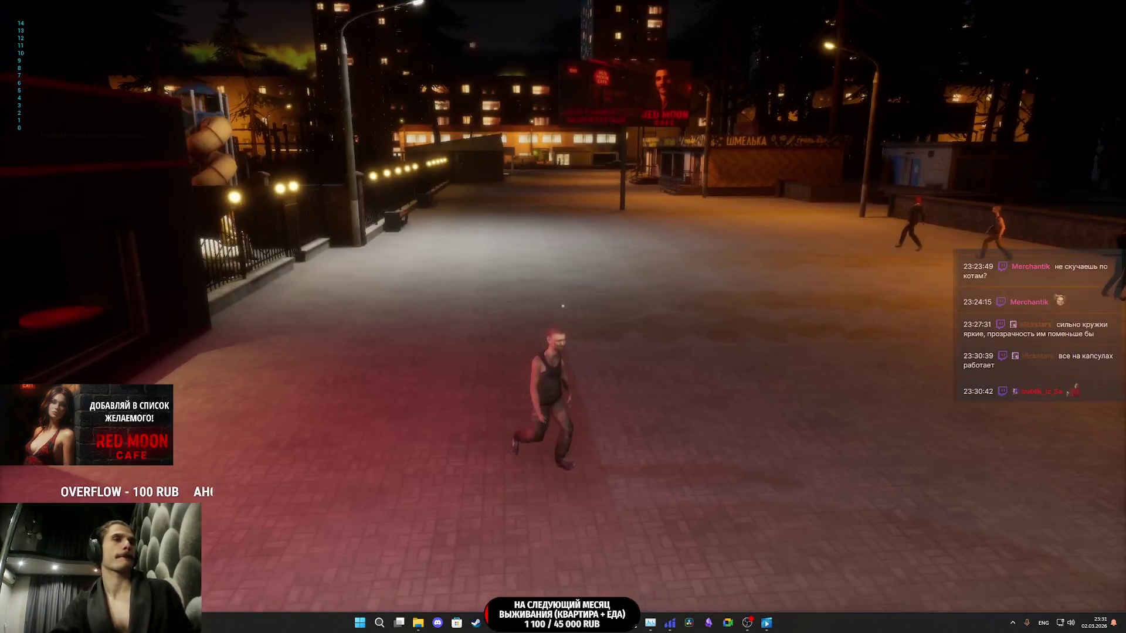
- Walk toward the cafe door along the brick wall, then stop playing
{"action": "key", "text": "w"}
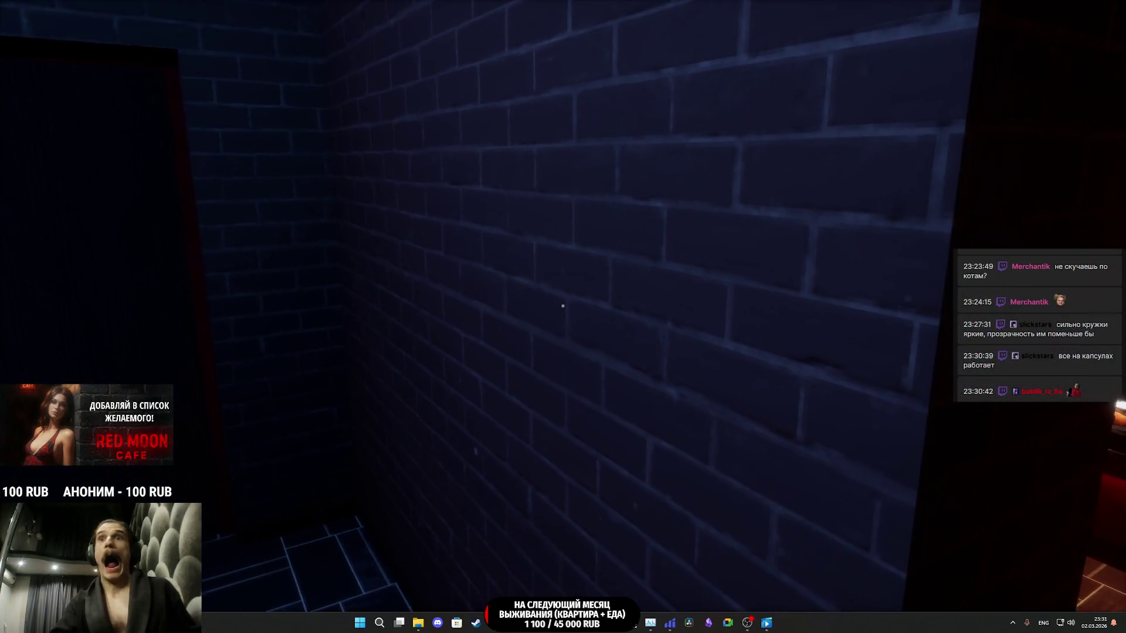
{"action": "key", "text": "Escape"}
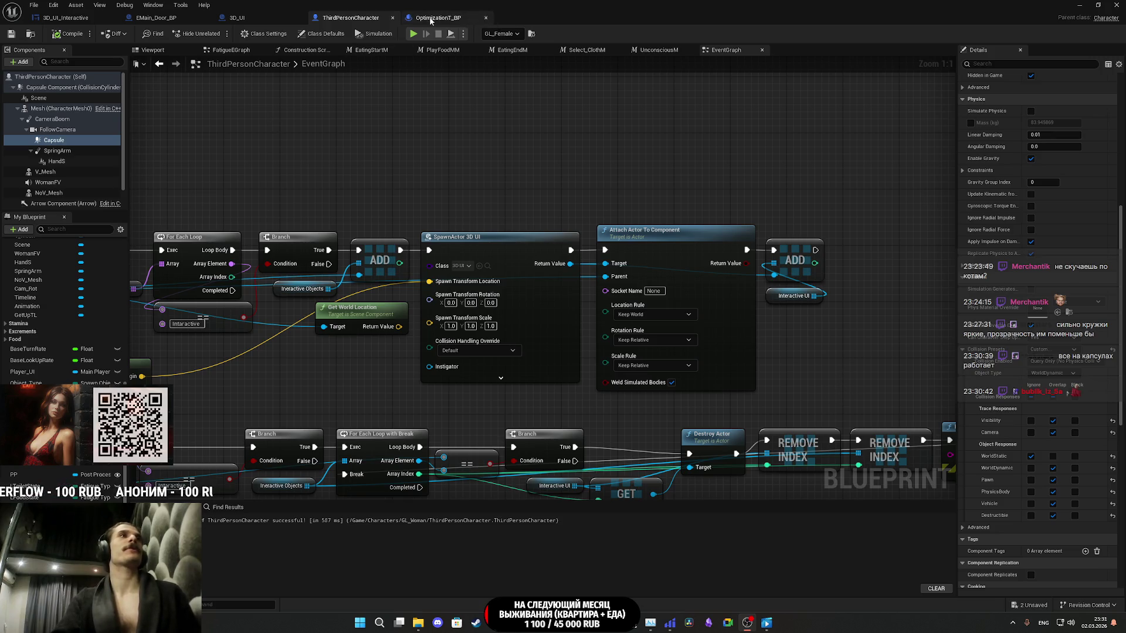
- In EMain_Door_BP, set the Box component's Collision Presets to Custom
{"action": "left_click", "coordinate": [259, 19]}
{"action": "left_click", "coordinate": [158, 21]}
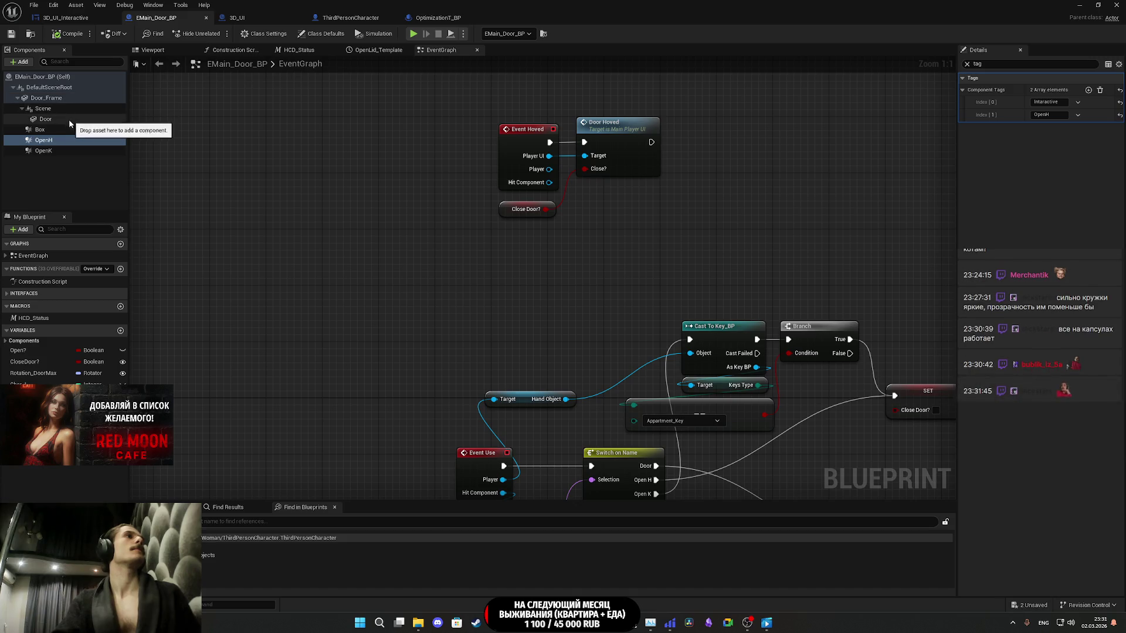
{"action": "left_click", "coordinate": [80, 128]}
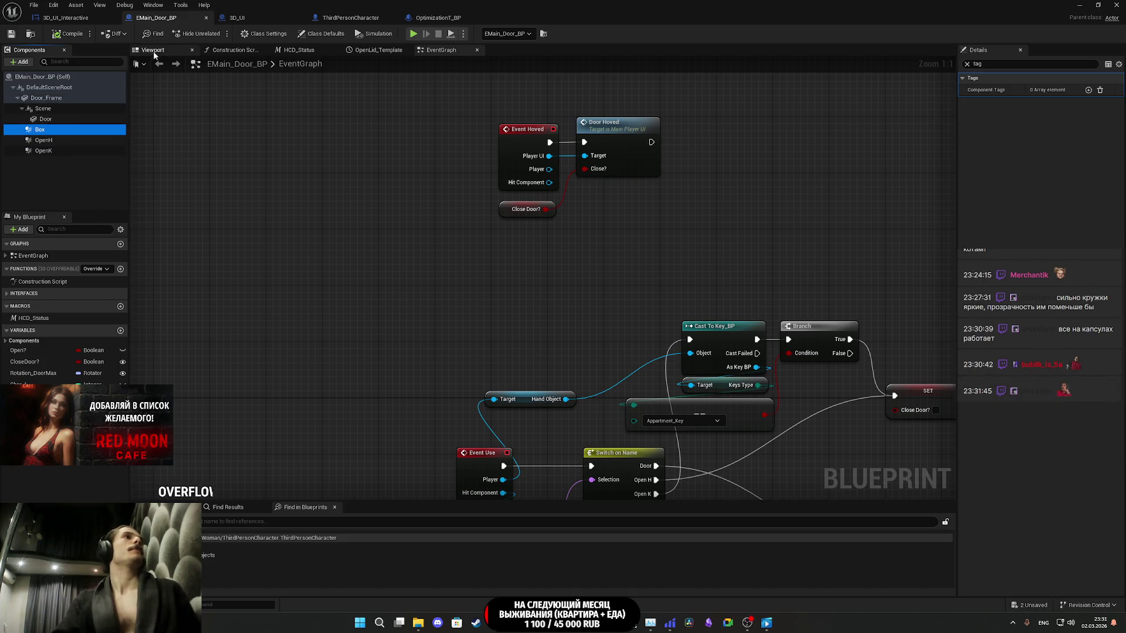
{"action": "left_click", "coordinate": [152, 50]}
{"action": "left_click", "coordinate": [966, 66]}
{"action": "scroll", "coordinate": [1037, 293], "scroll_direction": "down", "scroll_amount": 5}
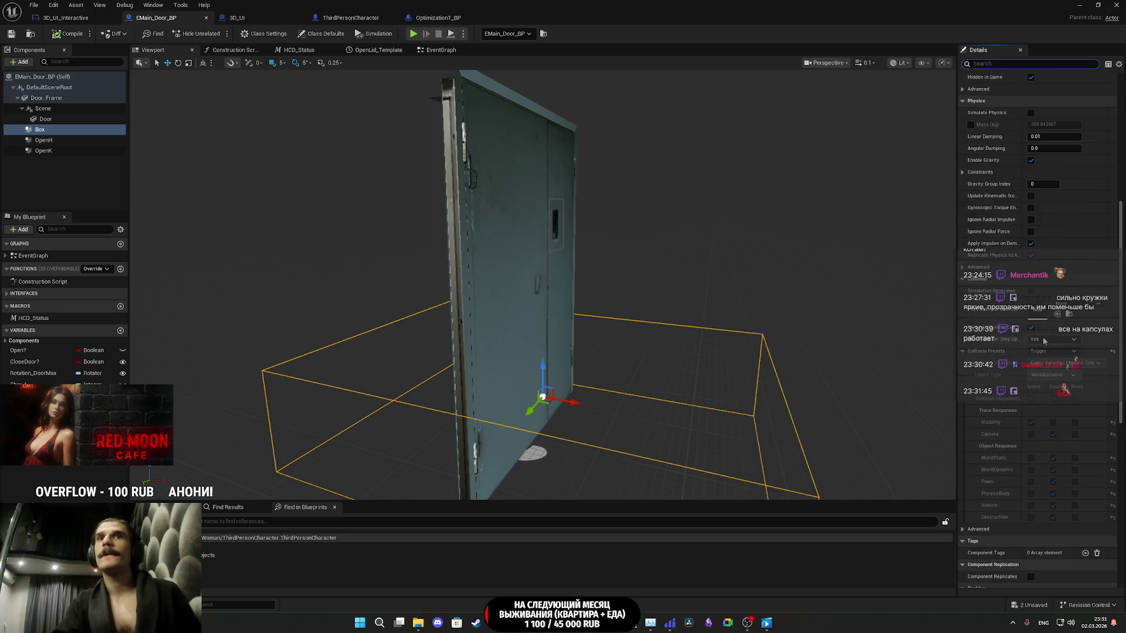
{"action": "left_click", "coordinate": [1050, 352]}
{"action": "left_click", "coordinate": [1038, 360]}
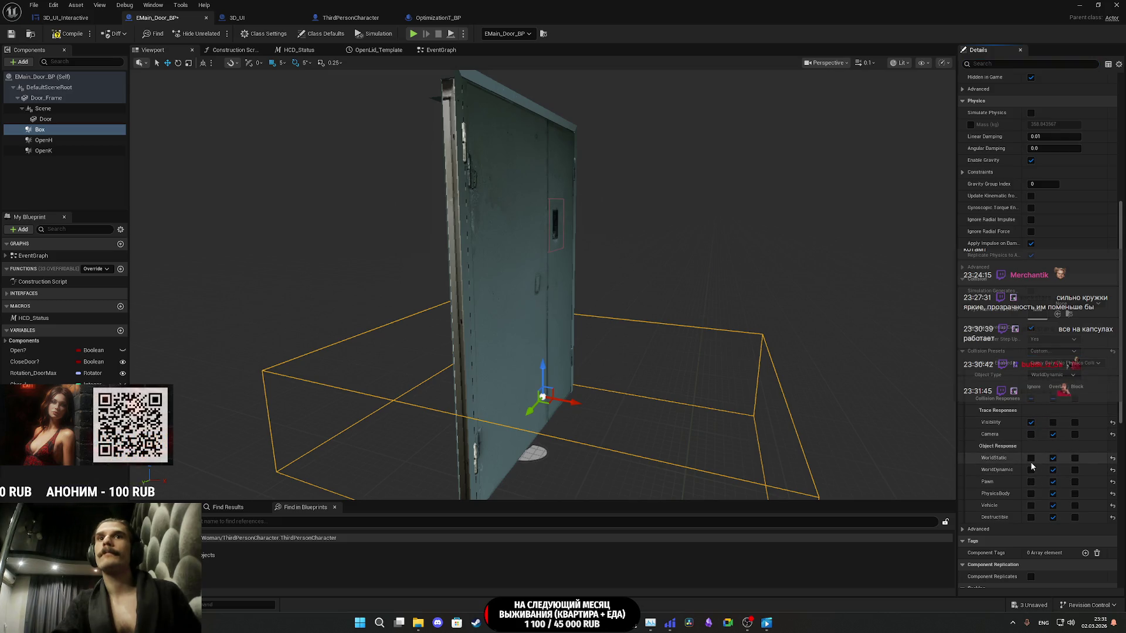
- Compile, then make the Box a WorldStatic object that overlaps WorldStatic
{"action": "left_click", "coordinate": [58, 36]}
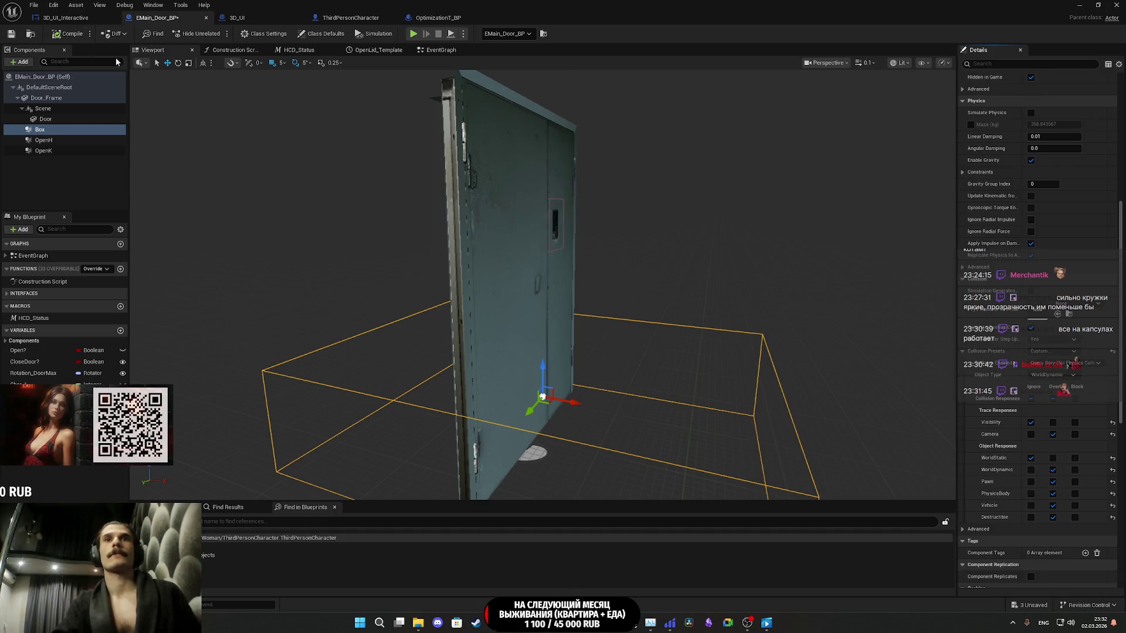
{"action": "left_click", "coordinate": [1053, 458]}
{"action": "left_click", "coordinate": [1052, 375]}
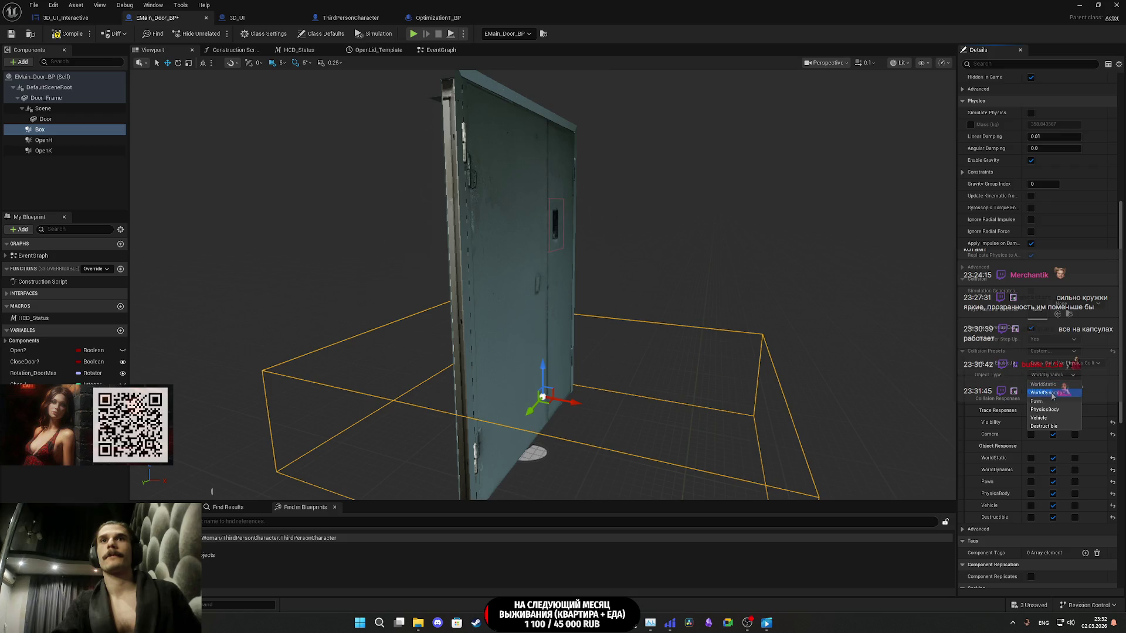
{"action": "left_click", "coordinate": [1047, 385]}
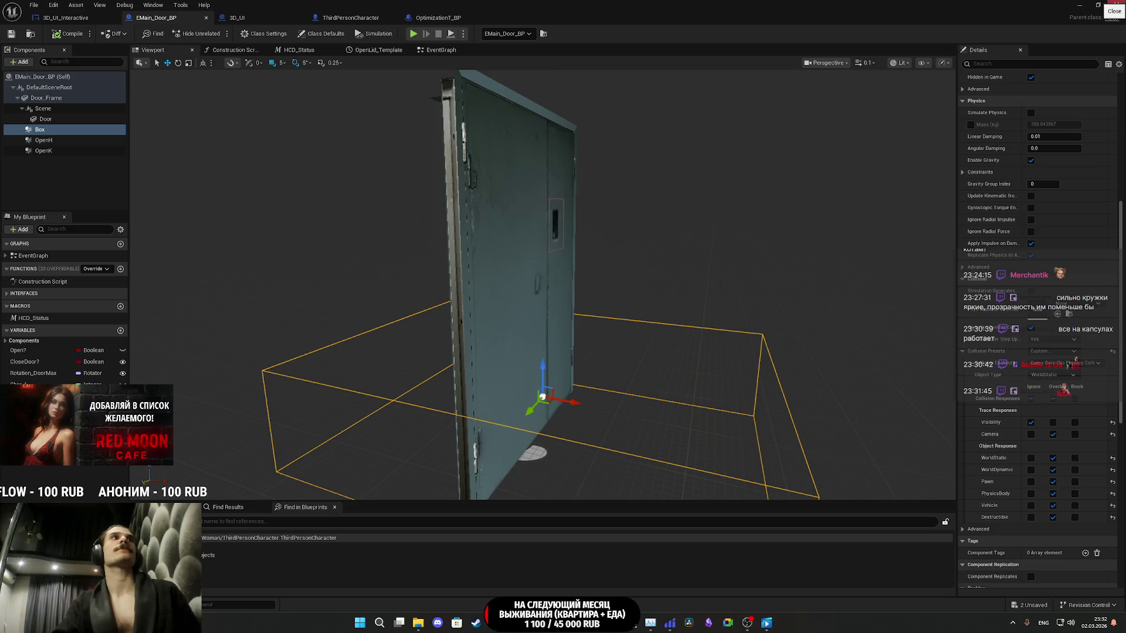
- Close the 3D_UI_Interactive editor and hide the blueprint window
{"action": "left_click", "coordinate": [49, 18]}
{"action": "middle_click", "coordinate": [77, 17]}
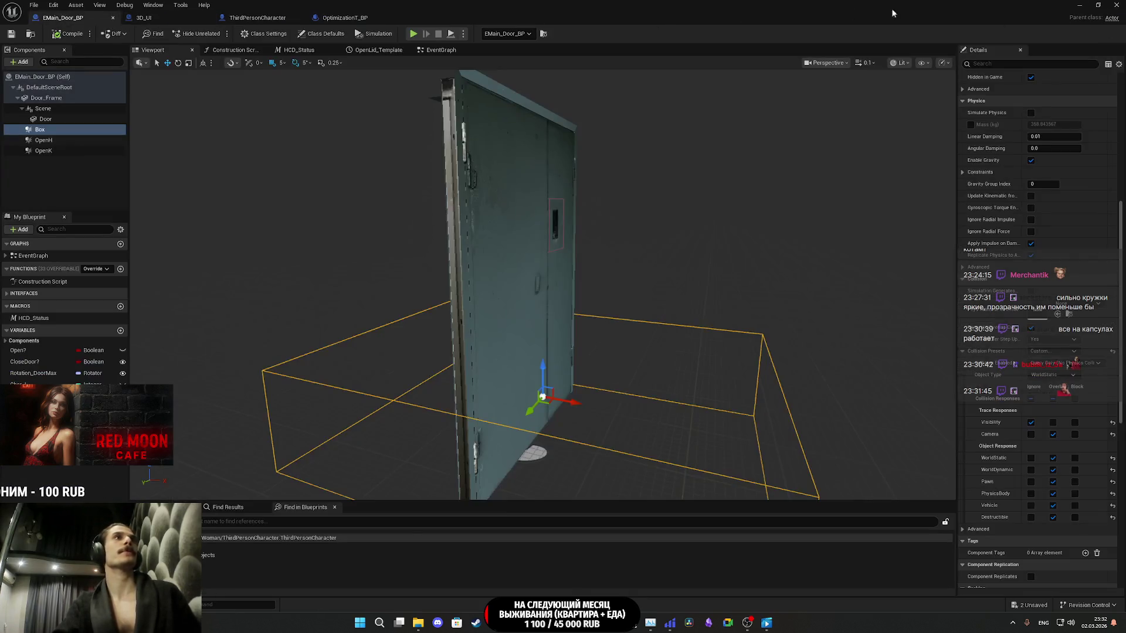
{"action": "left_click", "coordinate": [1084, 5]}
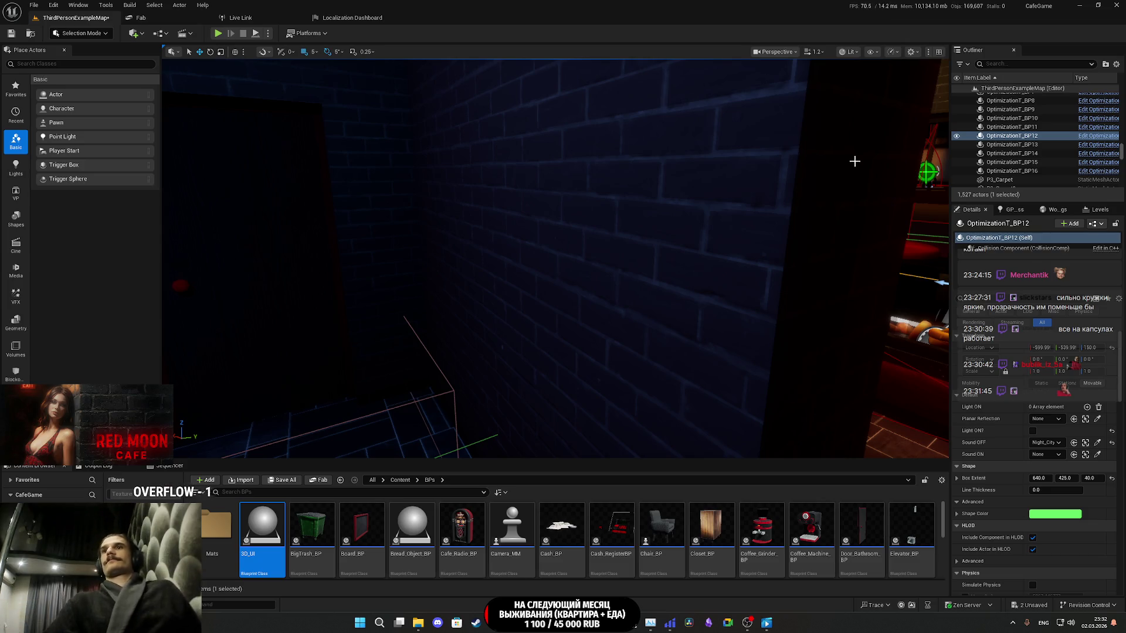
- Fly the viewport over the cafe counter to the restroom doors and select Door_Bathroom_BP3
{"action": "key", "text": "f"}
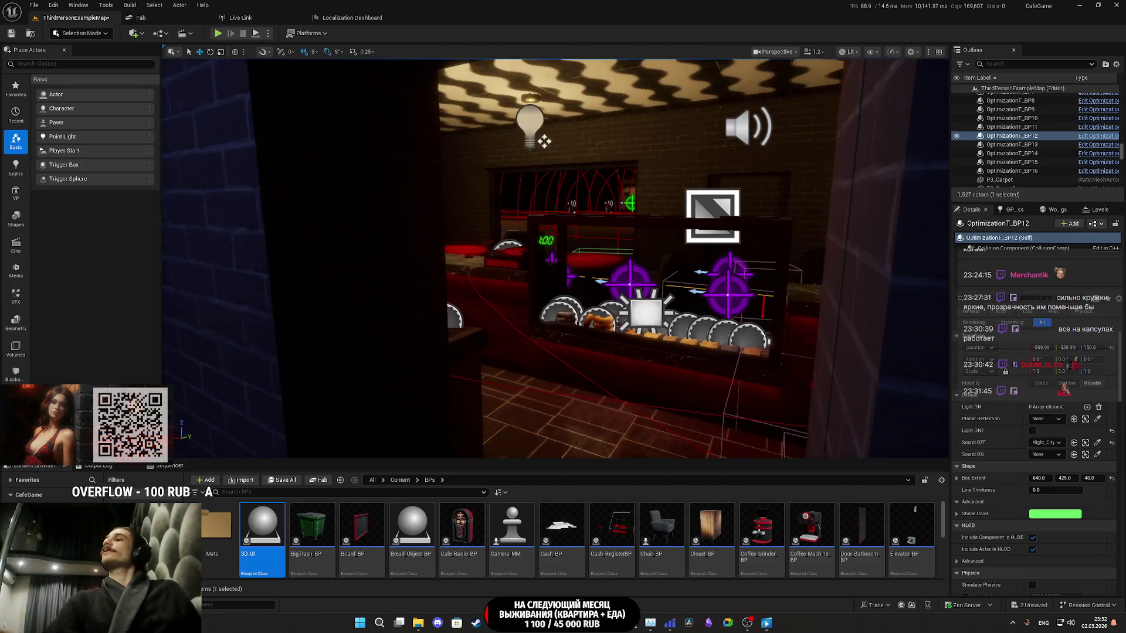
{"action": "key", "text": "s"}
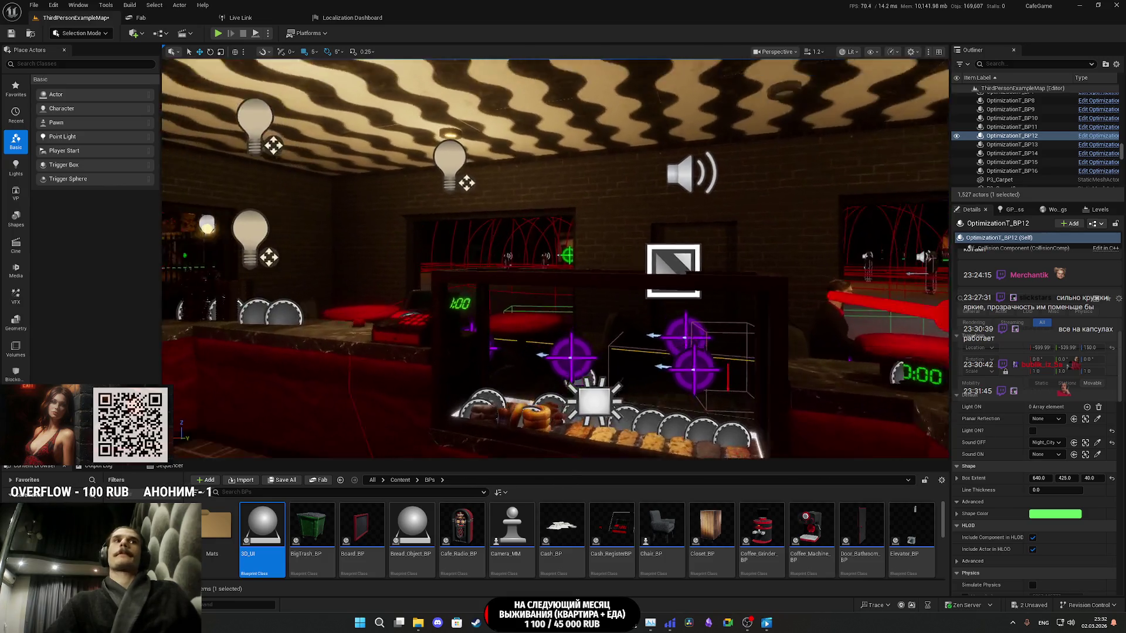
{"action": "key", "text": "w"}
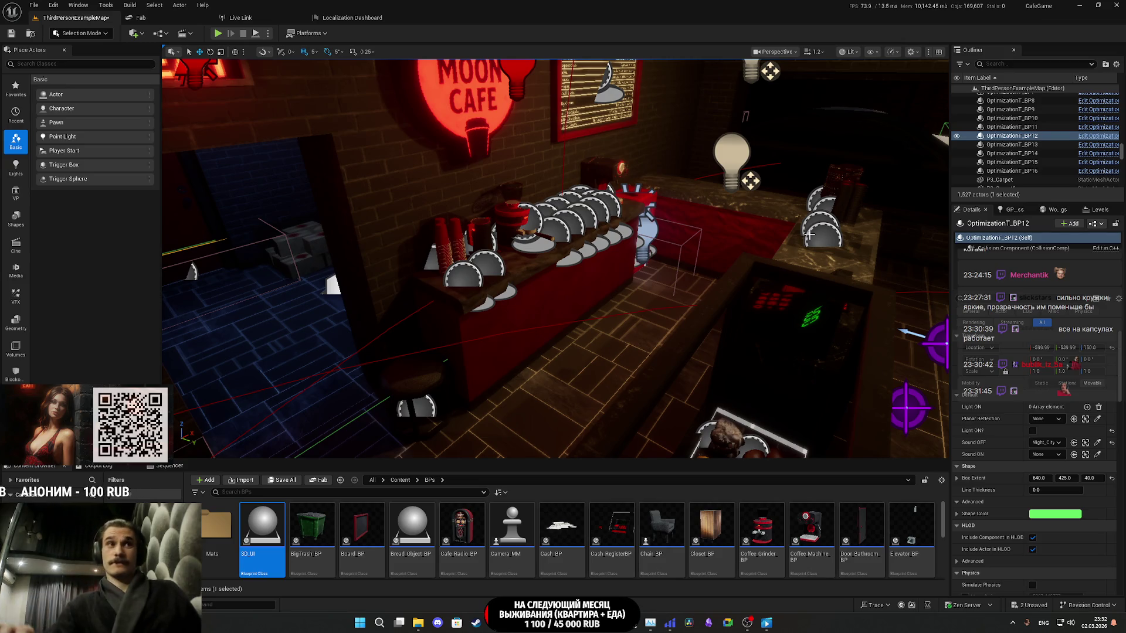
{"action": "key", "text": "a"}
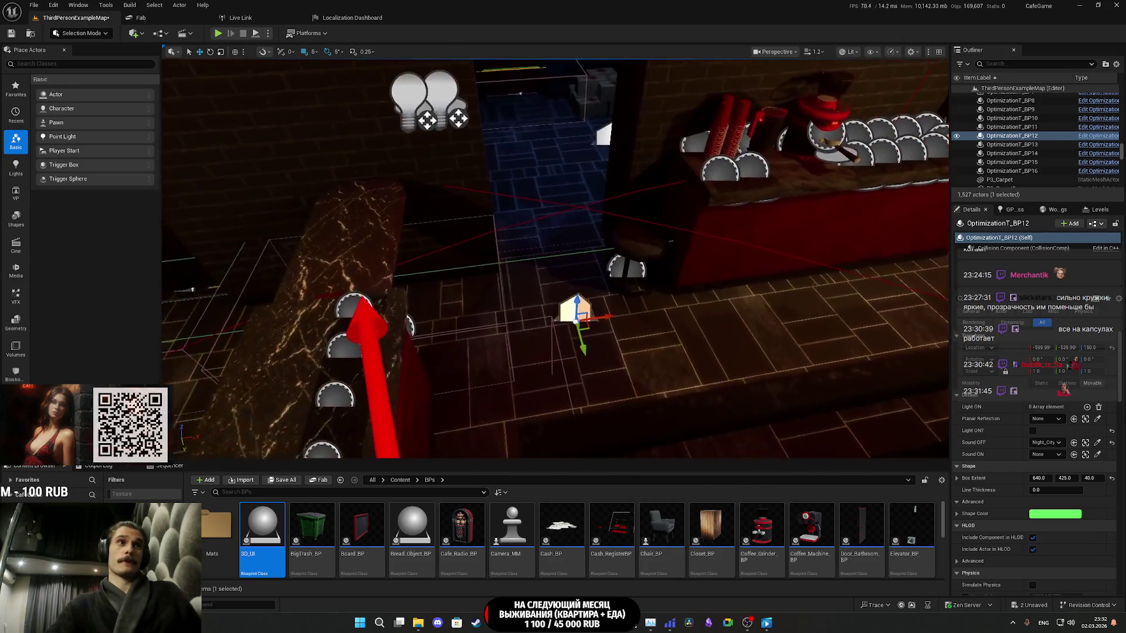
{"action": "key", "text": "d"}
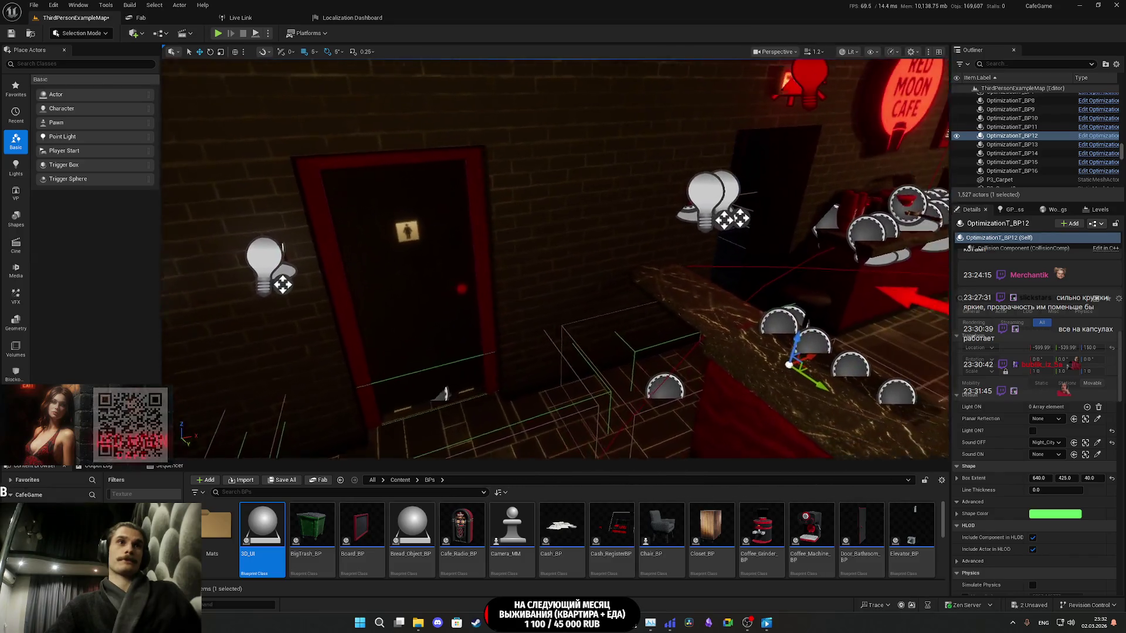
{"action": "left_click", "coordinate": [579, 285]}
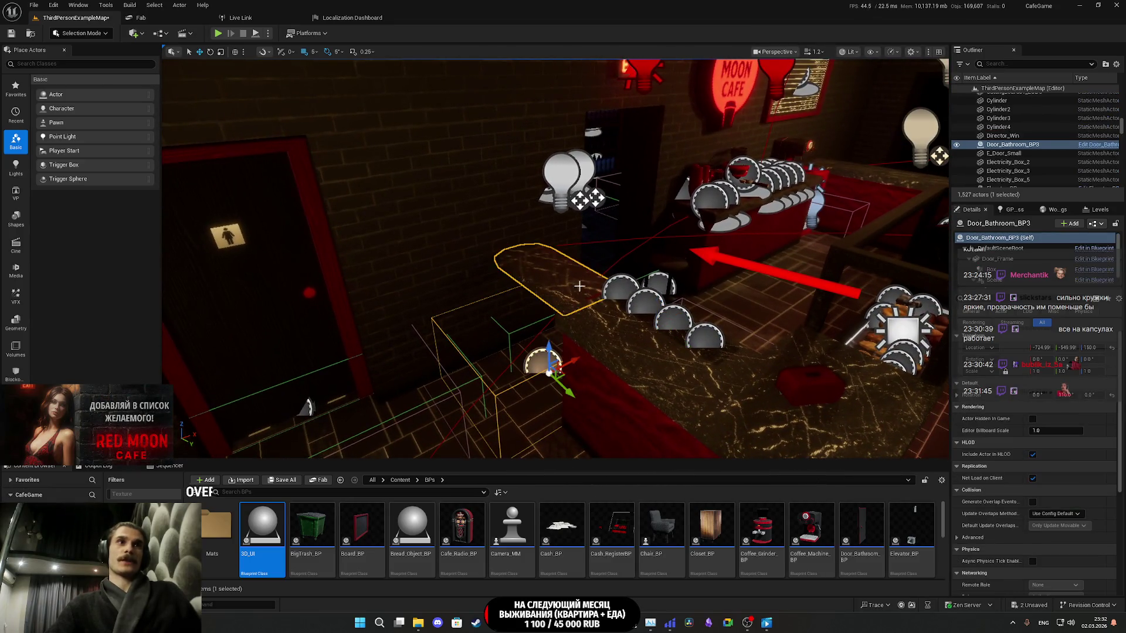
- Open the Main_Door_BP blueprint and select its Box trigger component
{"action": "left_click", "coordinate": [1095, 224]}
{"action": "left_click", "coordinate": [1044, 247]}
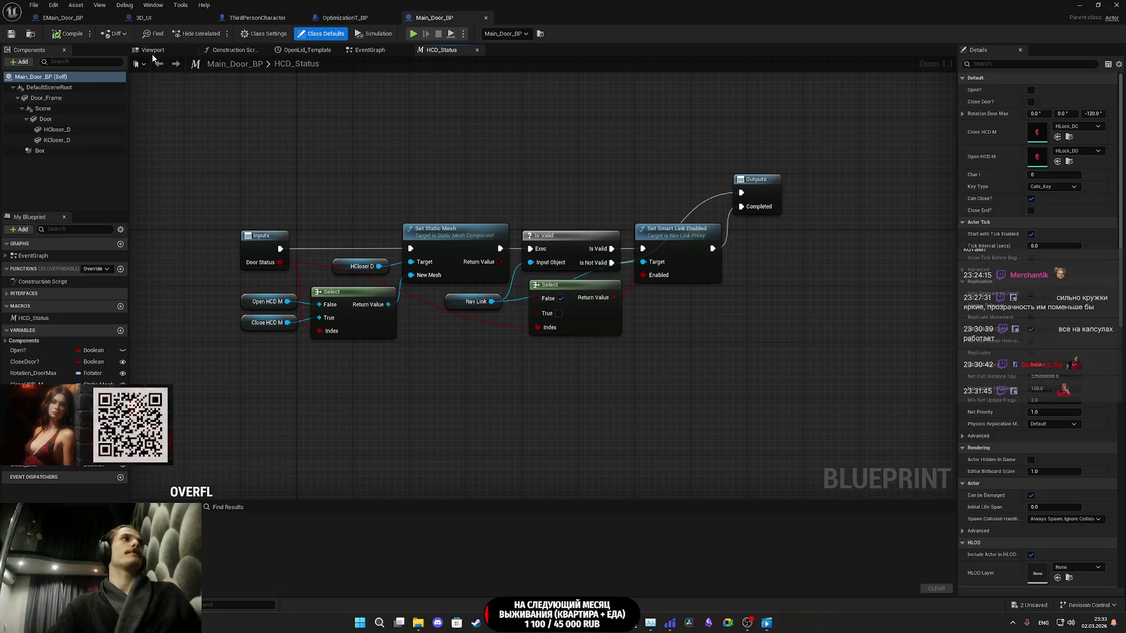
{"action": "left_click", "coordinate": [152, 50]}
{"action": "left_click", "coordinate": [508, 425]}
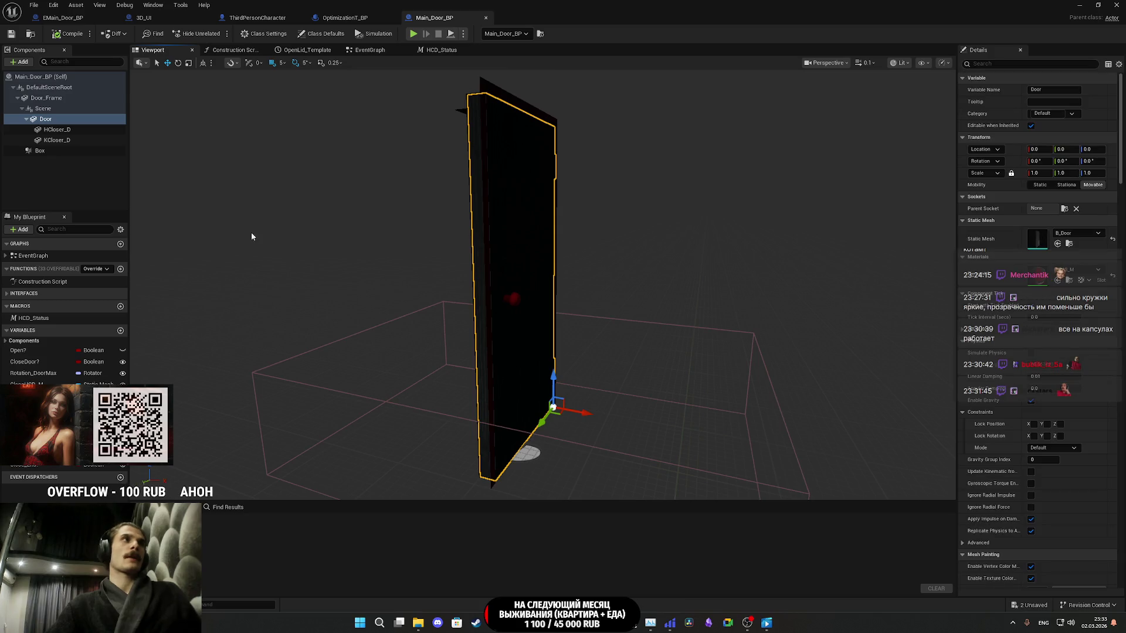
{"action": "left_click", "coordinate": [40, 151]}
{"action": "scroll", "coordinate": [1039, 372], "scroll_direction": "down", "scroll_amount": 10}
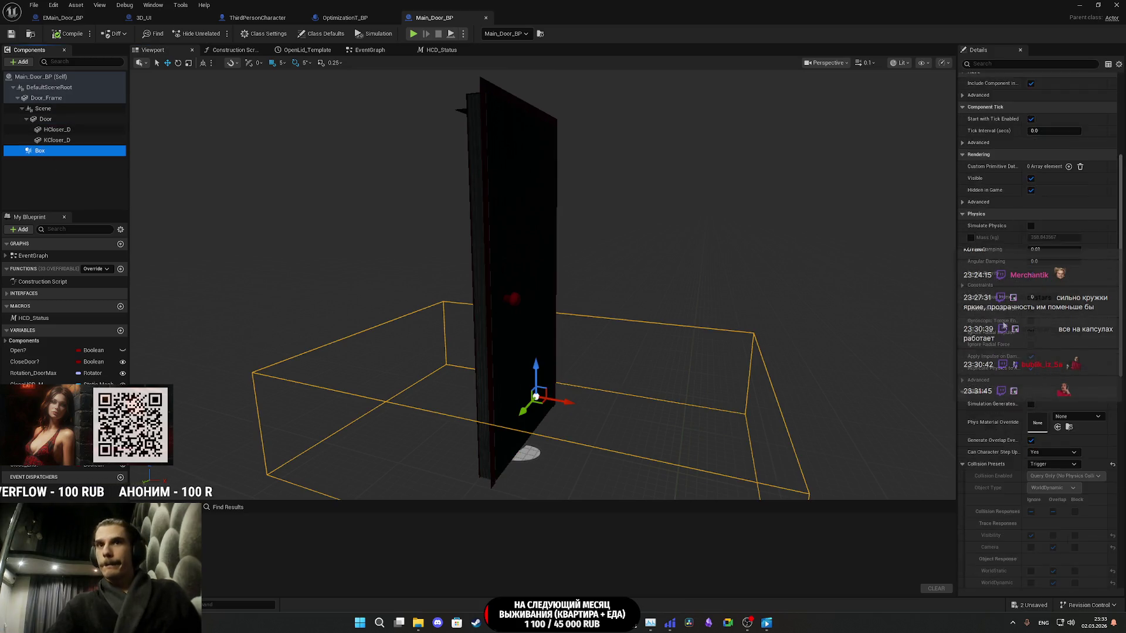
- Set the Box's Collision Enabled to Query Only with a WorldStatic object type
{"action": "left_click", "coordinate": [1053, 391]}
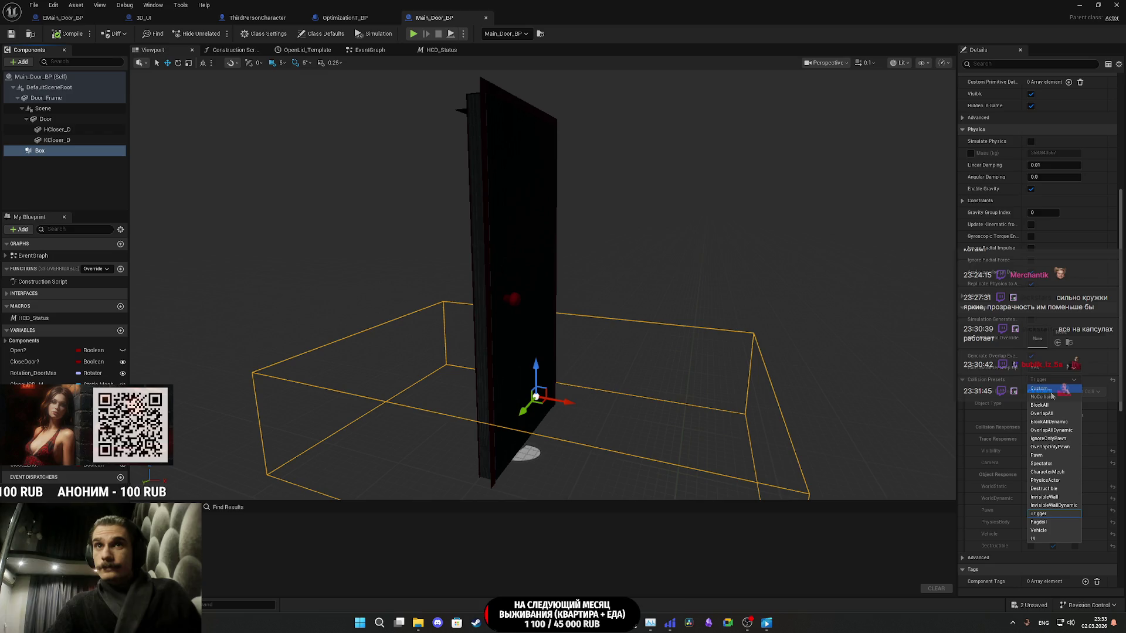
{"action": "left_click", "coordinate": [1052, 425]}
{"action": "left_click", "coordinate": [1051, 403]}
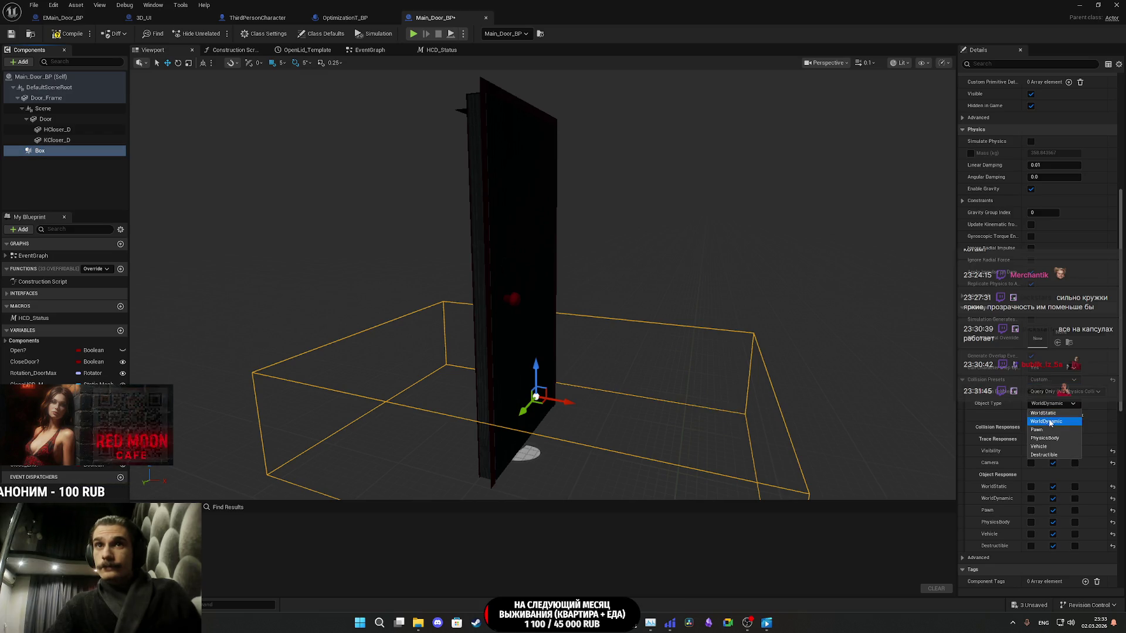
{"action": "left_click", "coordinate": [1049, 413]}
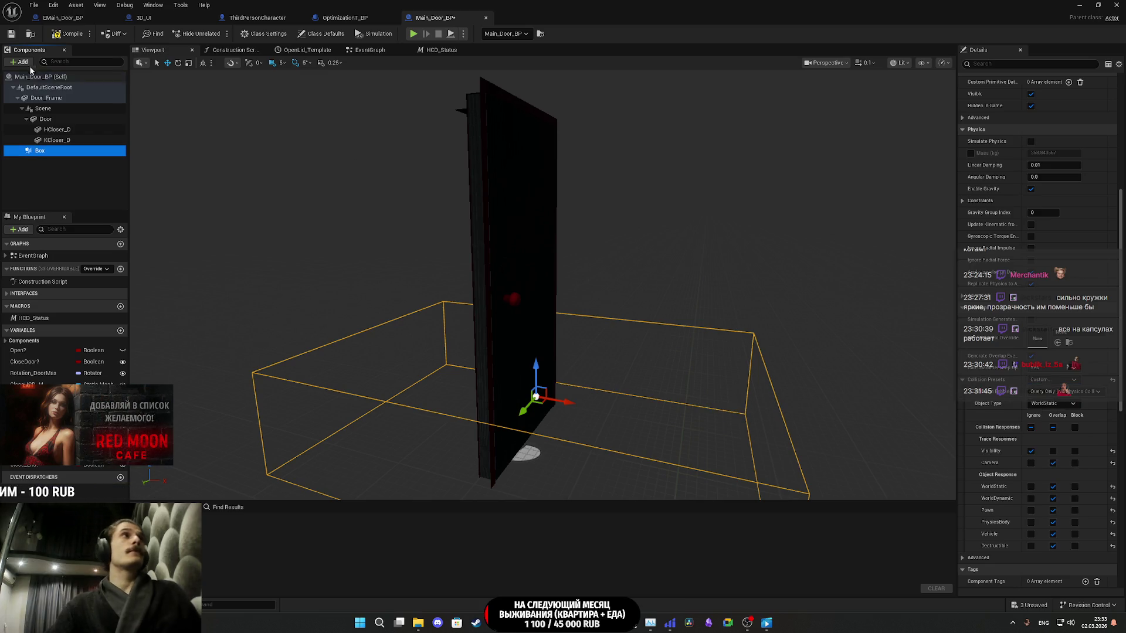
- Save Main_Door_BP and return to the level editor
{"action": "left_click", "coordinate": [11, 34]}
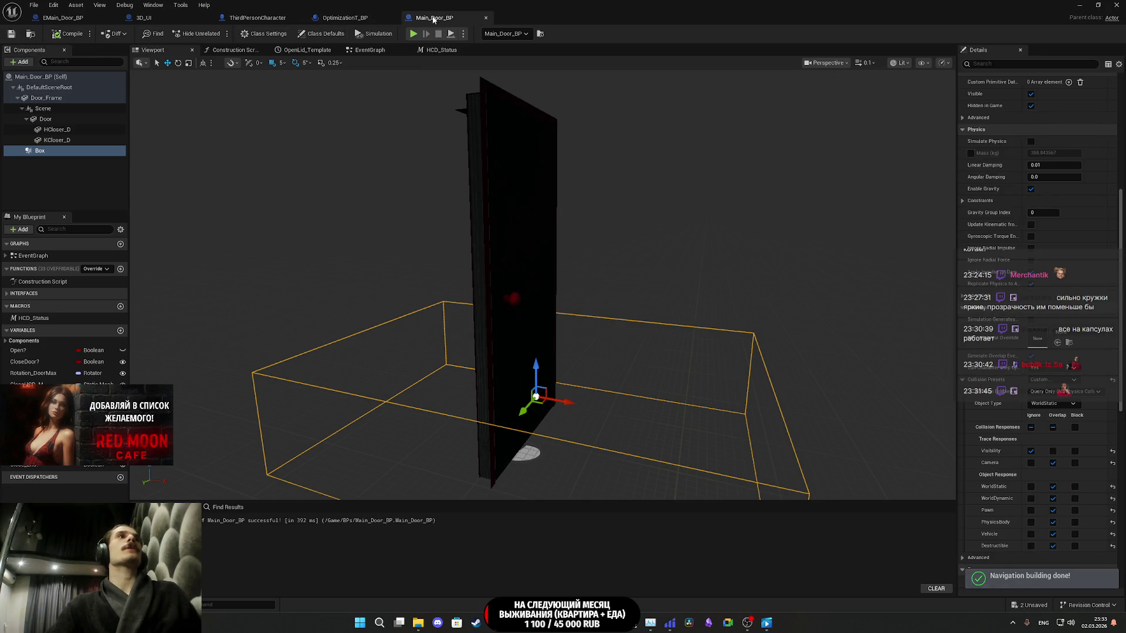
{"action": "left_click", "coordinate": [485, 17]}
{"action": "left_click", "coordinate": [1076, 5]}
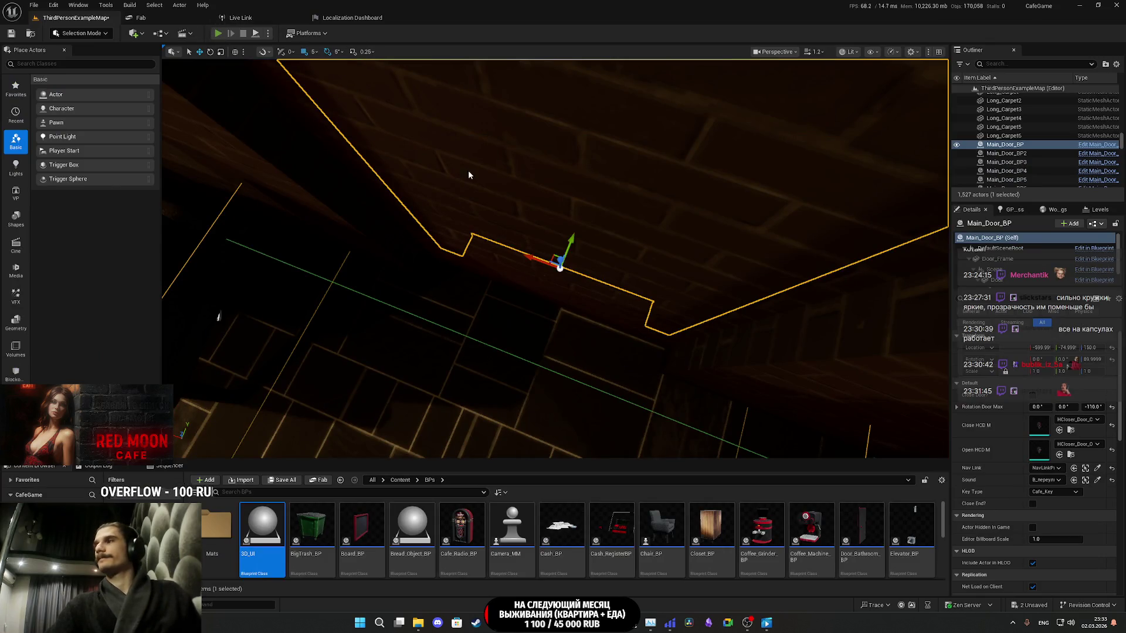
- Start a fullscreen playtest and switch on the room light by the closet
{"action": "key", "text": "alt+p"}
{"action": "key", "text": "F11"}
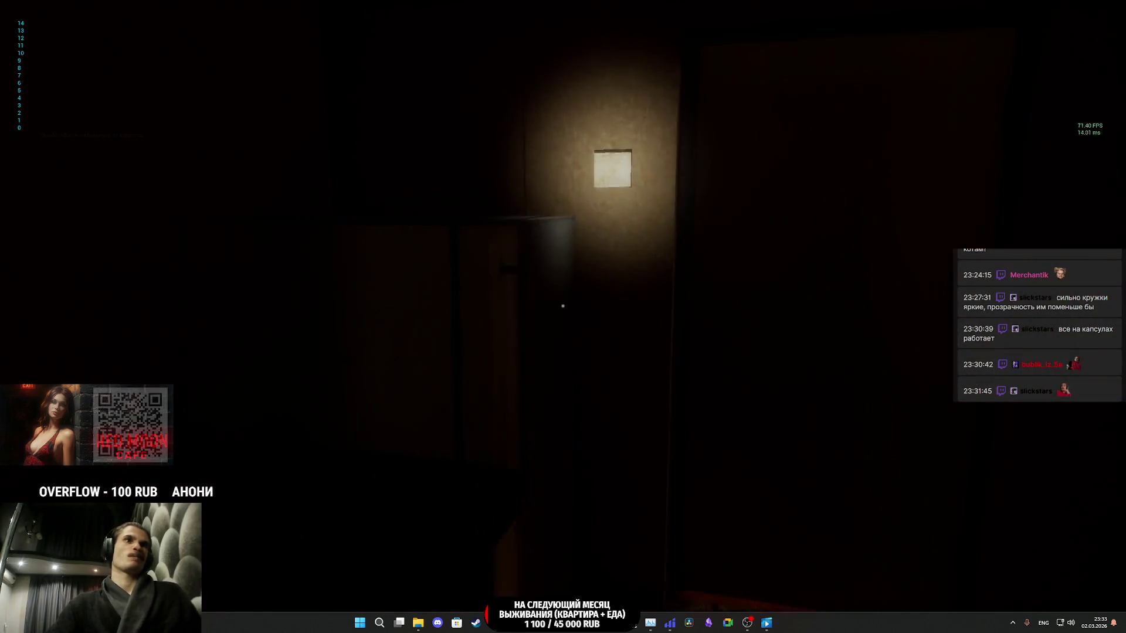
{"action": "key", "text": "e"}
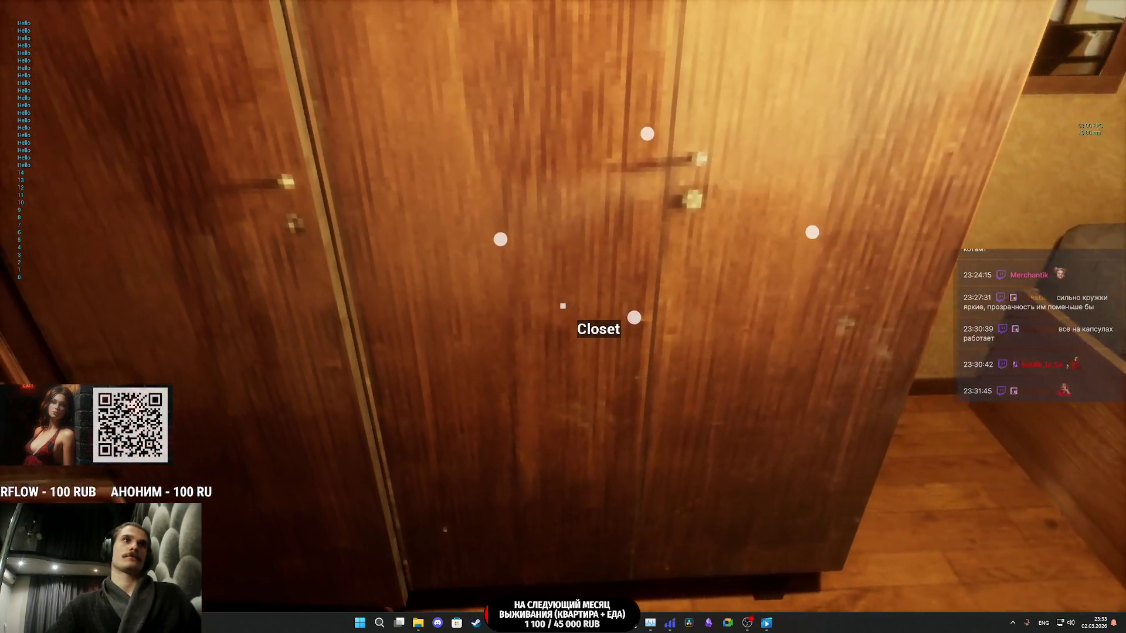
- Open and close the door several times, walk into the bathroom, then stop playing
{"action": "key", "text": "e"}
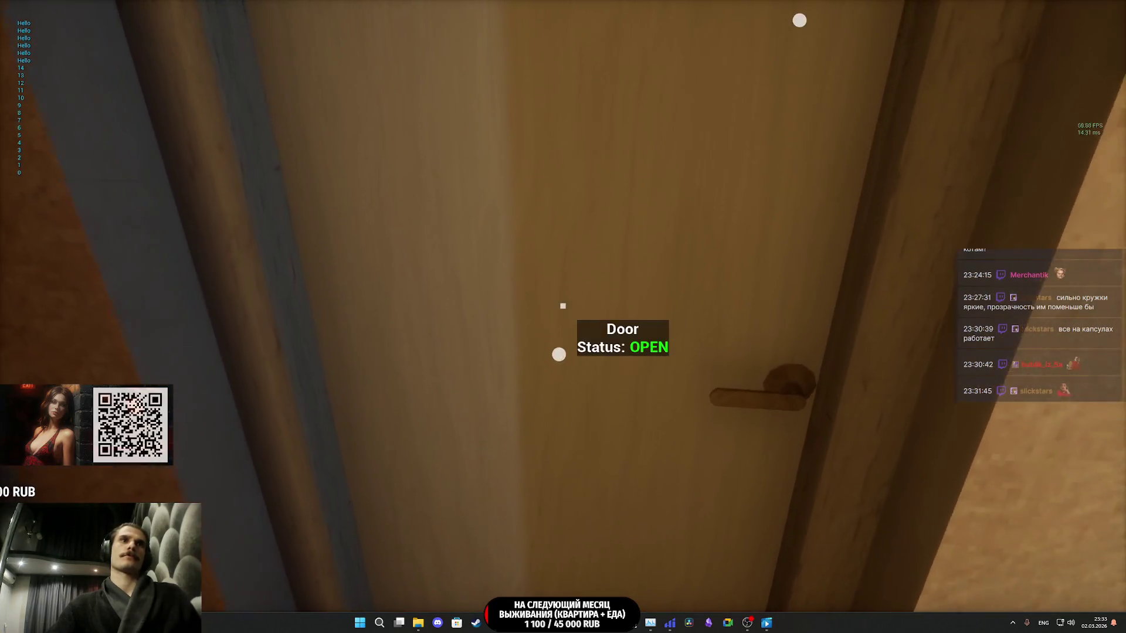
{"action": "key", "text": "e"}
{"action": "key", "text": "e"}
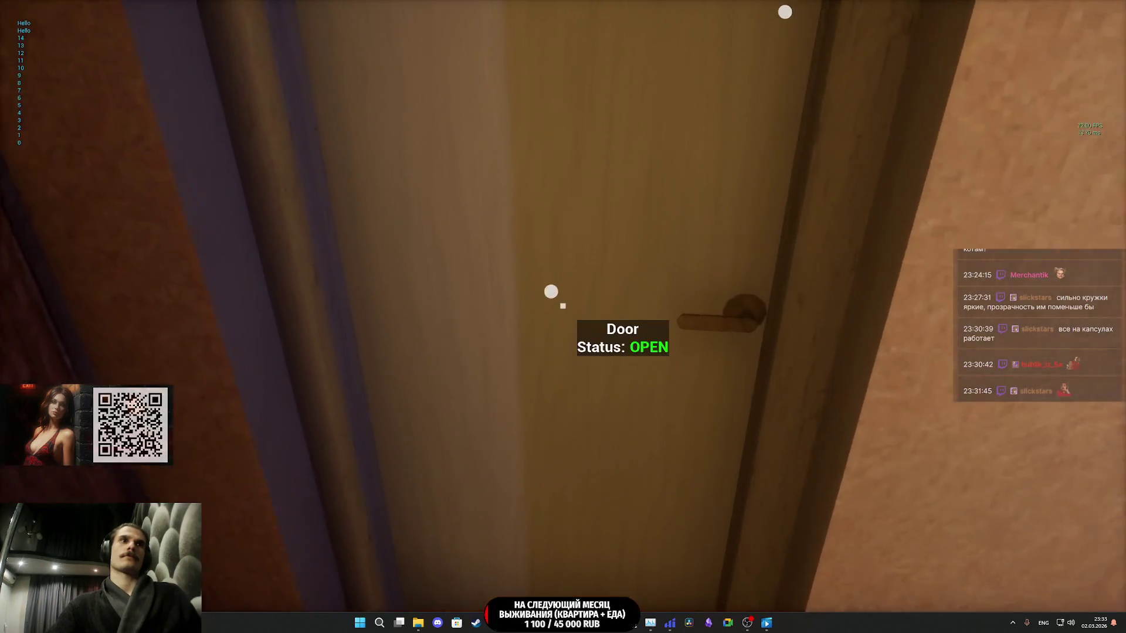
{"action": "key", "text": "e"}
{"action": "key", "text": "e"}
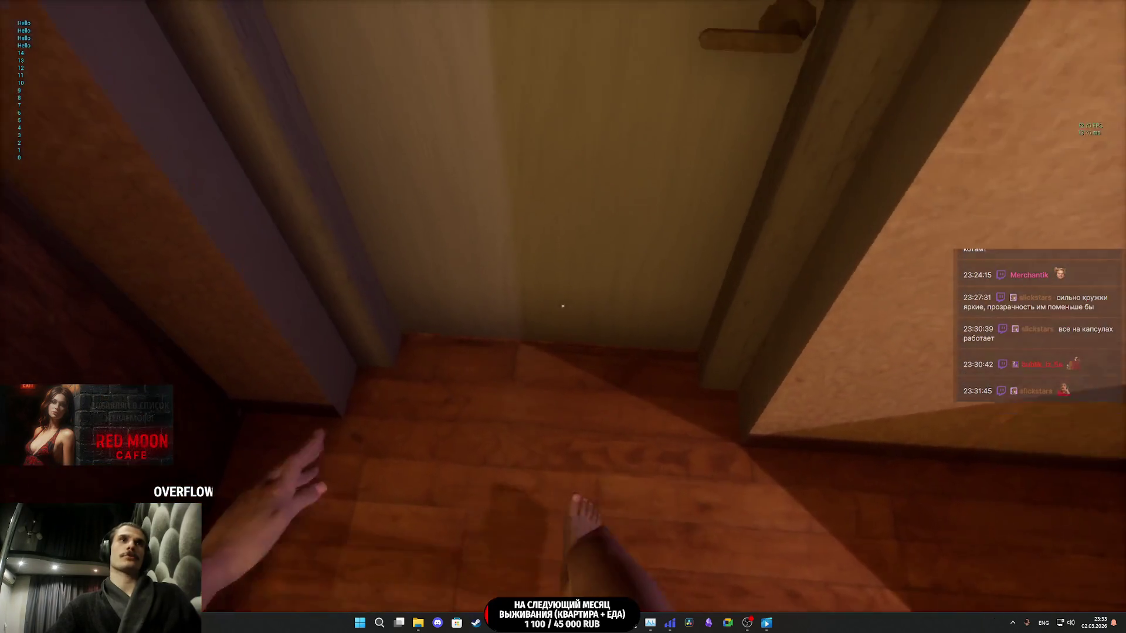
{"action": "key", "text": "e"}
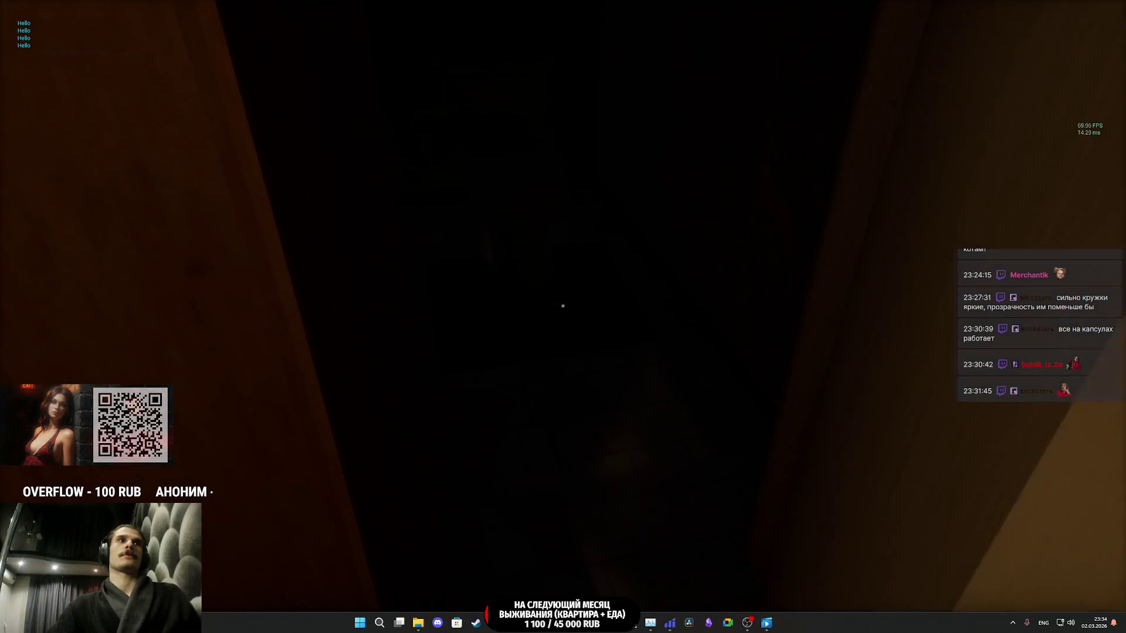
{"action": "key", "text": "w"}
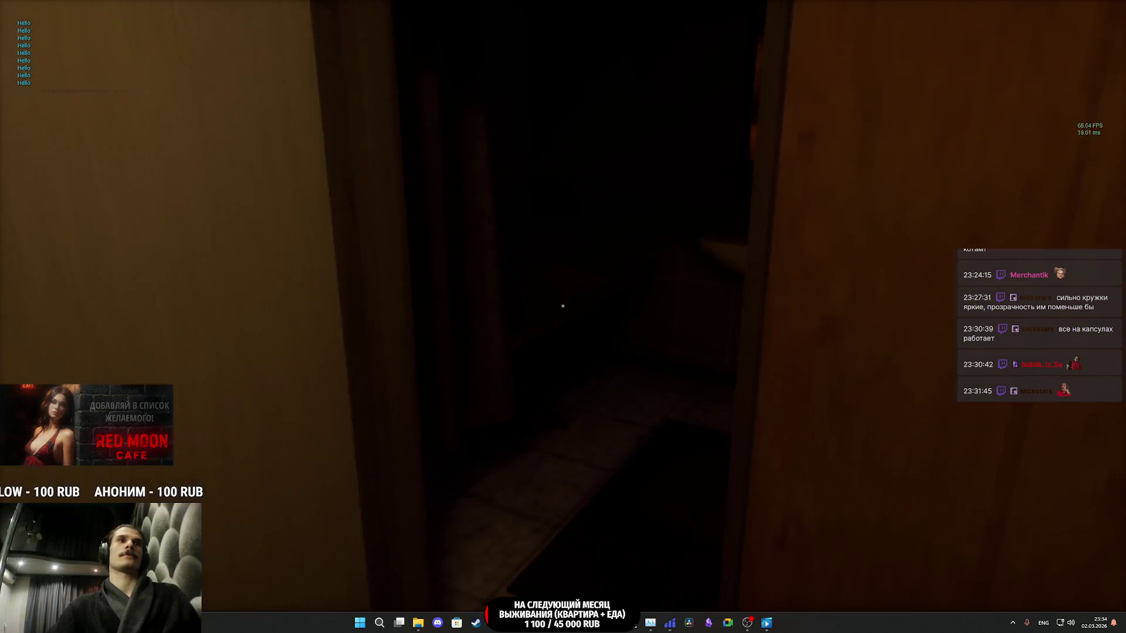
{"action": "key", "text": "w"}
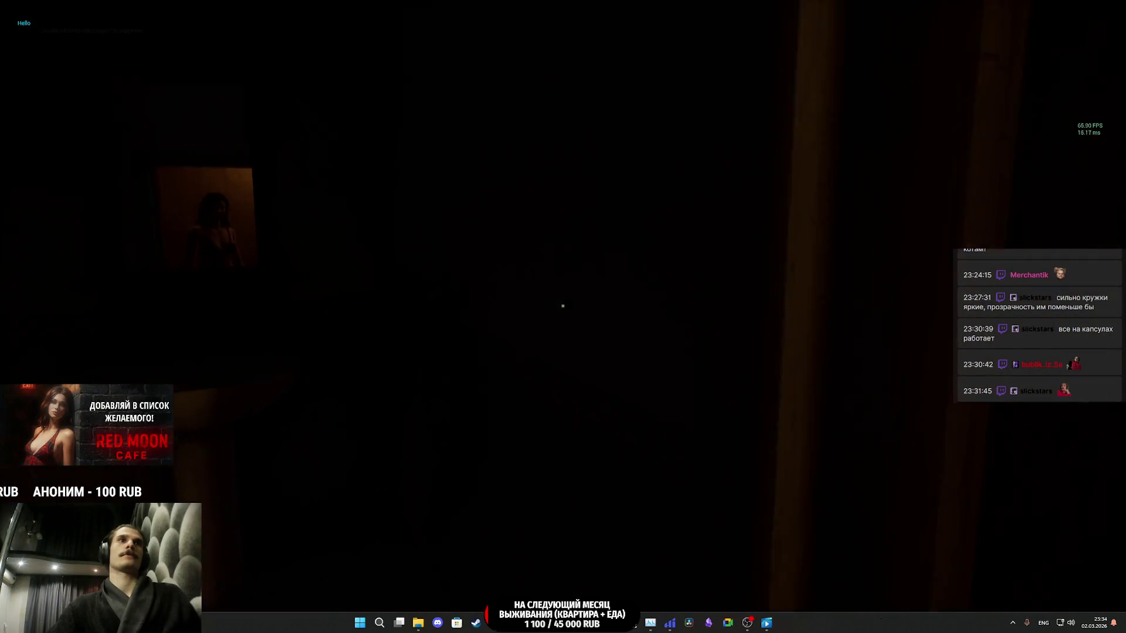
{"action": "key", "text": "Escape"}
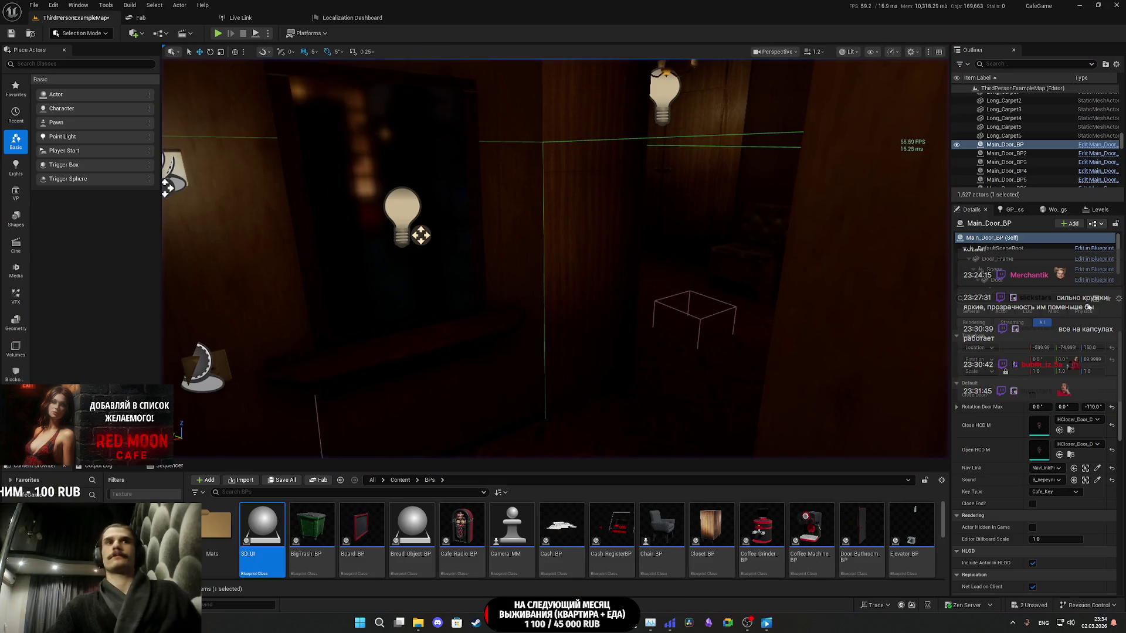
- Save the TestL and ThirdPersonExampleMap levels, then return to the OptimizationT_BP window
{"action": "left_click", "coordinate": [282, 480]}
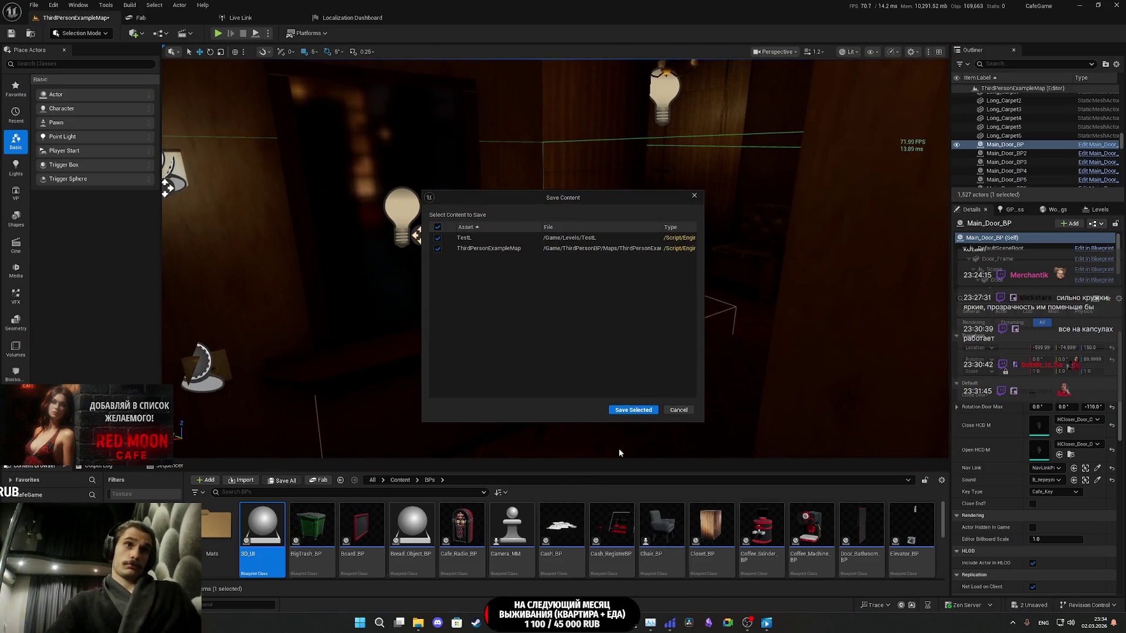
{"action": "left_click", "coordinate": [639, 411]}
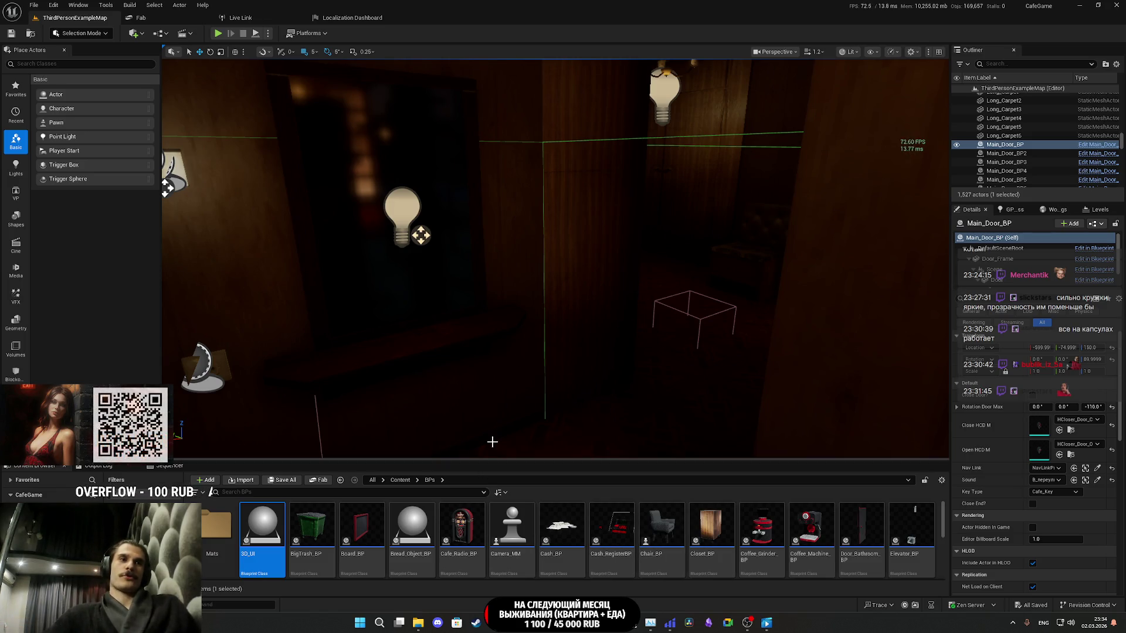
{"action": "mouse_move", "coordinate": [535, 622]}
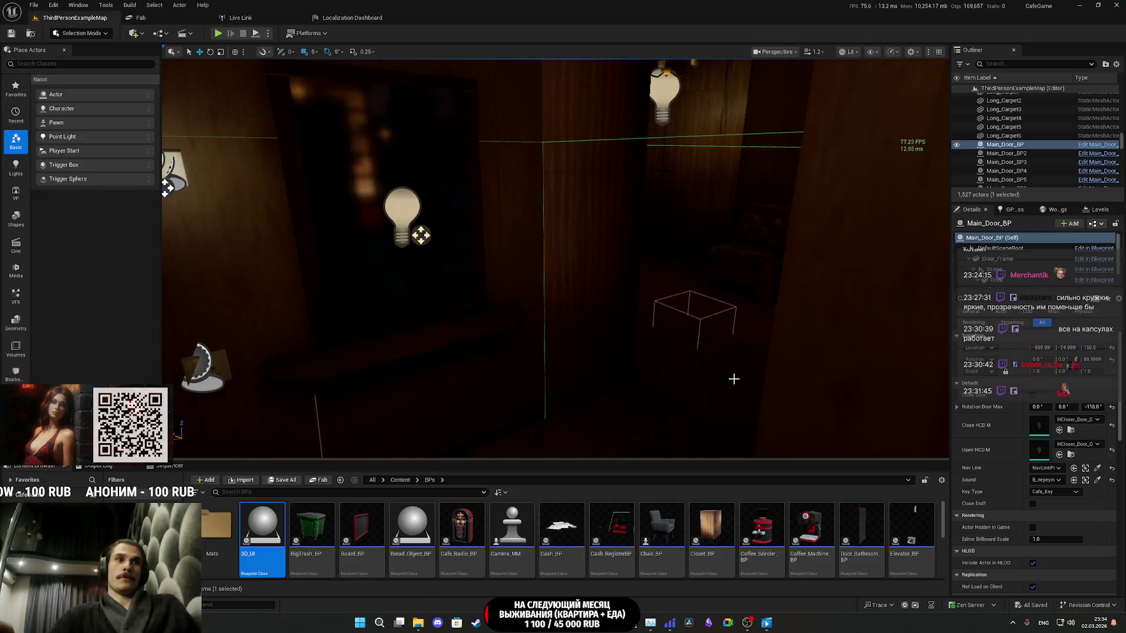
{"action": "key", "text": "alt+Tab"}
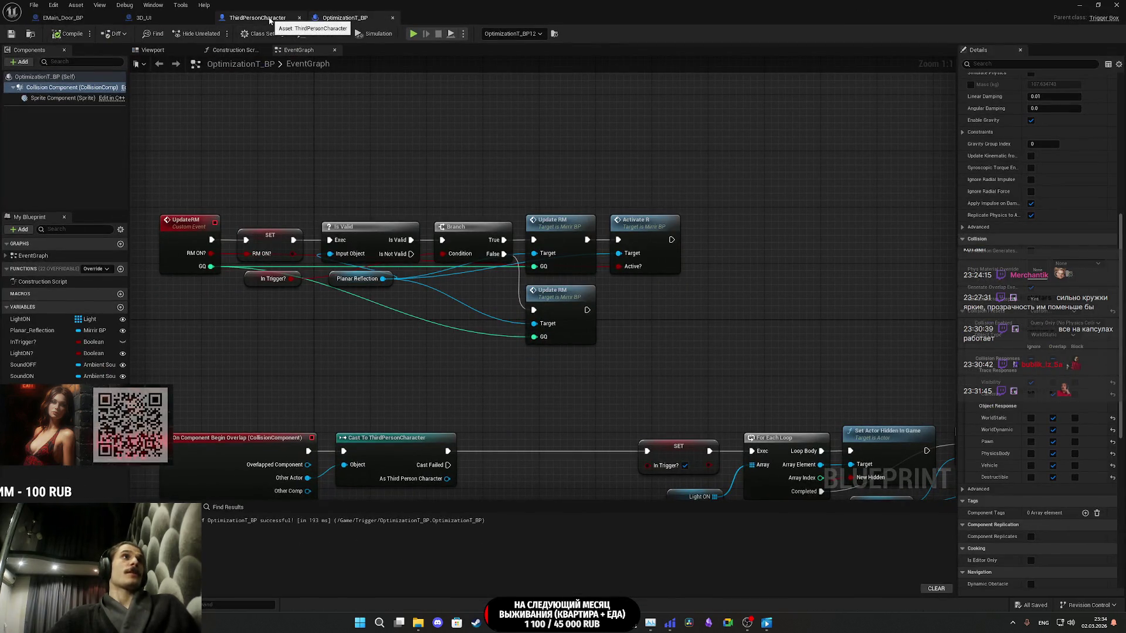
- Switch to the 3D_UI blueprint and scroll through its Widget component's Details
{"action": "left_click", "coordinate": [165, 22]}
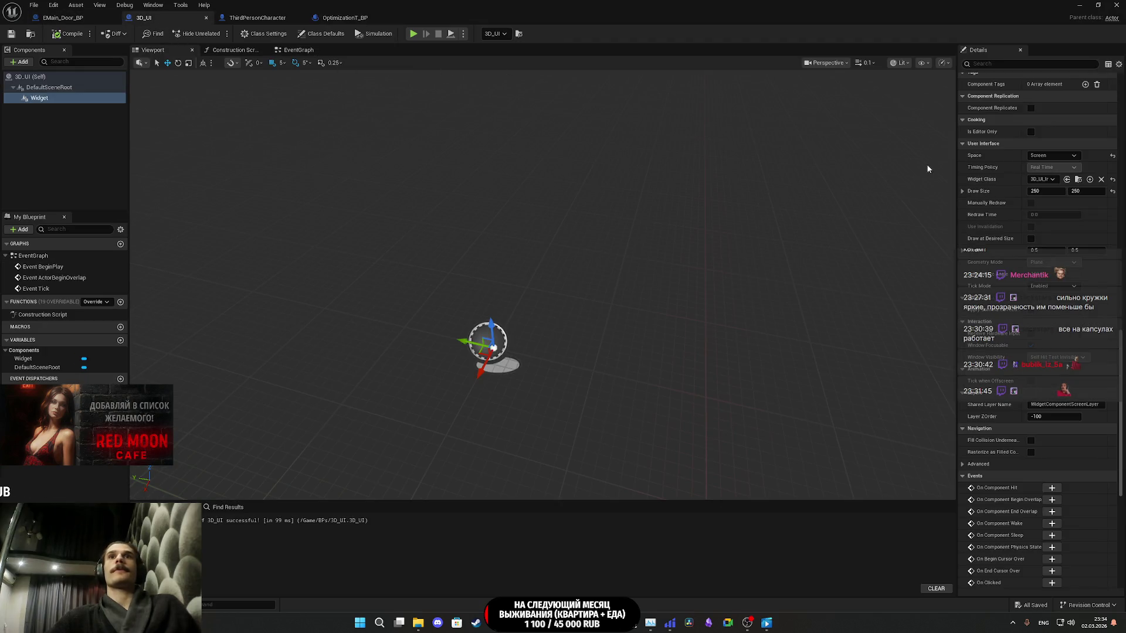
{"action": "scroll", "coordinate": [990, 253], "scroll_direction": "up", "scroll_amount": 15}
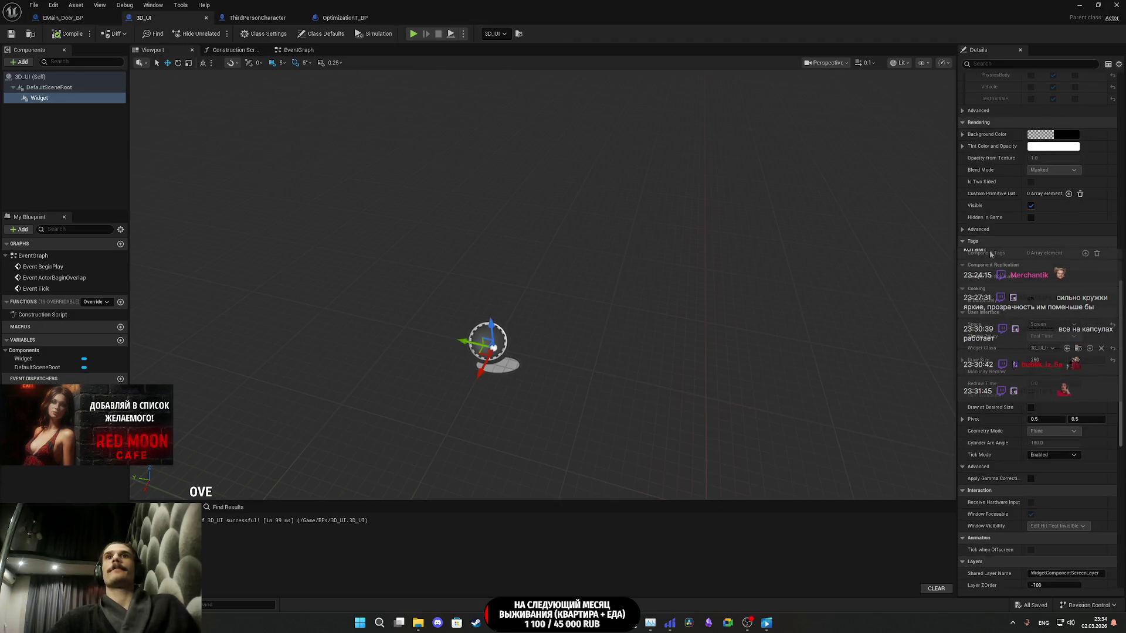
{"action": "scroll", "coordinate": [990, 252], "scroll_direction": "up", "scroll_amount": 15}
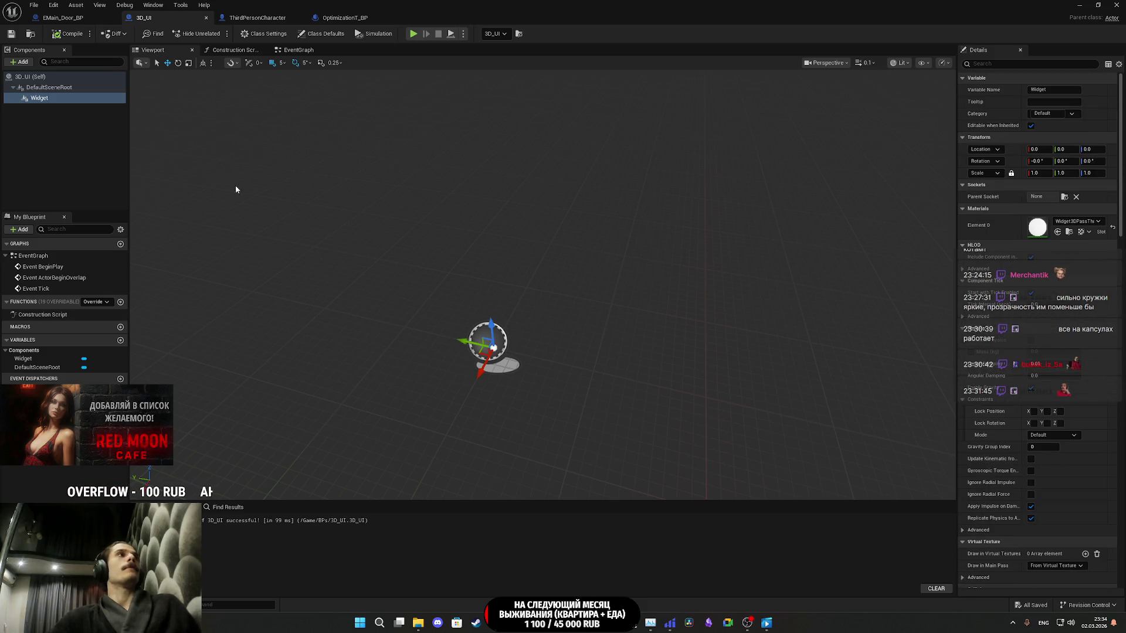
{"action": "scroll", "coordinate": [989, 344], "scroll_direction": "down", "scroll_amount": 20}
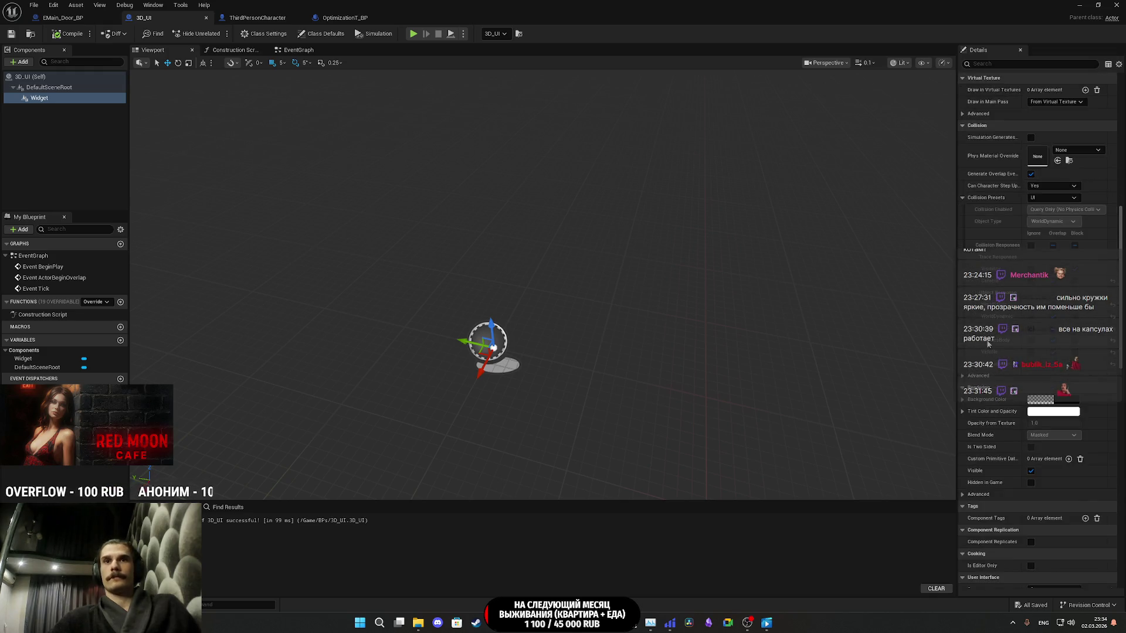
{"action": "scroll", "coordinate": [989, 344], "scroll_direction": "down", "scroll_amount": 1}
{"action": "scroll", "coordinate": [989, 341], "scroll_direction": "up", "scroll_amount": 3}
{"action": "scroll", "coordinate": [982, 311], "scroll_direction": "up", "scroll_amount": 20}
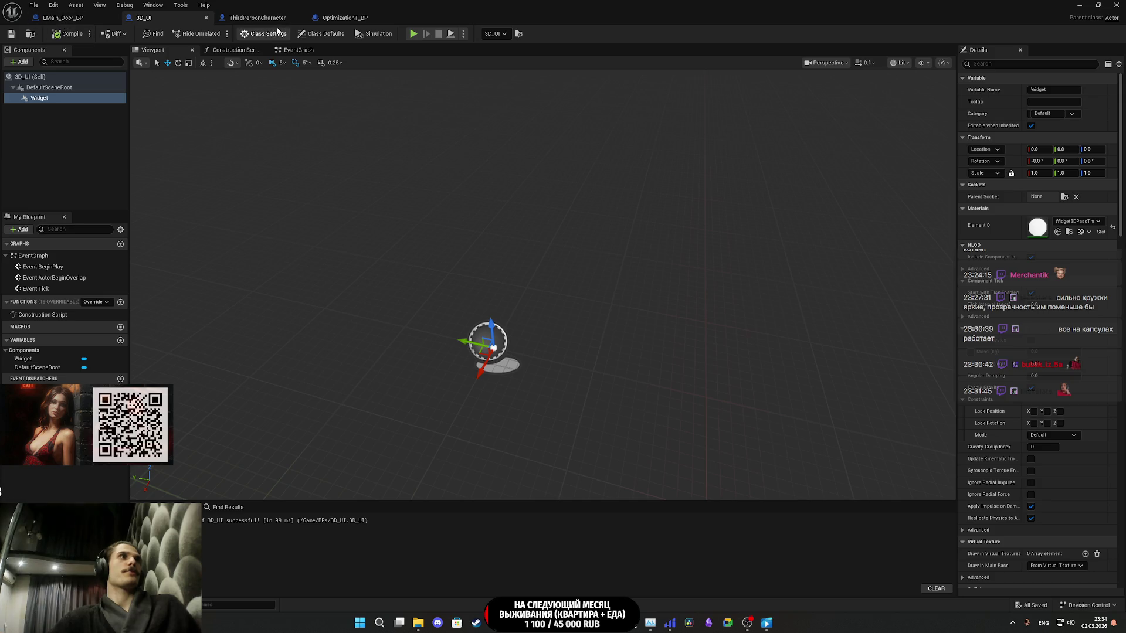
{"action": "scroll", "coordinate": [1047, 312], "scroll_direction": "down", "scroll_amount": 20}
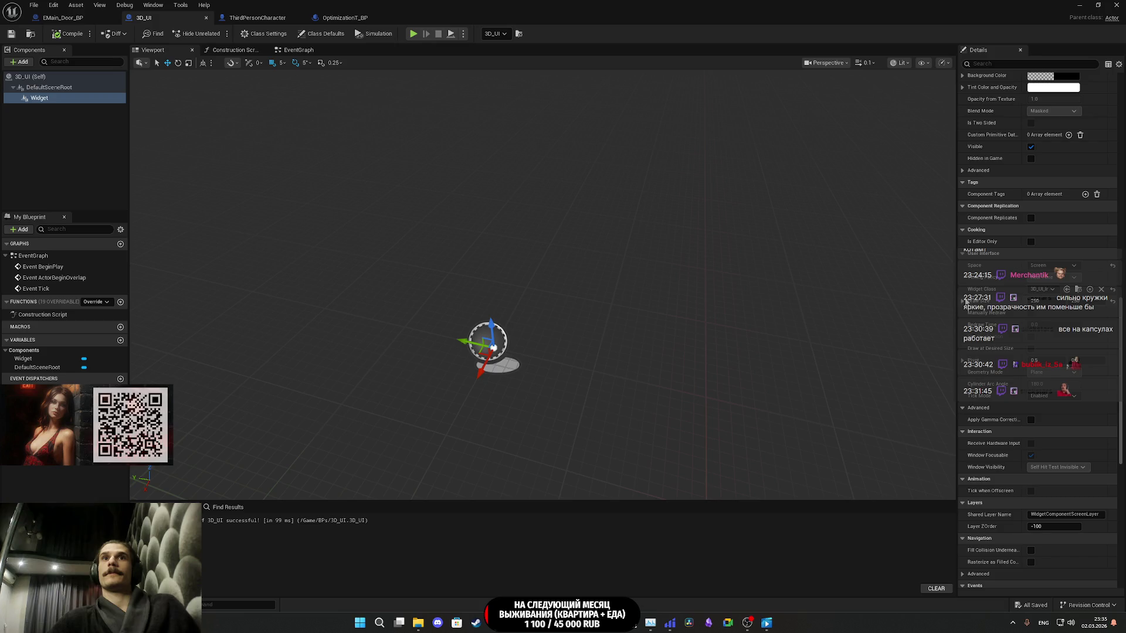
- Expand and collapse the 250 x 250 Draw Size, then minimize the blueprint editor
{"action": "left_click", "coordinate": [962, 301]}
{"action": "left_click", "coordinate": [963, 302]}
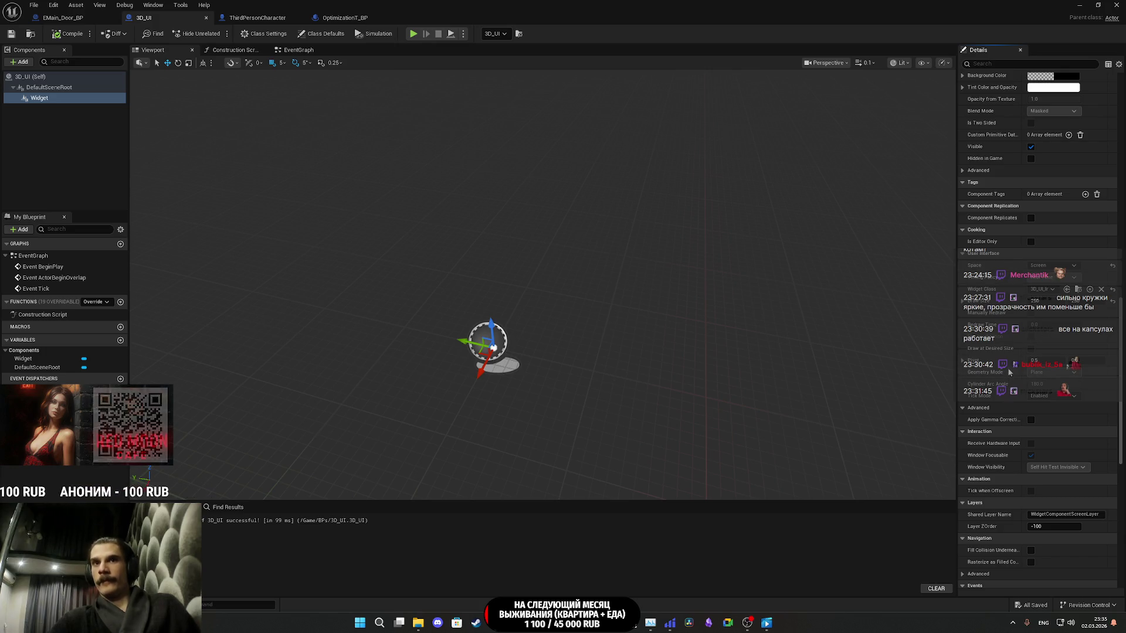
{"action": "scroll", "coordinate": [998, 373], "scroll_direction": "down", "scroll_amount": 5}
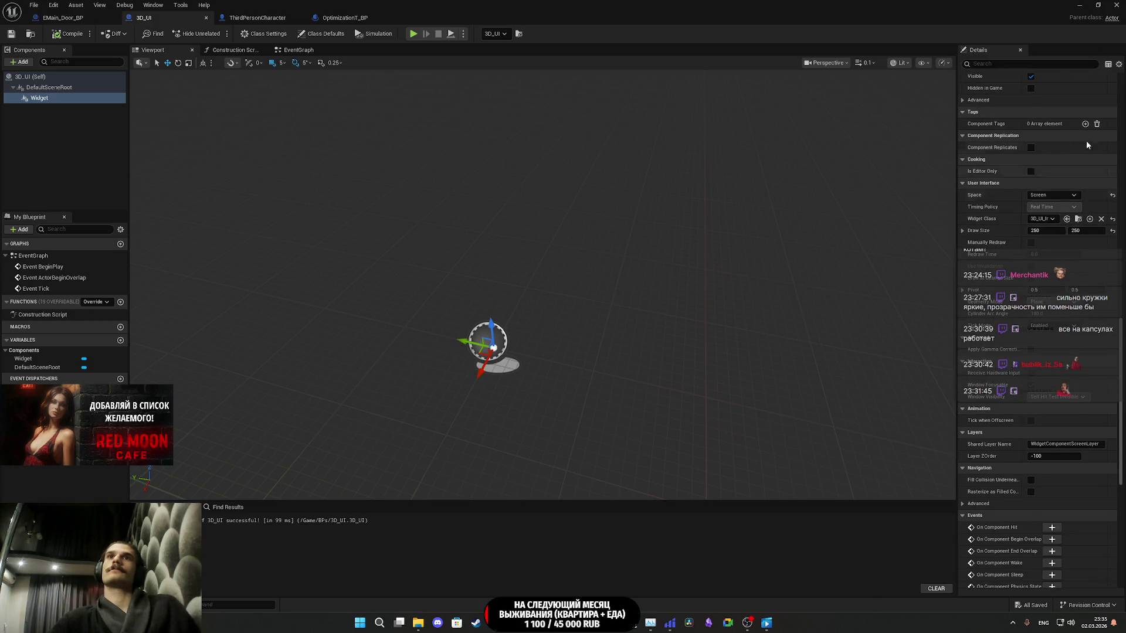
{"action": "left_click", "coordinate": [1078, 5]}
- Resize the 3D_UI_Interactive Far_Icon to 15 x 15 with render opacity 0.5
{"action": "double_click", "coordinate": [273, 528]}
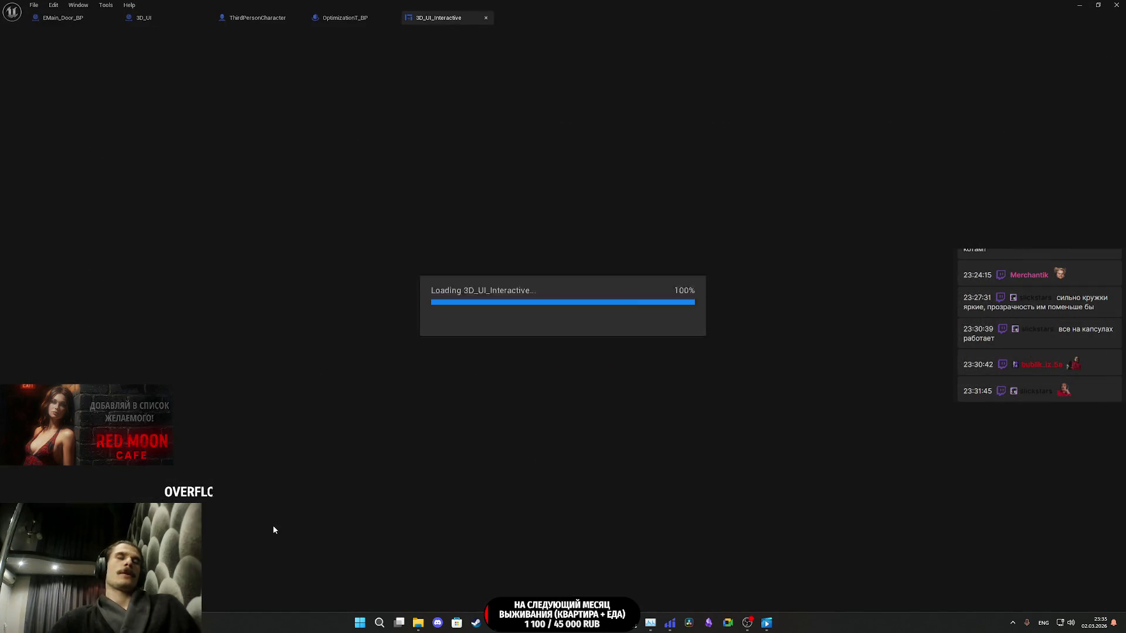
{"action": "left_click", "coordinate": [499, 211]}
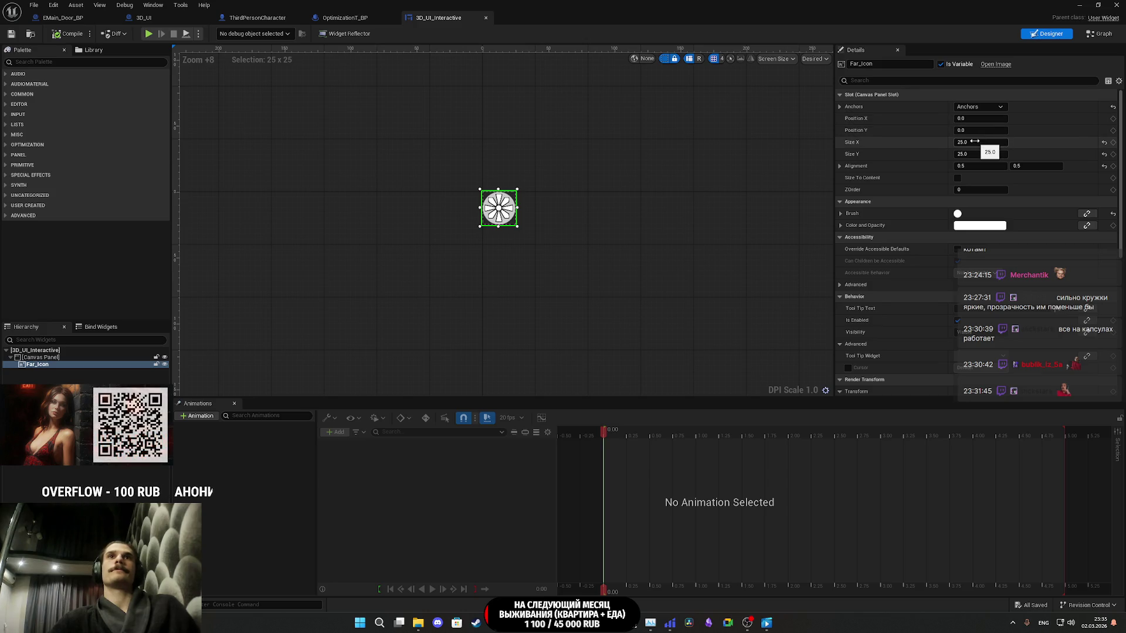
{"action": "type", "text": "15"}
{"action": "key", "text": "Return"}
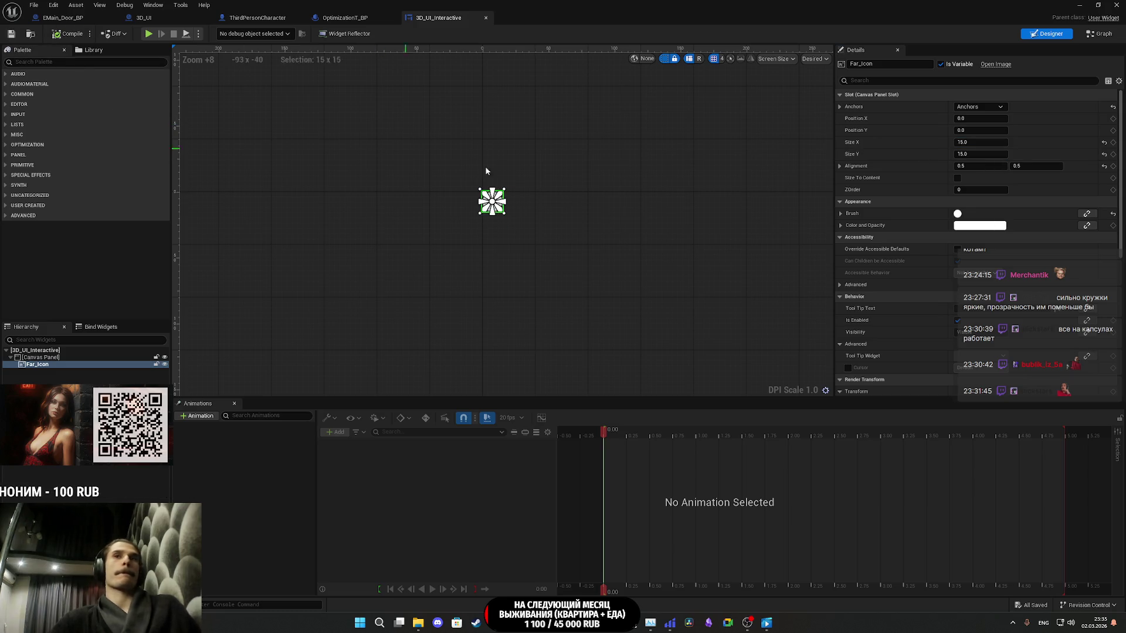
{"action": "scroll", "coordinate": [892, 307], "scroll_direction": "down", "scroll_amount": 8}
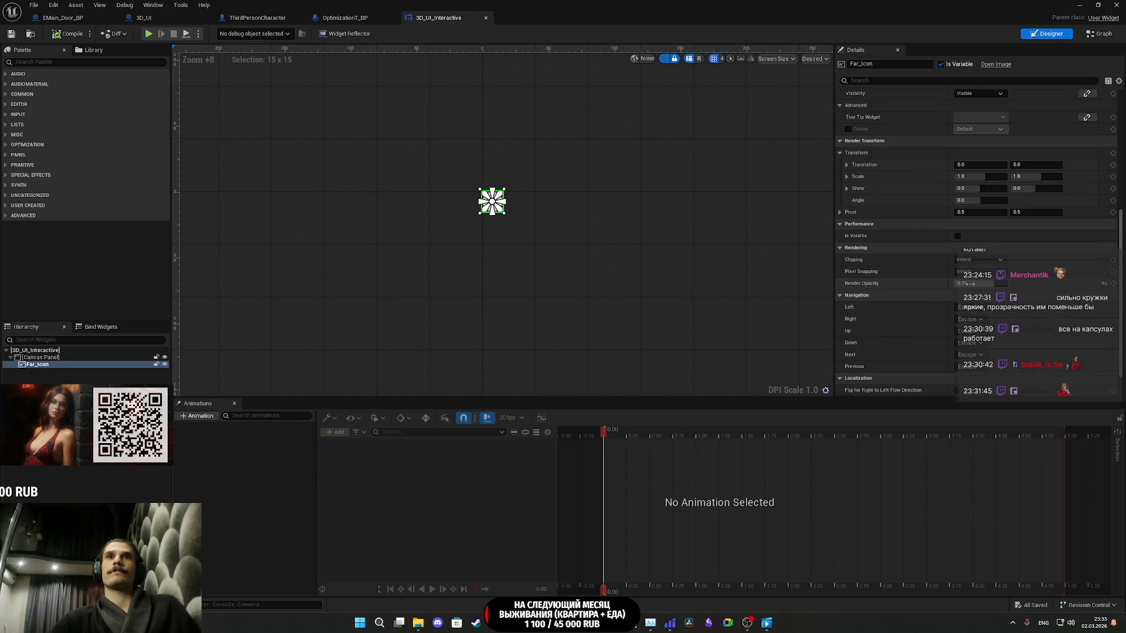
{"action": "type", "text": "0.5"}
{"action": "key", "text": "Return"}
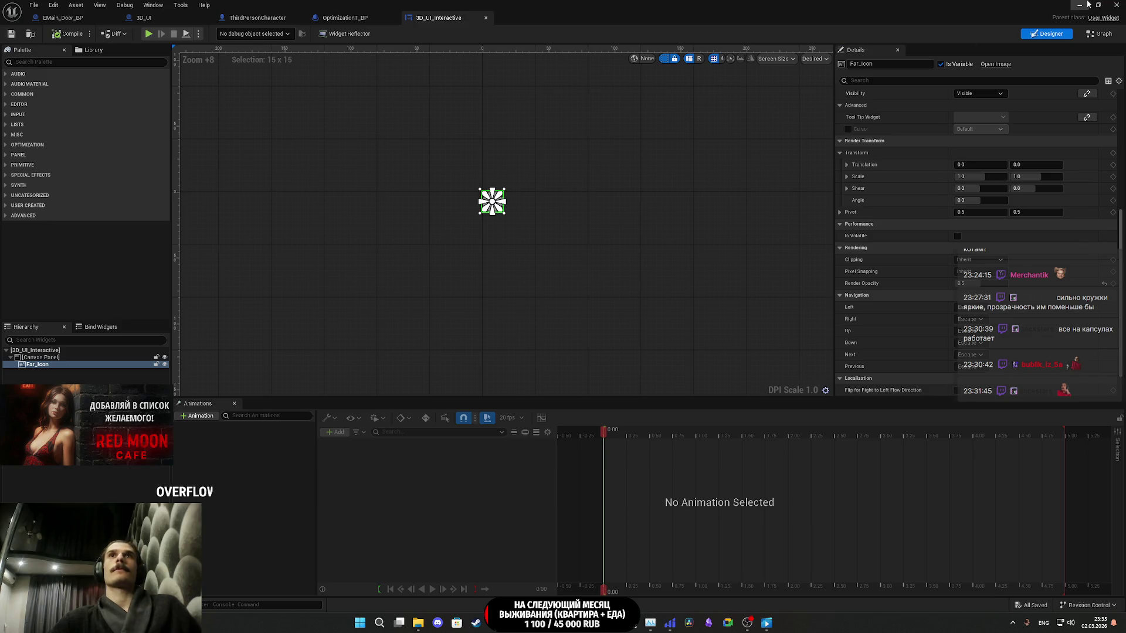
{"action": "left_click", "coordinate": [1084, 5]}
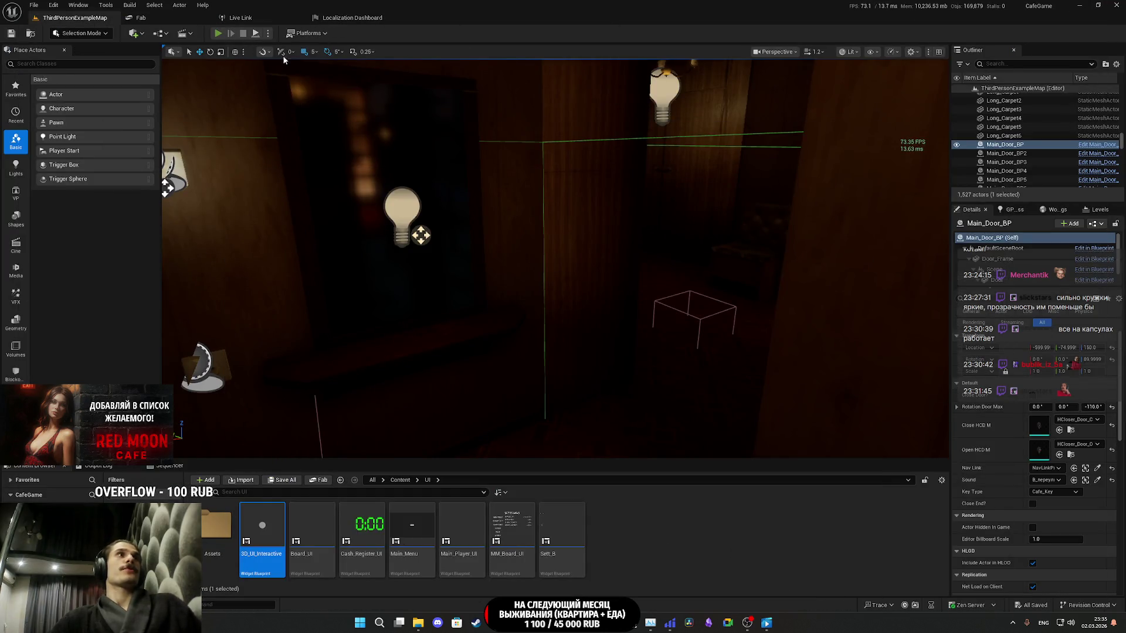
- Start a playtest, turn off the flashlight, and check the TV and door status labels
{"action": "key", "text": "alt+p"}
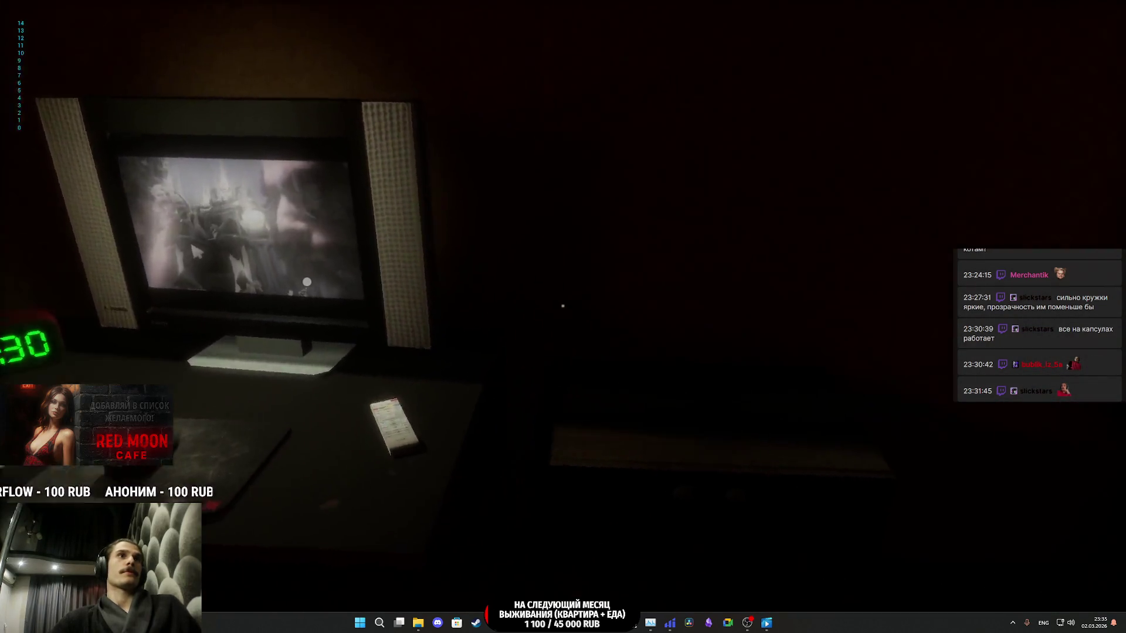
{"action": "key", "text": "f"}
{"action": "key", "text": "f"}
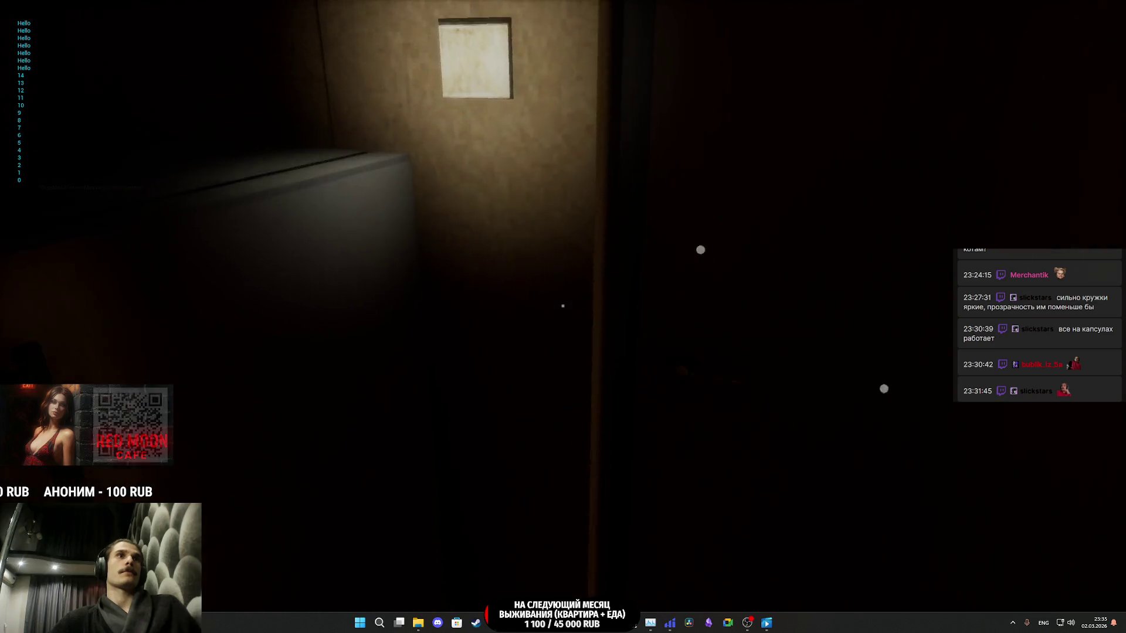
{"action": "key", "text": "w"}
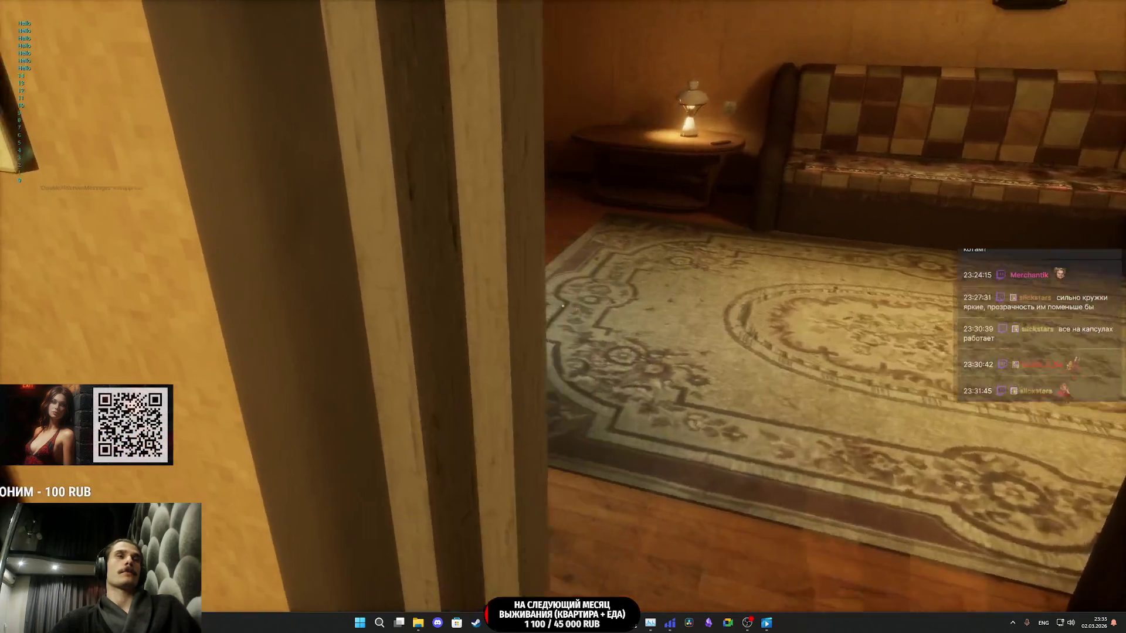
{"action": "key", "text": "s"}
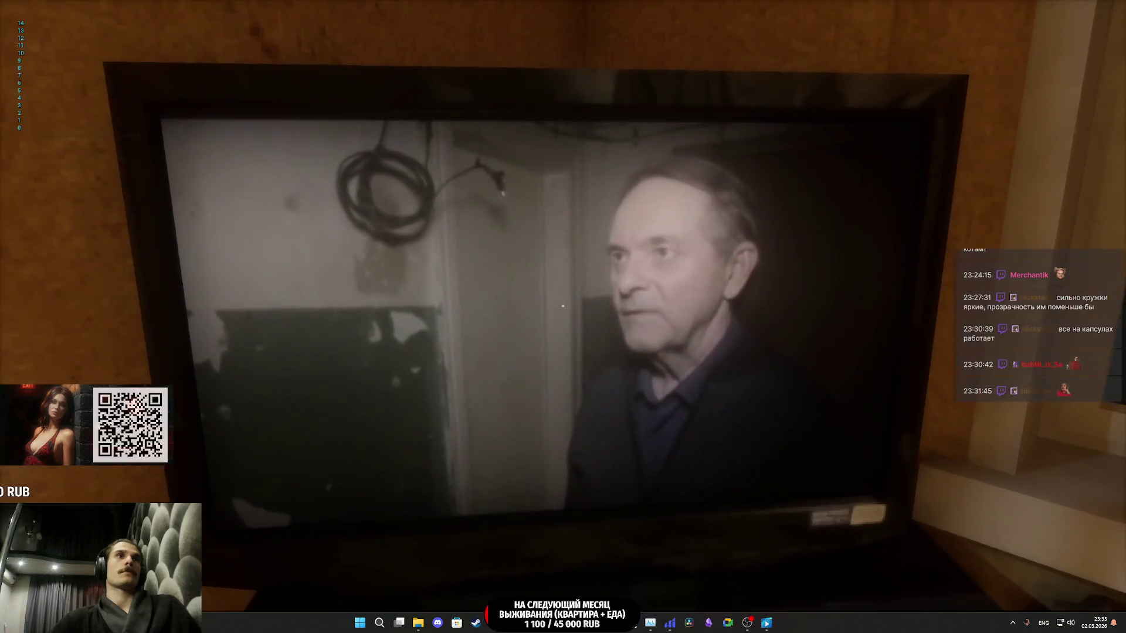
{"action": "key", "text": "s"}
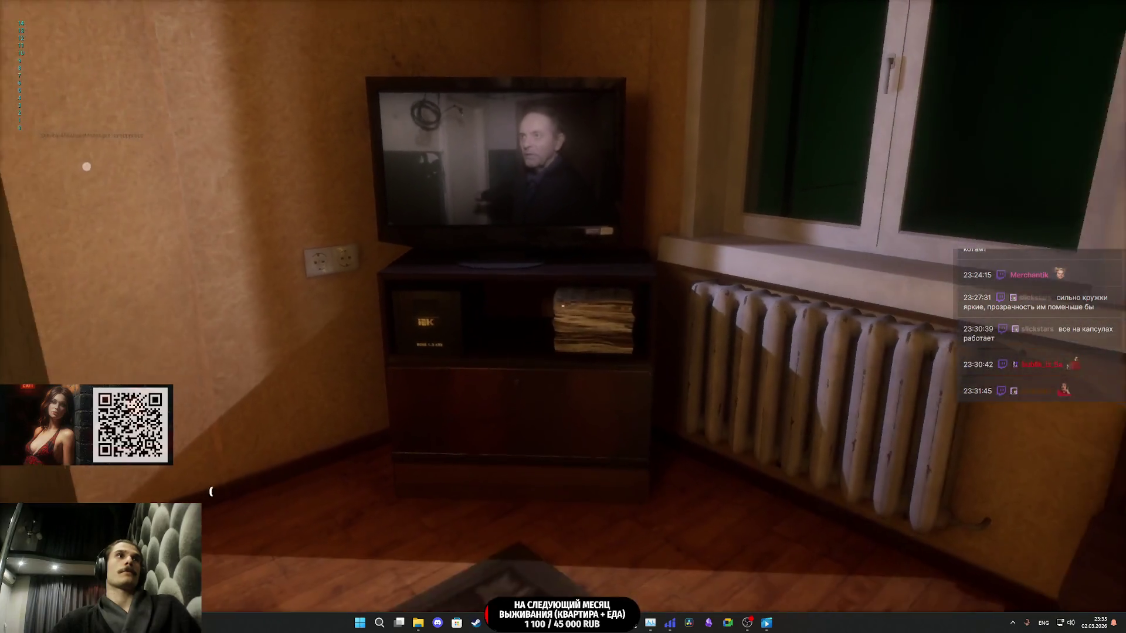
{"action": "key", "text": "w"}
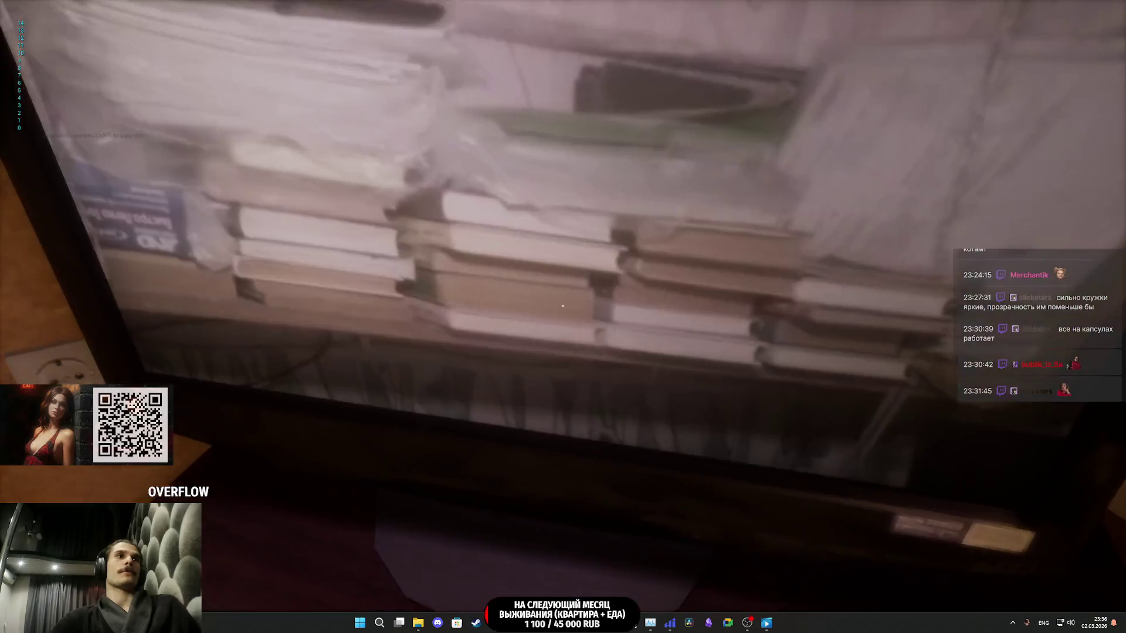
{"action": "key", "text": "s"}
{"action": "key", "text": "w"}
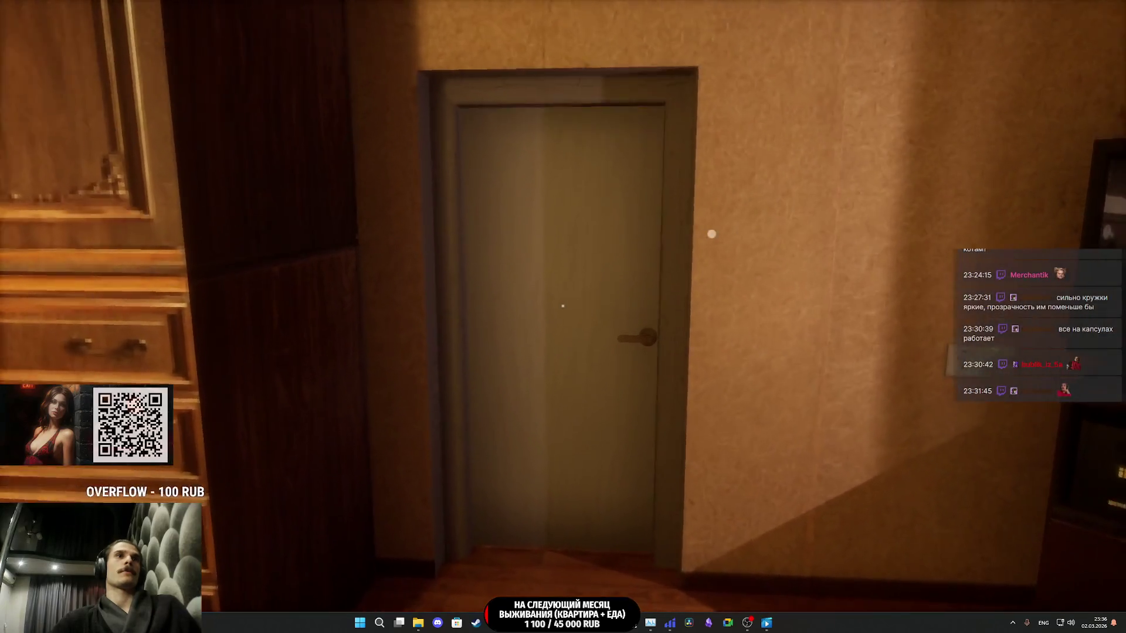
{"action": "key", "text": "w"}
{"action": "key", "text": "s"}
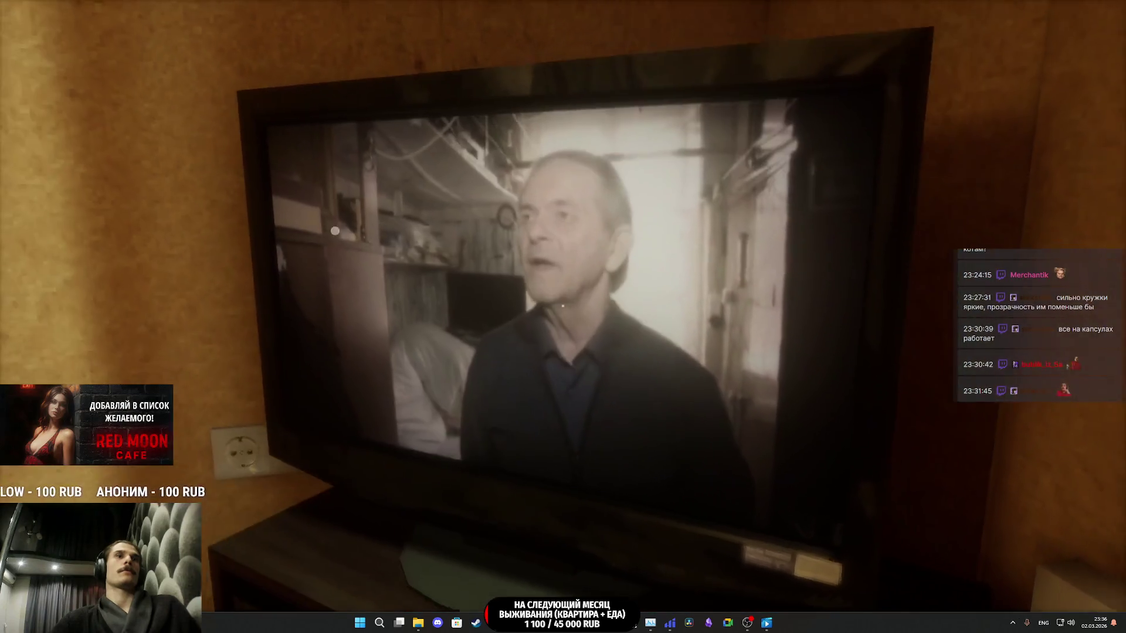
{"action": "key", "text": "w"}
{"action": "key", "text": "w"}
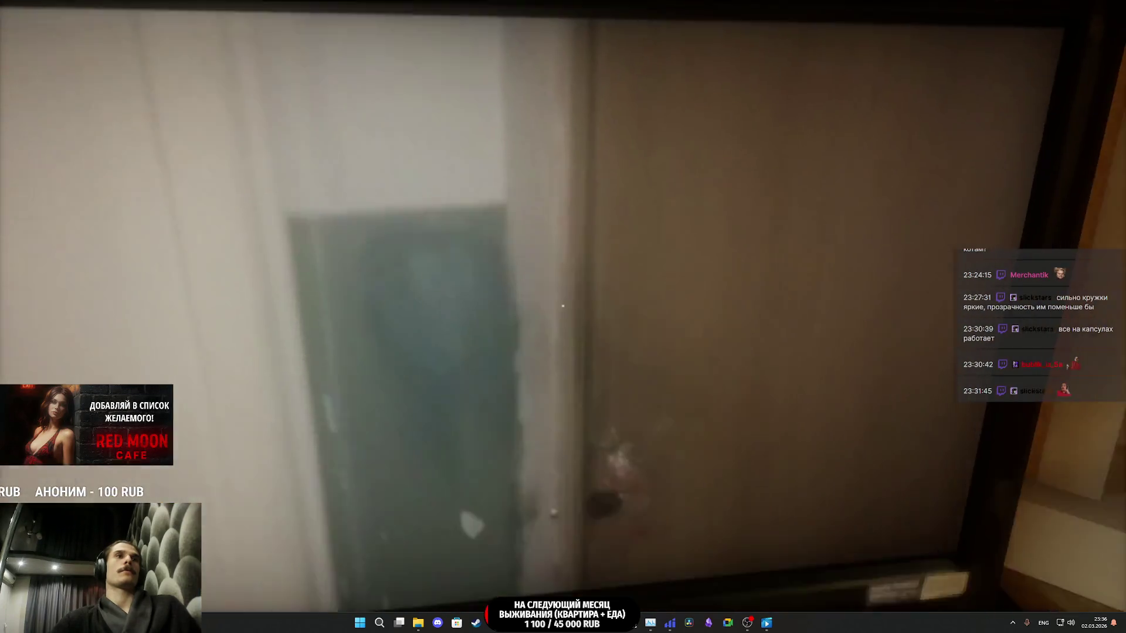
{"action": "key", "text": "s"}
{"action": "key", "text": "w"}
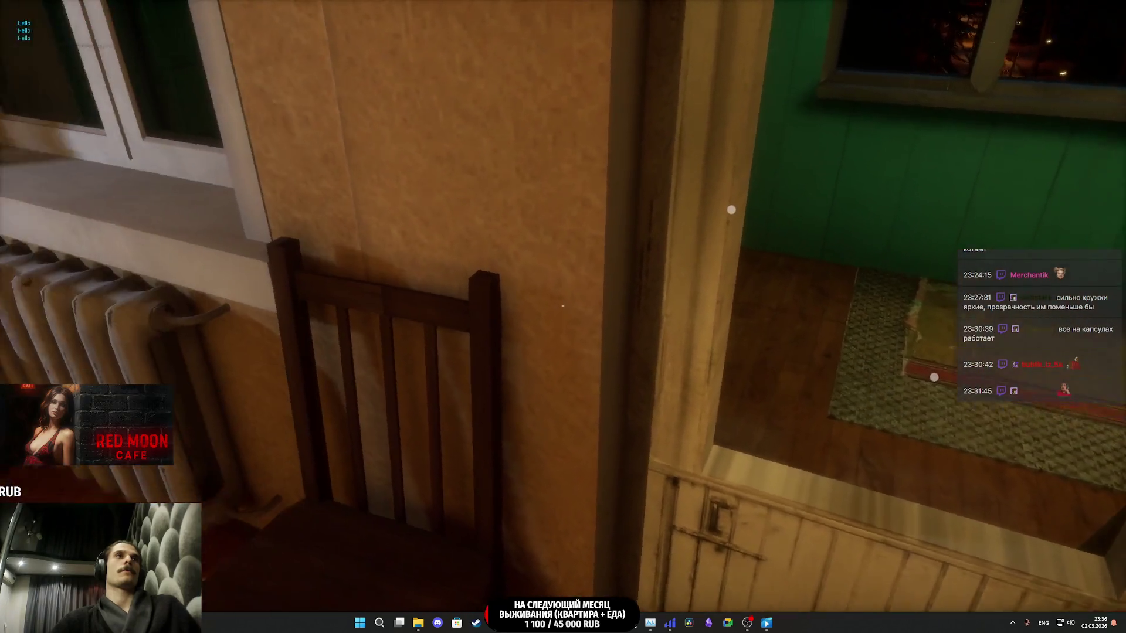
{"action": "key", "text": "w"}
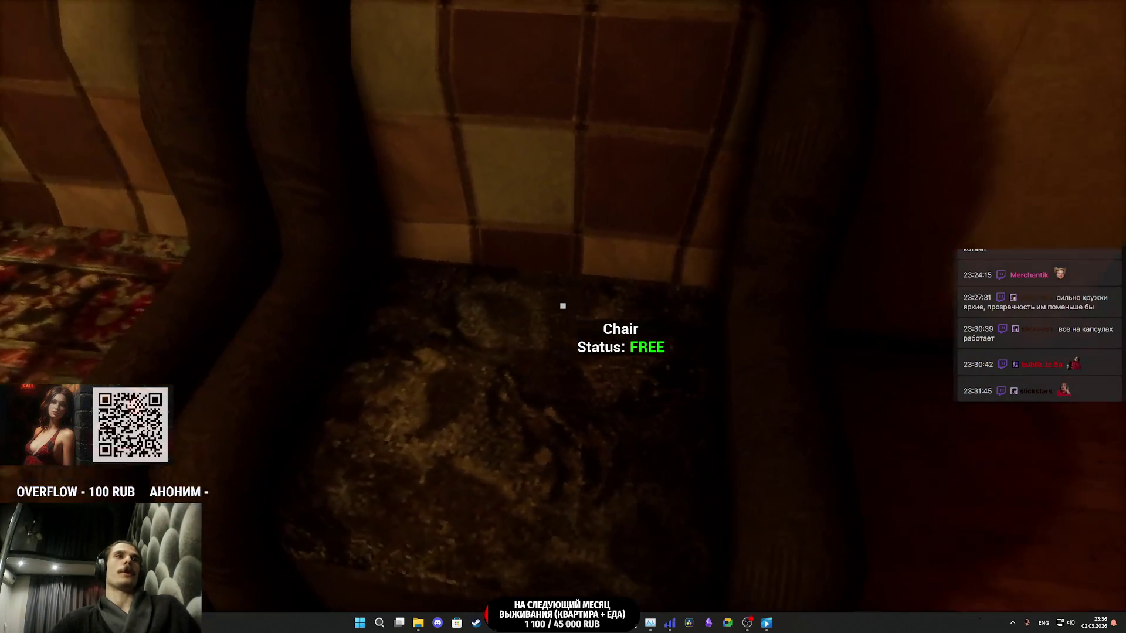
- Check the armchair and door labels, walk to the window and radio shelf, then stop
{"action": "key", "text": "s"}
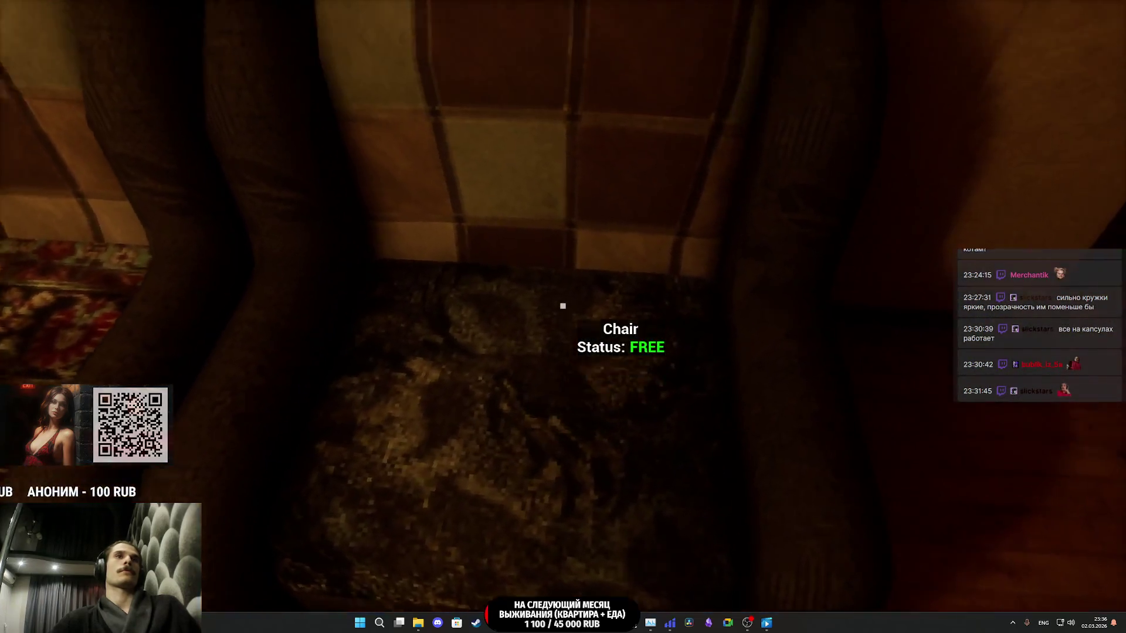
{"action": "key", "text": "w"}
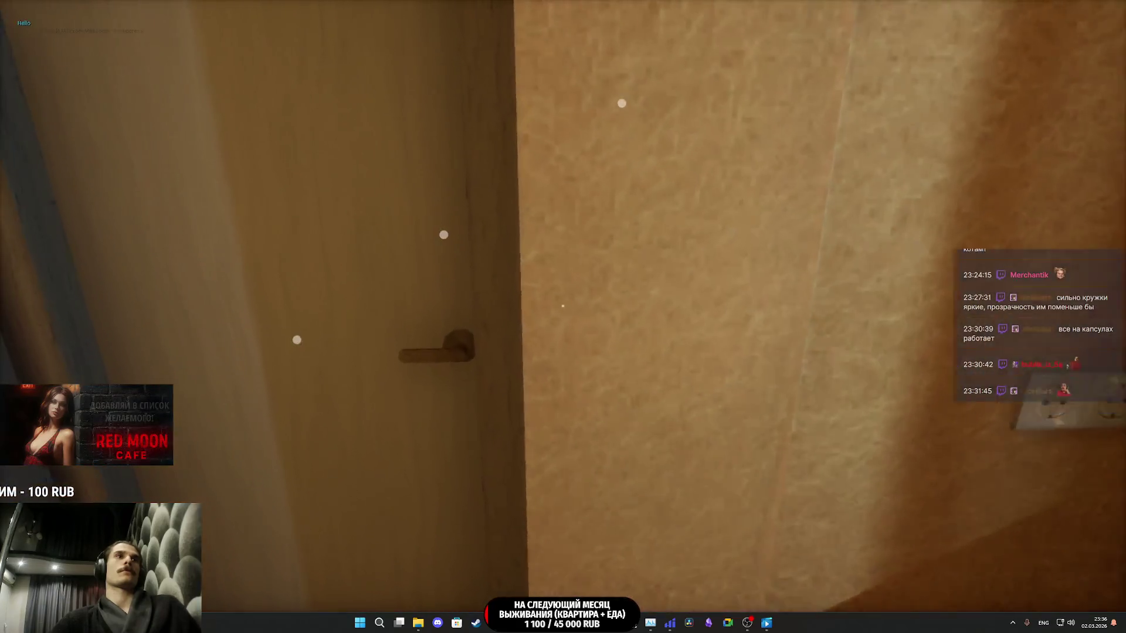
{"action": "key", "text": "s"}
{"action": "key", "text": "w"}
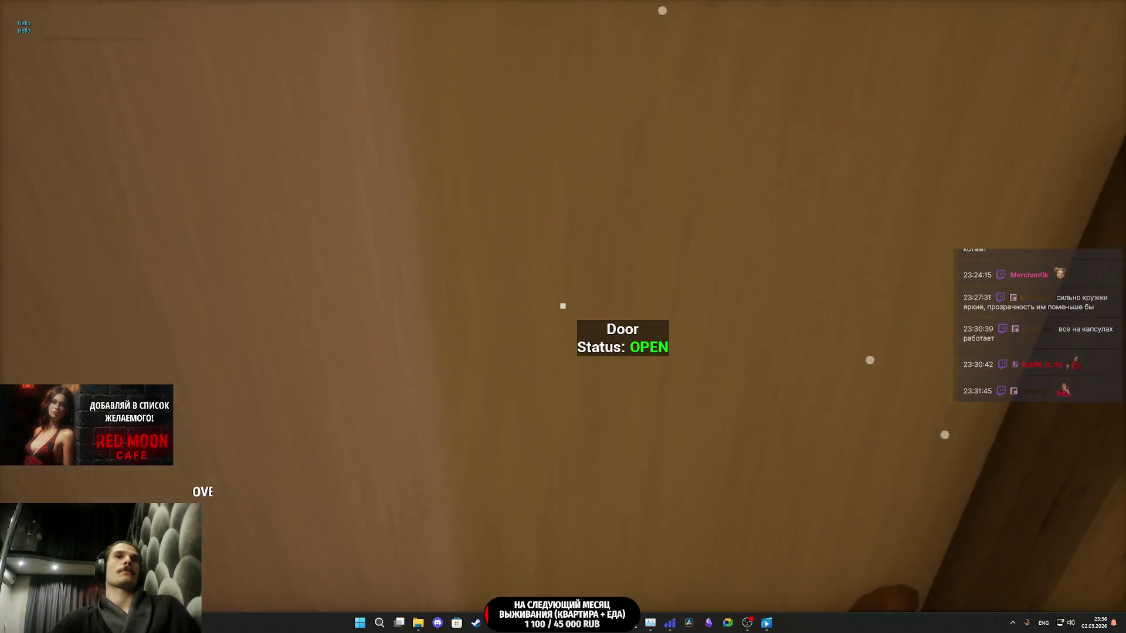
{"action": "key", "text": "s"}
{"action": "key", "text": "w"}
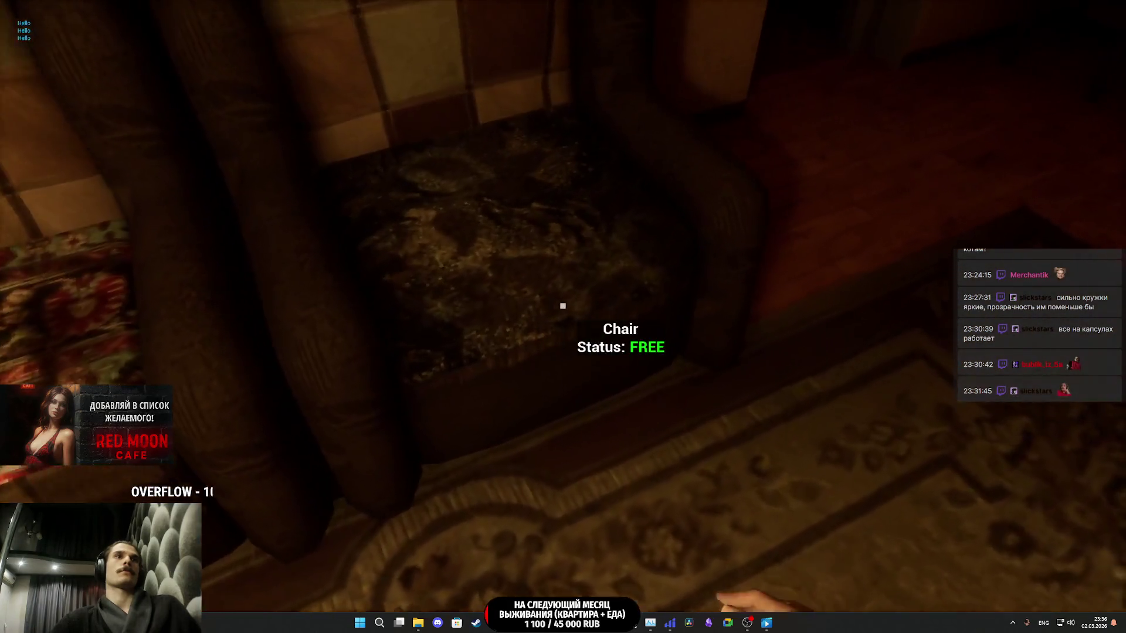
{"action": "key", "text": "w"}
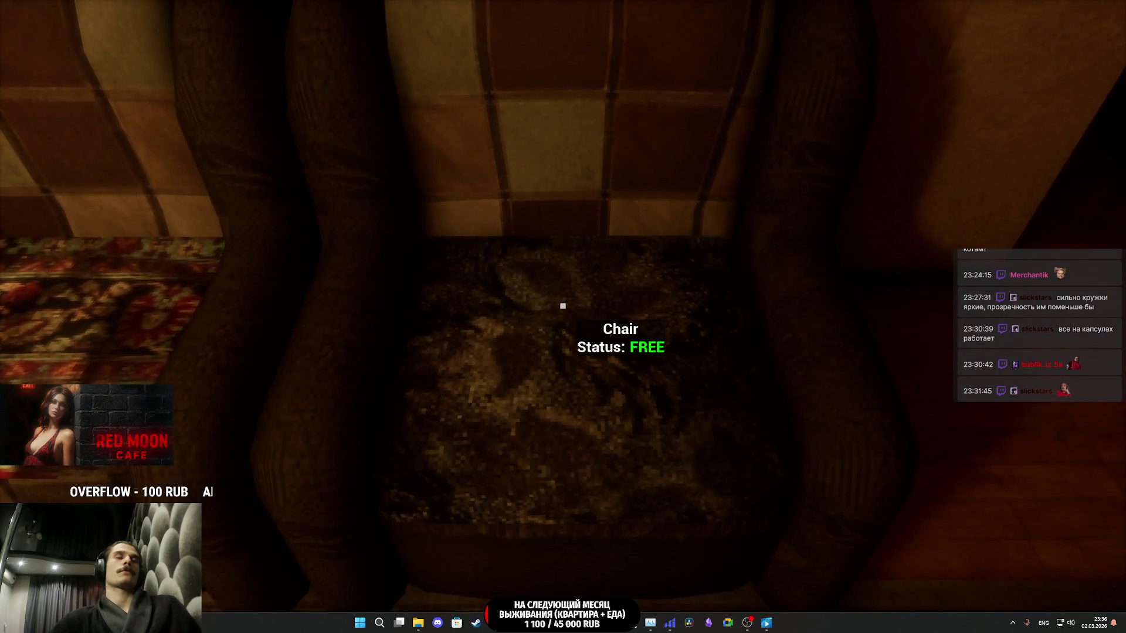
{"action": "key", "text": "e"}
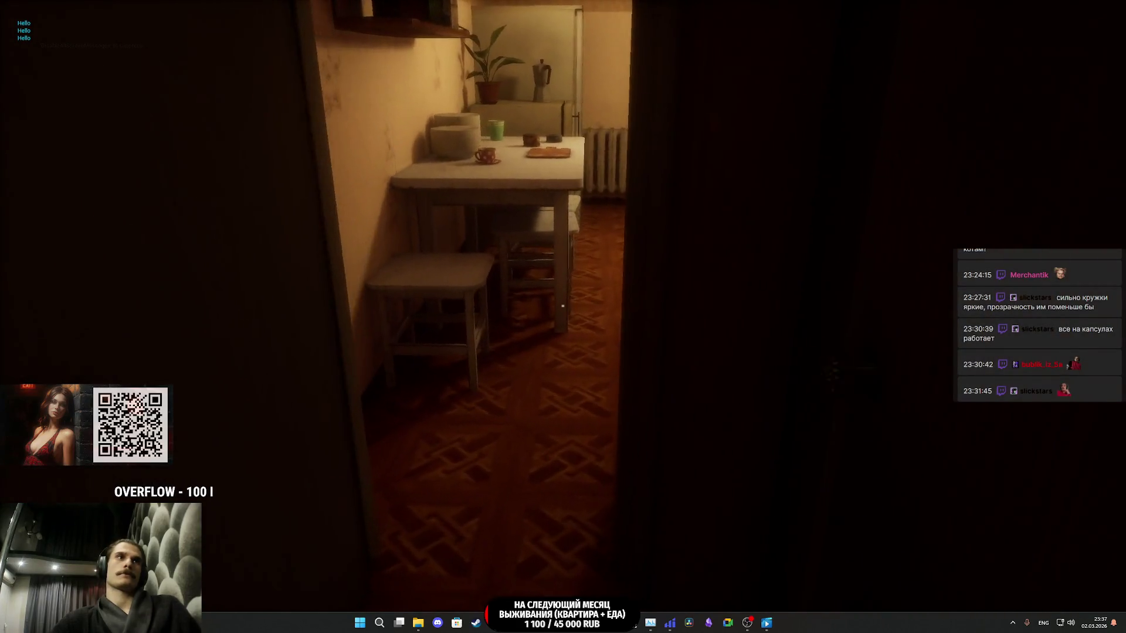
{"action": "key", "text": "w"}
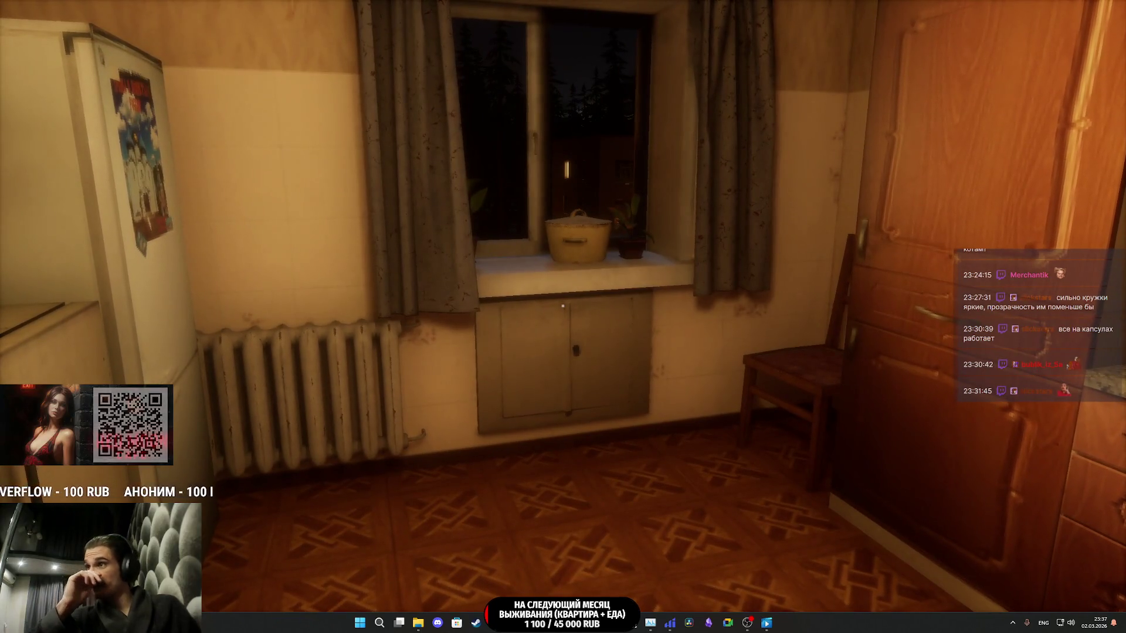
{"action": "key", "text": "w"}
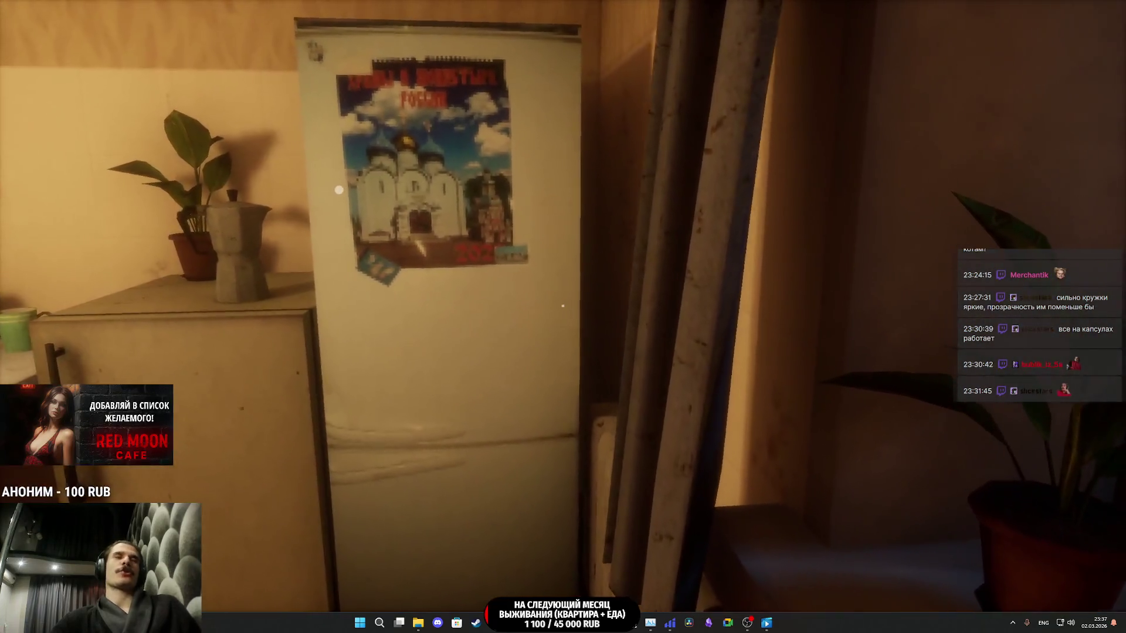
{"action": "key", "text": "w"}
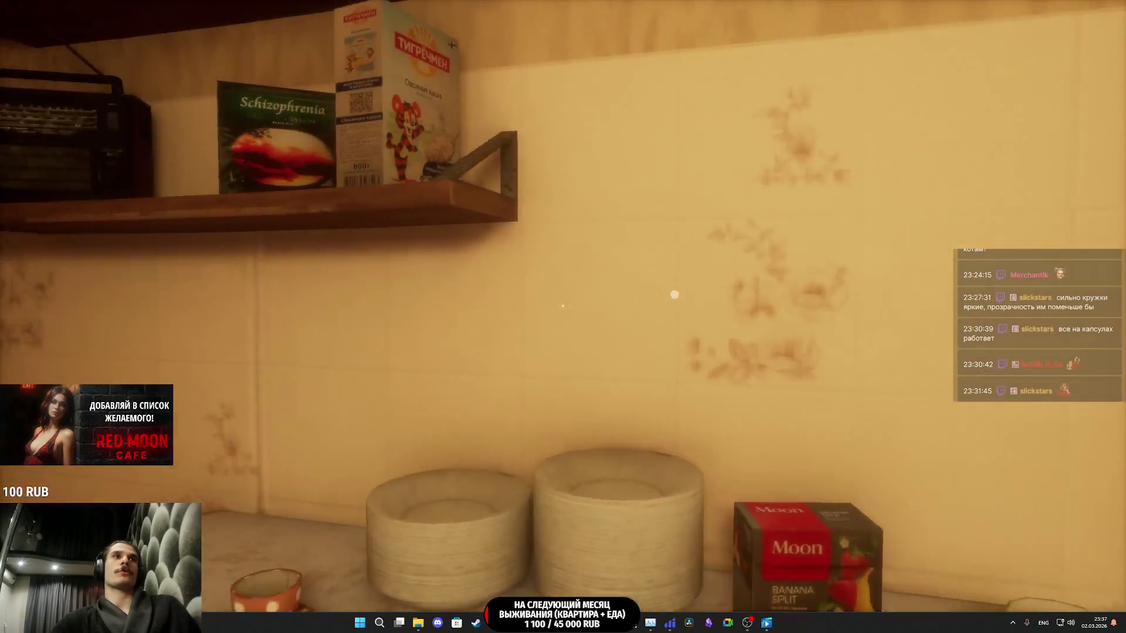
{"action": "key", "text": "Escape"}
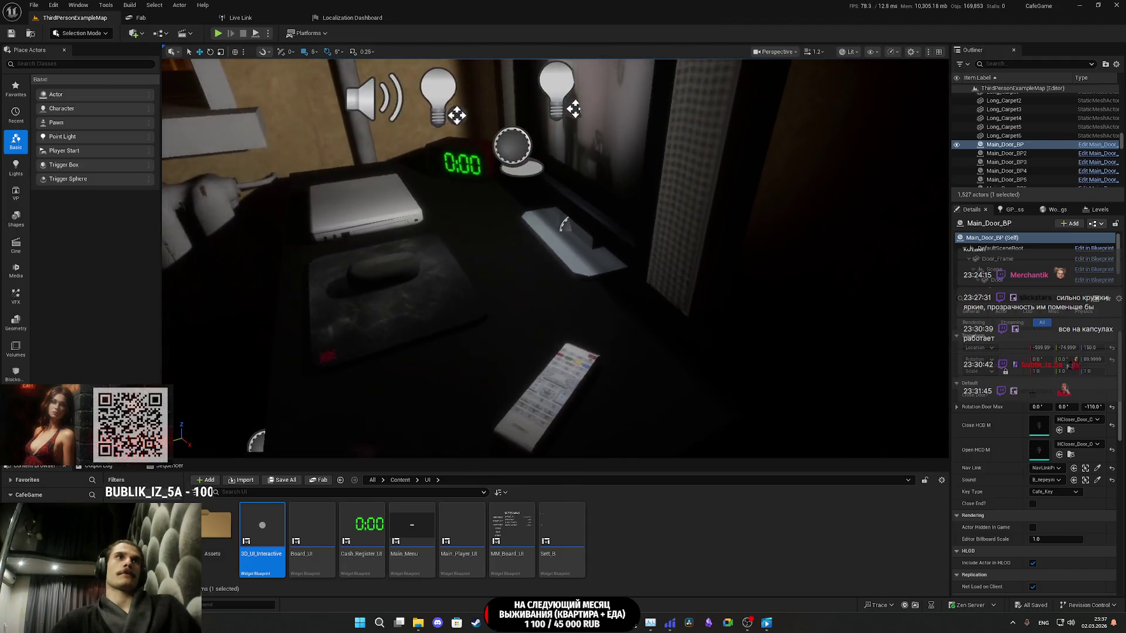
- Delete the Main_Door_BP actor and save the changed level
{"action": "key", "text": "Delete"}
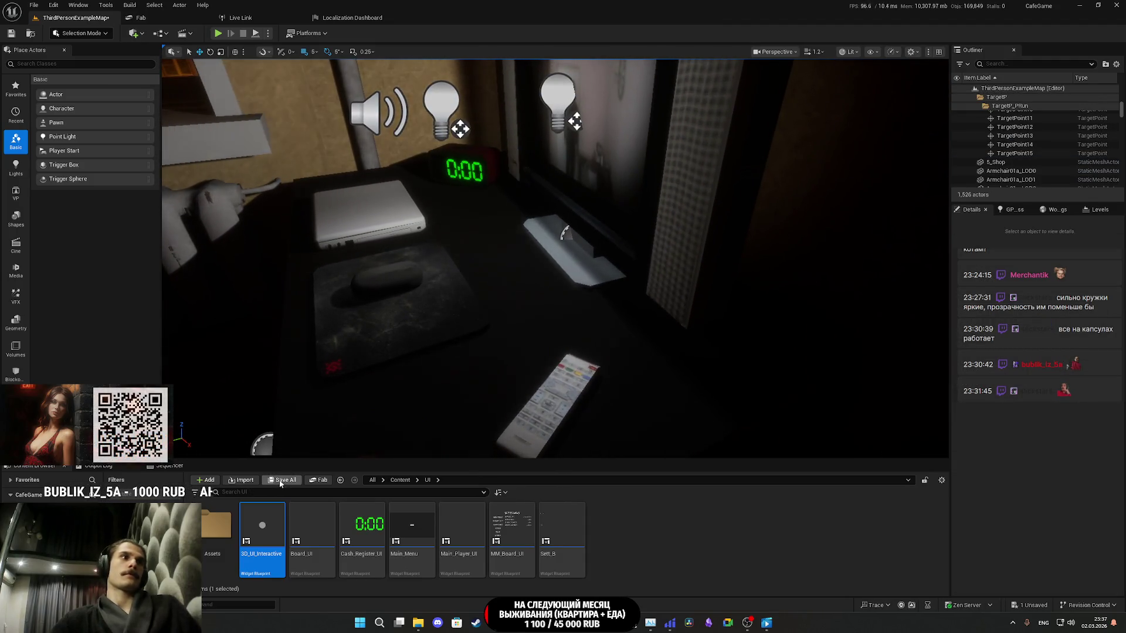
{"action": "key", "text": "ctrl+shift+s"}
{"action": "left_click", "coordinate": [634, 410]}
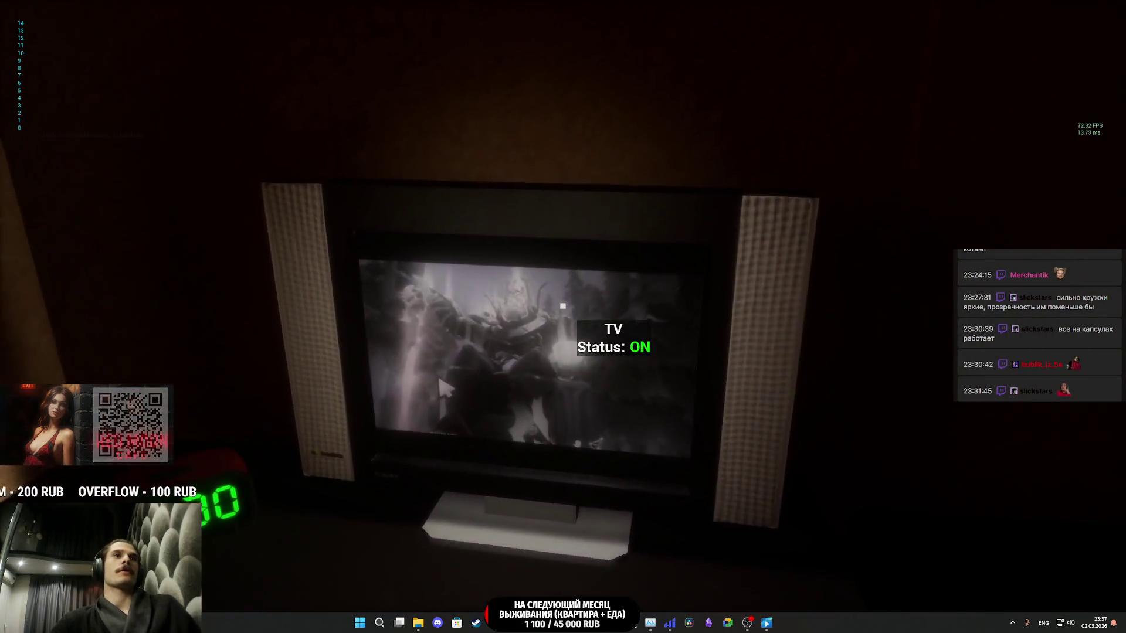
- During play, switch the TV off and on and check the TV and chair status labels
{"action": "left_click", "coordinate": [562, 306]}
{"action": "left_click", "coordinate": [563, 306]}
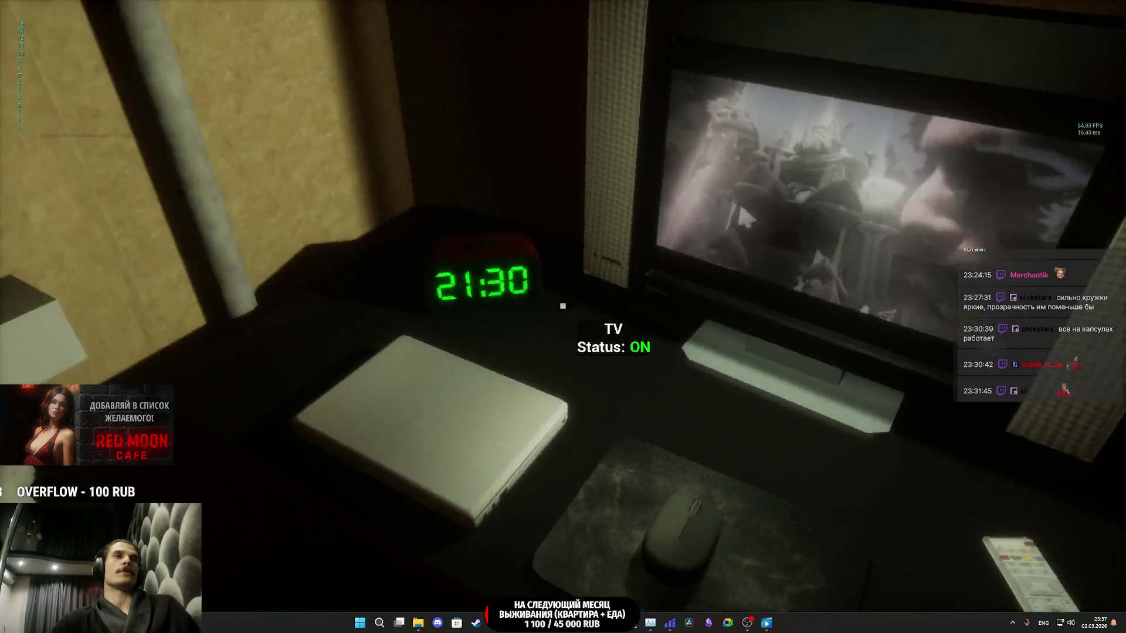
{"action": "key", "text": "w"}
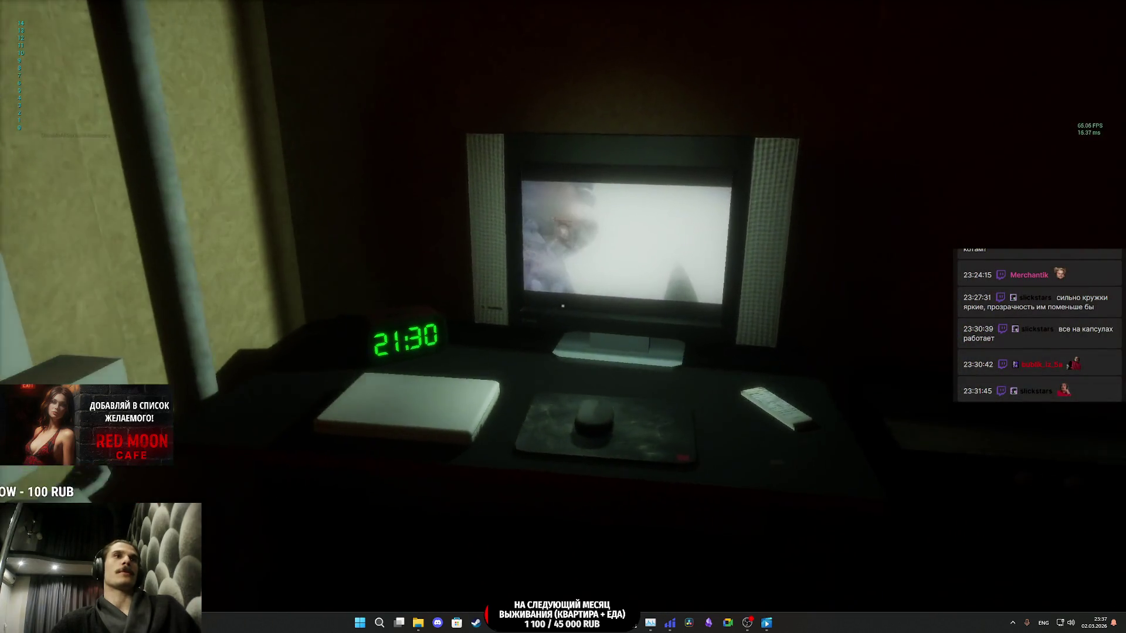
{"action": "key", "text": "s"}
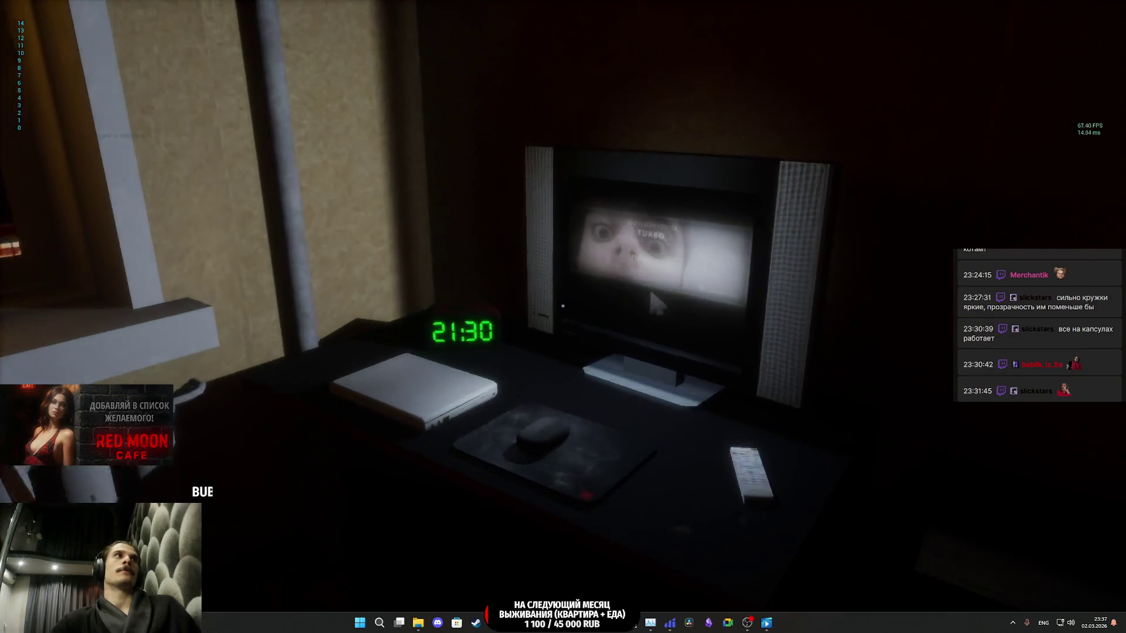
{"action": "key", "text": "w"}
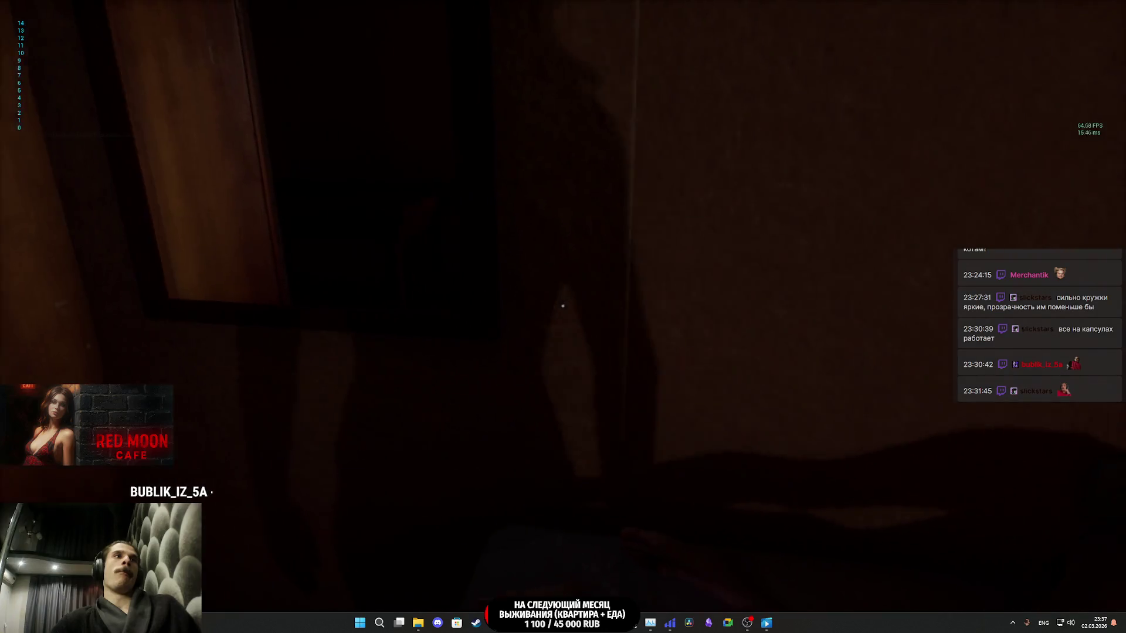
{"action": "key", "text": "w"}
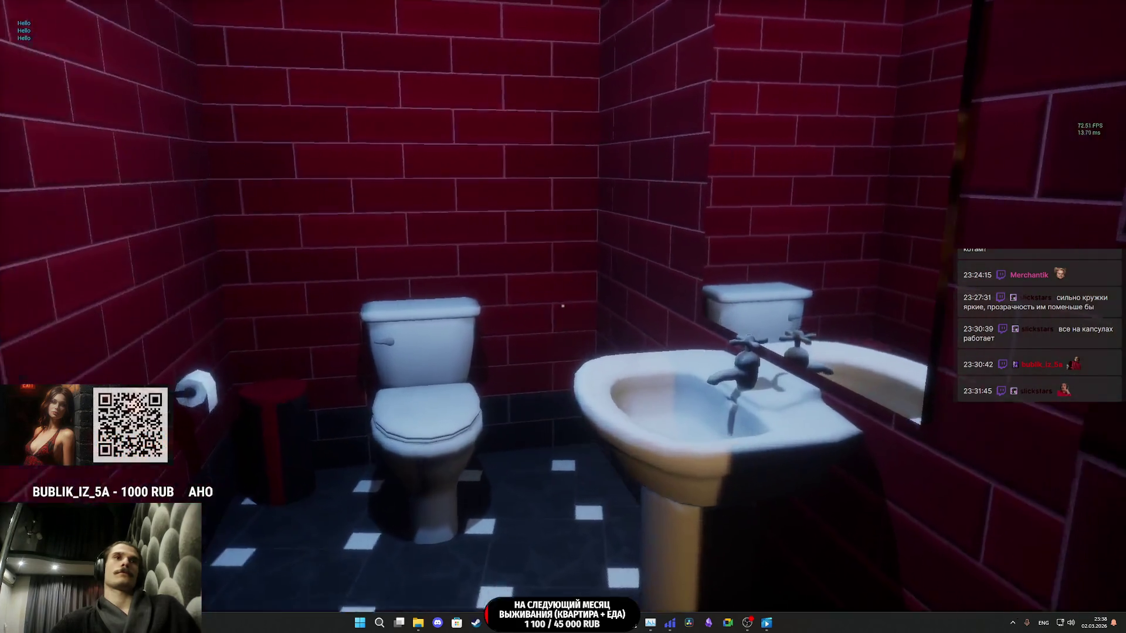
{"action": "key", "text": "f"}
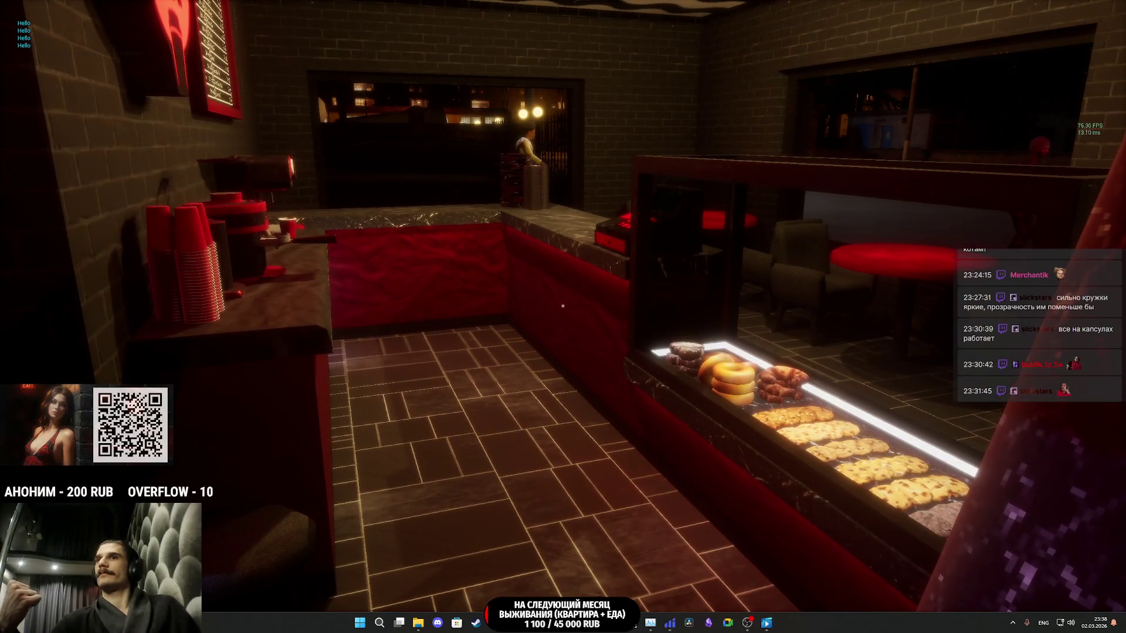
- Attach the portafilter to the grinder, check the coffee machine, and set the filled cup down
{"action": "key", "text": "w"}
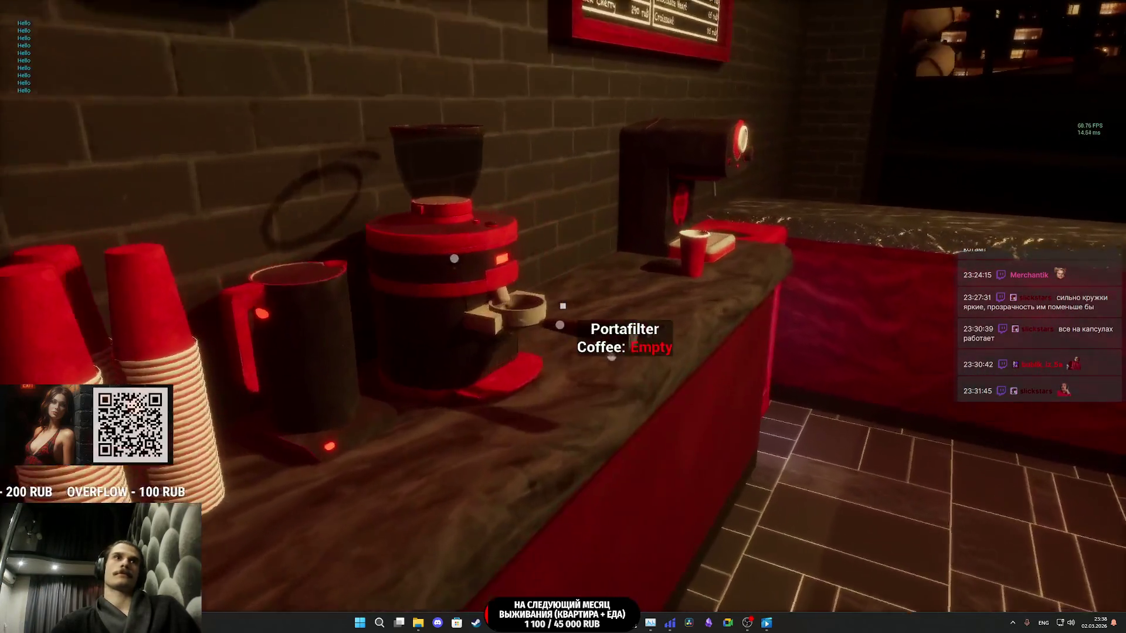
{"action": "key", "text": "w"}
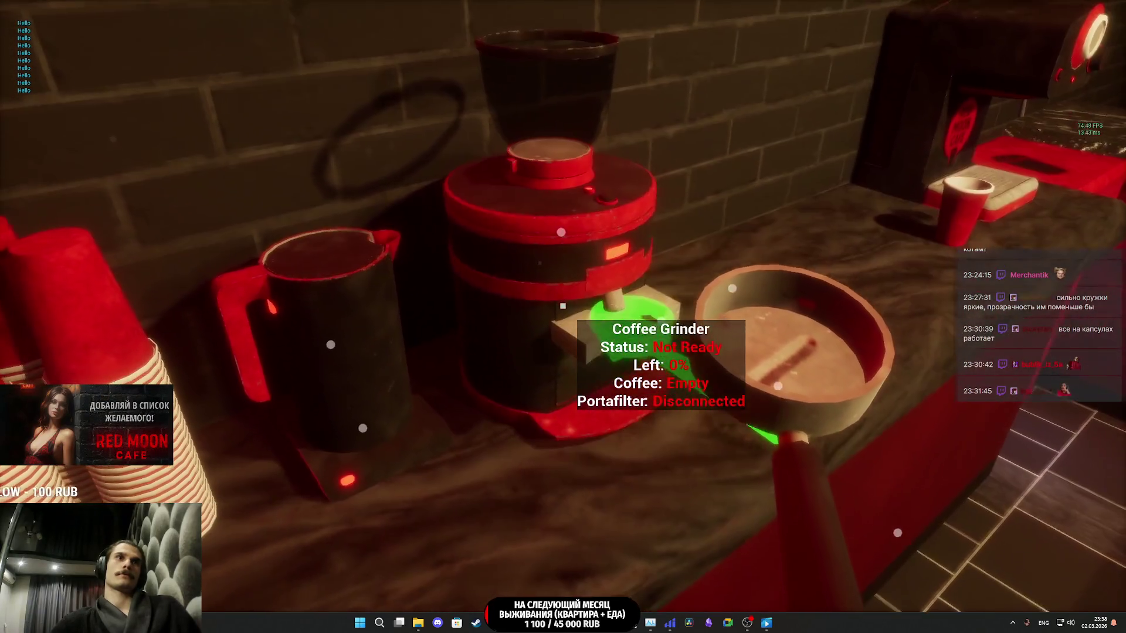
{"action": "left_click", "coordinate": [563, 305]}
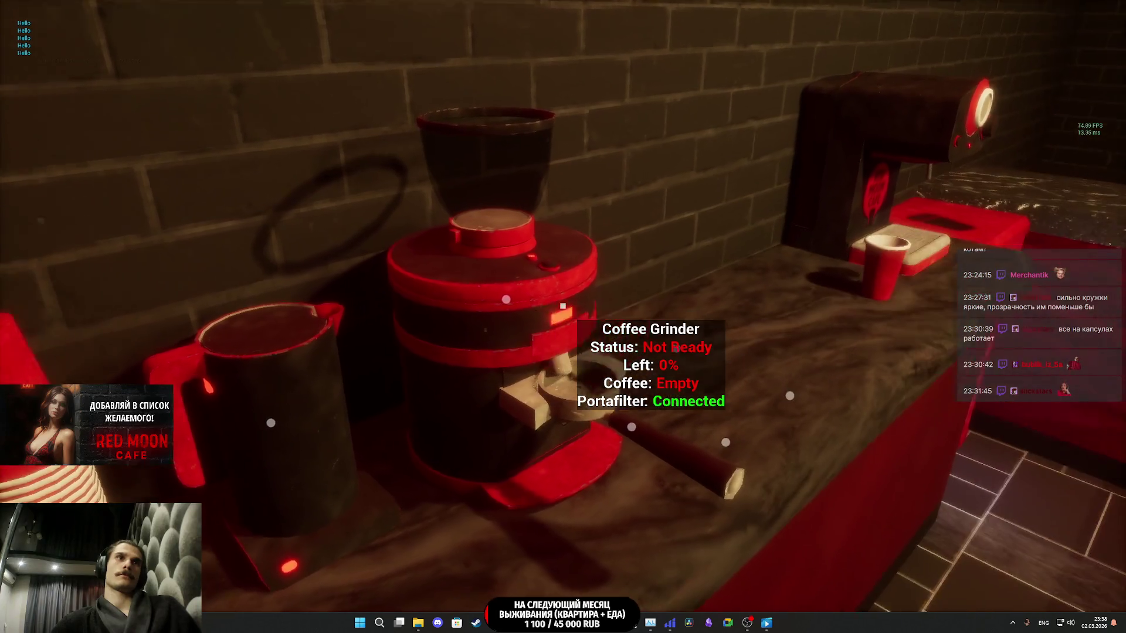
{"action": "key", "text": "w"}
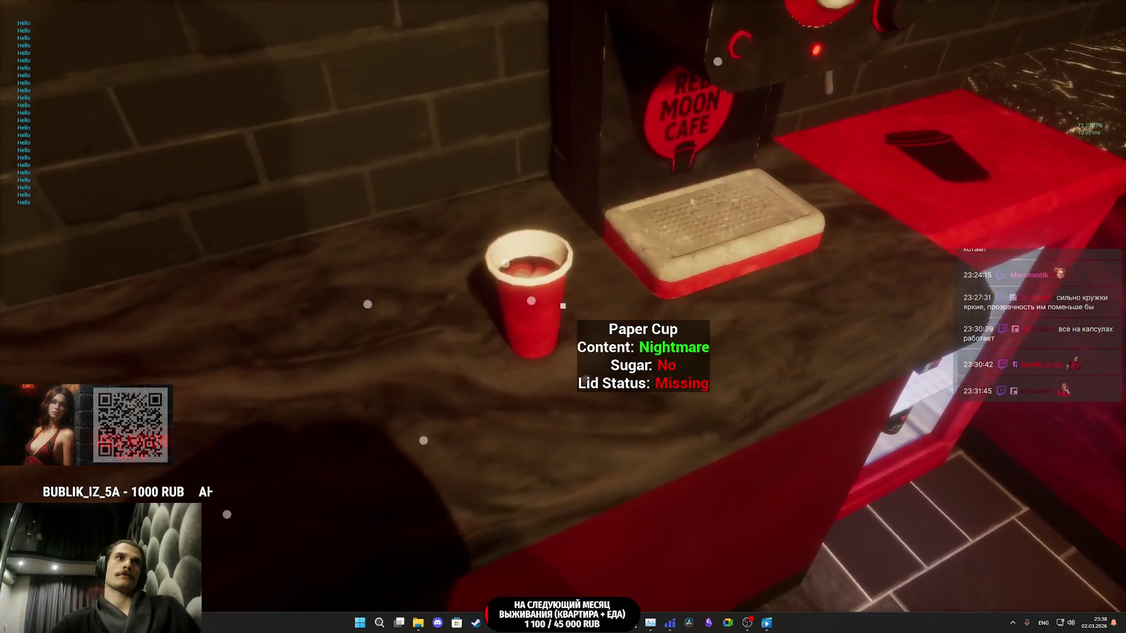
{"action": "left_click", "coordinate": [563, 306]}
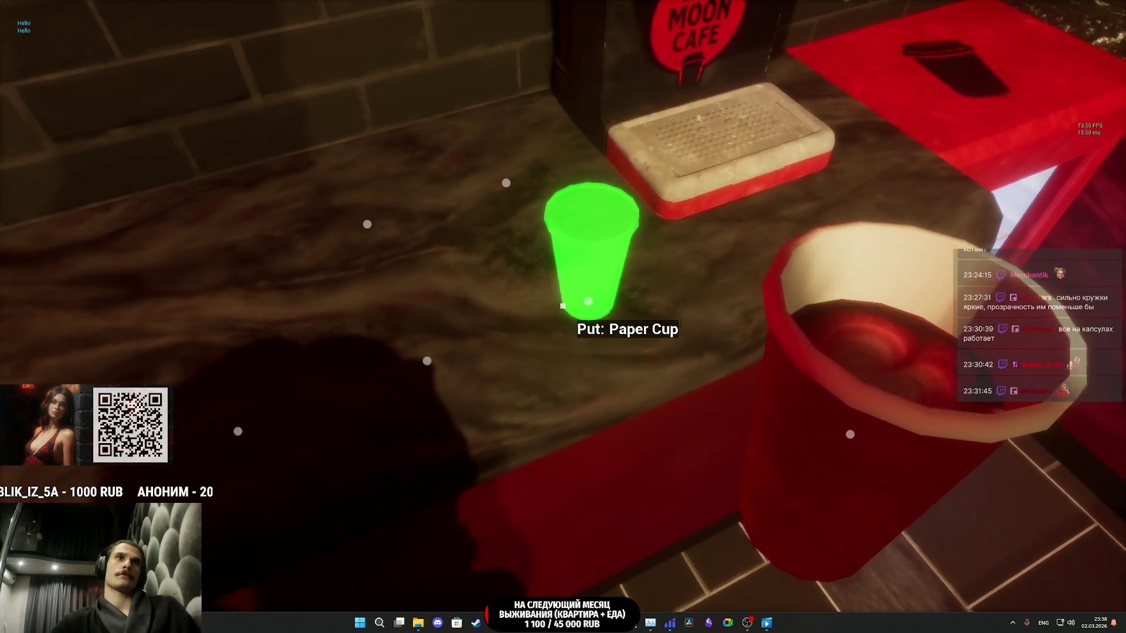
{"action": "left_click", "coordinate": [562, 305]}
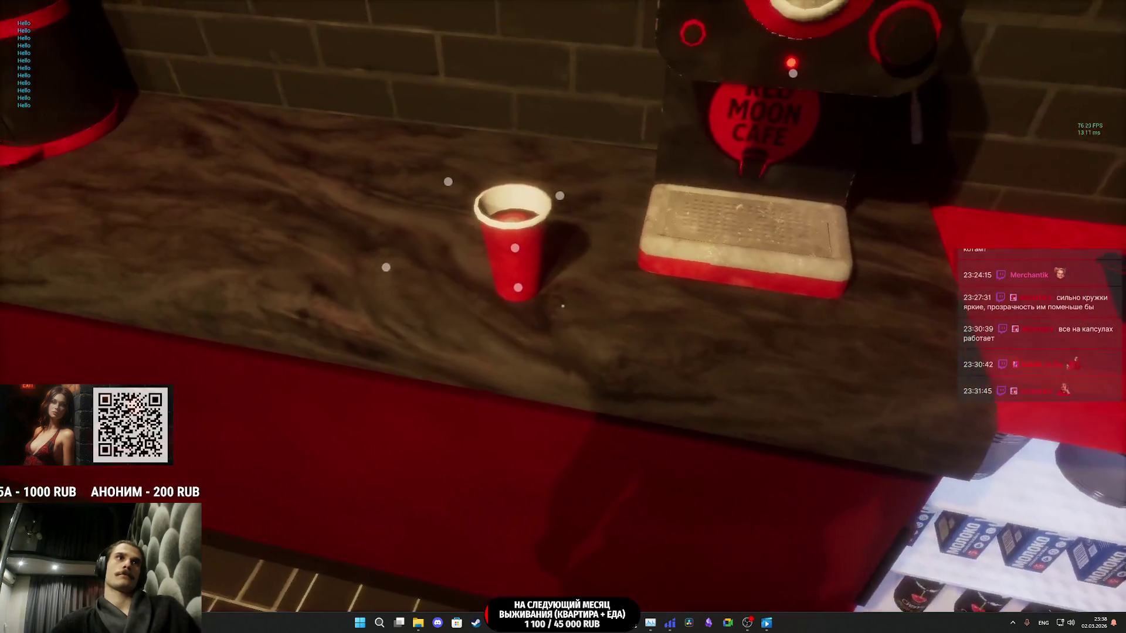
{"action": "left_click", "coordinate": [563, 305]}
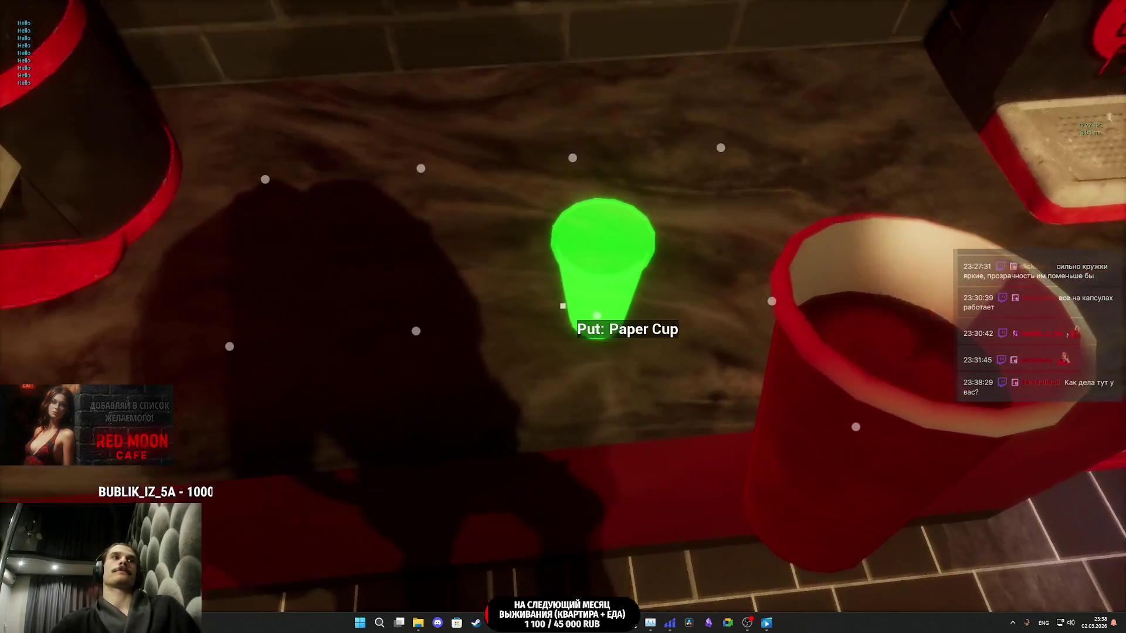
{"action": "left_click", "coordinate": [563, 306]}
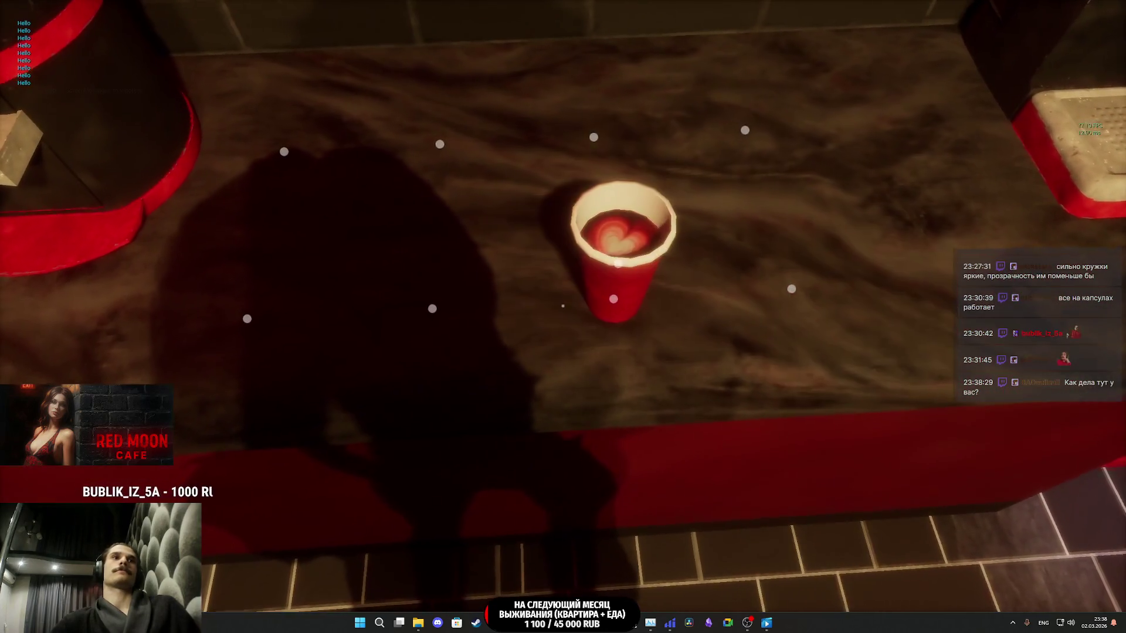
- Walk into the storage room, read the bread box and Cheap Coffee labels, and close the door
{"action": "key", "text": "s"}
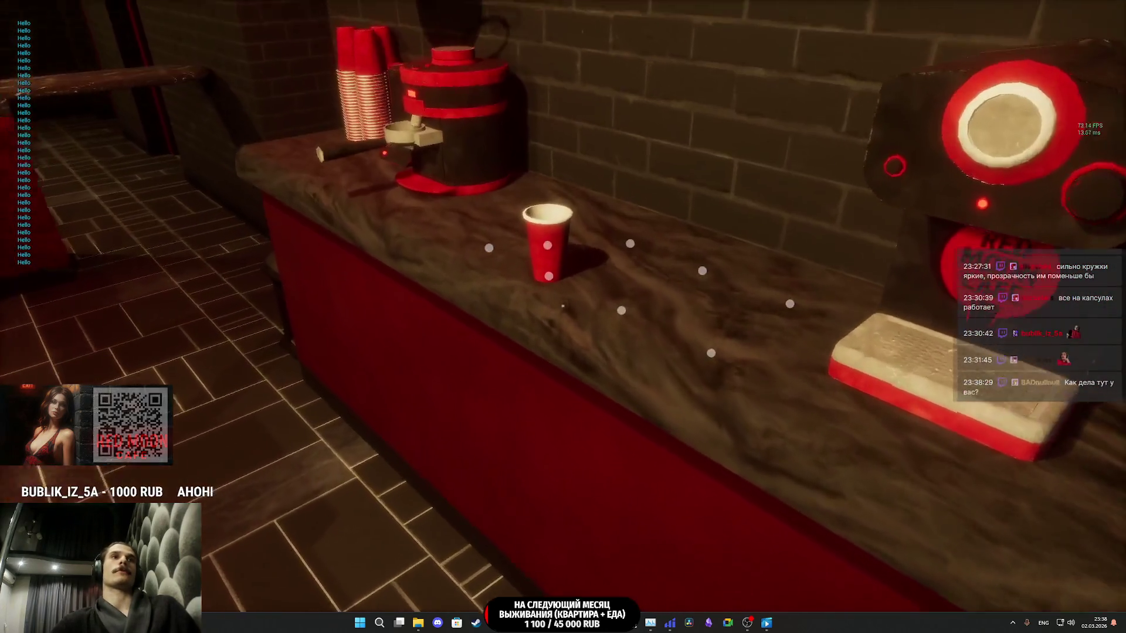
{"action": "key", "text": "w"}
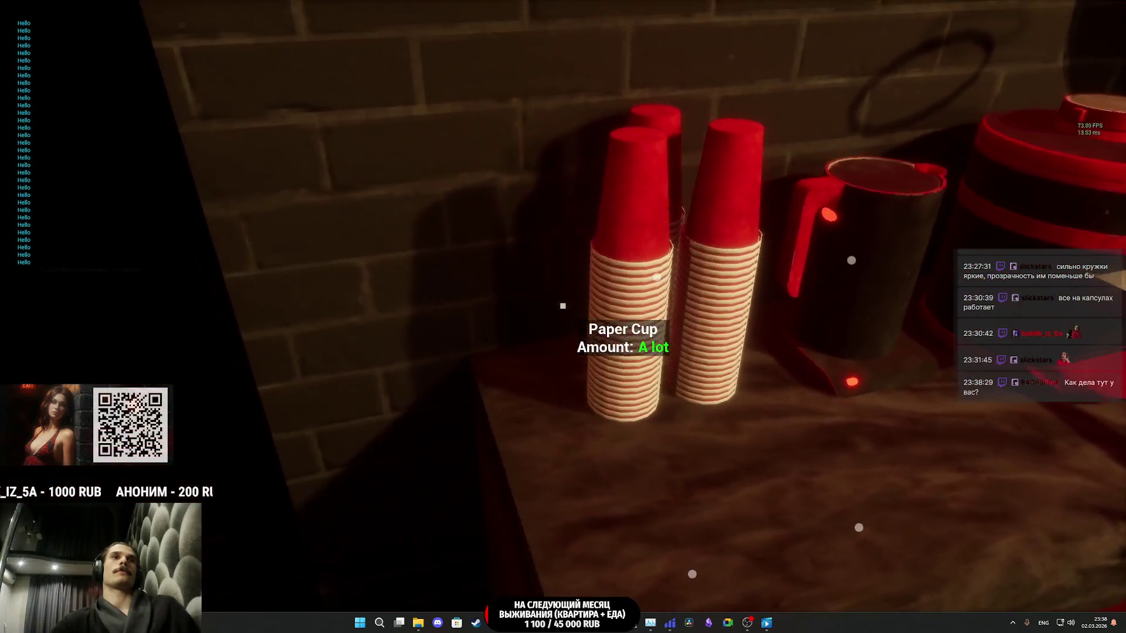
{"action": "key", "text": "s"}
{"action": "key", "text": "w"}
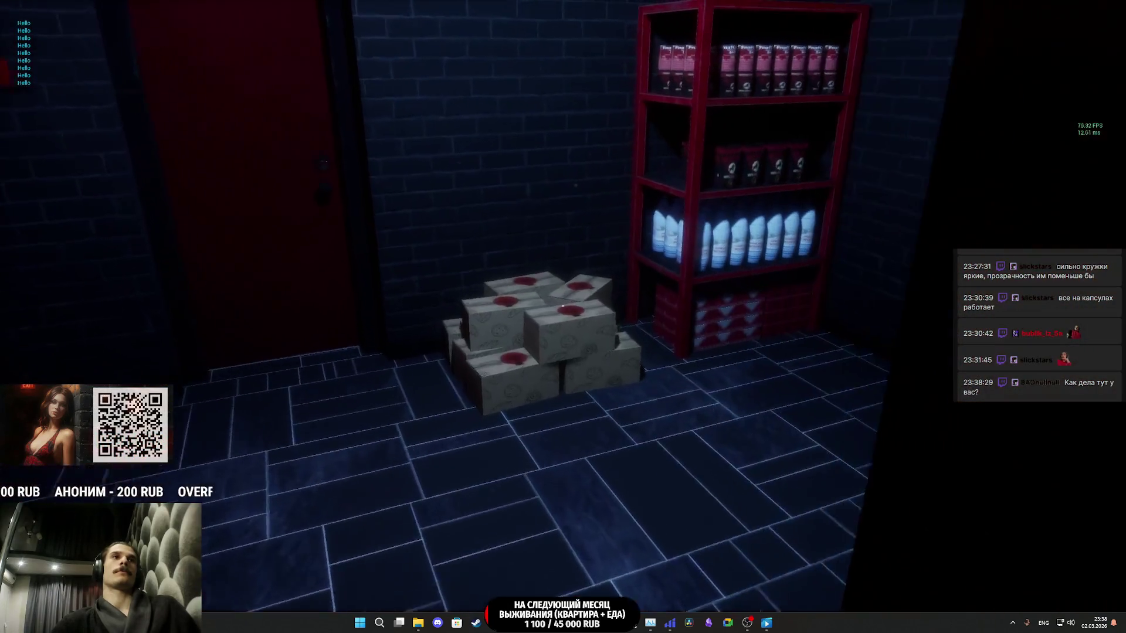
{"action": "key", "text": "w"}
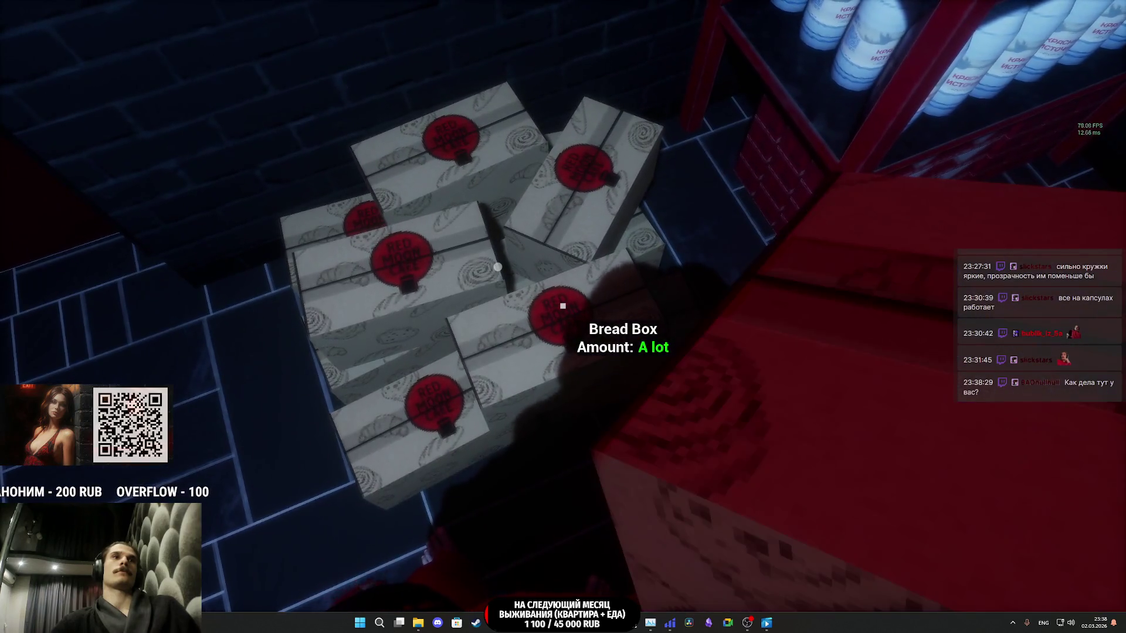
{"action": "key", "text": "w"}
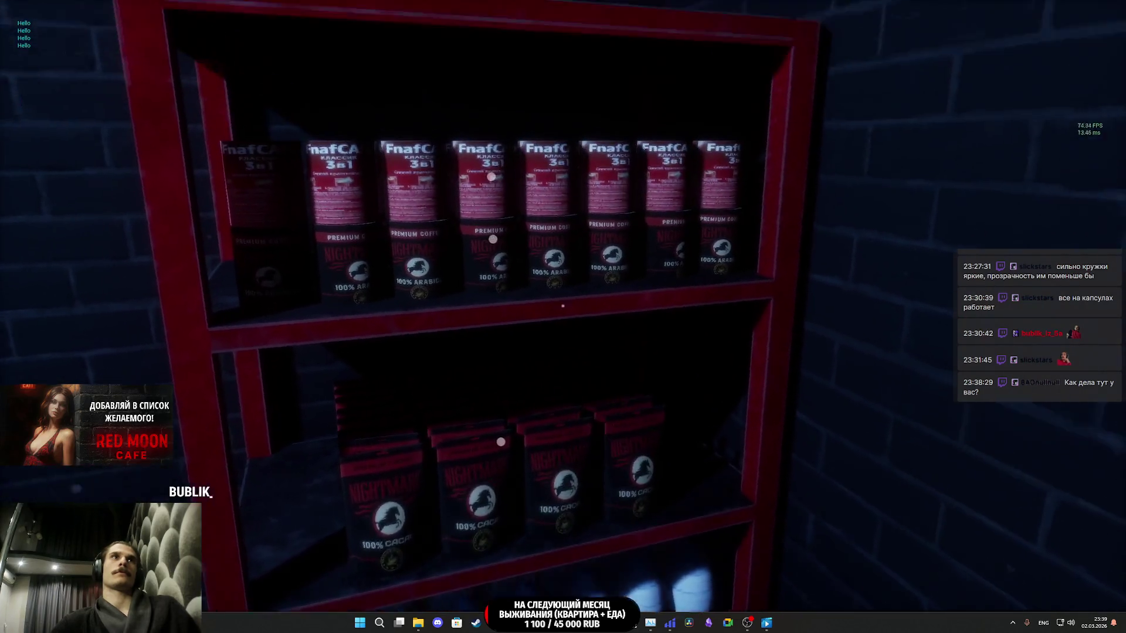
{"action": "left_click", "coordinate": [563, 306]}
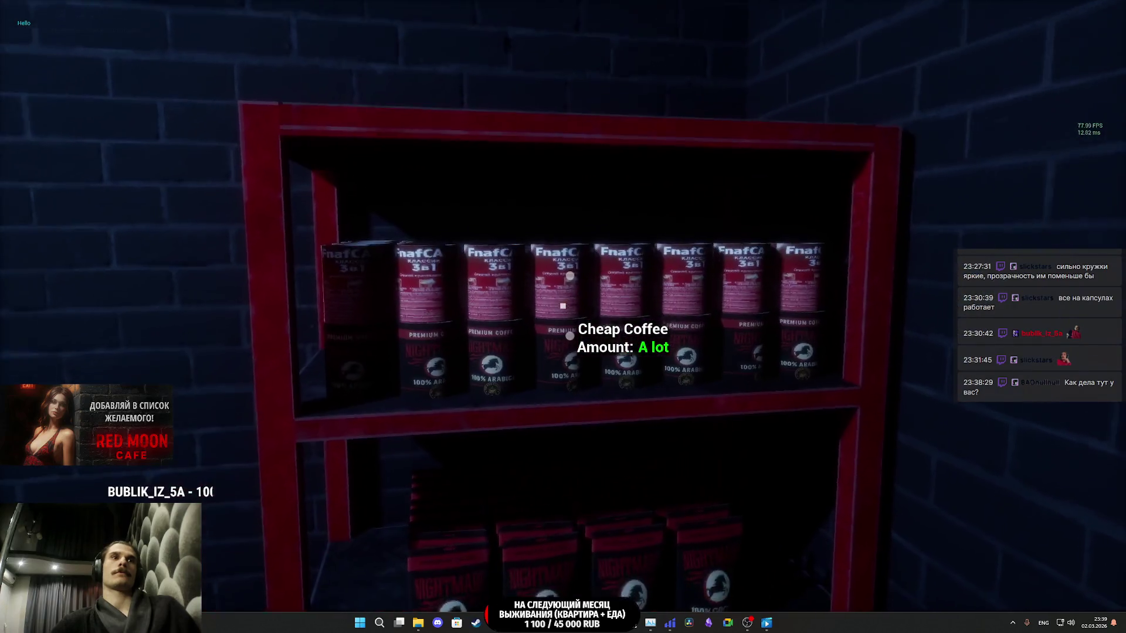
{"action": "key", "text": "w"}
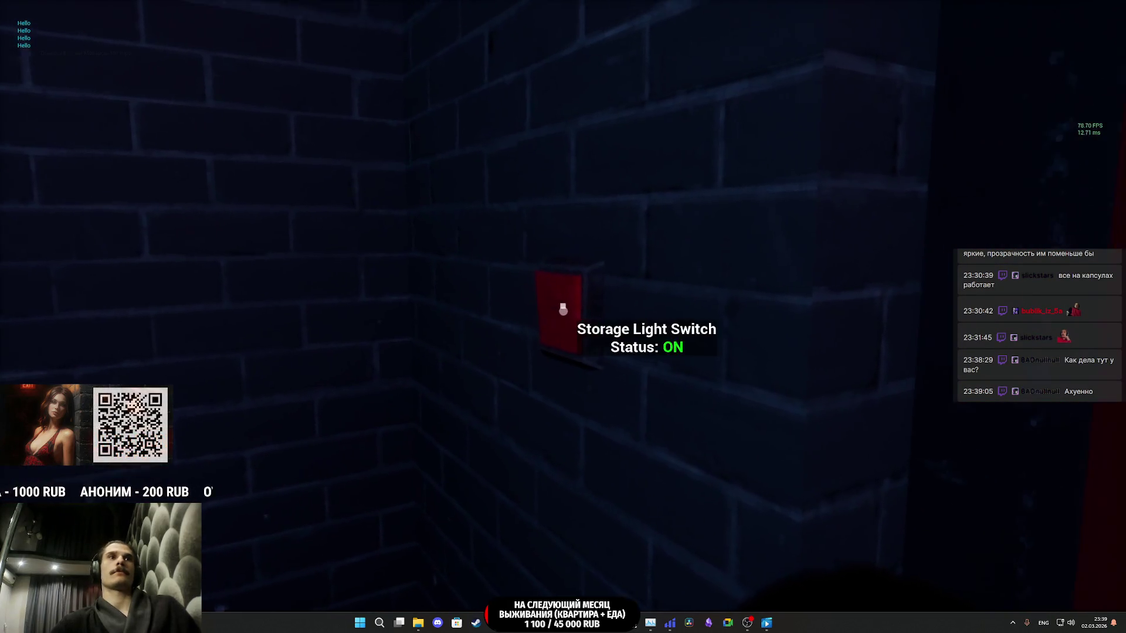
{"action": "key", "text": "e"}
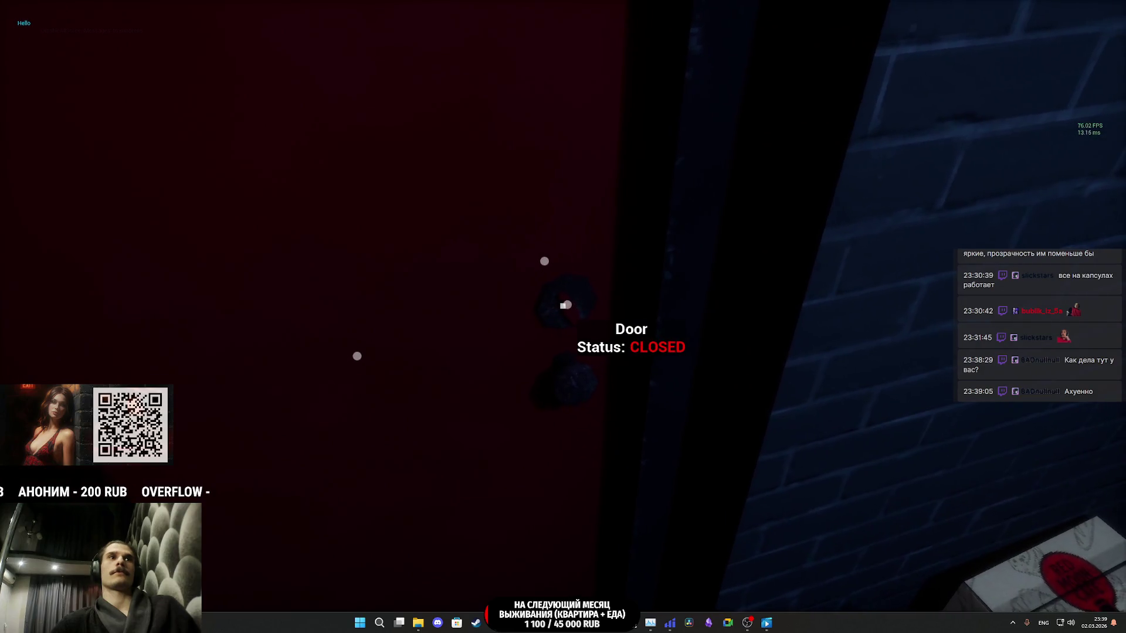
{"action": "key", "text": "w"}
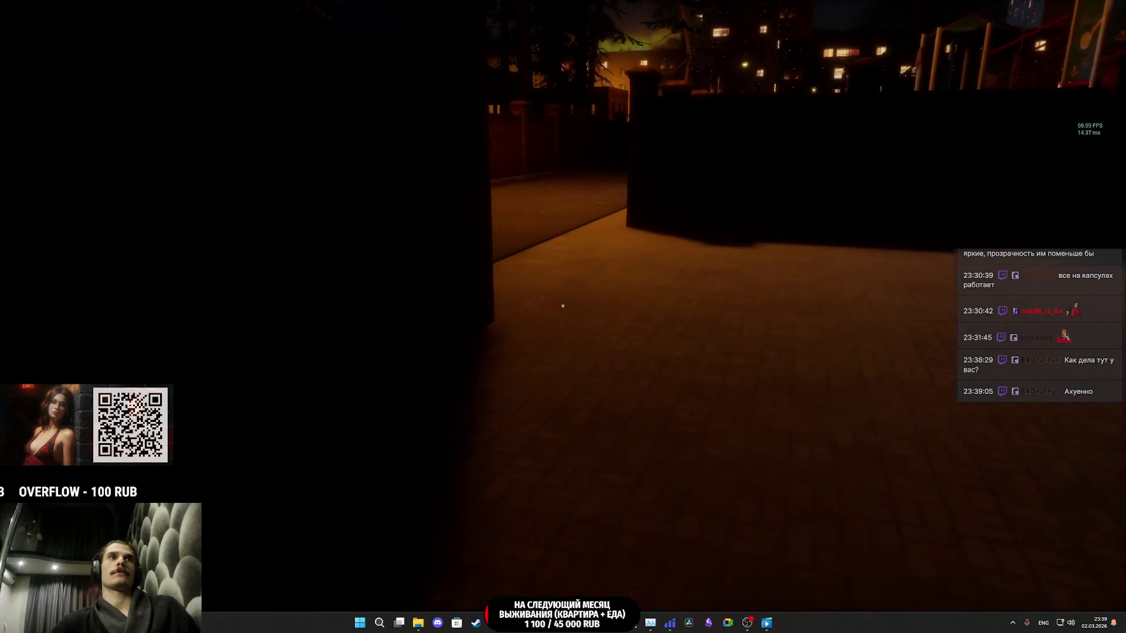
- Walk the night street, open the gate, and cross the plaza to the man on the bench
{"action": "key", "text": "w"}
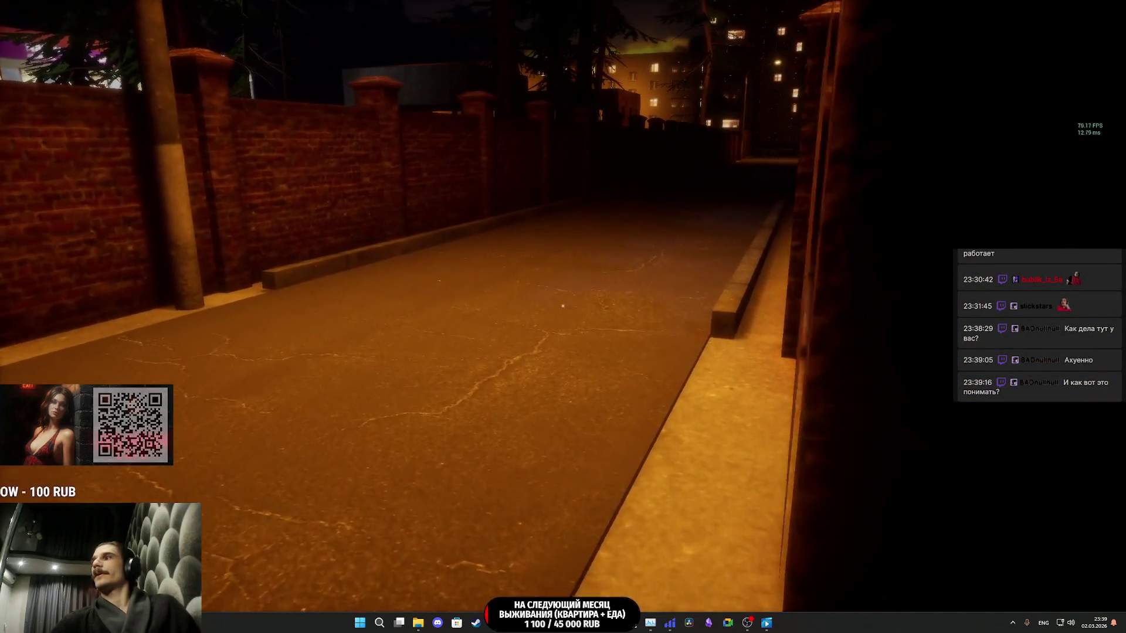
{"action": "key", "text": "w"}
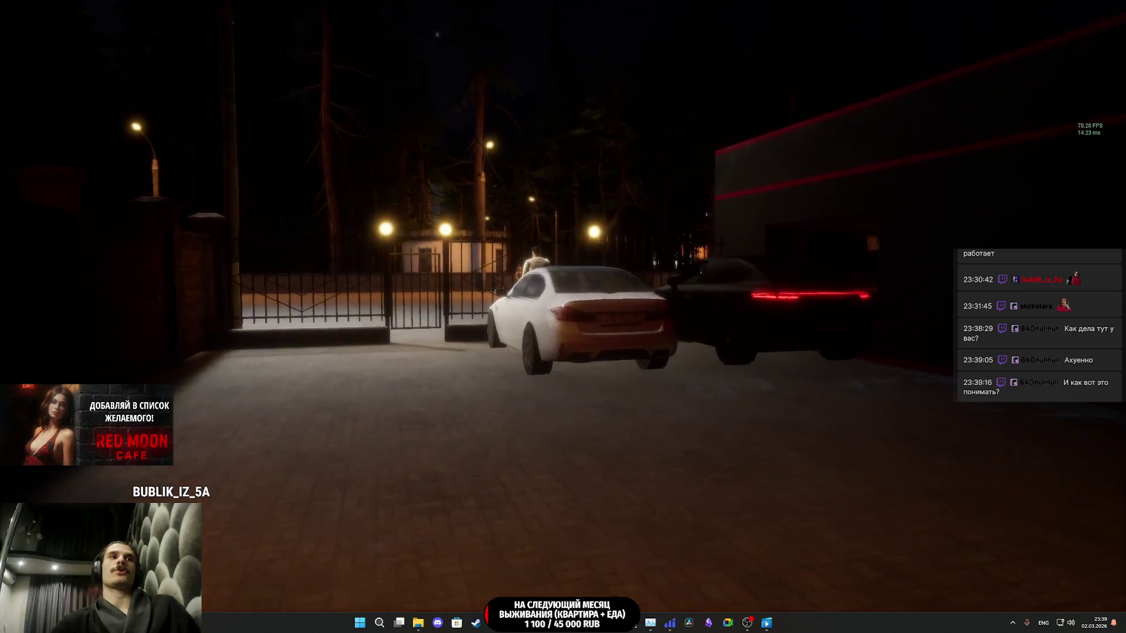
{"action": "key", "text": "w"}
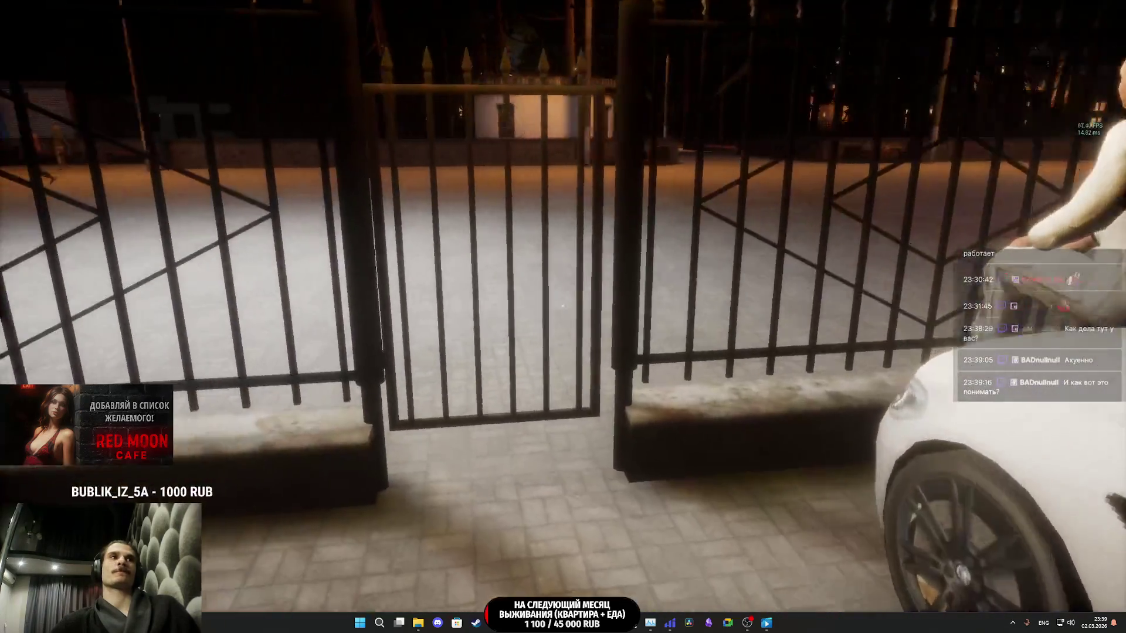
{"action": "key", "text": "e"}
{"action": "key", "text": "w"}
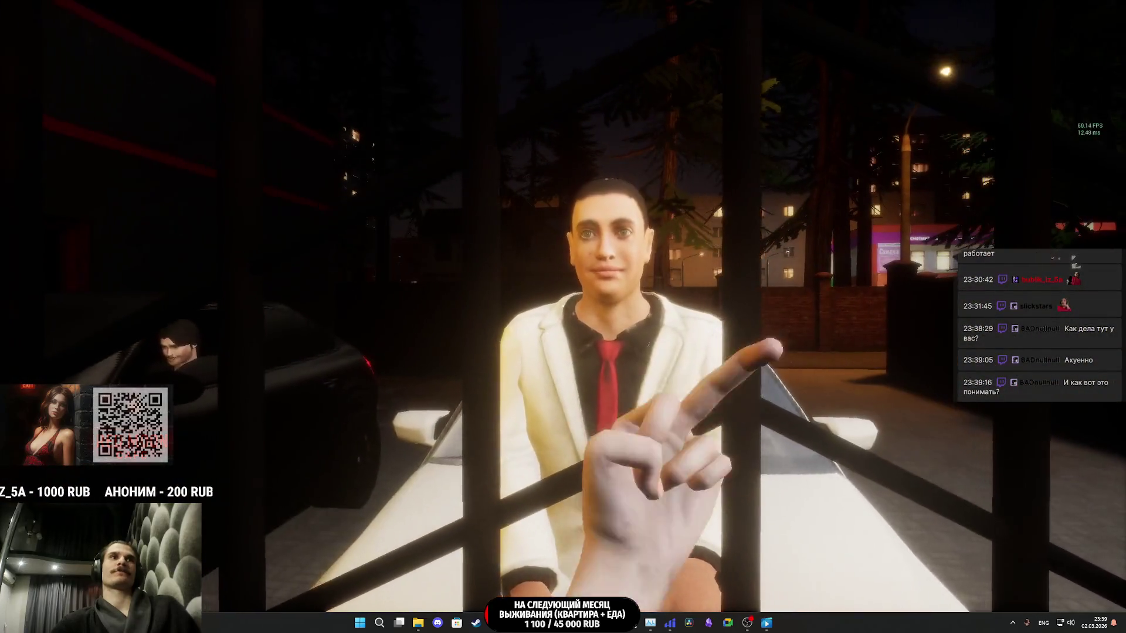
{"action": "key", "text": "w"}
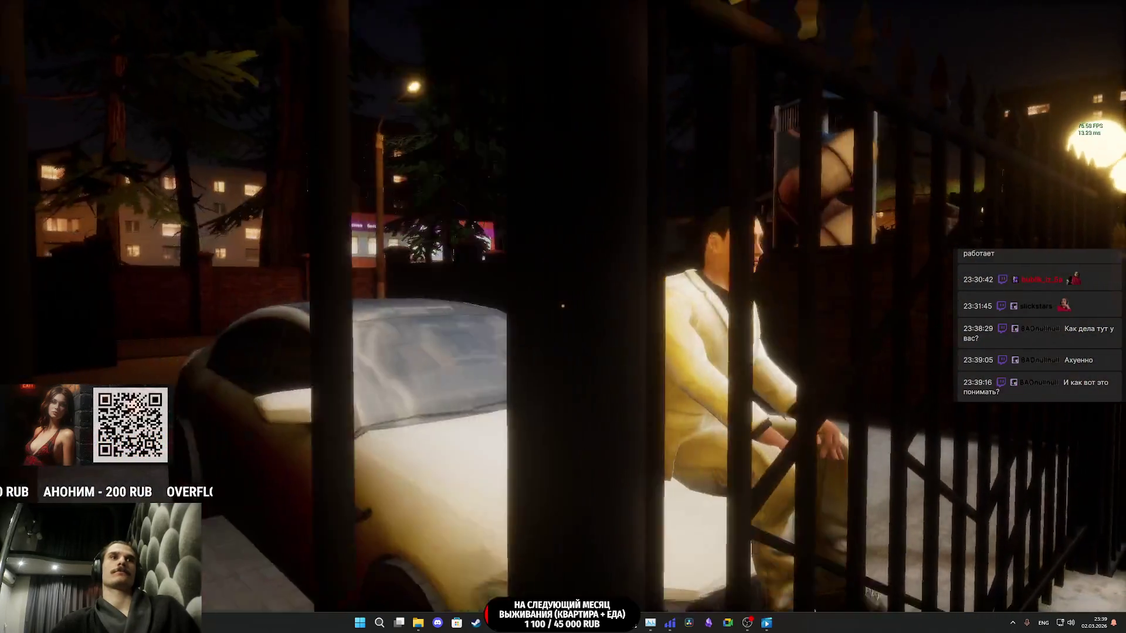
{"action": "key", "text": "w"}
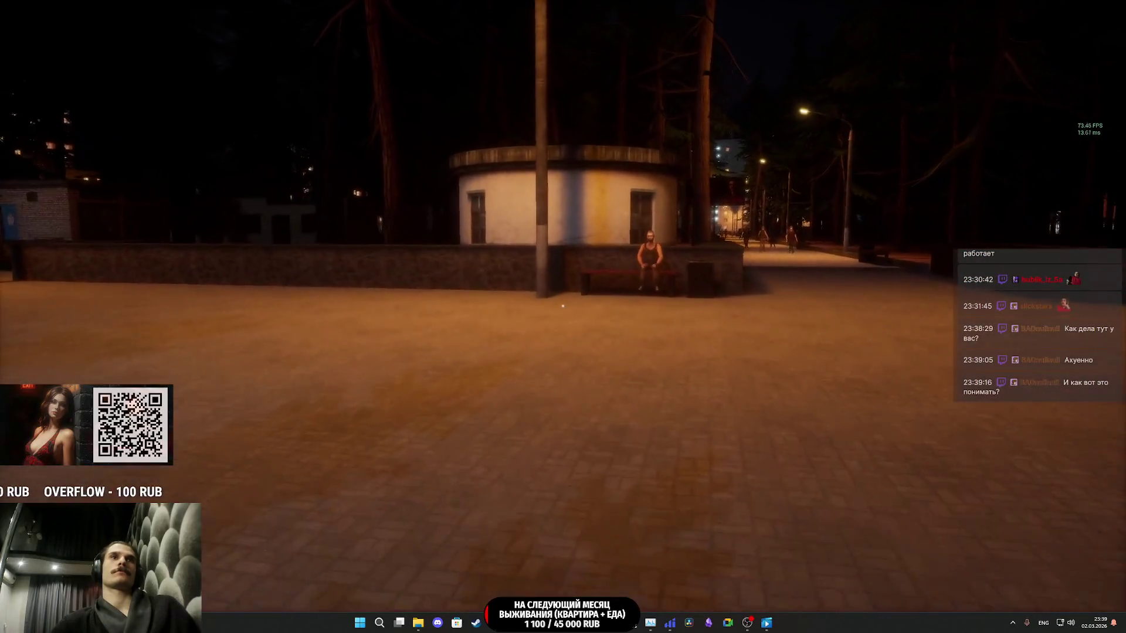
{"action": "key", "text": "w"}
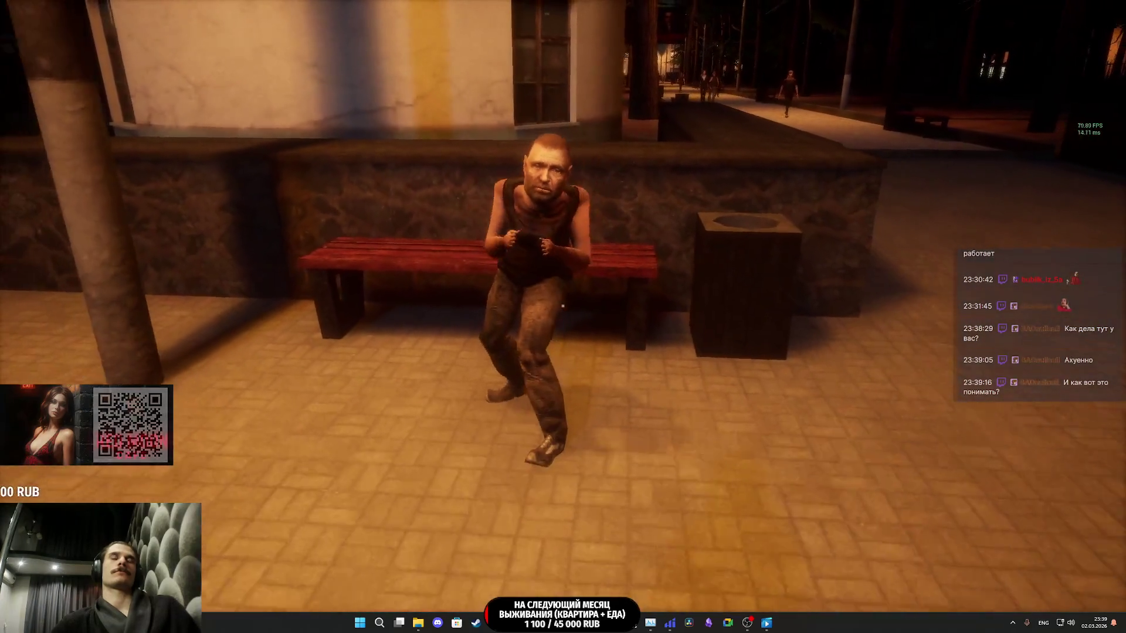
- Enter the cafe through the OPEN door and look around the jukebox and bar
{"action": "key", "text": "w"}
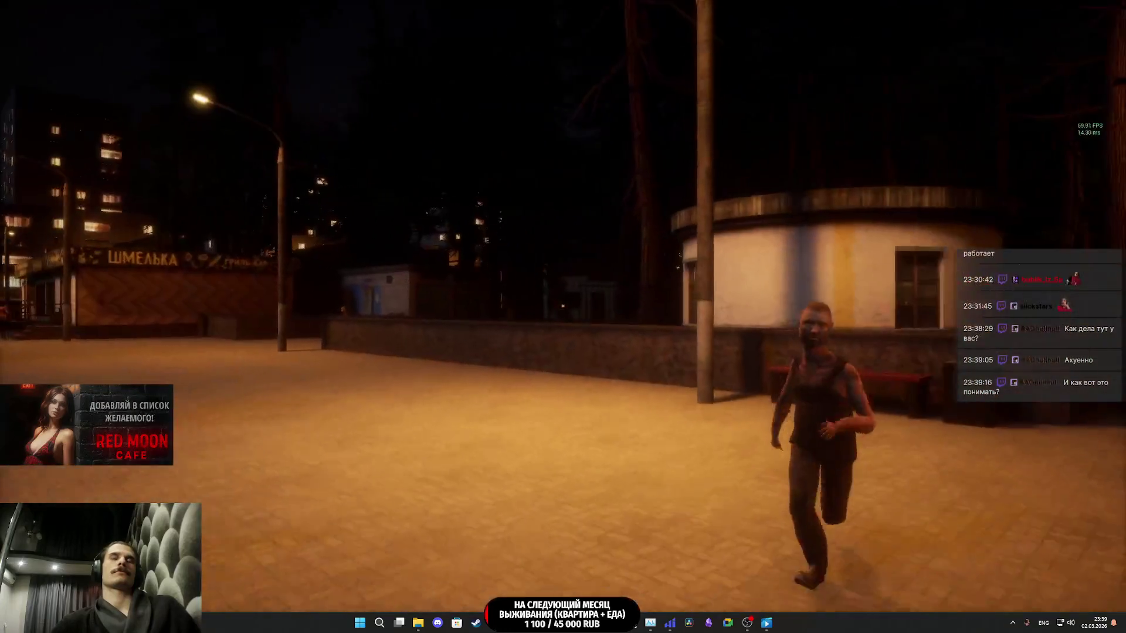
{"action": "key", "text": "w"}
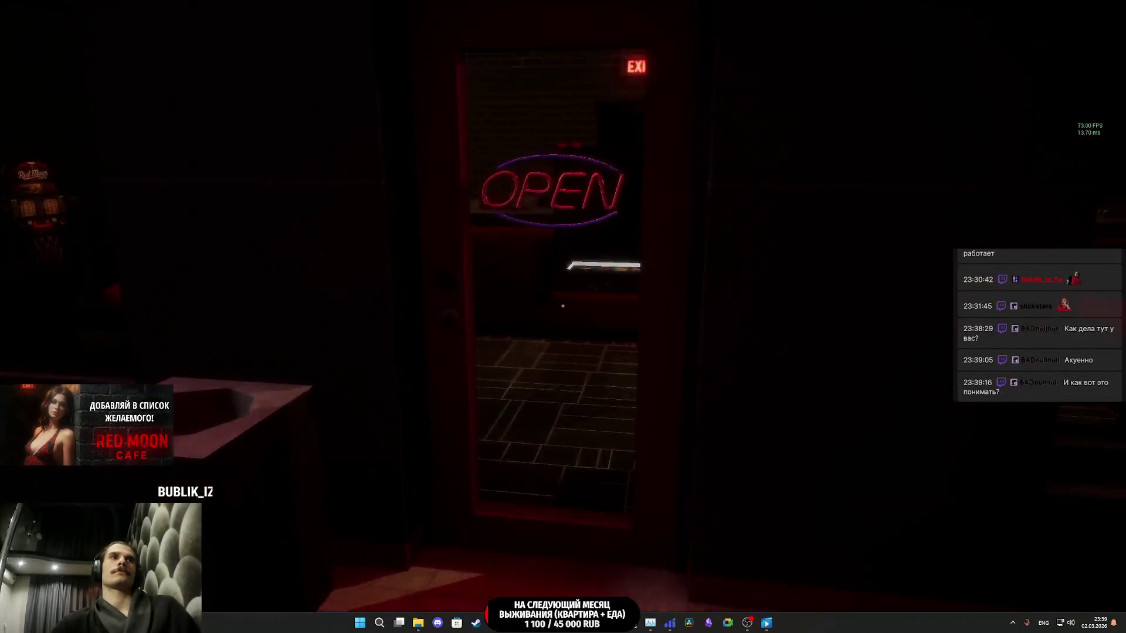
{"action": "left_click", "coordinate": [562, 305]}
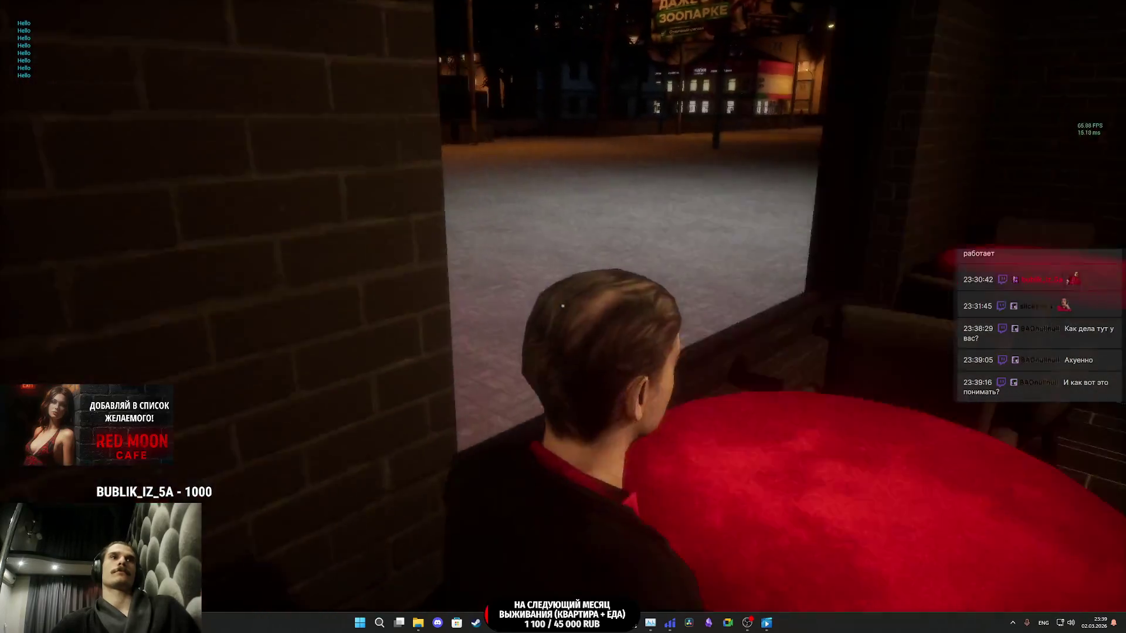
{"action": "key", "text": "w"}
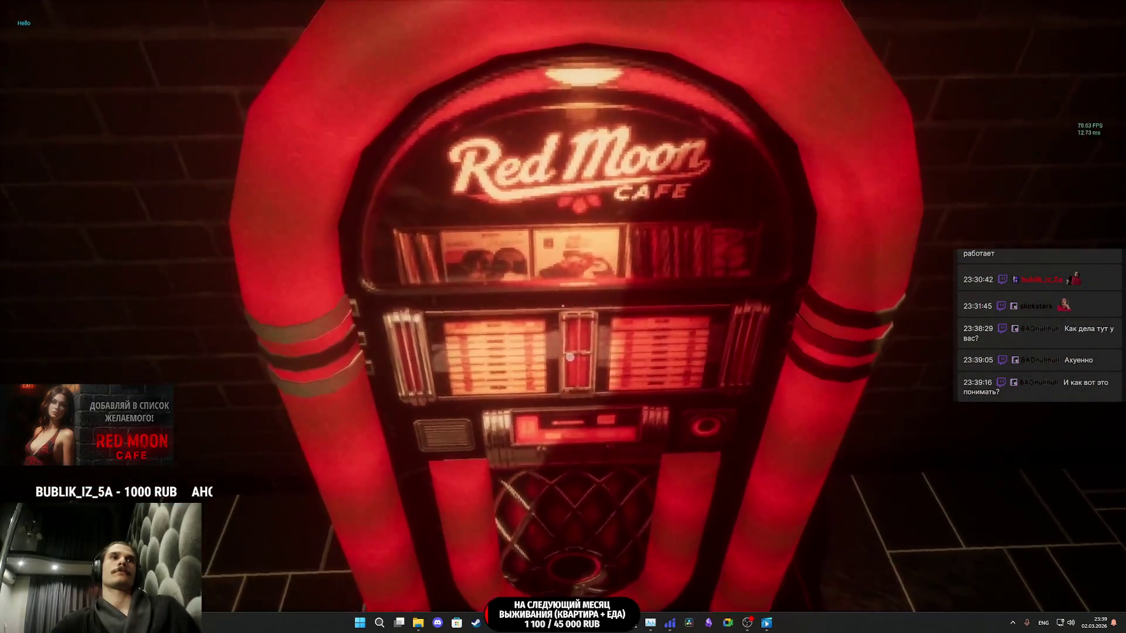
{"action": "key", "text": "s"}
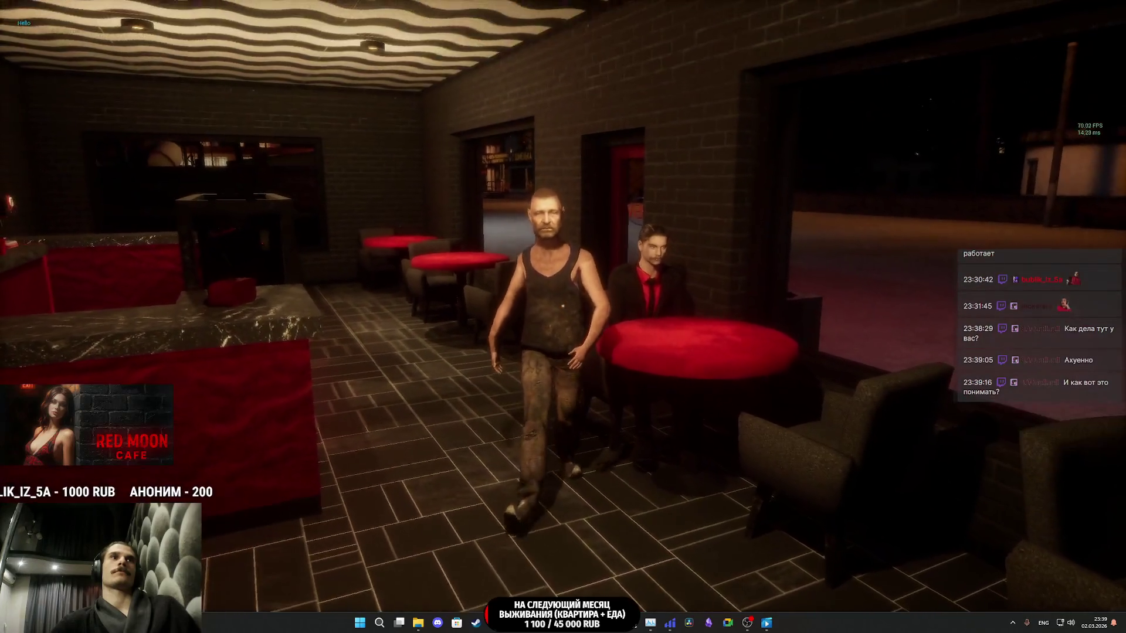
{"action": "left_click", "coordinate": [562, 305]}
{"action": "key", "text": "w"}
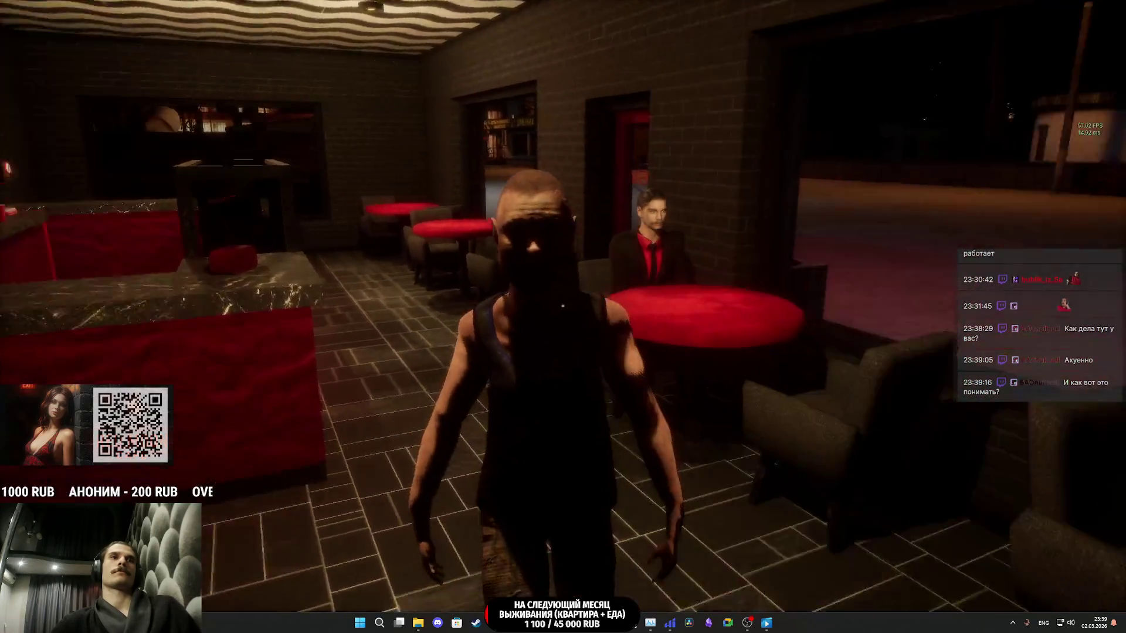
- Walk the restroom corridor and back, then aim at the armchairs to show 'Armchair Status: FREE'
{"action": "key", "text": "w"}
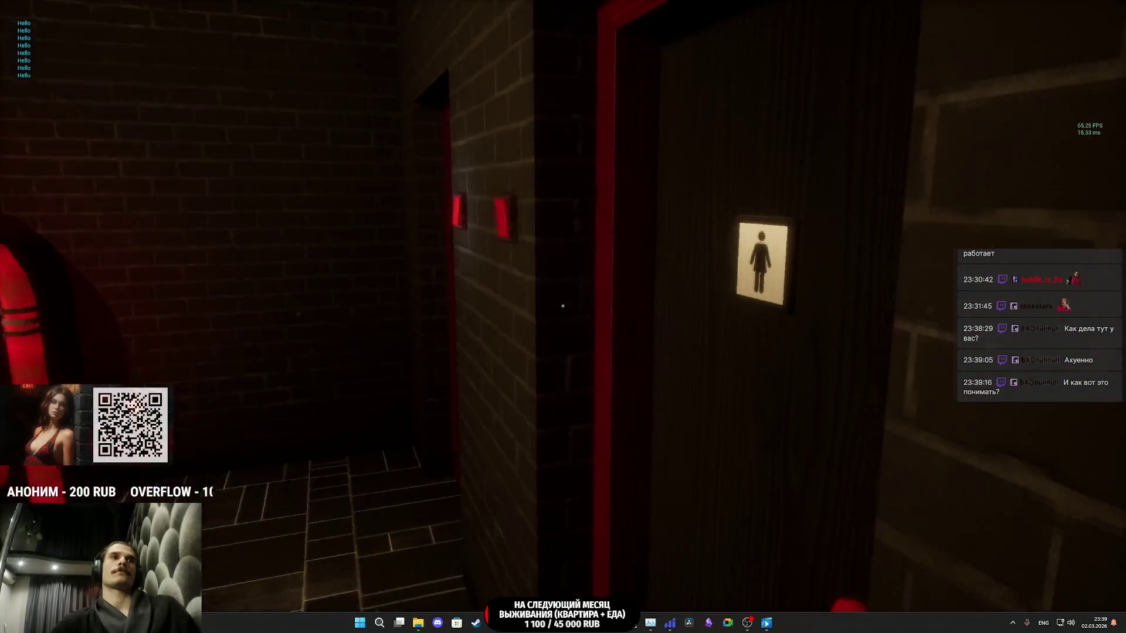
{"action": "key", "text": "w"}
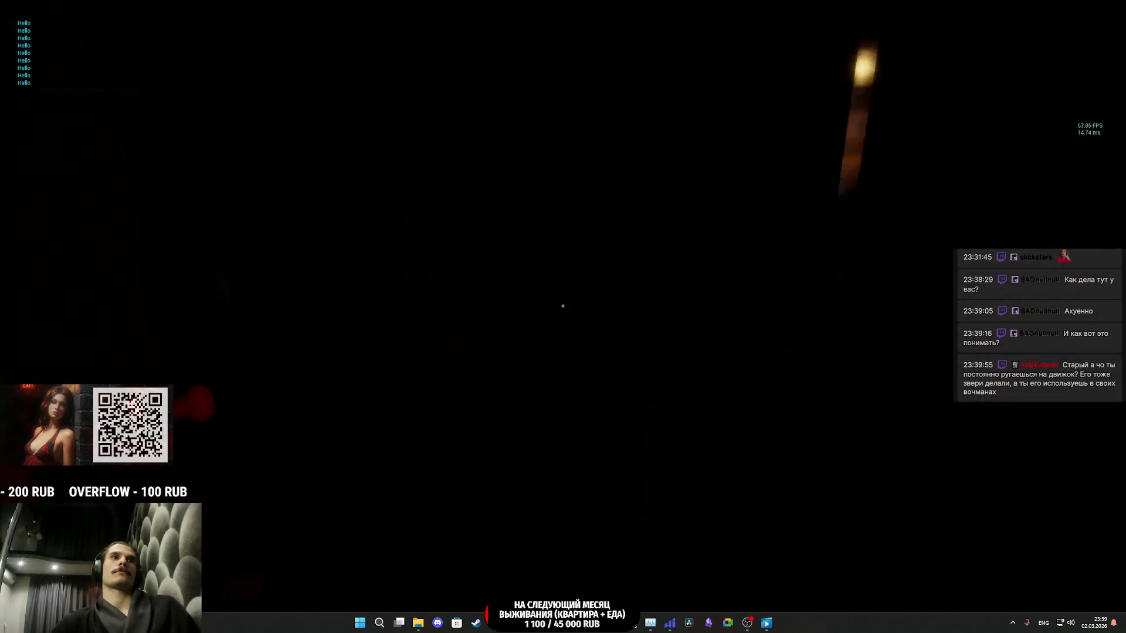
{"action": "key", "text": "w"}
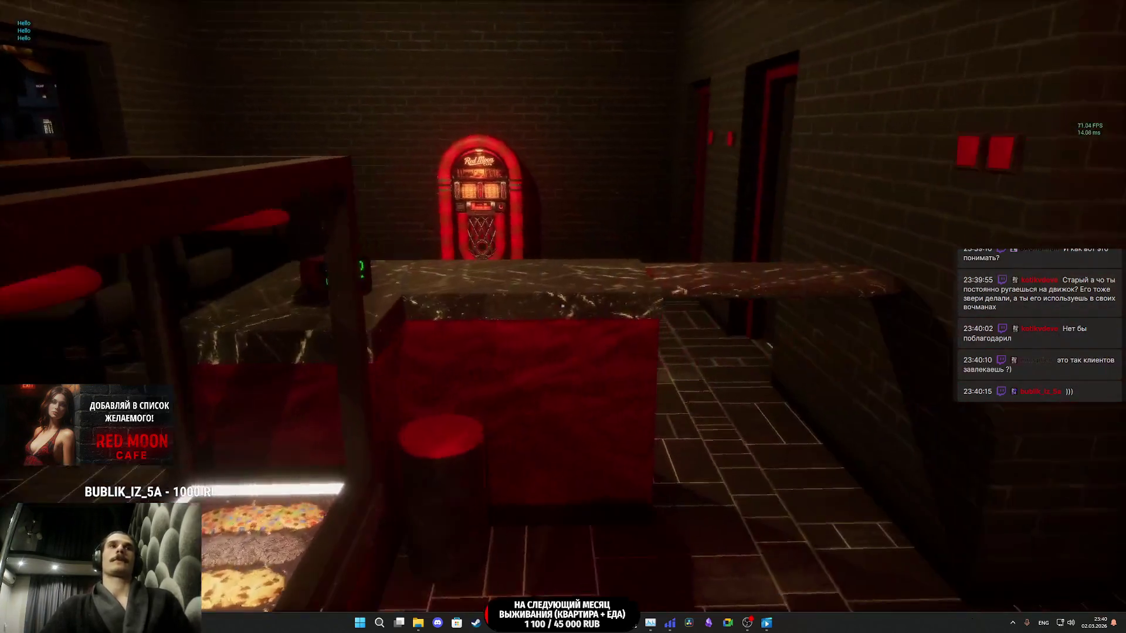
{"action": "key", "text": "w"}
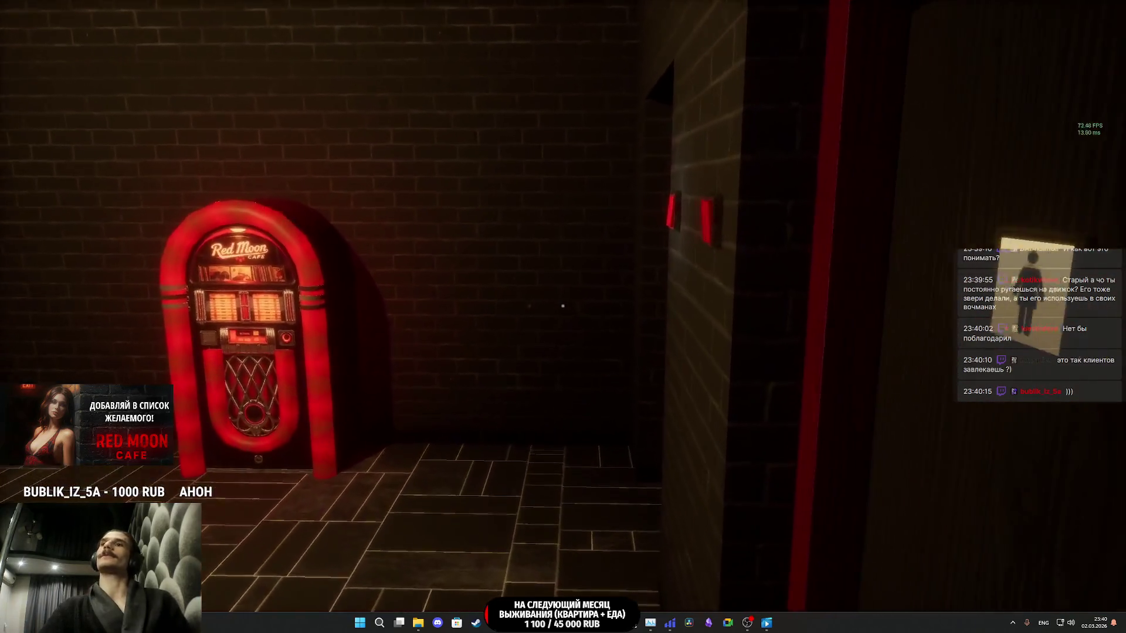
{"action": "key", "text": "w"}
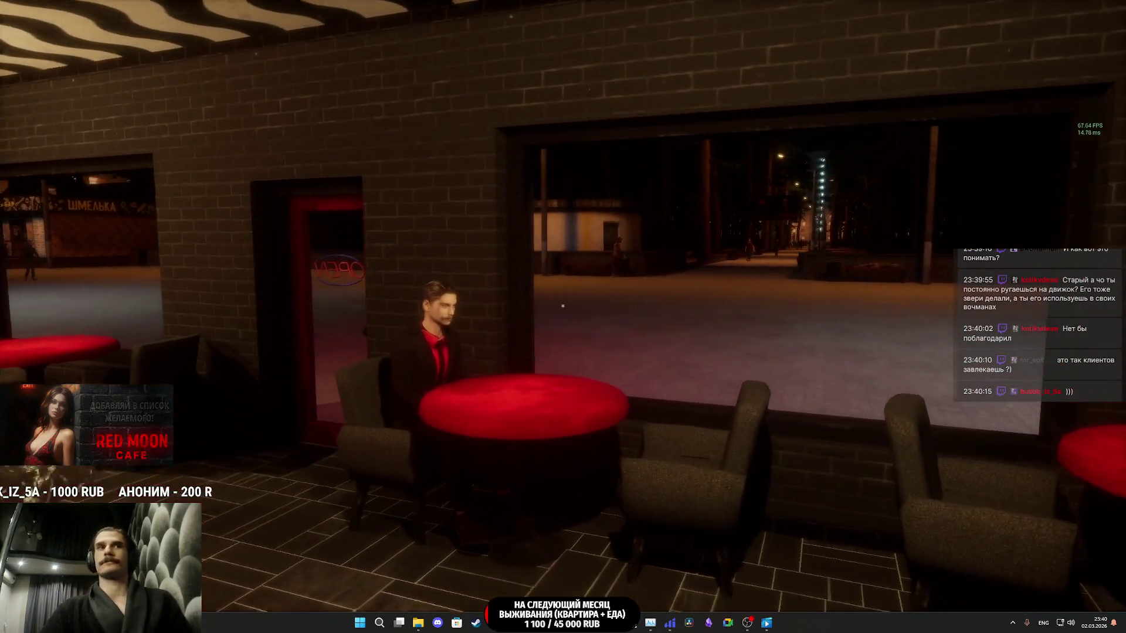
{"action": "key", "text": "w"}
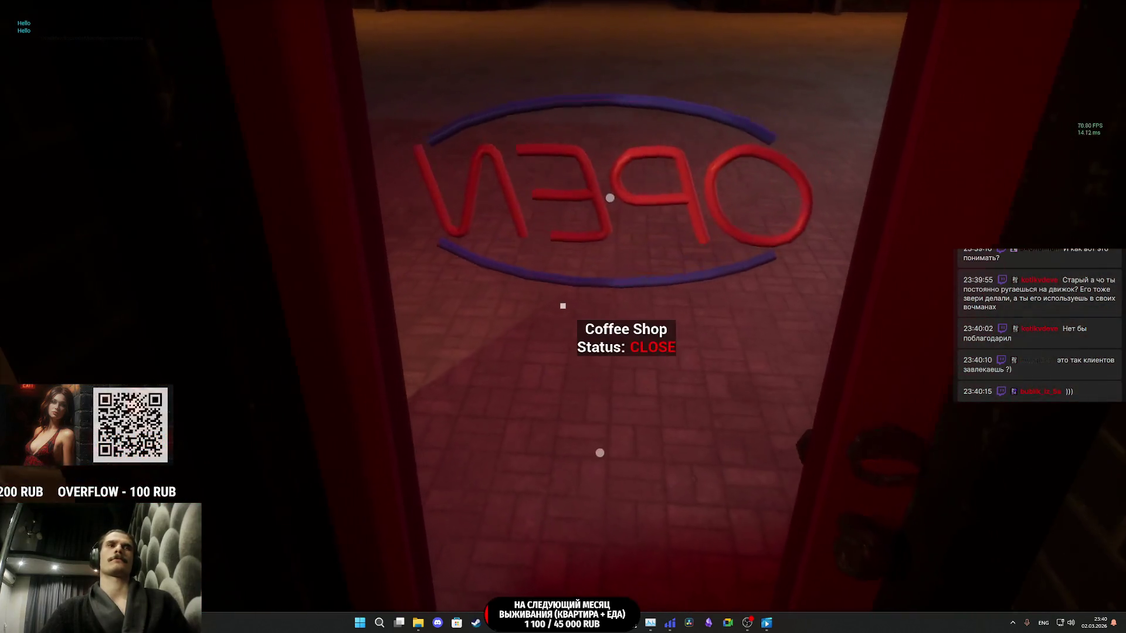
- Walk up to the armchair at the red table, sit down in it, then stand back up
{"action": "key", "text": "w"}
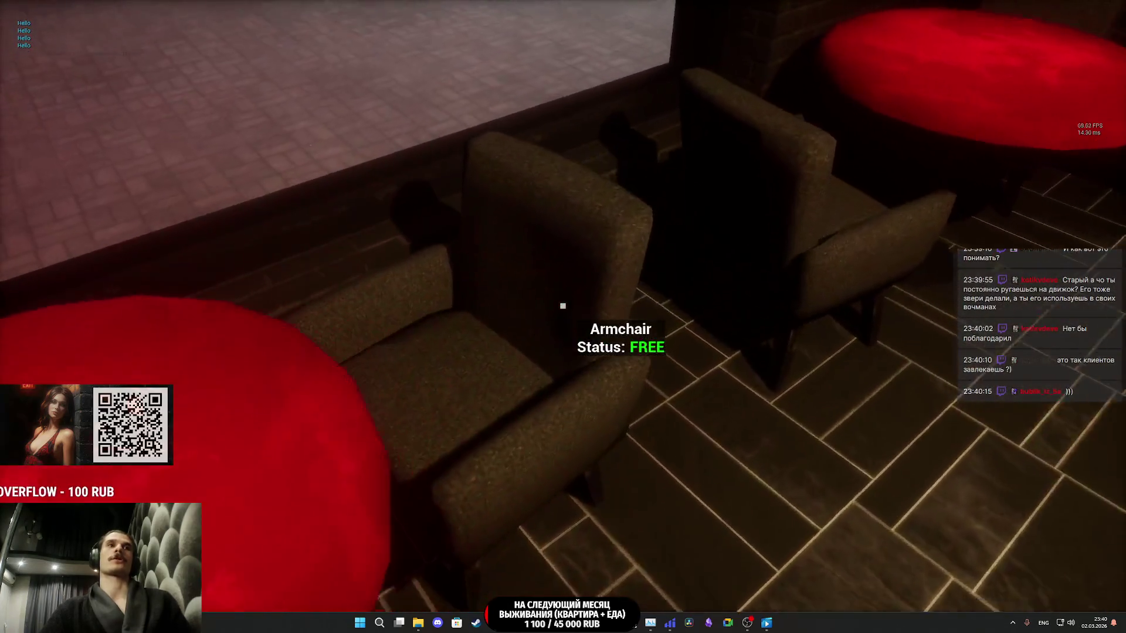
{"action": "key", "text": "s"}
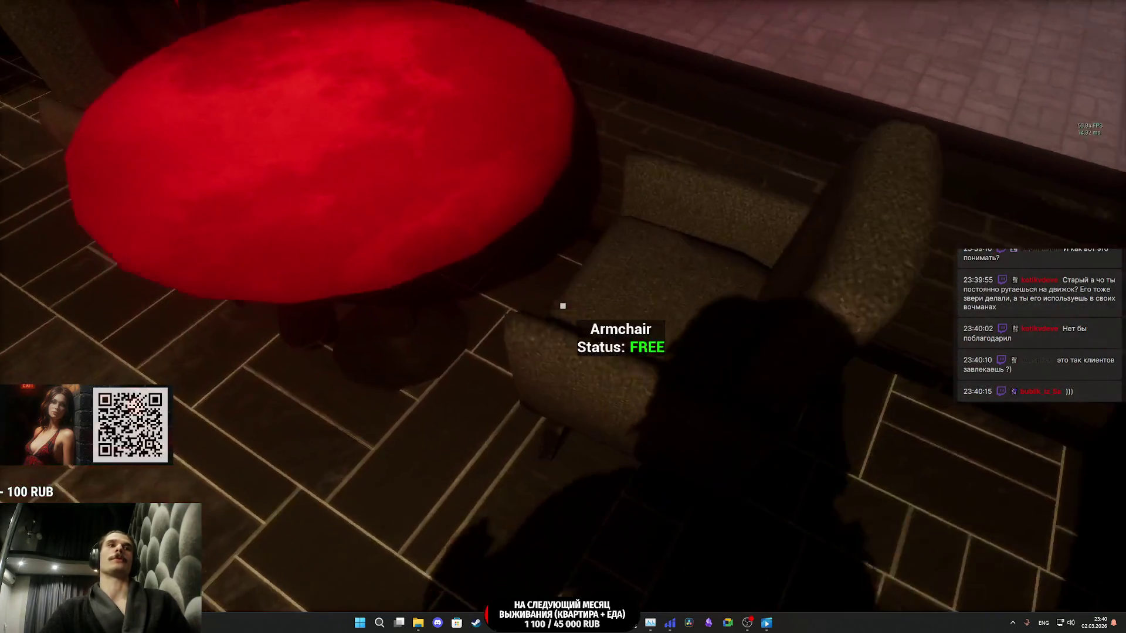
{"action": "key", "text": "w"}
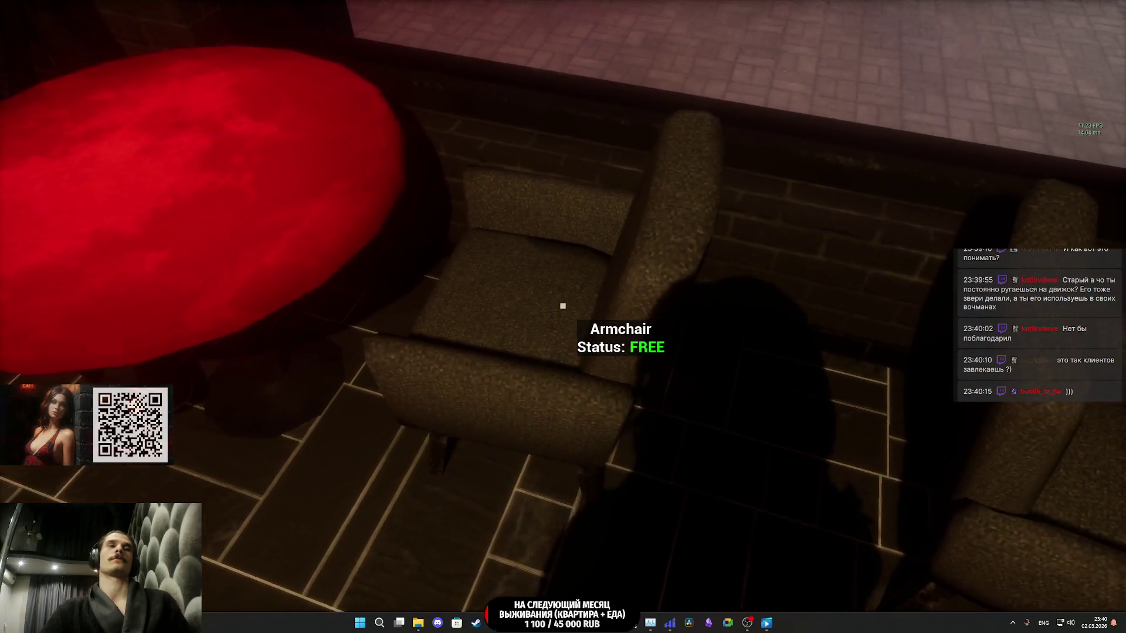
{"action": "key", "text": "F1"}
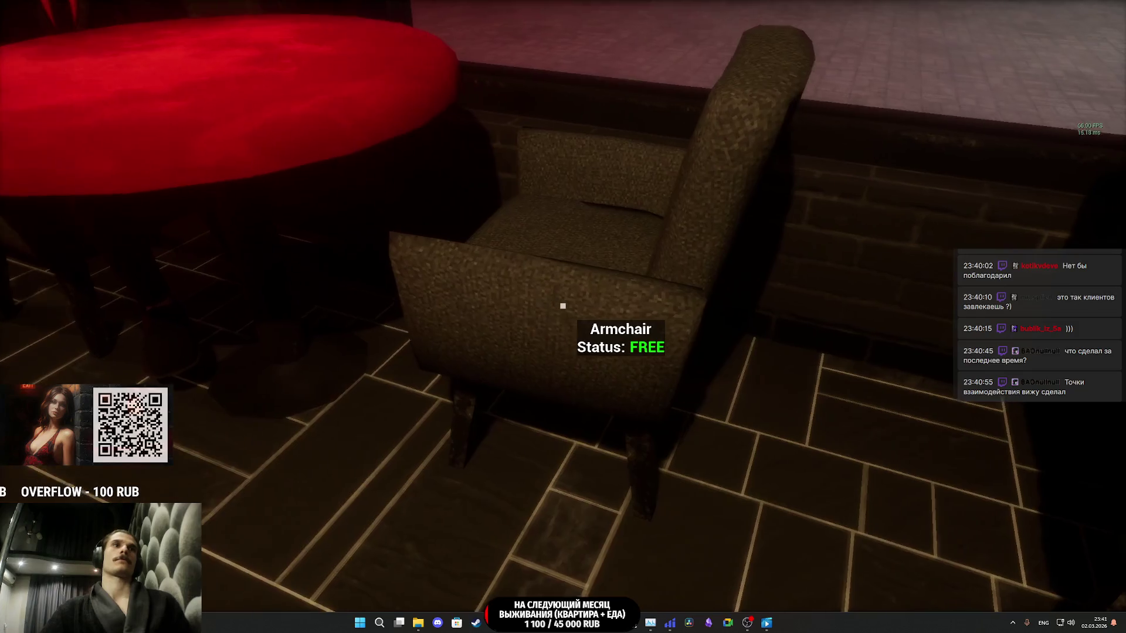
{"action": "key", "text": "e"}
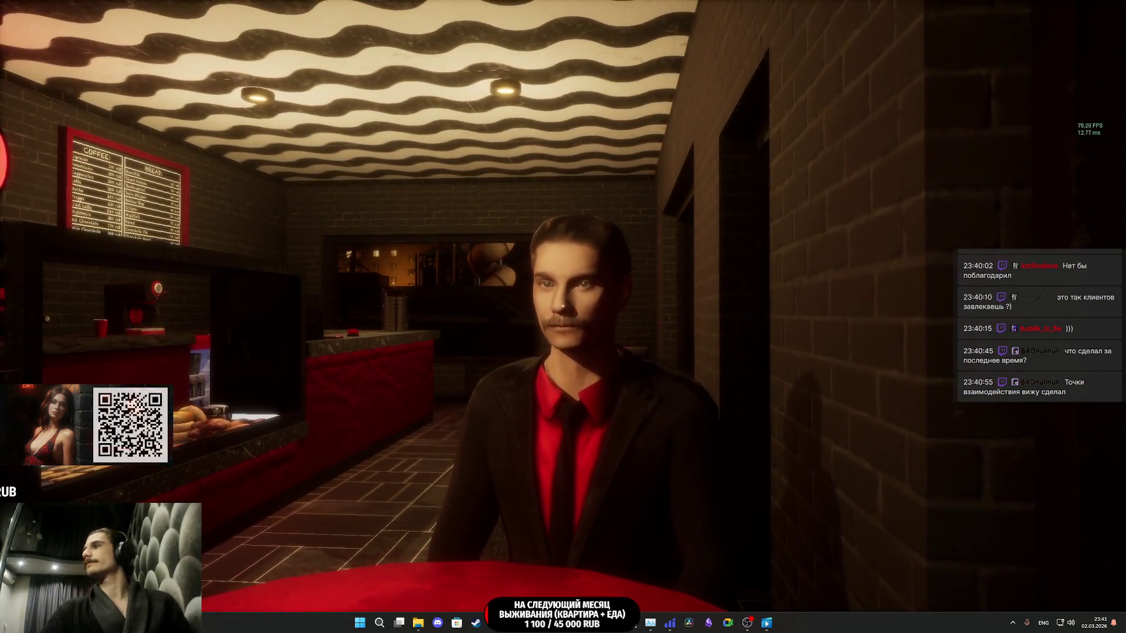
{"action": "key", "text": "e"}
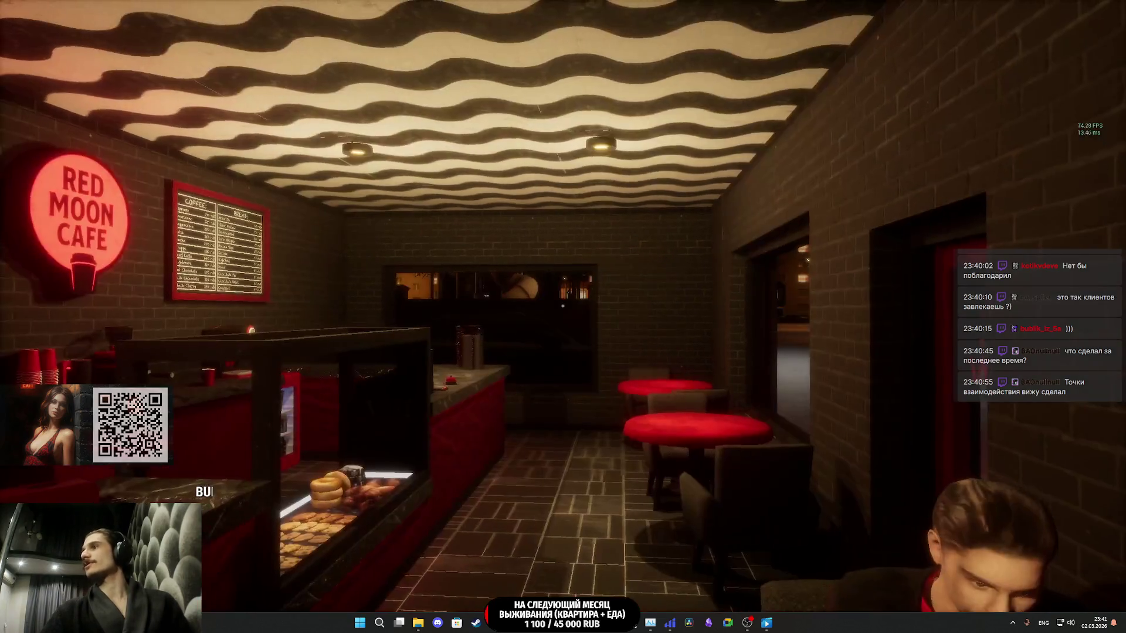
- Walk to the cafe door and open it so its label reads 'Door Status: OPEN'
{"action": "key", "text": "w"}
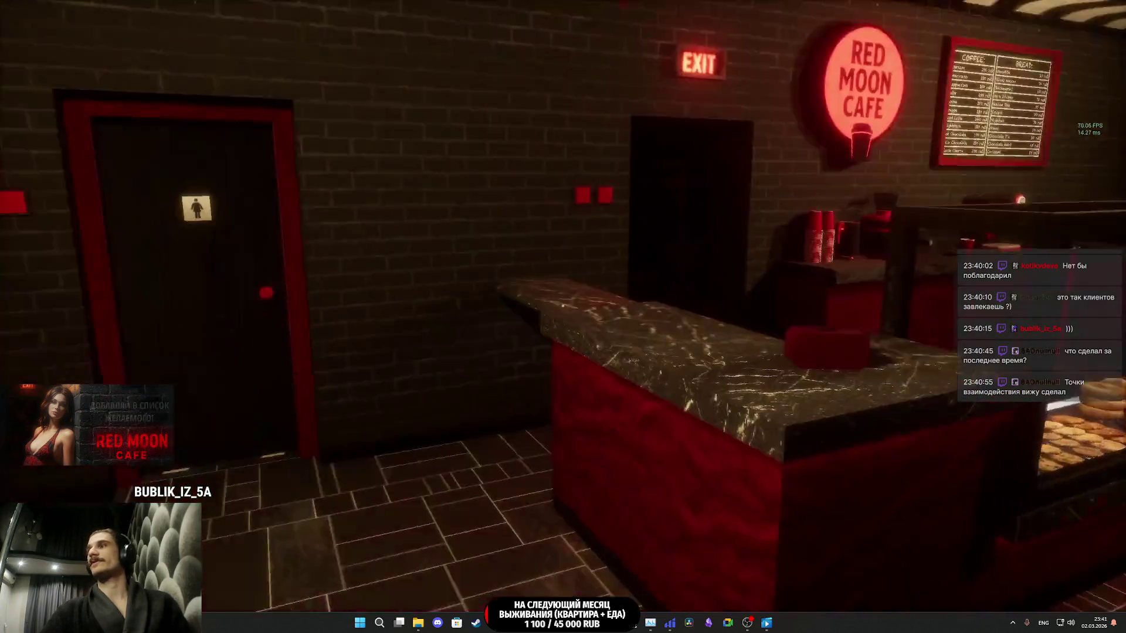
{"action": "key", "text": "w"}
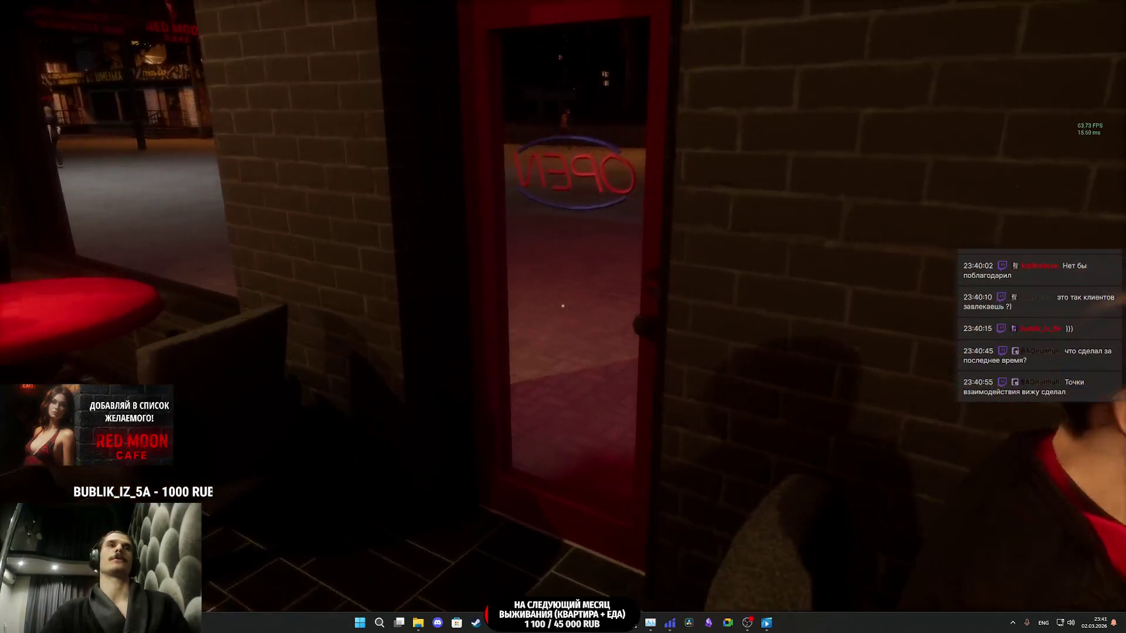
{"action": "key", "text": "w"}
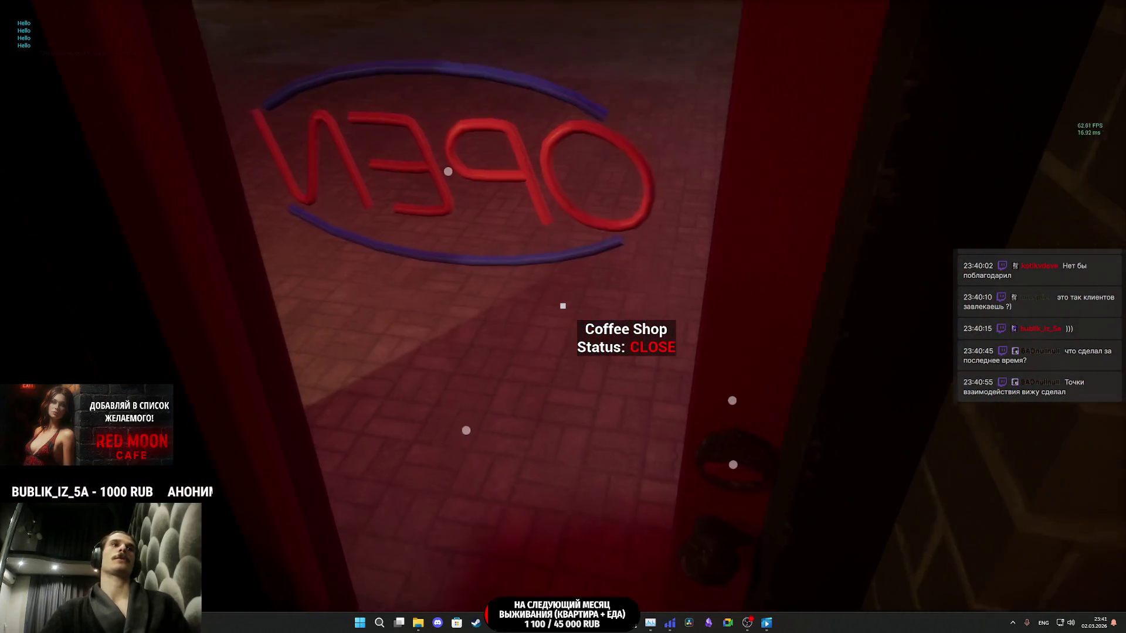
{"action": "key", "text": "e"}
{"action": "key", "text": "e"}
{"action": "key", "text": "e"}
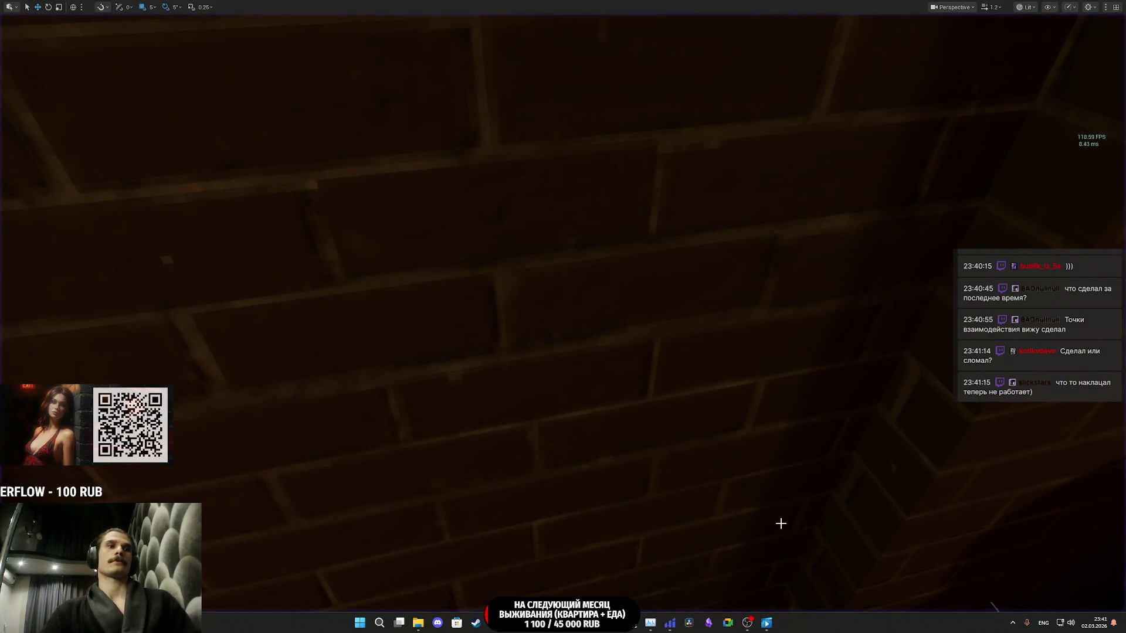
- End the Play In Editor session to get back to the cafe level editor
{"action": "key", "text": "Escape"}
{"action": "mouse_move", "coordinate": [496, 622]}
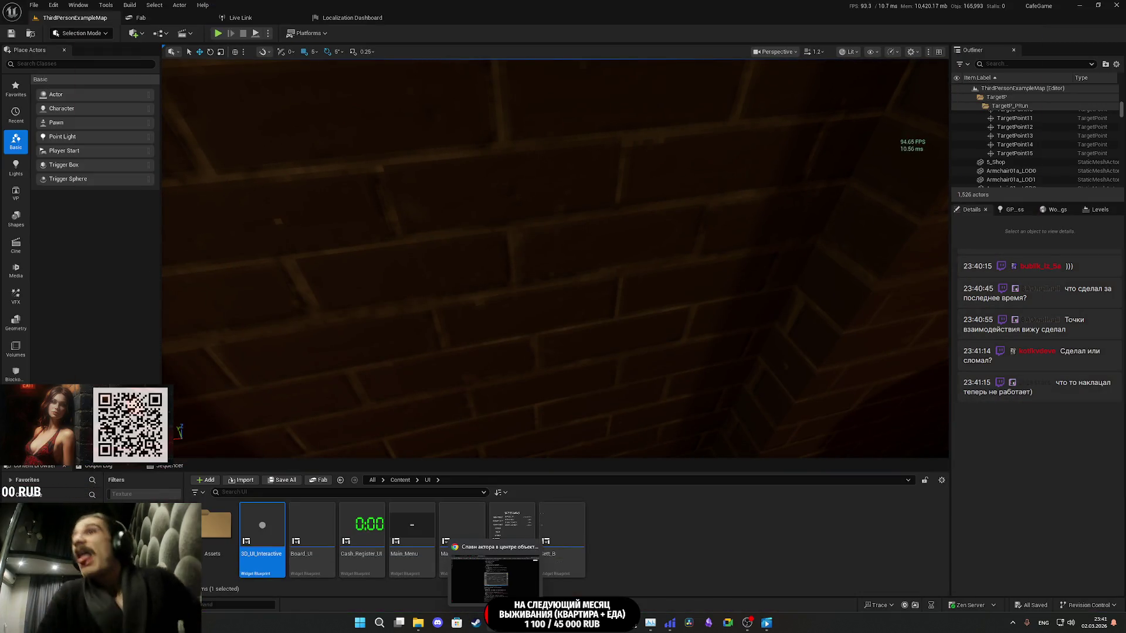
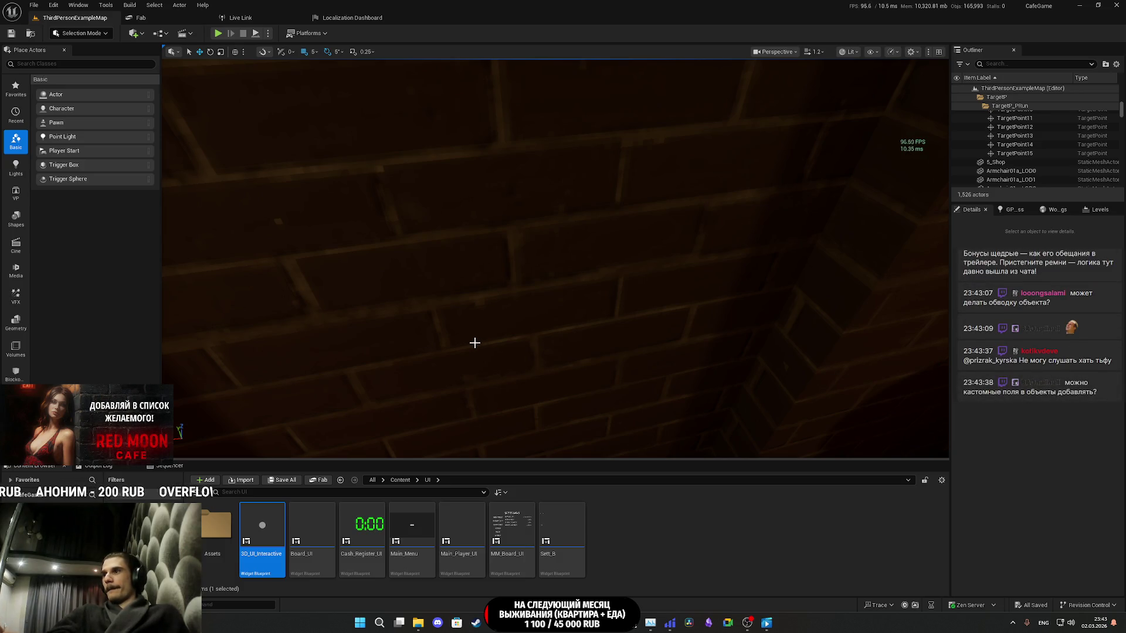
- Fly the level camera down toward the trigger volumes, then switch to the 3D_UI_Interactive widget editor
{"action": "mouse_move", "coordinate": [469, 340]}
{"action": "left_mouse_down"}
{"action": "mouse_move", "coordinate": [445, 352]}
{"action": "mouse_move", "coordinate": [469, 399]}
{"action": "mouse_move", "coordinate": [414, 392]}
{"action": "left_mouse_up"}
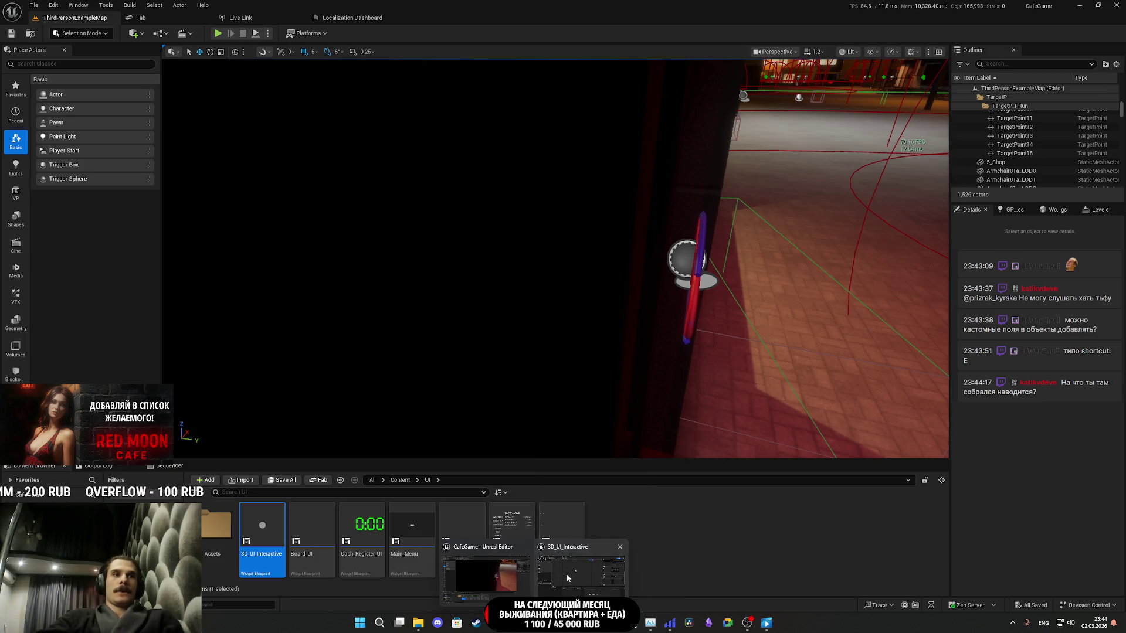
{"action": "left_click", "coordinate": [567, 578]}
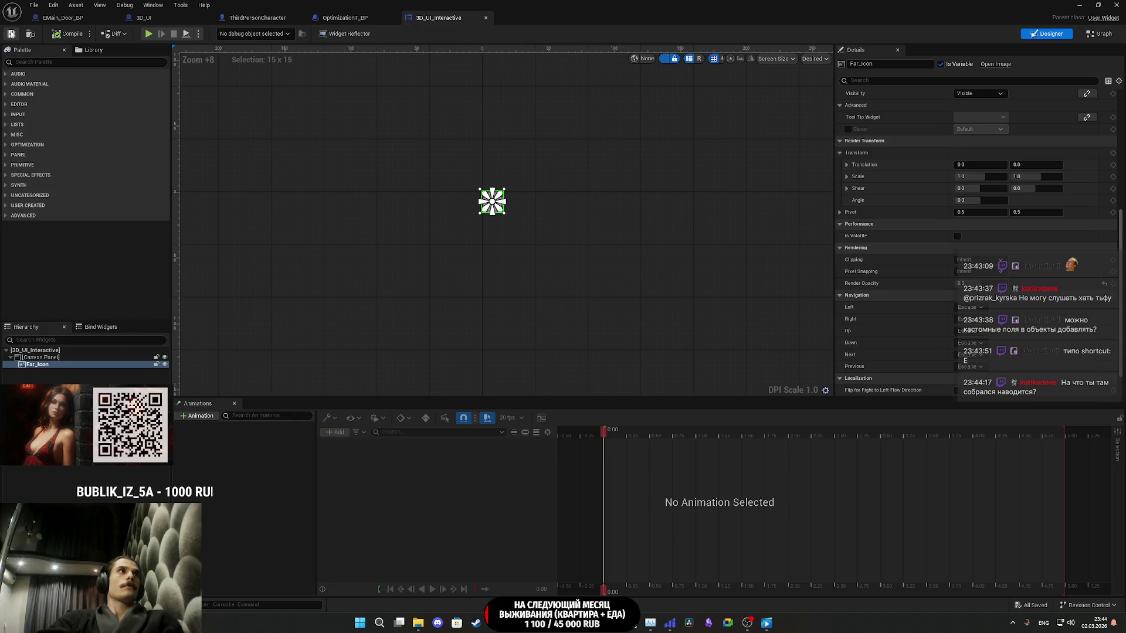
- In the ThirdPersonCharacter blueprint, duplicate the Capsule component and keep the name Capsule1
{"action": "left_click", "coordinate": [344, 18]}
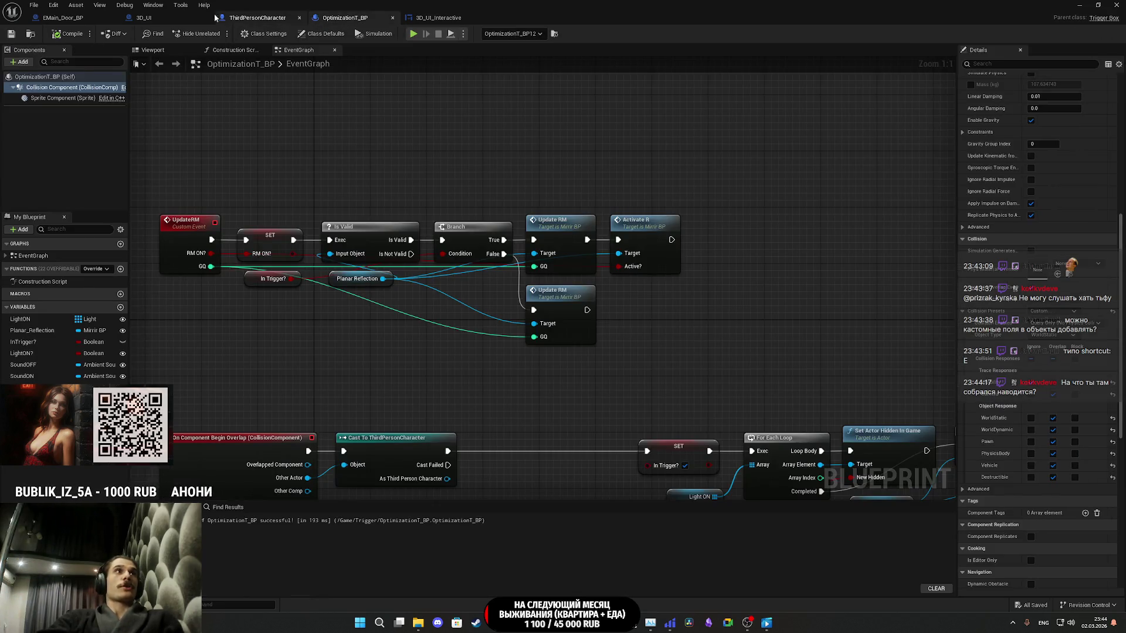
{"action": "left_click", "coordinate": [143, 18]}
{"action": "left_click", "coordinate": [75, 18]}
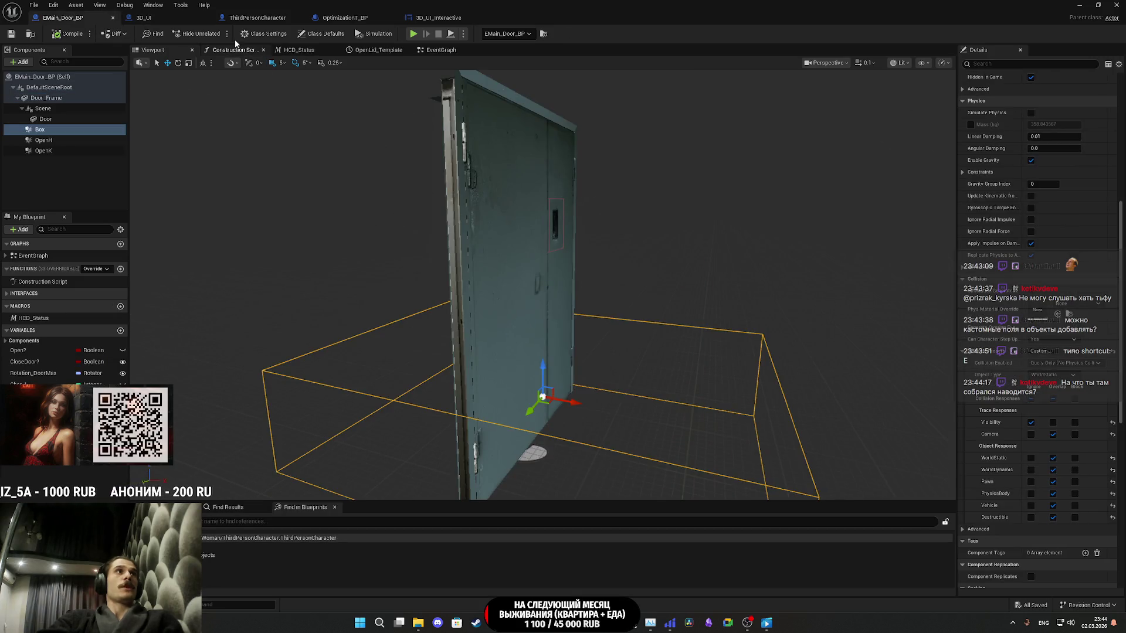
{"action": "left_click", "coordinate": [257, 17]}
{"action": "right_click", "coordinate": [59, 143]}
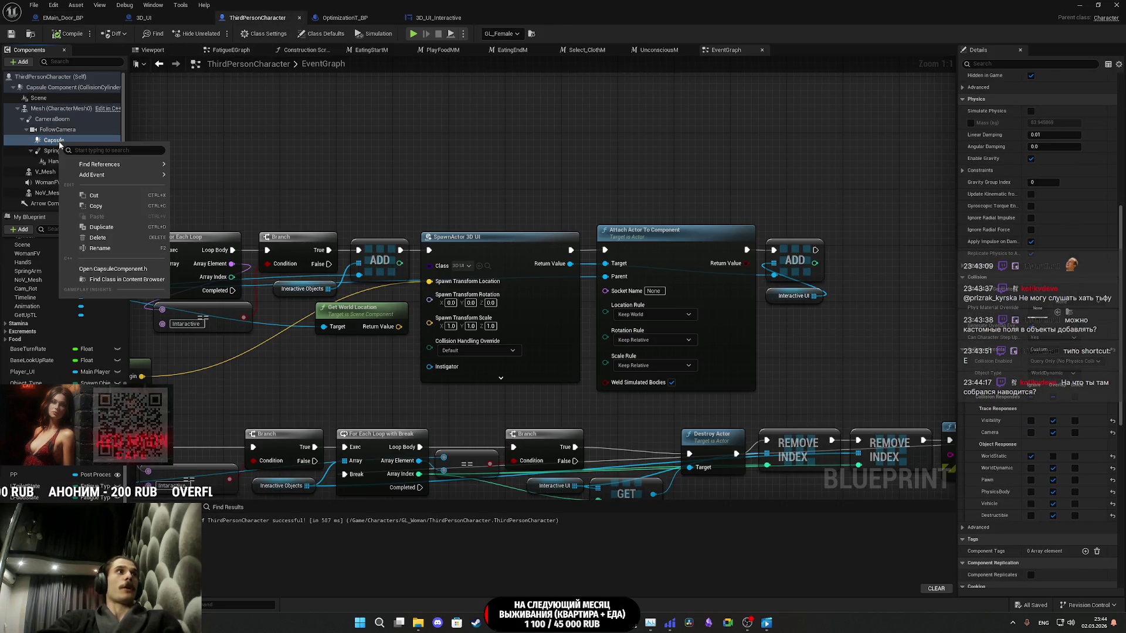
{"action": "left_click", "coordinate": [101, 227]}
{"action": "key", "text": "Return"}
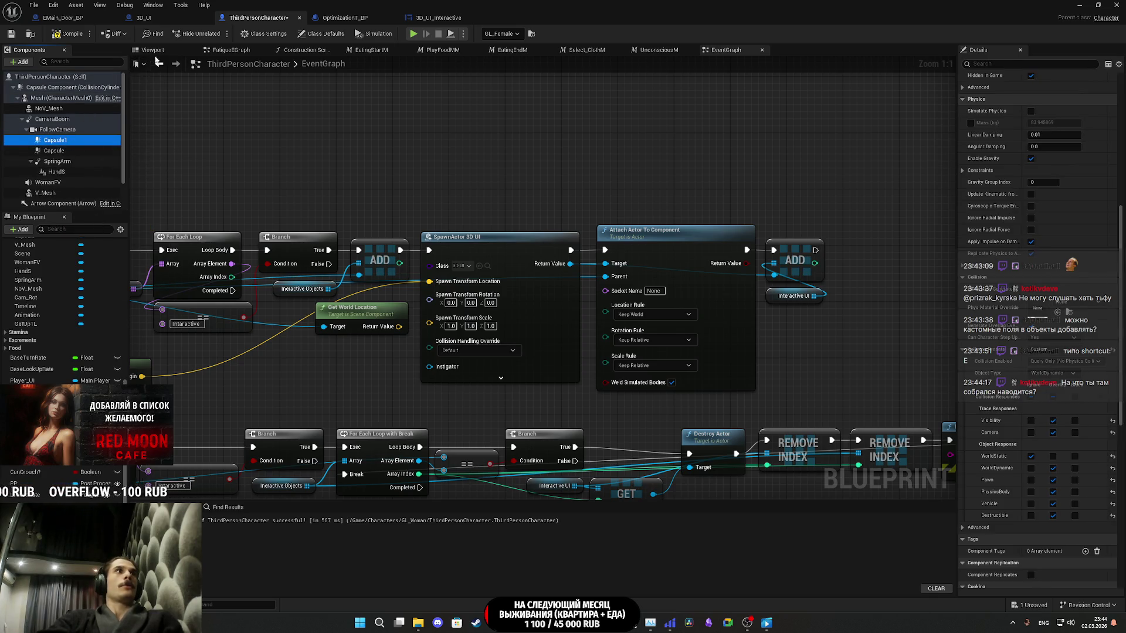
{"action": "left_click", "coordinate": [153, 49]}
- Set Capsule1's Capsule Radius to 1.0 in the Details panel
{"action": "scroll", "coordinate": [984, 304], "scroll_direction": "up", "scroll_amount": 10}
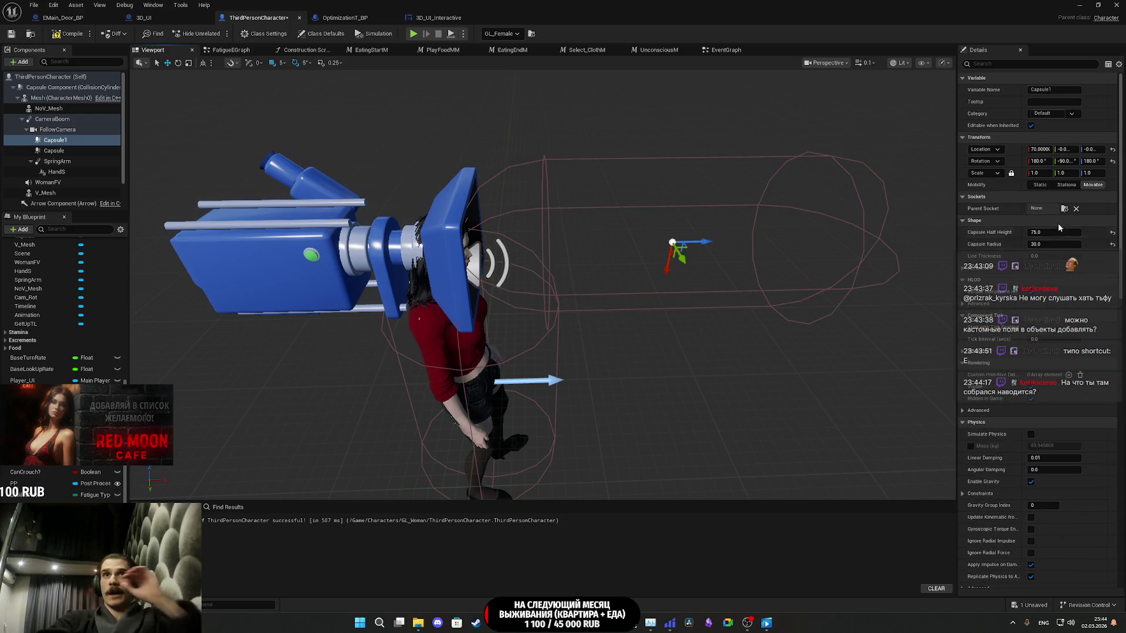
{"action": "mouse_move", "coordinate": [1032, 243]}
{"action": "left_mouse_down"}
{"action": "mouse_move", "coordinate": [1055, 244]}
{"action": "mouse_move", "coordinate": [1037, 243]}
{"action": "left_mouse_up"}
{"action": "left_click", "coordinate": [1044, 244]}
{"action": "type", "text": "1"}
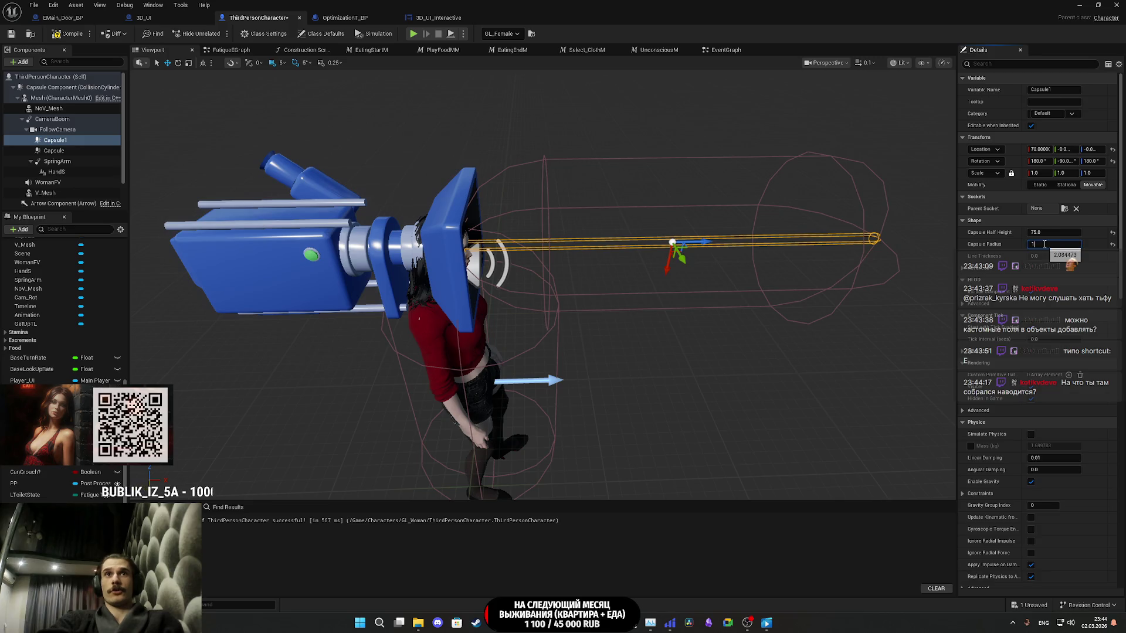
{"action": "key", "text": "Return"}
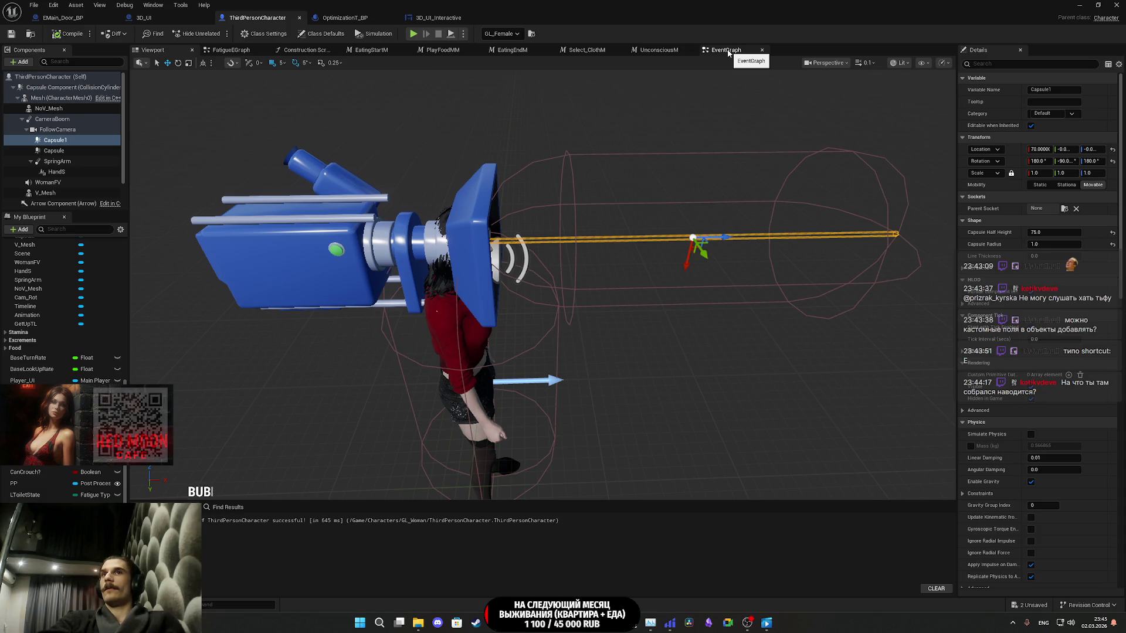
- Delete the Get World Location node in the EventGraph and compile and save the blueprint
{"action": "left_click", "coordinate": [727, 52]}
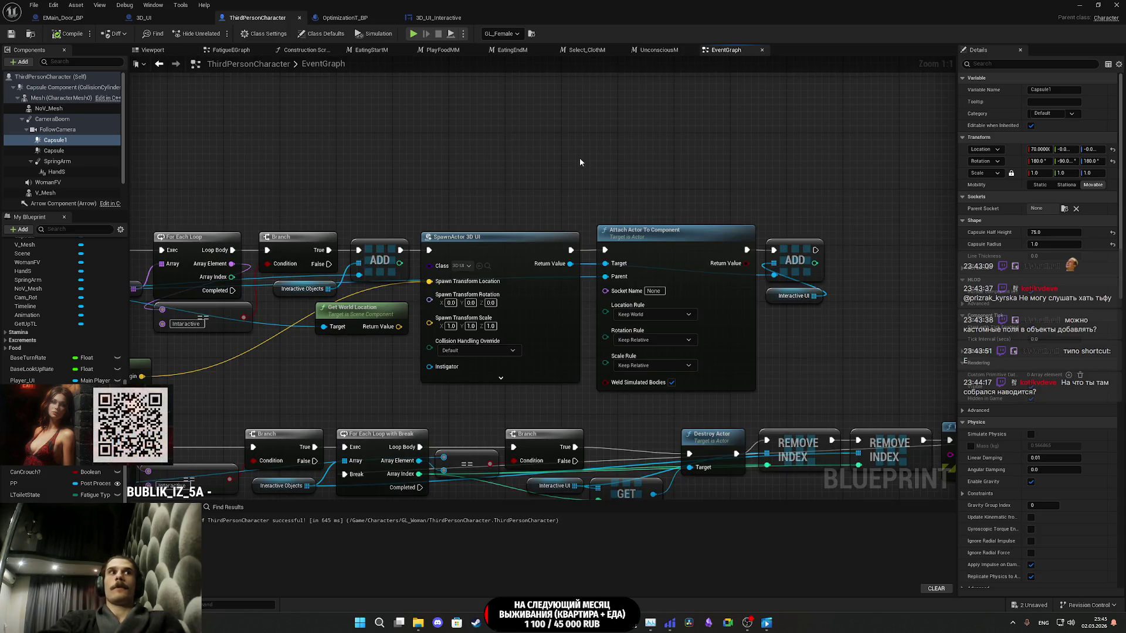
{"action": "scroll", "coordinate": [566, 164], "scroll_direction": "down", "scroll_amount": 2}
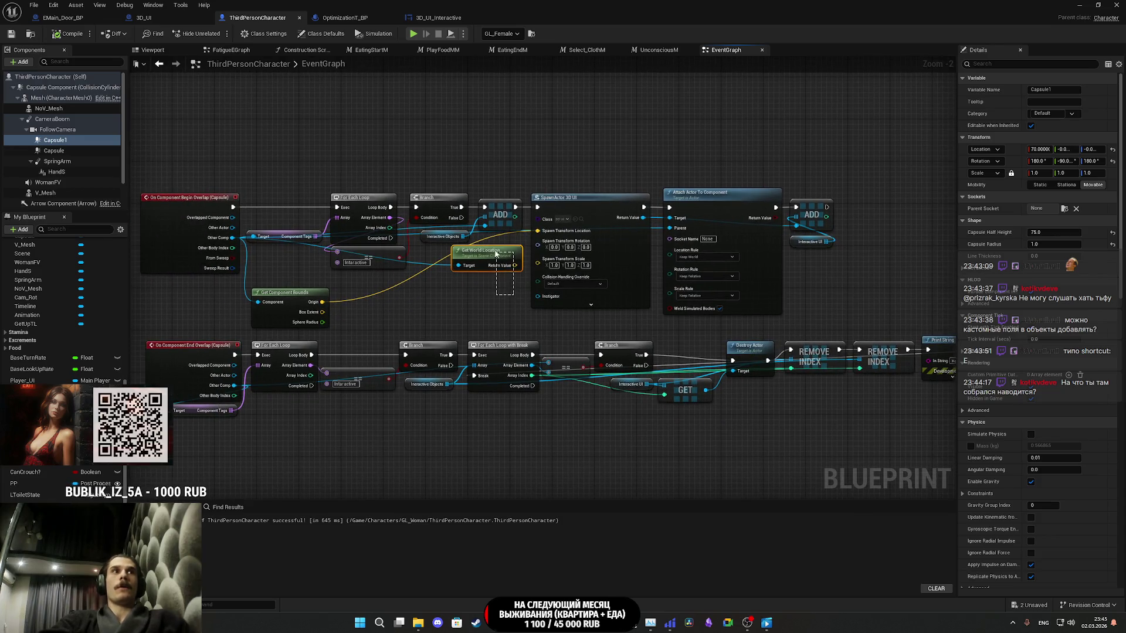
{"action": "key", "text": "Delete"}
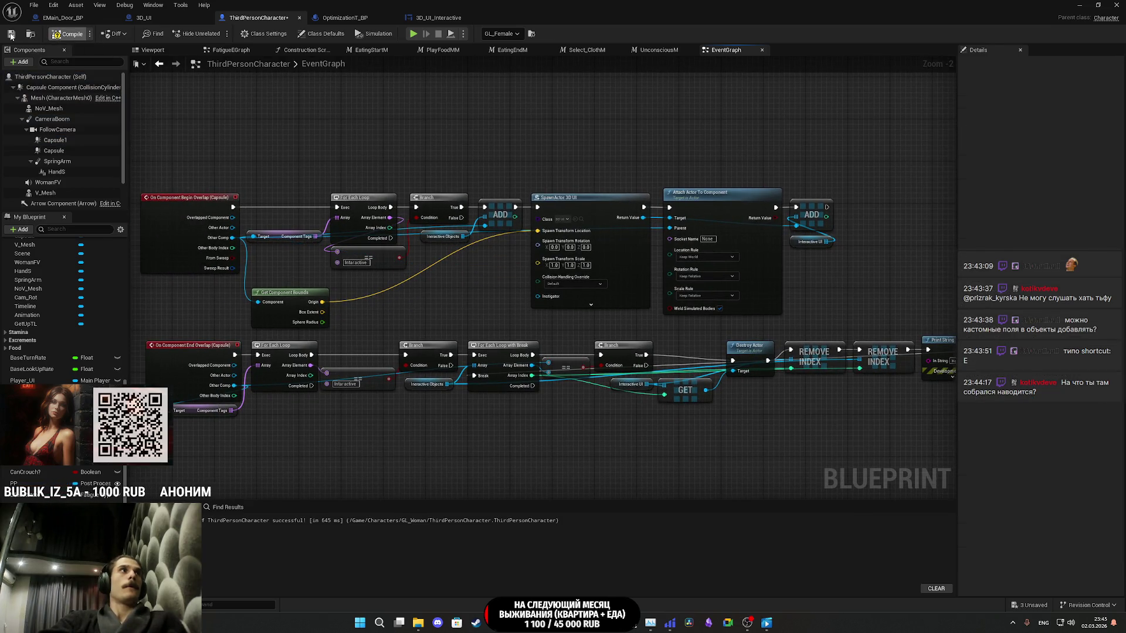
{"action": "left_click", "coordinate": [10, 34]}
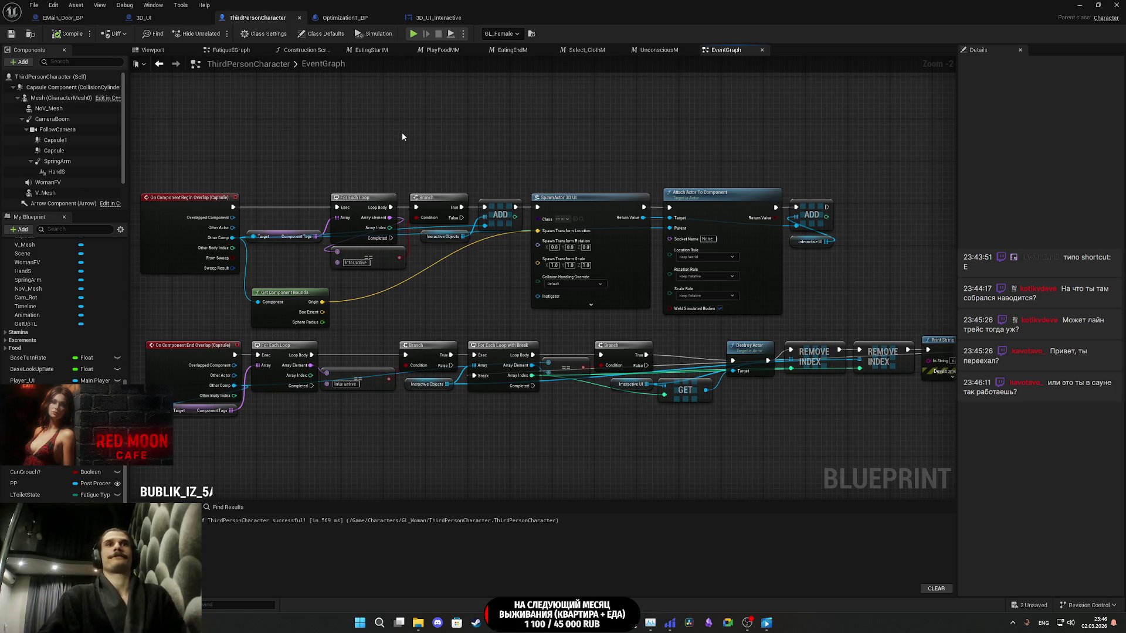
- Move the Get Component Bounds node up and to the right, beside the spawn node
{"action": "left_click_drag", "start_coordinate": [432, 295], "coordinate": [511, 292]}
{"action": "scroll", "coordinate": [477, 304], "scroll_direction": "up", "scroll_amount": 2}
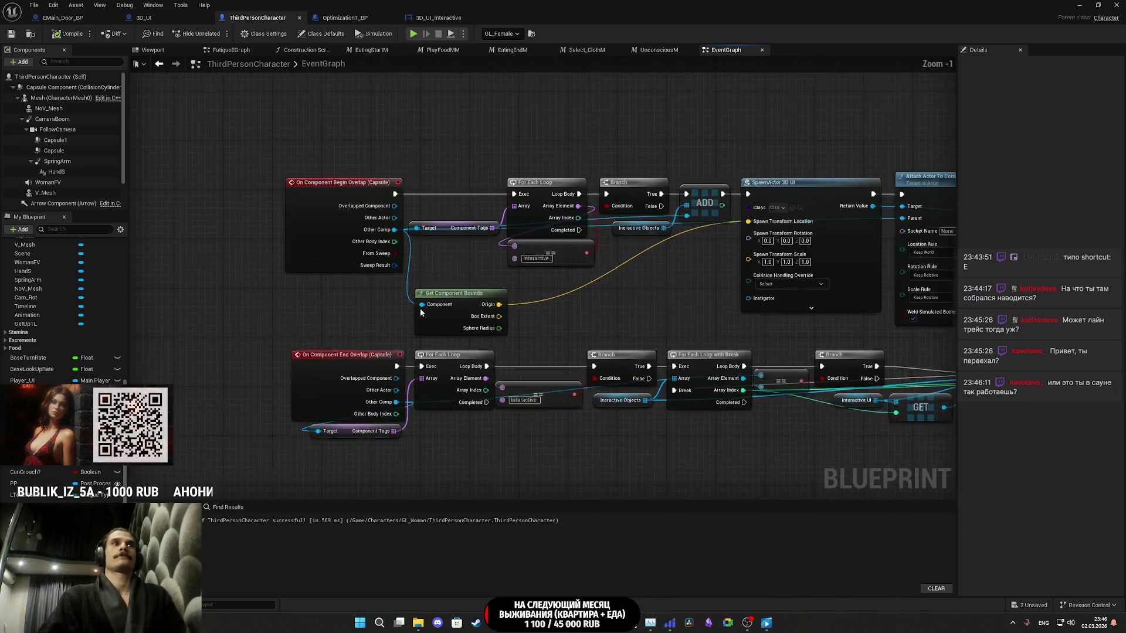
{"action": "mouse_move", "coordinate": [448, 325]}
{"action": "left_mouse_down"}
{"action": "mouse_move", "coordinate": [669, 289]}
{"action": "mouse_move", "coordinate": [689, 271]}
{"action": "mouse_move", "coordinate": [702, 291]}
{"action": "left_mouse_up"}
{"action": "left_click", "coordinate": [583, 317]}
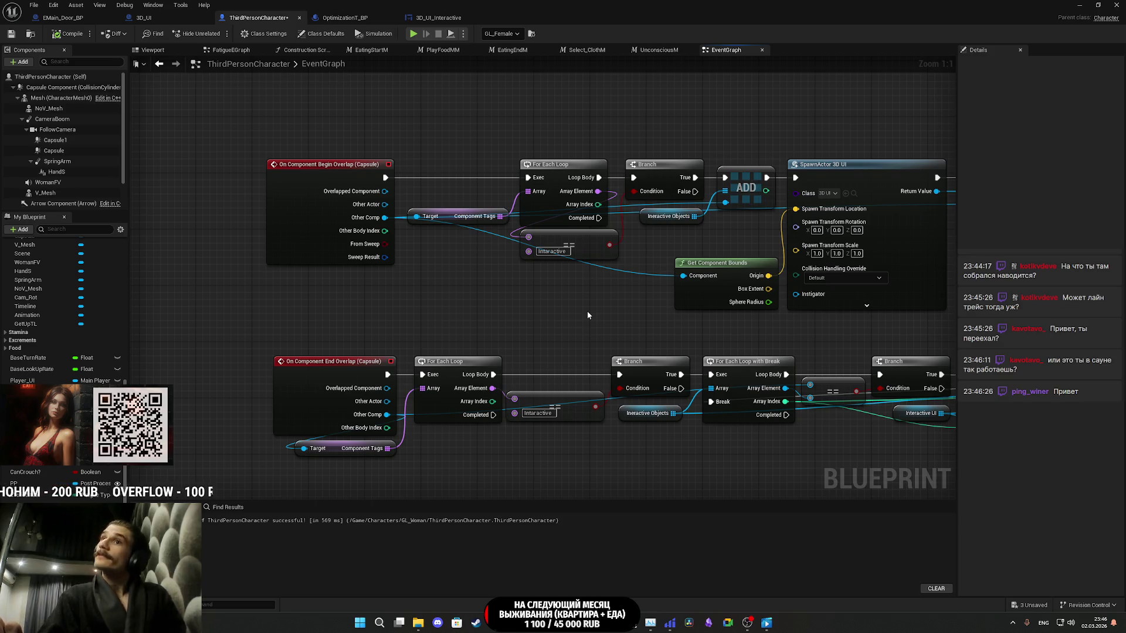
- Add an On Component Begin Overlap event for Capsule1 from its Details Events section
{"action": "left_click_drag", "start_coordinate": [586, 306], "coordinate": [502, 180]}
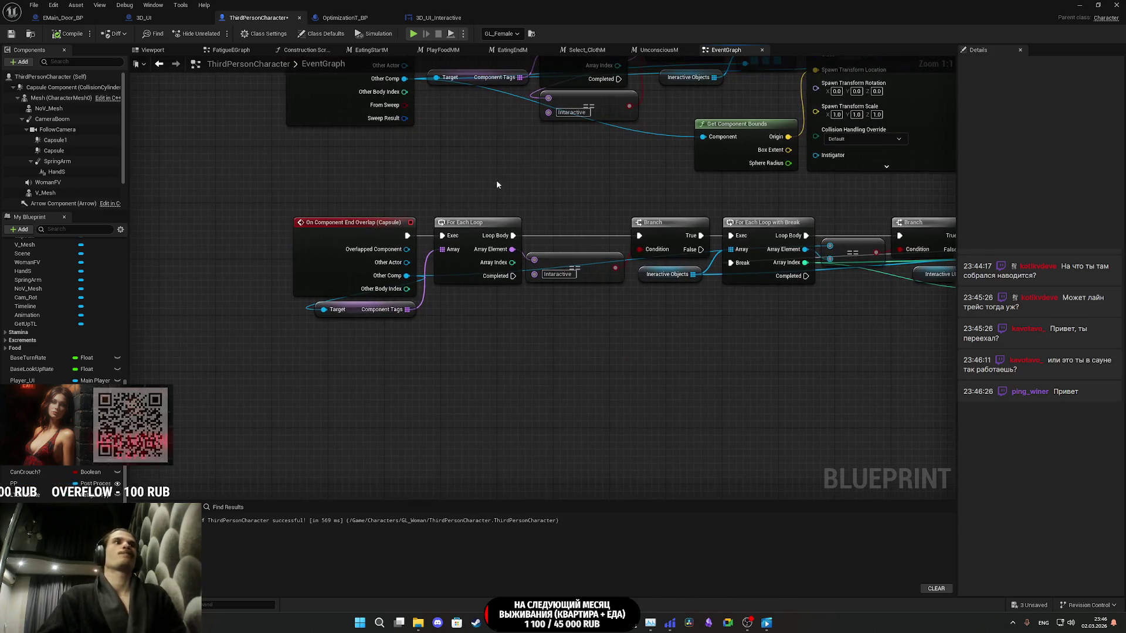
{"action": "left_click", "coordinate": [55, 140]}
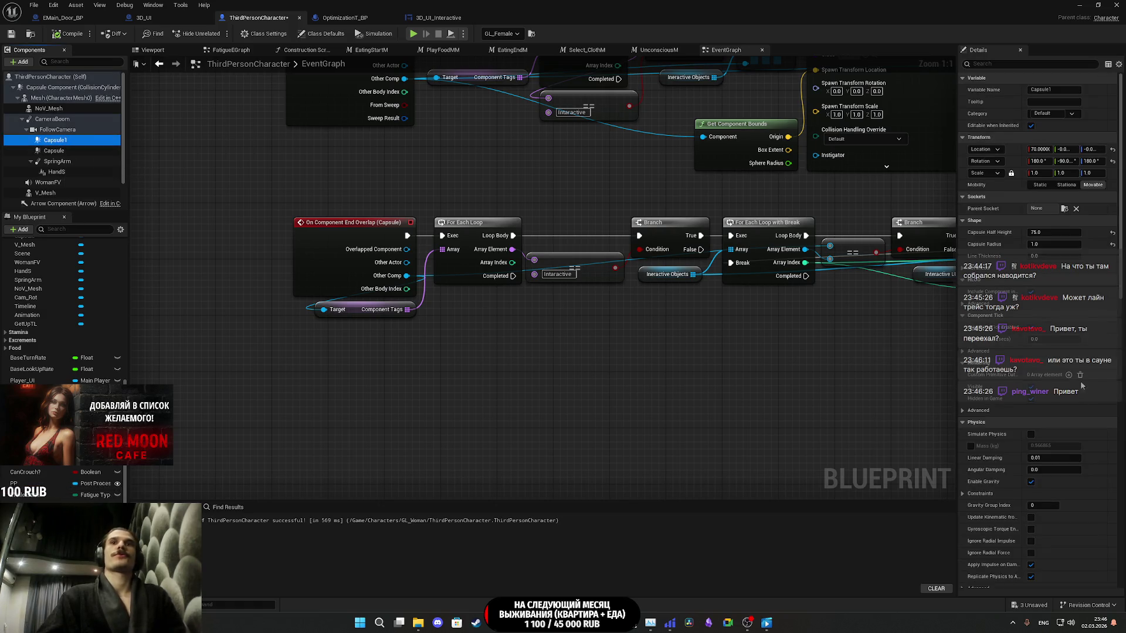
{"action": "scroll", "coordinate": [1070, 383], "scroll_direction": "down", "scroll_amount": 10}
{"action": "scroll", "coordinate": [1088, 392], "scroll_direction": "down", "scroll_amount": 5}
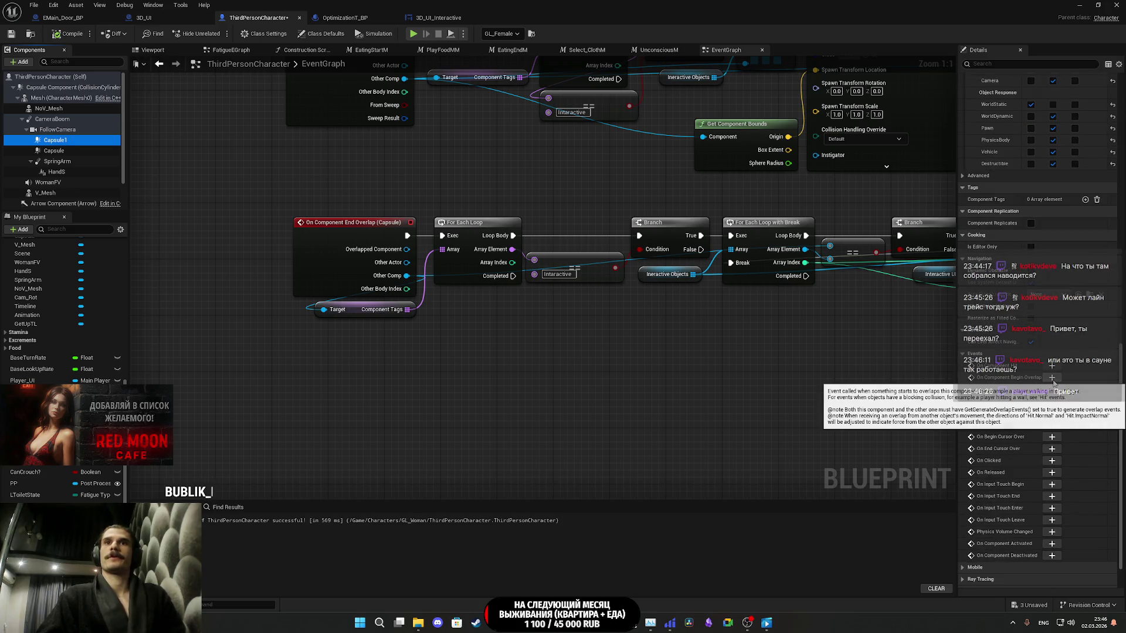
{"action": "left_click", "coordinate": [1053, 378]}
- Add an On Component End Overlap event for Capsule1 and compile the blueprint
{"action": "left_click", "coordinate": [54, 140]}
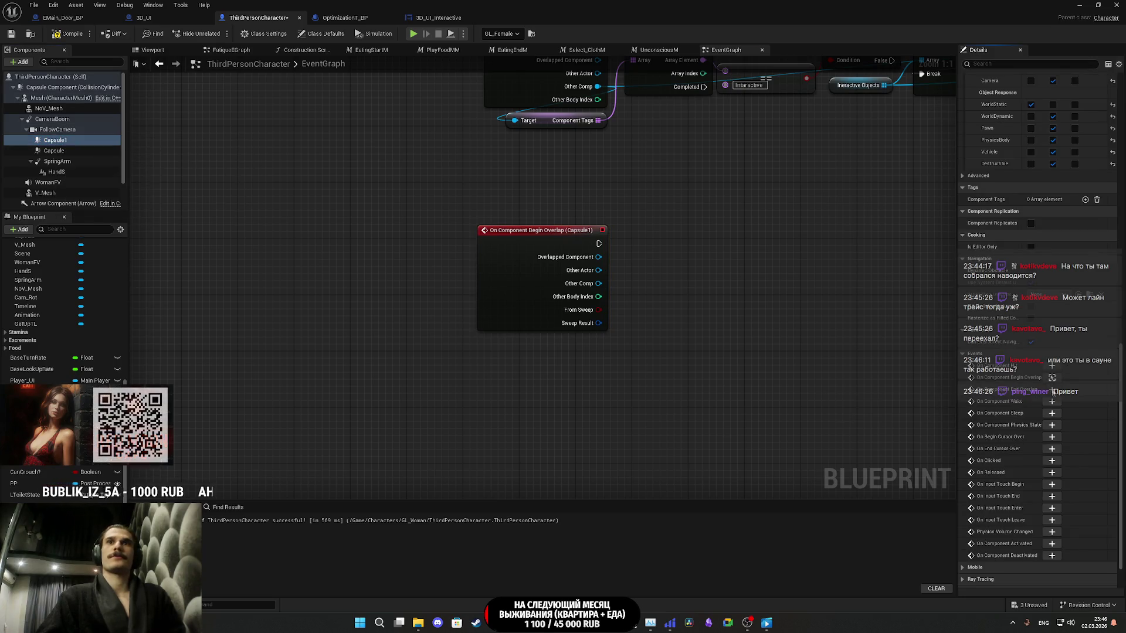
{"action": "left_click", "coordinate": [1052, 390]}
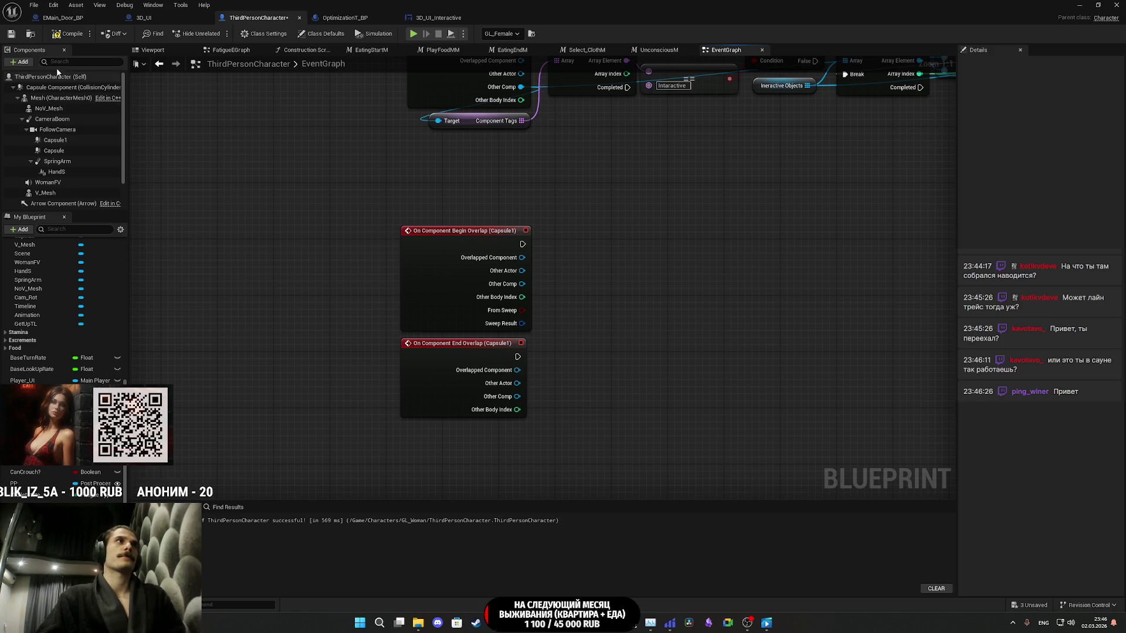
{"action": "left_click", "coordinate": [10, 35]}
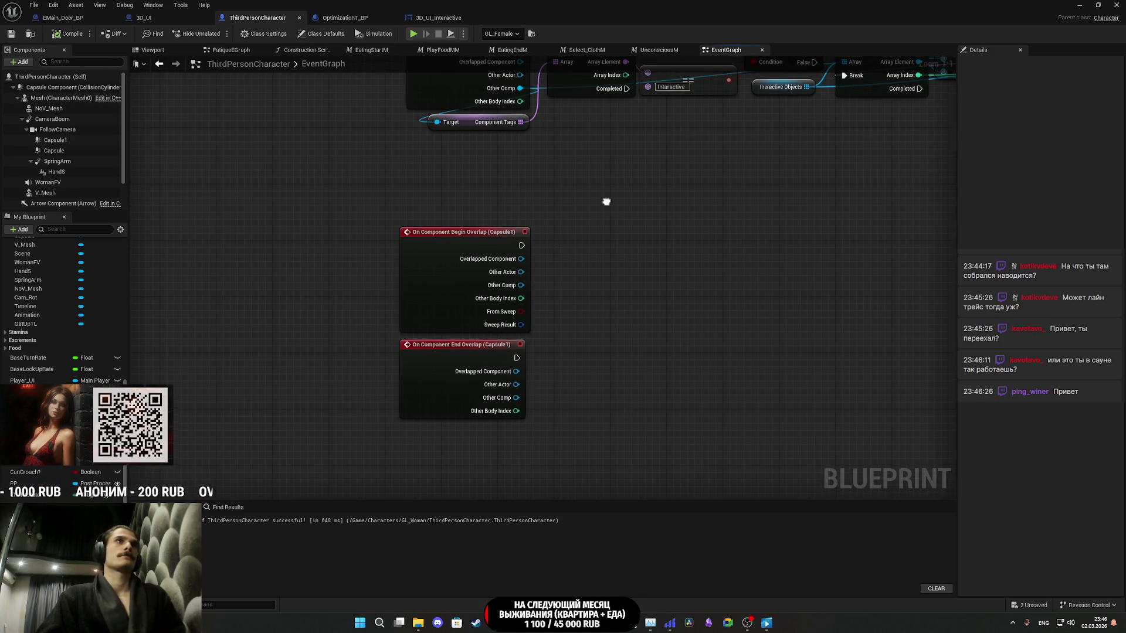
- Select the Component Tags, For Each Loop, Interactive compare, Branch and loop-with-break nodes for copying
{"action": "left_click", "coordinate": [445, 205]}
{"action": "left_click", "coordinate": [514, 158], "text": "ctrl"}
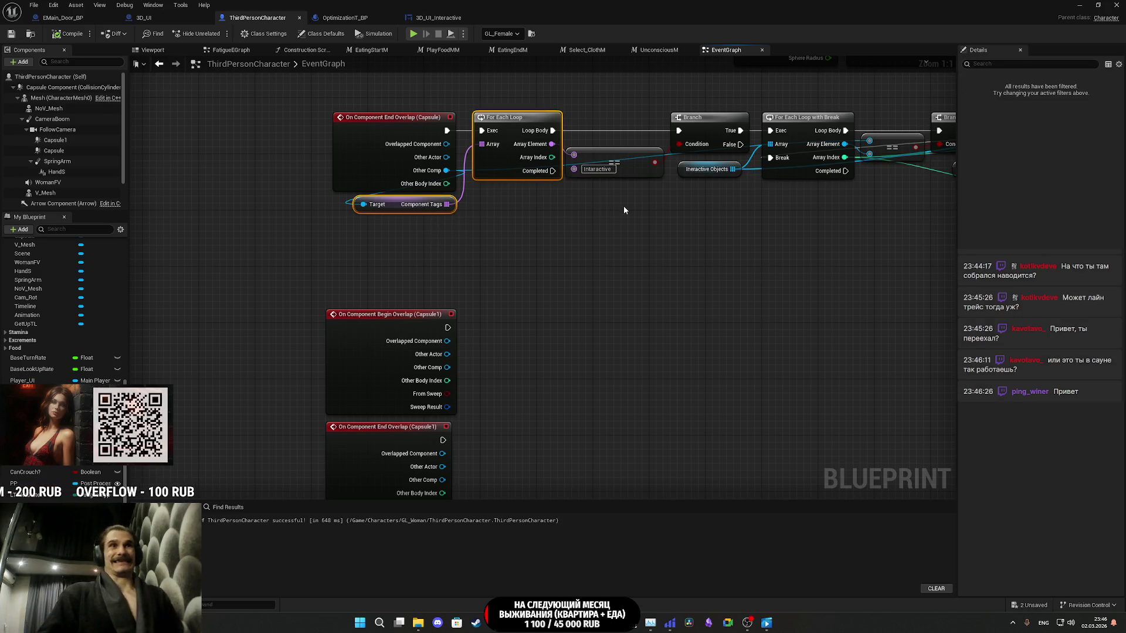
{"action": "left_click", "coordinate": [621, 161], "text": "ctrl"}
{"action": "left_click", "coordinate": [692, 131], "text": "ctrl"}
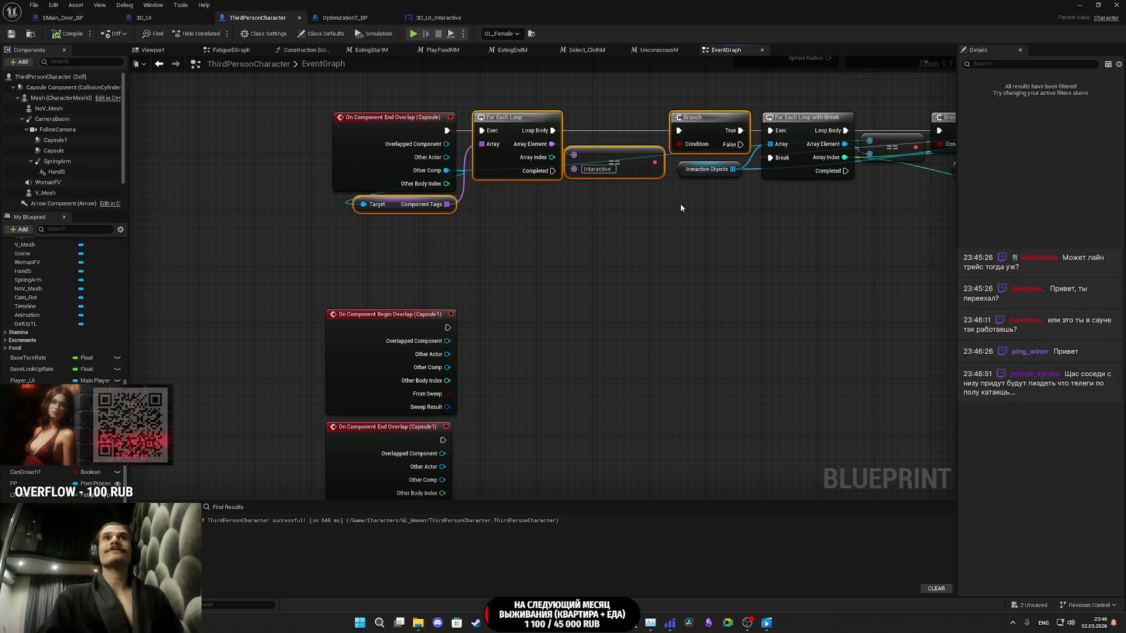
{"action": "left_click_drag", "start_coordinate": [713, 243], "coordinate": [564, 272]}
{"action": "left_click_drag", "start_coordinate": [616, 230], "coordinate": [636, 207]}
{"action": "mouse_move", "coordinate": [665, 244]}
{"action": "left_mouse_down"}
{"action": "mouse_move", "coordinate": [541, 265]}
{"action": "mouse_move", "coordinate": [577, 265]}
{"action": "mouse_move", "coordinate": [690, 320]}
{"action": "left_mouse_up"}
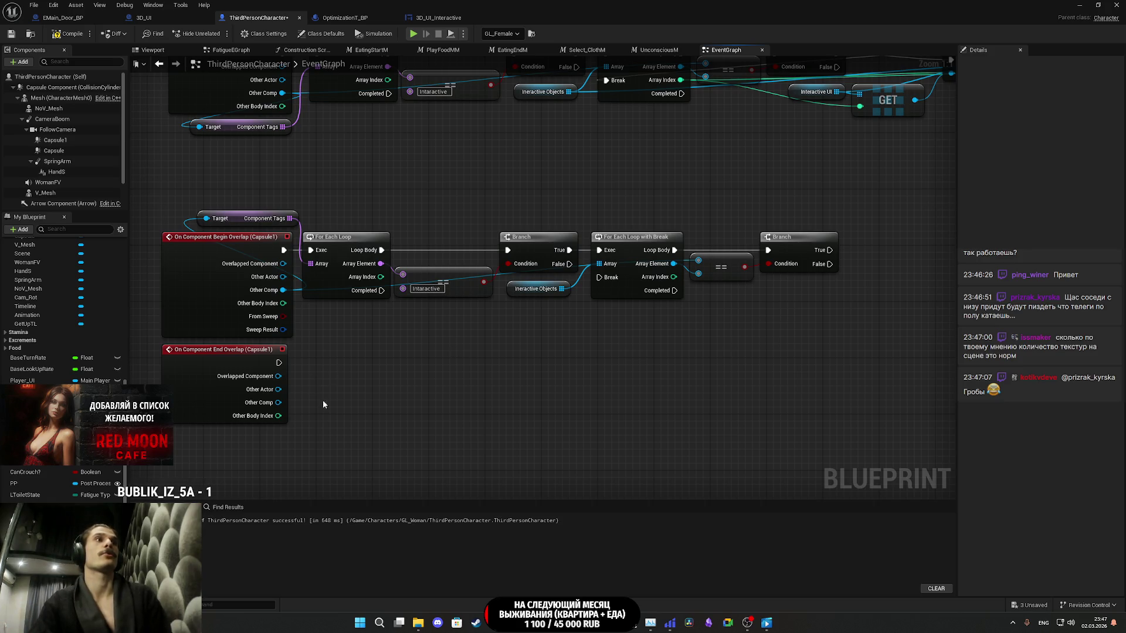
{"action": "mouse_move", "coordinate": [329, 322]}
{"action": "left_mouse_down"}
{"action": "mouse_move", "coordinate": [226, 318]}
{"action": "mouse_move", "coordinate": [344, 328]}
{"action": "left_mouse_up"}
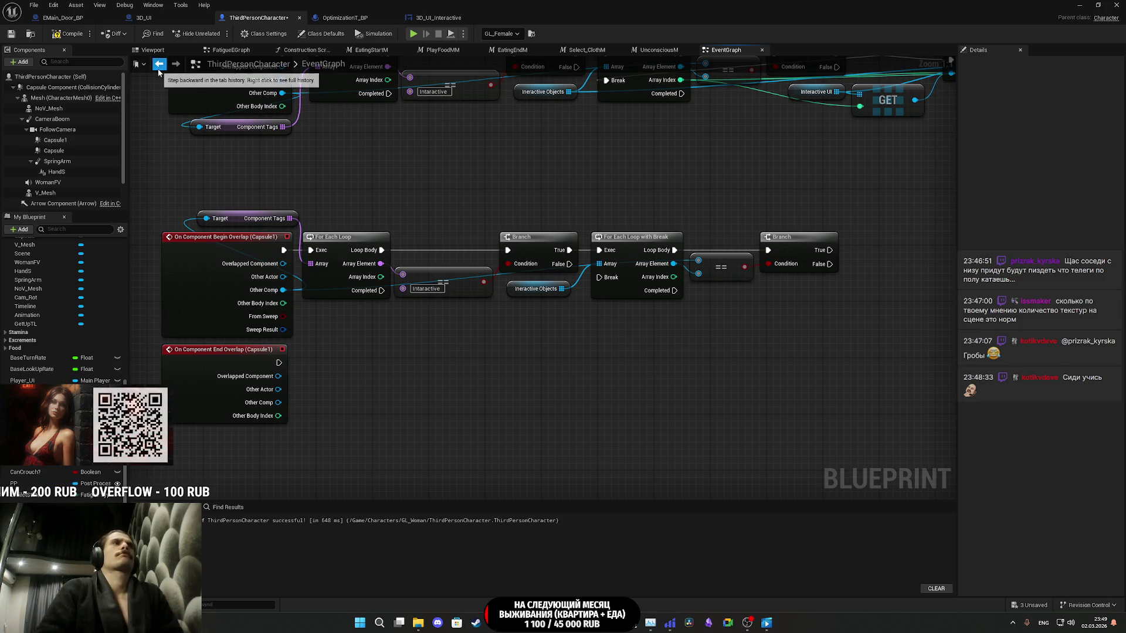
{"action": "left_click", "coordinate": [160, 50]}
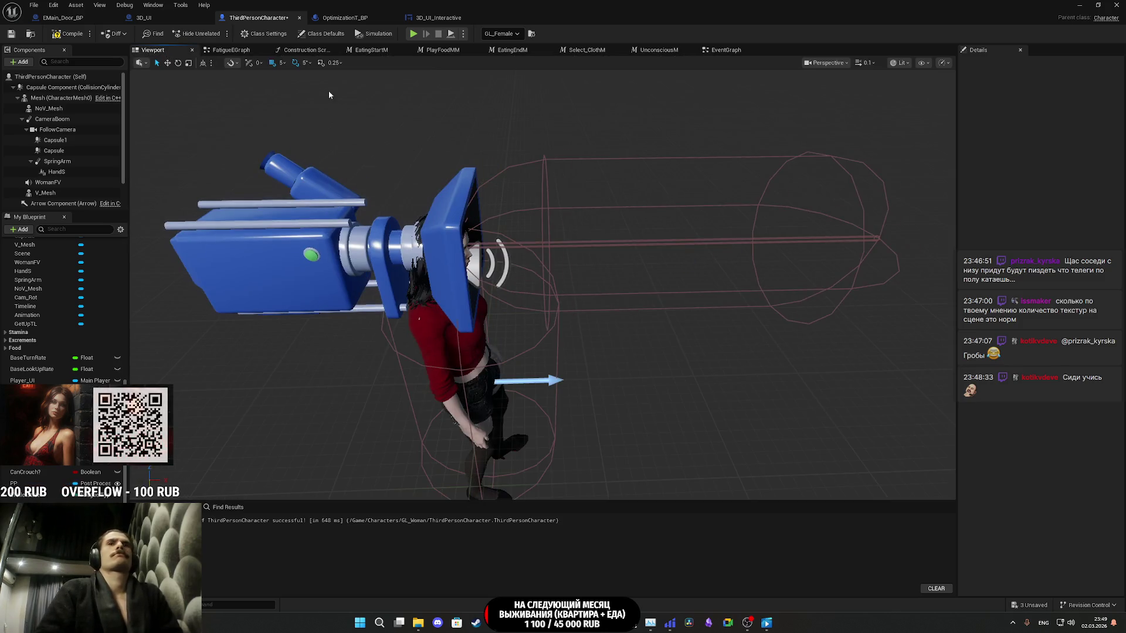
- Set Capsule1's Capsule Radius to 0, then compile and save the ThirdPersonCharacter blueprint
{"action": "left_click", "coordinate": [644, 242]}
{"action": "left_click", "coordinate": [1051, 244]}
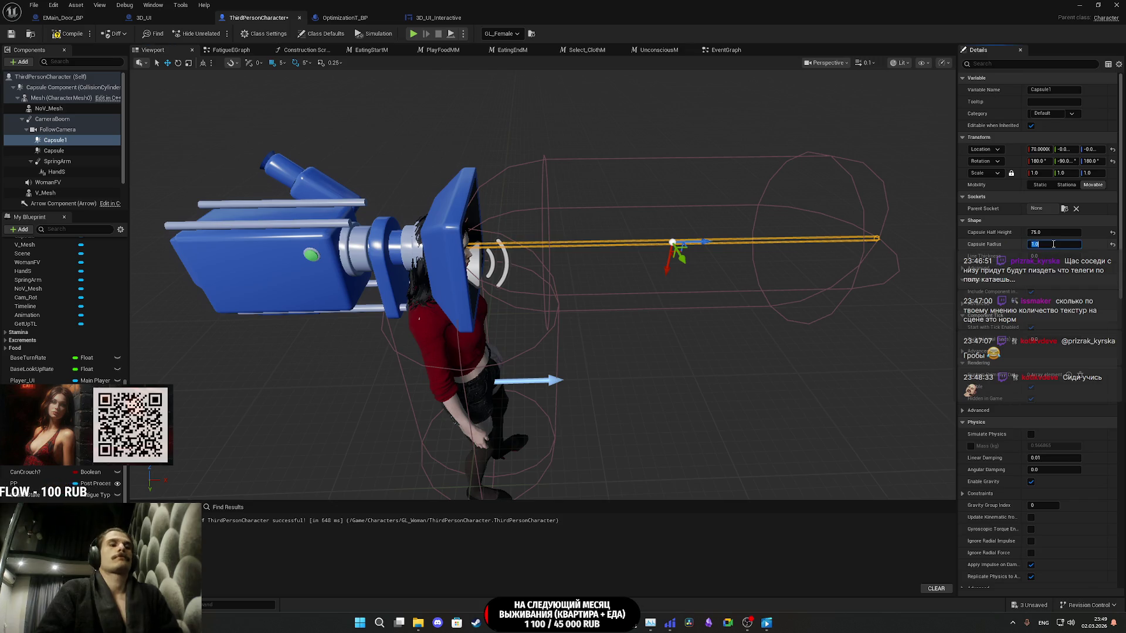
{"action": "type", "text": "0"}
{"action": "key", "text": "Return"}
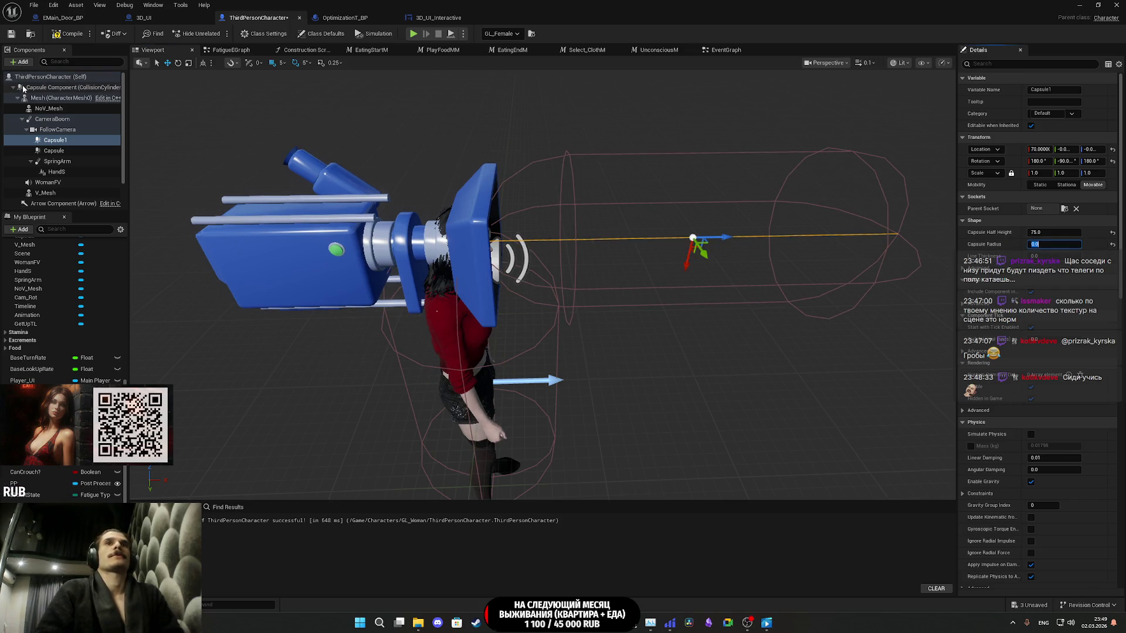
{"action": "left_click", "coordinate": [11, 34]}
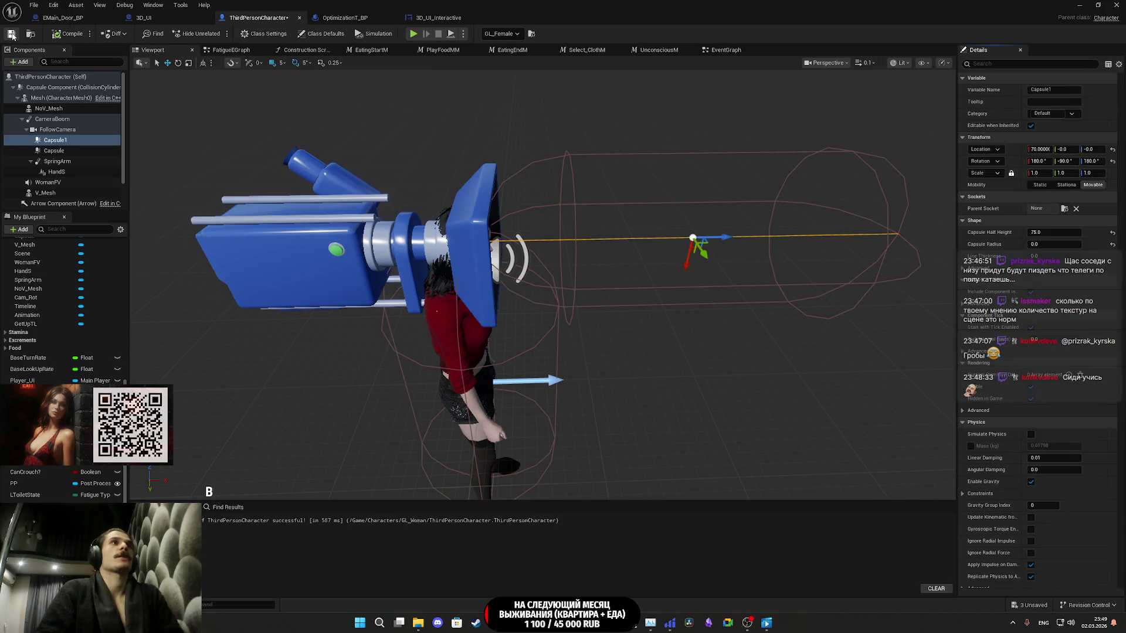
{"action": "left_click", "coordinate": [724, 50]}
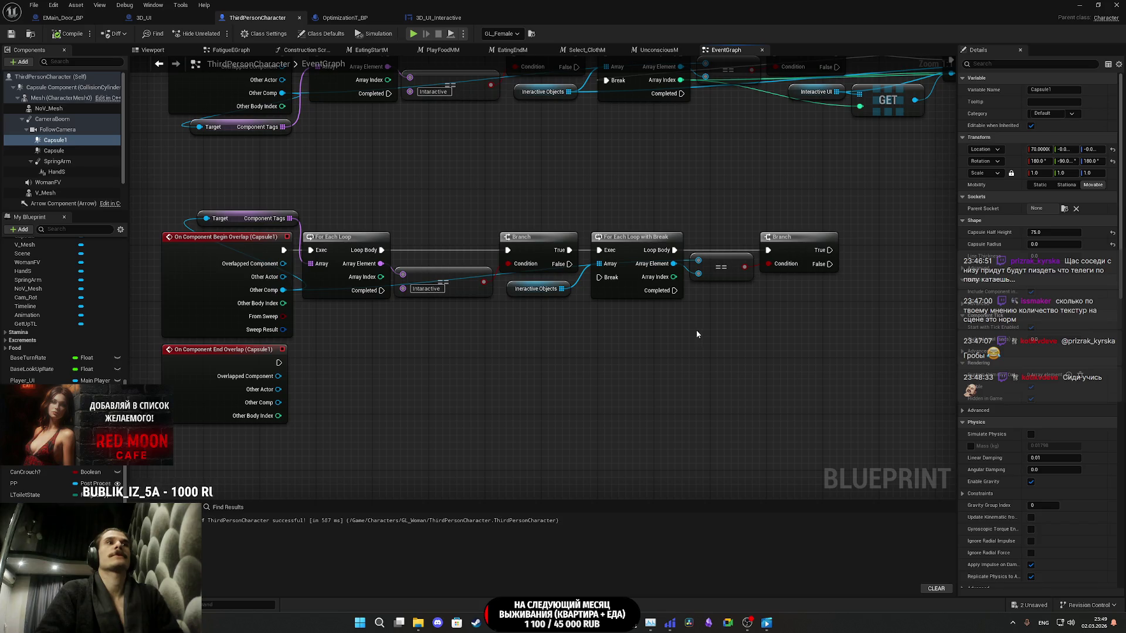
{"action": "mouse_move", "coordinate": [598, 333]}
{"action": "left_mouse_down"}
{"action": "mouse_move", "coordinate": [502, 326]}
{"action": "mouse_move", "coordinate": [482, 336]}
{"action": "mouse_move", "coordinate": [558, 329]}
{"action": "mouse_move", "coordinate": [543, 434]}
{"action": "left_mouse_up"}
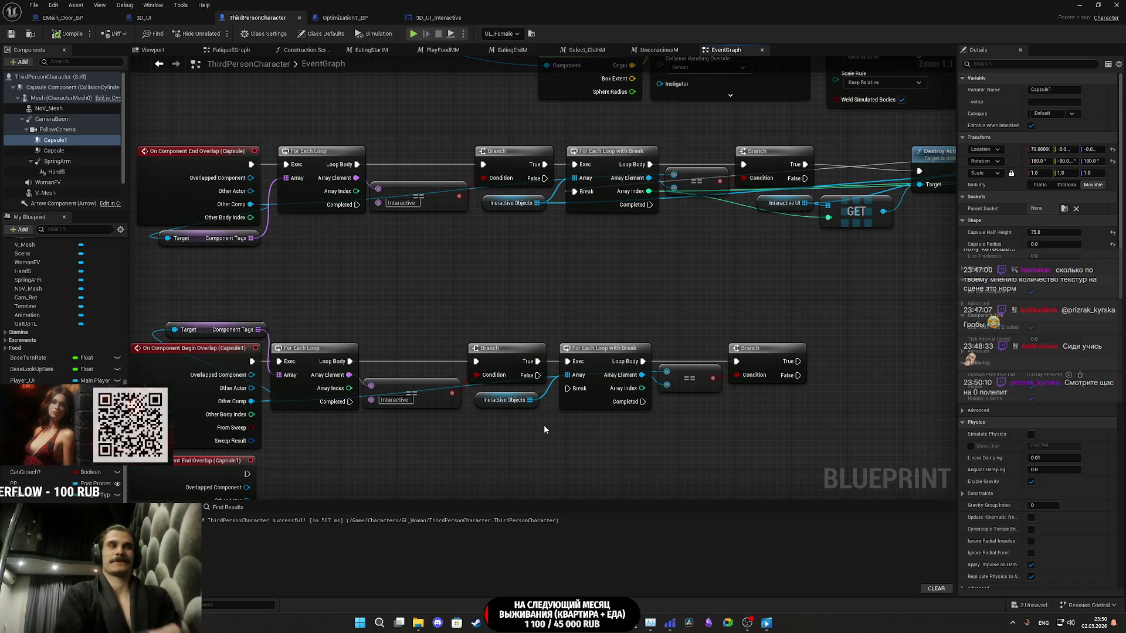
{"action": "scroll", "coordinate": [445, 345], "scroll_direction": "down", "scroll_amount": 7}
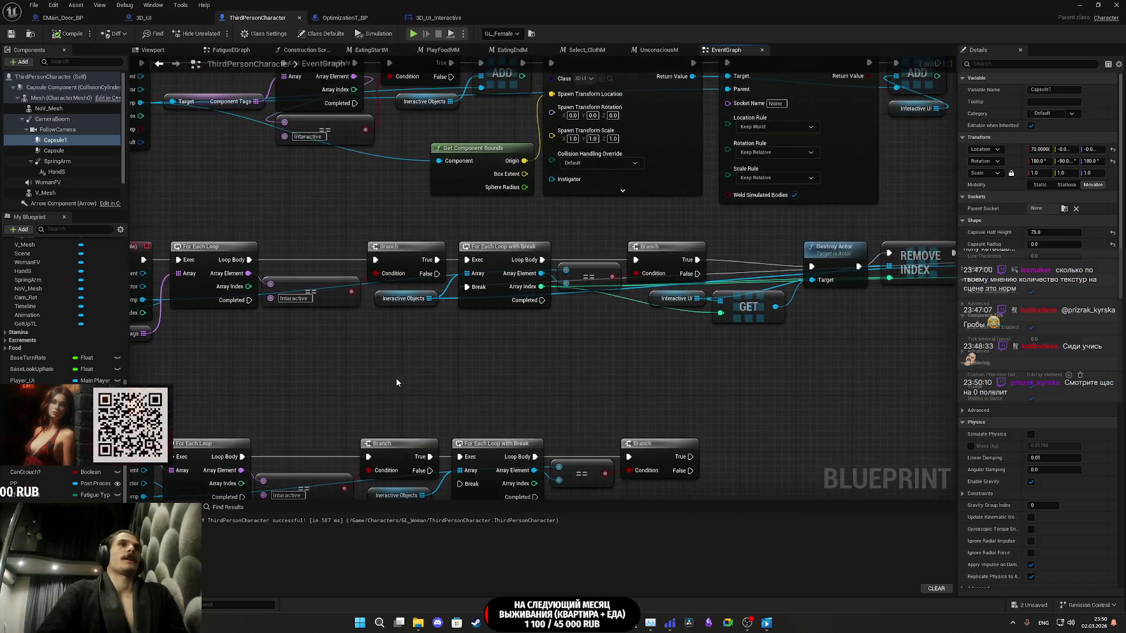
{"action": "scroll", "coordinate": [457, 180], "scroll_direction": "up", "scroll_amount": 7}
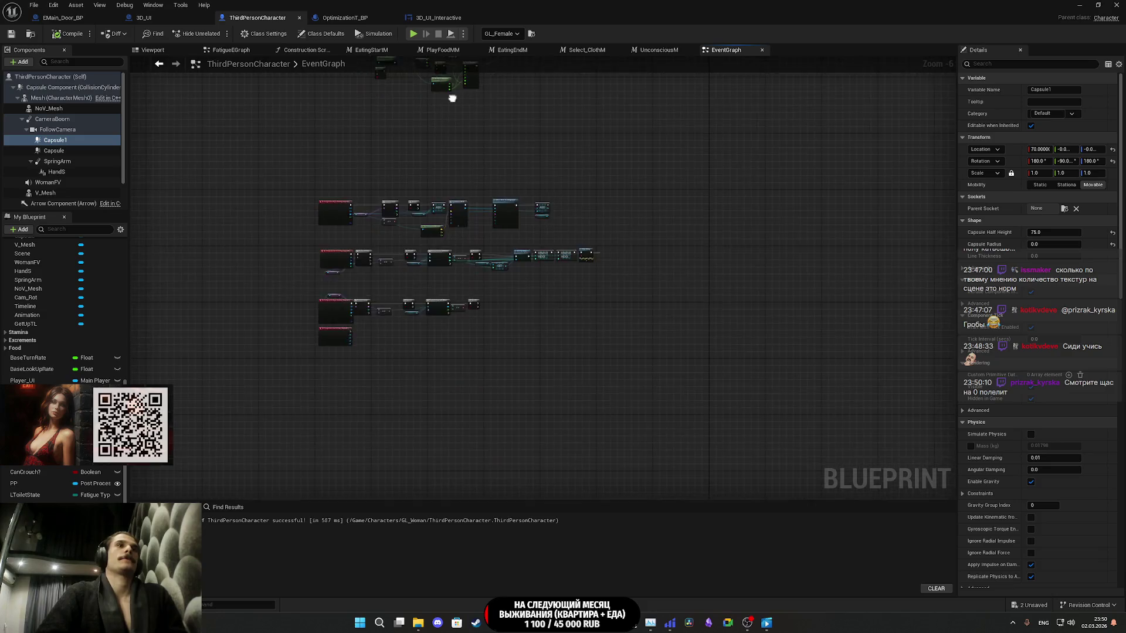
{"action": "scroll", "coordinate": [586, 269], "scroll_direction": "down", "scroll_amount": 9}
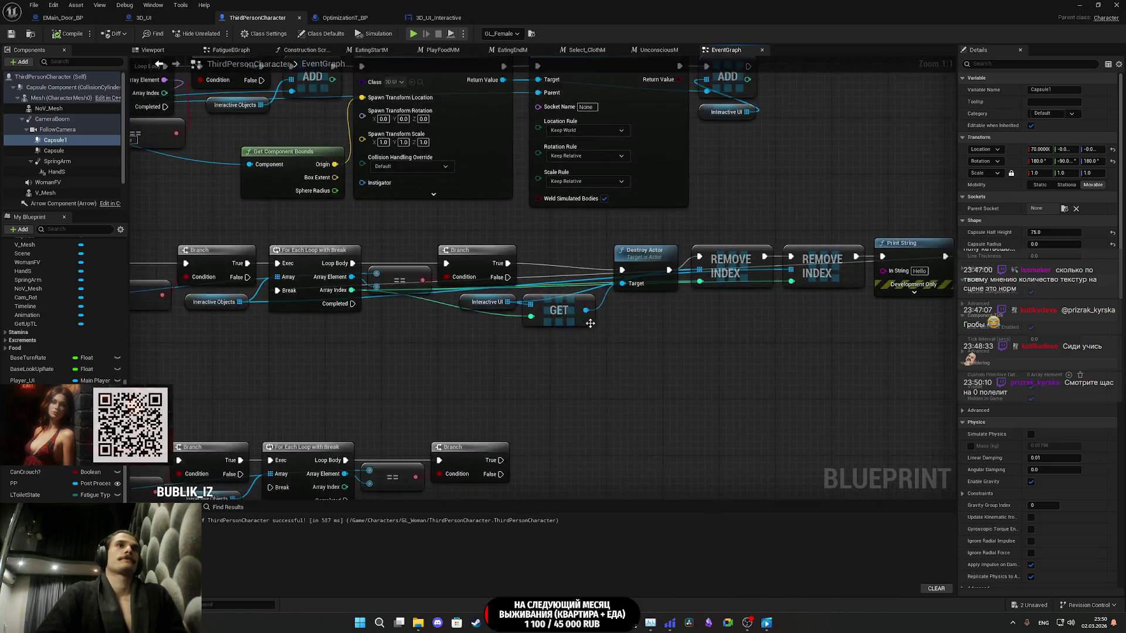
{"action": "scroll", "coordinate": [575, 296], "scroll_direction": "up", "scroll_amount": 6}
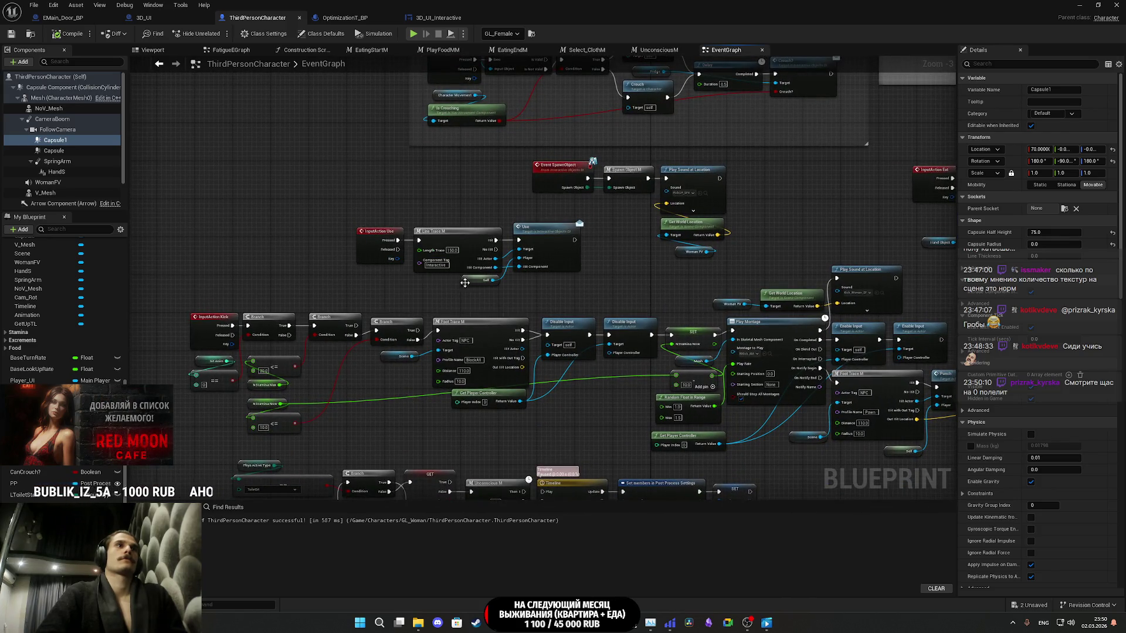
{"action": "left_click_drag", "start_coordinate": [526, 284], "coordinate": [597, 250]}
{"action": "scroll", "coordinate": [597, 251], "scroll_direction": "up", "scroll_amount": 3}
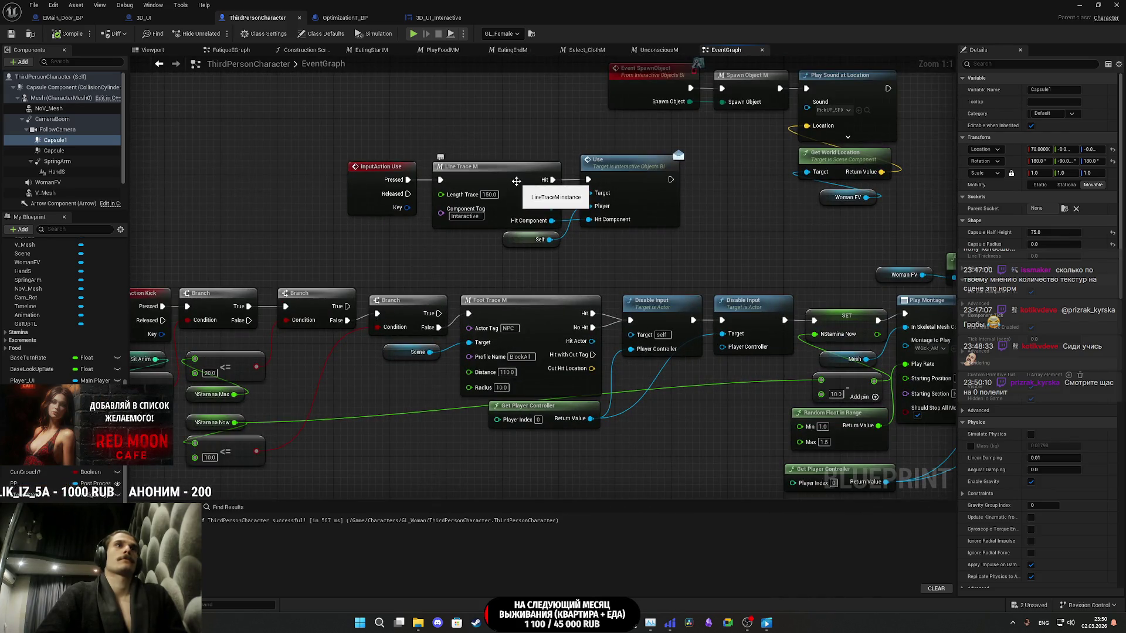
{"action": "left_click", "coordinate": [560, 202]}
{"action": "scroll", "coordinate": [580, 293], "scroll_direction": "down", "scroll_amount": 7}
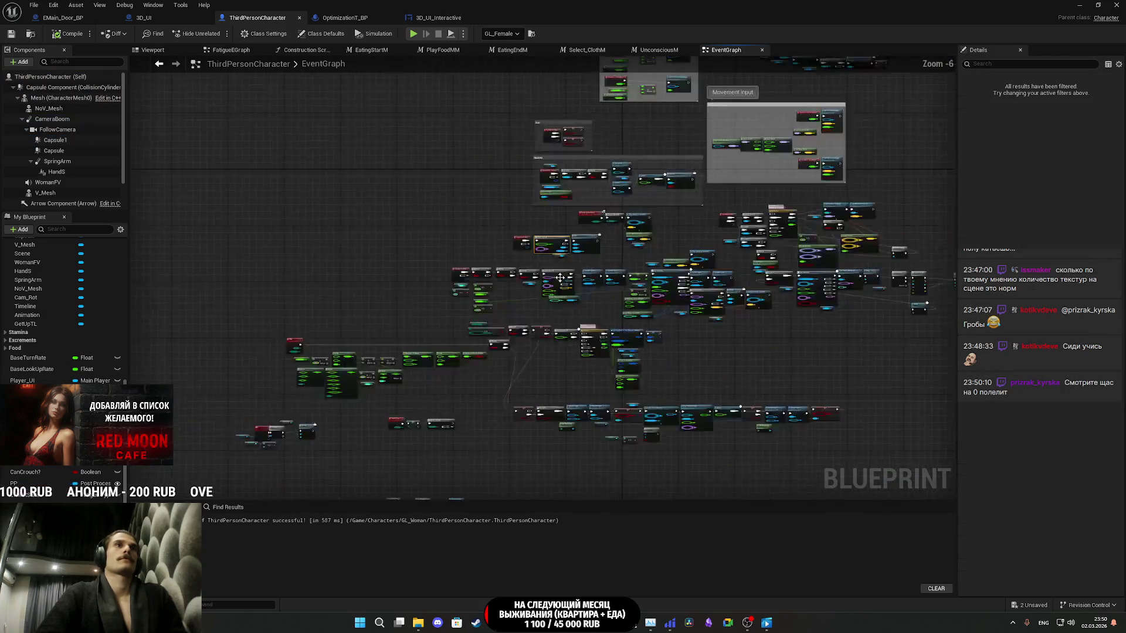
{"action": "scroll", "coordinate": [588, 320], "scroll_direction": "up", "scroll_amount": 7}
{"action": "left_click", "coordinate": [577, 261]}
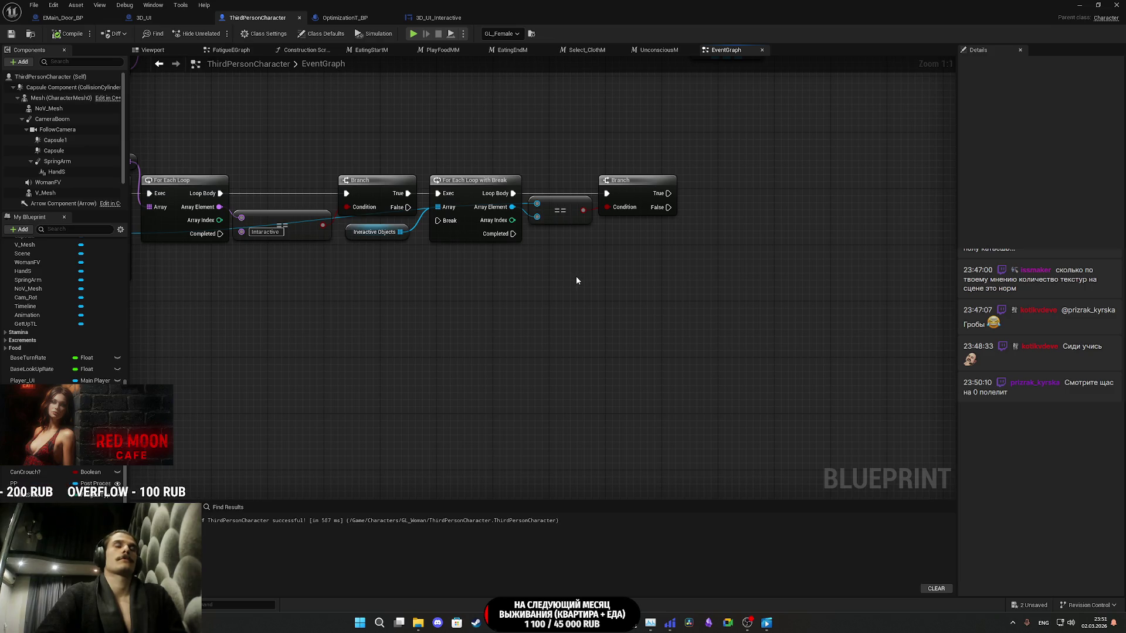
{"action": "left_click", "coordinate": [663, 53]}
{"action": "left_click", "coordinate": [716, 50]}
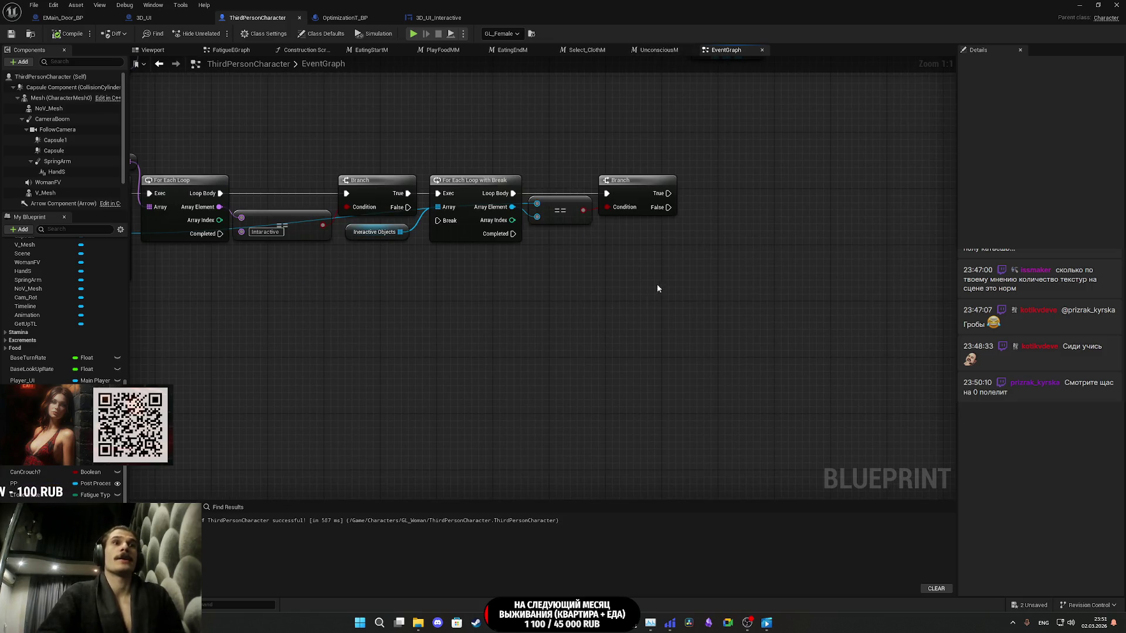
{"action": "scroll", "coordinate": [691, 256], "scroll_direction": "down", "scroll_amount": 9}
{"action": "scroll", "coordinate": [544, 238], "scroll_direction": "up", "scroll_amount": 8}
{"action": "scroll", "coordinate": [264, 406], "scroll_direction": "down", "scroll_amount": 4}
{"action": "scroll", "coordinate": [380, 310], "scroll_direction": "up", "scroll_amount": 5}
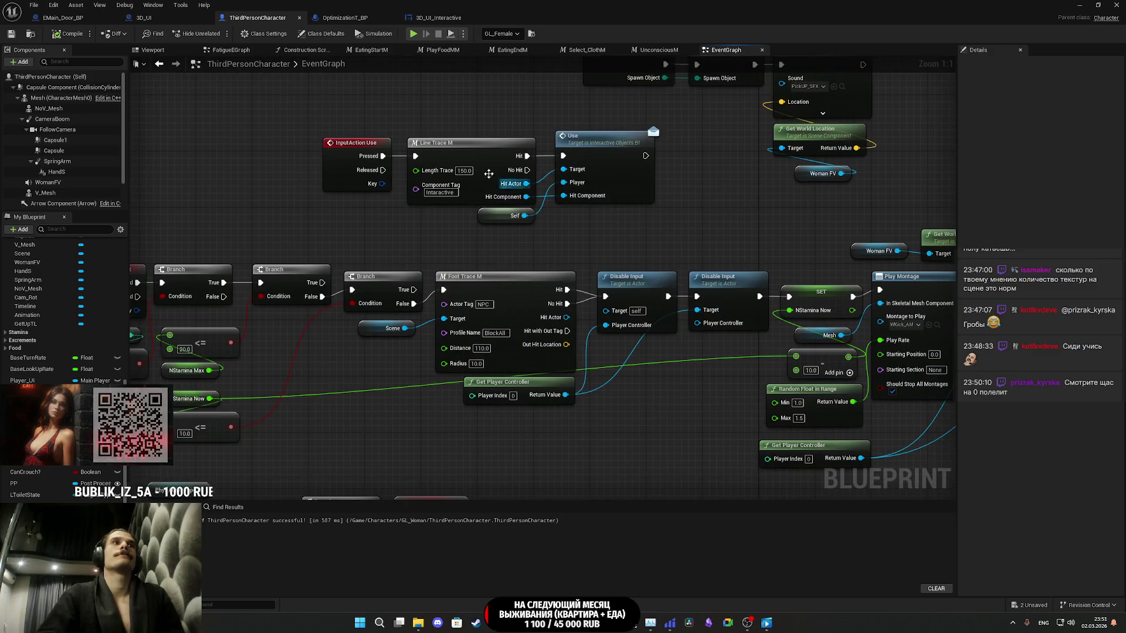
{"action": "left_click", "coordinate": [474, 160]}
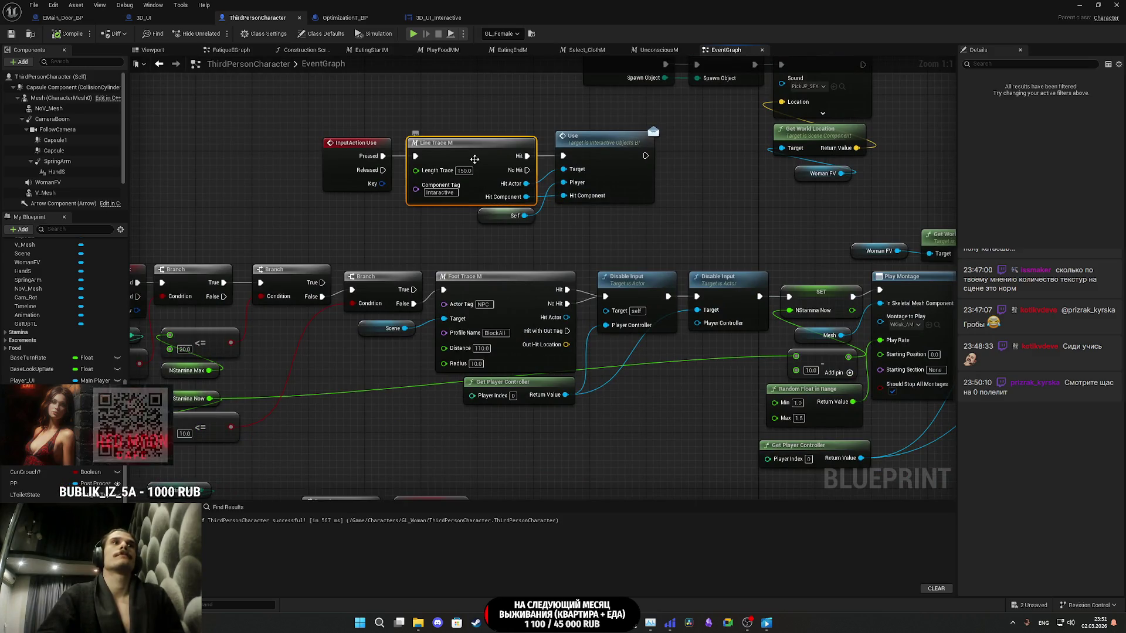
{"action": "scroll", "coordinate": [474, 159], "scroll_direction": "down", "scroll_amount": 8}
{"action": "scroll", "coordinate": [530, 246], "scroll_direction": "up", "scroll_amount": 7}
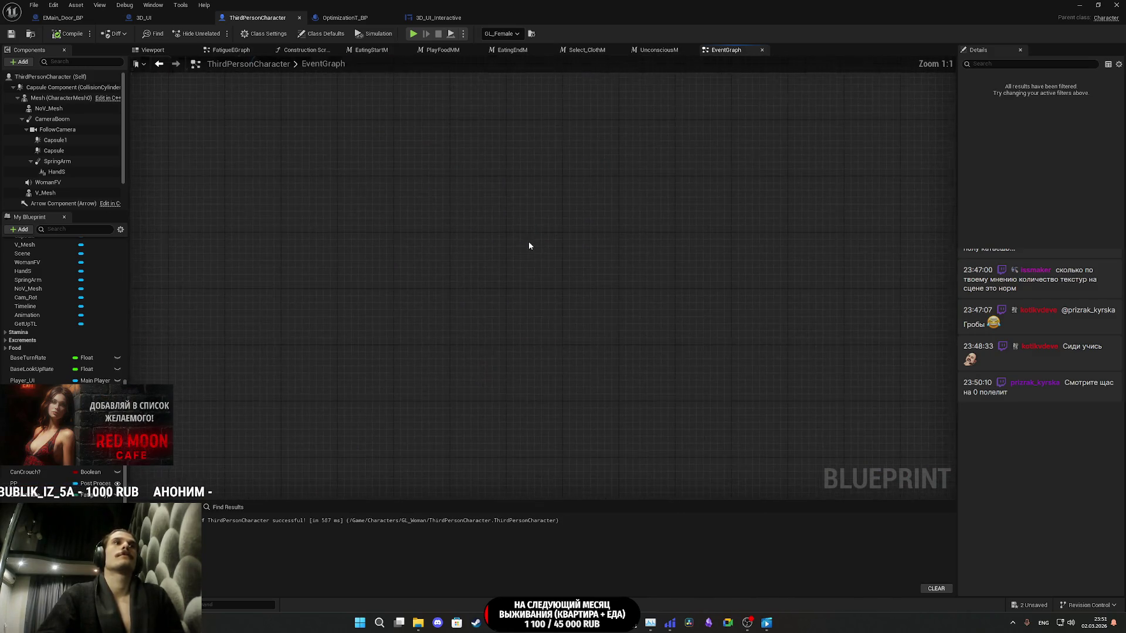
- Paste a Line Trace M node after the Branch and wire the Branch's True output to it
{"action": "left_click_drag", "start_coordinate": [529, 245], "coordinate": [635, 392]}
{"action": "scroll", "coordinate": [593, 271], "scroll_direction": "up", "scroll_amount": 1}
{"action": "key", "text": "ctrl+v"}
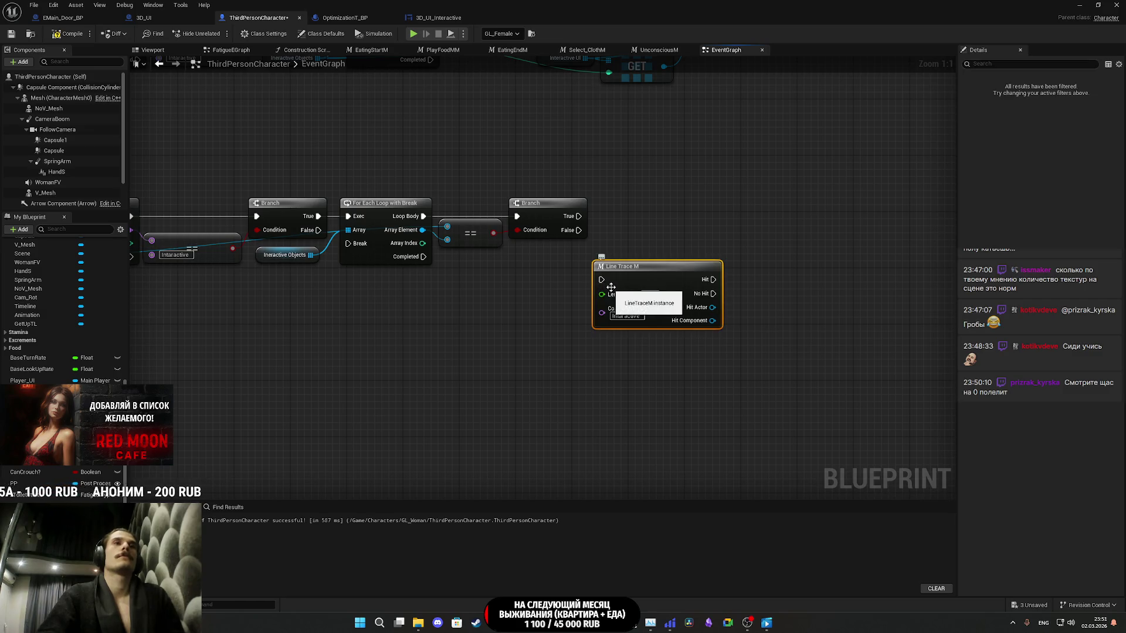
{"action": "mouse_move", "coordinate": [549, 295]}
{"action": "left_mouse_down"}
{"action": "mouse_move", "coordinate": [557, 337]}
{"action": "mouse_move", "coordinate": [597, 363]}
{"action": "left_mouse_up"}
{"action": "mouse_move", "coordinate": [705, 354]}
{"action": "left_mouse_down"}
{"action": "mouse_move", "coordinate": [712, 297]}
{"action": "mouse_move", "coordinate": [599, 391]}
{"action": "mouse_move", "coordinate": [519, 418]}
{"action": "left_mouse_up"}
{"action": "mouse_move", "coordinate": [456, 373]}
{"action": "left_mouse_down"}
{"action": "mouse_move", "coordinate": [611, 327]}
{"action": "mouse_move", "coordinate": [510, 365]}
{"action": "left_mouse_up"}
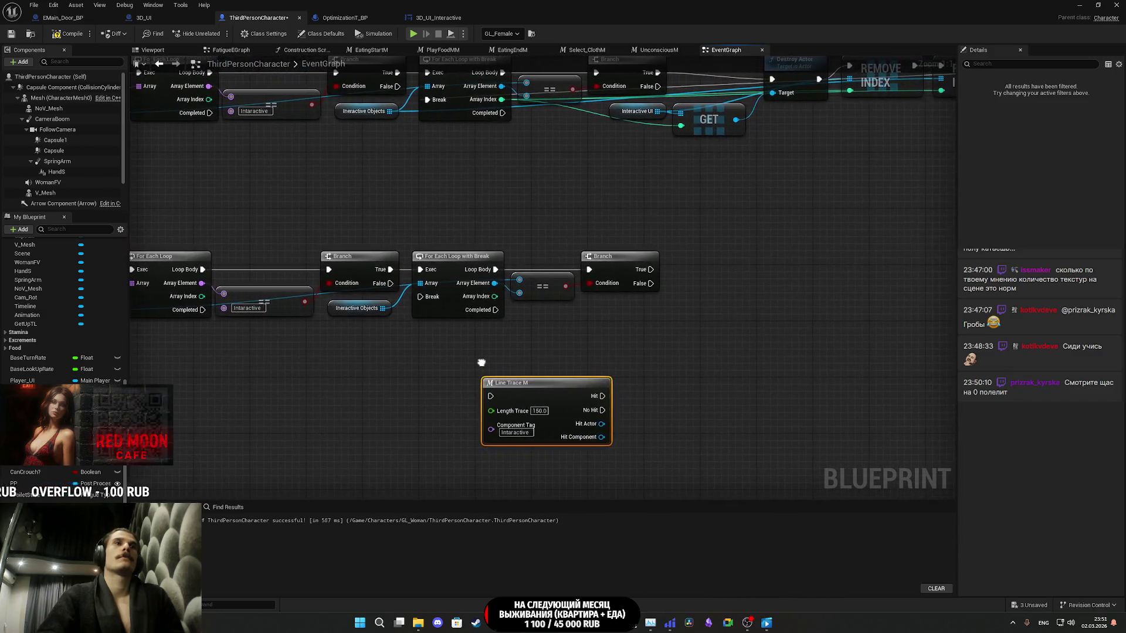
{"action": "mouse_move", "coordinate": [491, 396]}
{"action": "left_mouse_down"}
{"action": "mouse_move", "coordinate": [678, 296]}
{"action": "mouse_move", "coordinate": [650, 269]}
{"action": "left_mouse_up"}
{"action": "left_click_drag", "start_coordinate": [538, 386], "coordinate": [729, 260]}
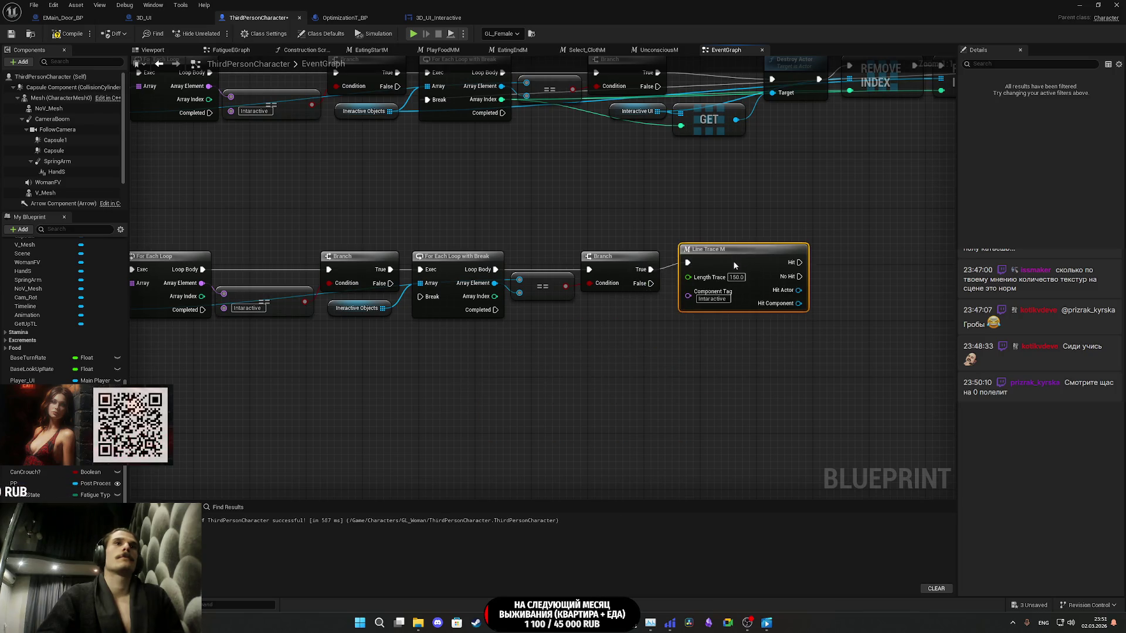
{"action": "left_click", "coordinate": [687, 335]}
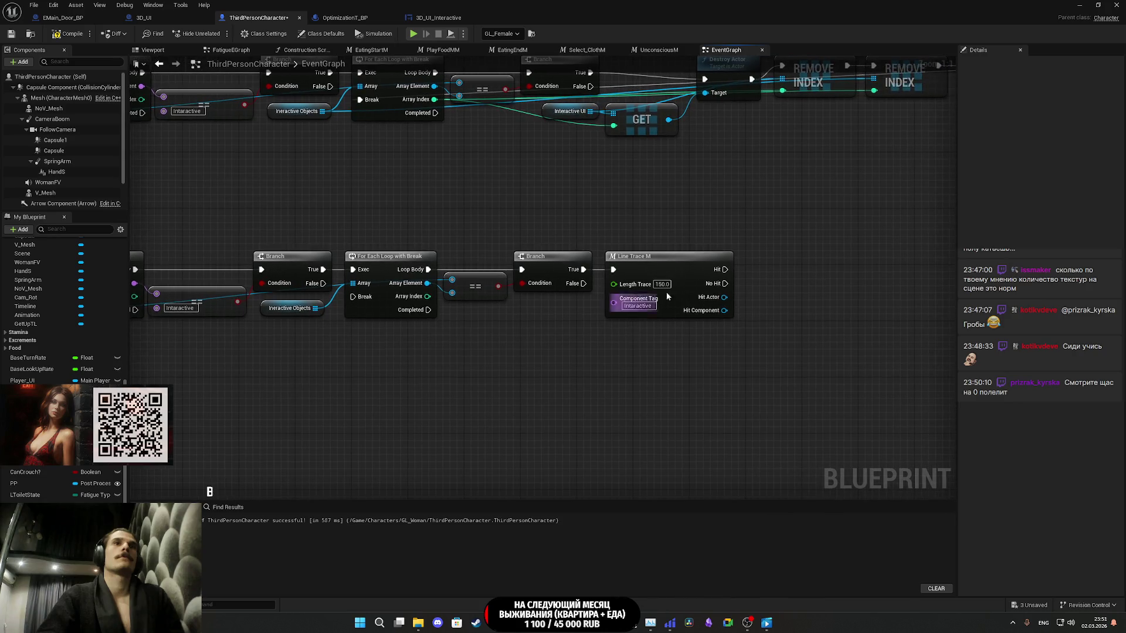
- Inspect the Line Trace M macro's location and forward-vector nodes, then return to the event graph
{"action": "double_click", "coordinate": [687, 273]}
{"action": "left_click_drag", "start_coordinate": [367, 378], "coordinate": [769, 354]}
{"action": "left_click", "coordinate": [725, 50]}
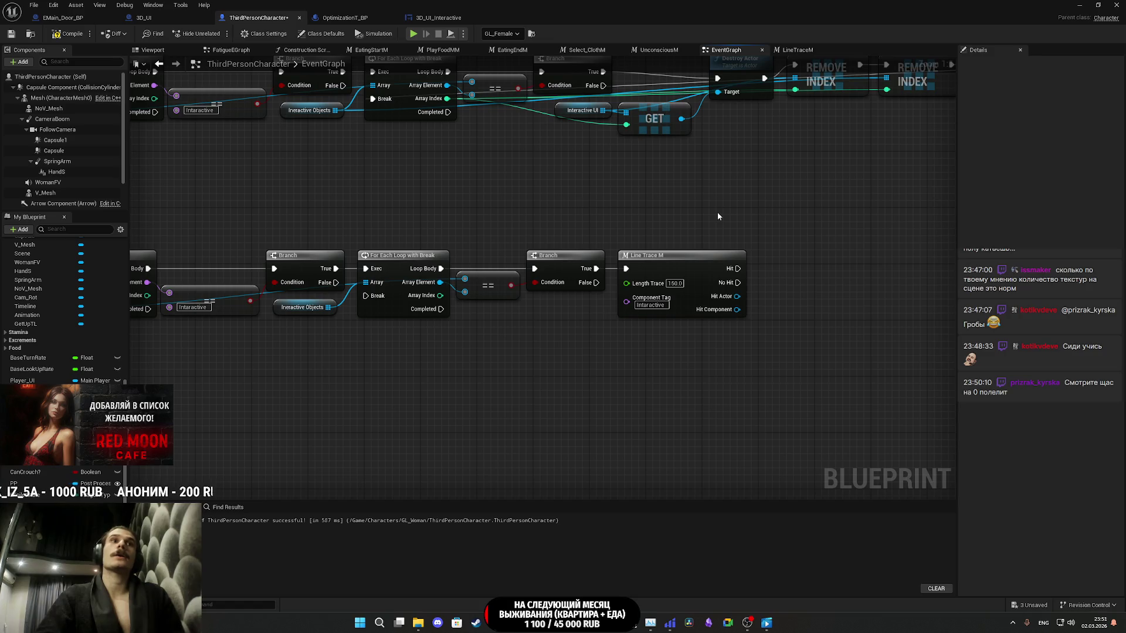
{"action": "mouse_move", "coordinate": [610, 209]}
{"action": "left_mouse_down"}
{"action": "mouse_move", "coordinate": [741, 358]}
{"action": "mouse_move", "coordinate": [877, 276]}
{"action": "mouse_move", "coordinate": [859, 275]}
{"action": "mouse_move", "coordinate": [883, 242]}
{"action": "left_mouse_up"}
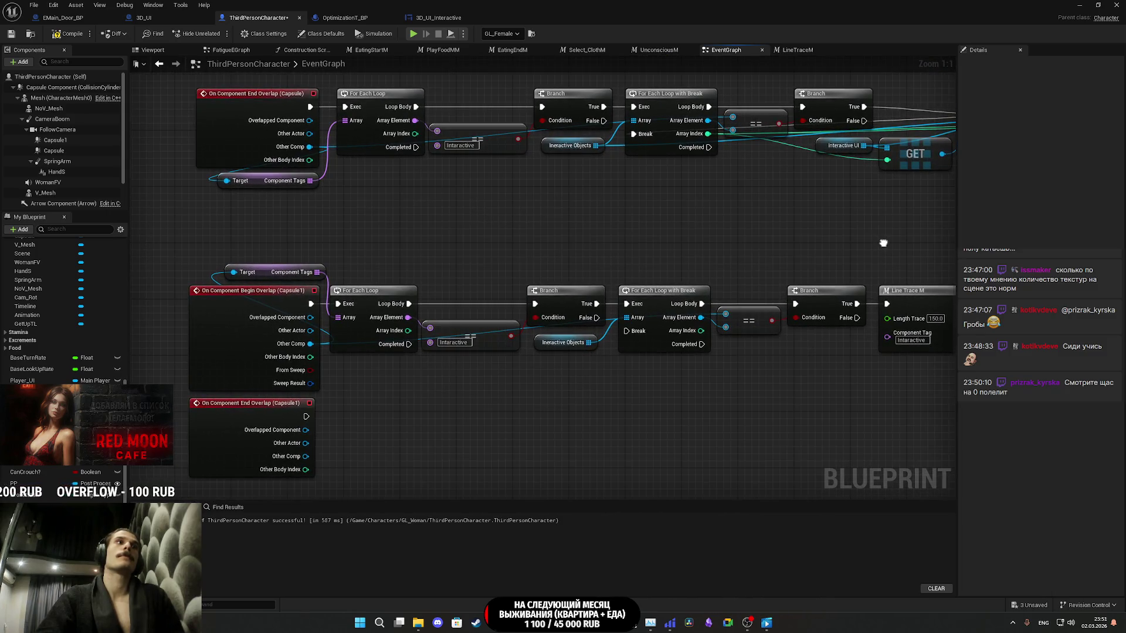
- Replace the For Each Loop with a GET on Component Tags and wire Begin Overlap into the Branch
{"action": "left_click_drag", "start_coordinate": [500, 270], "coordinate": [543, 233]}
{"action": "left_click_drag", "start_coordinate": [364, 240], "coordinate": [403, 239]}
{"action": "type", "text": "get"}
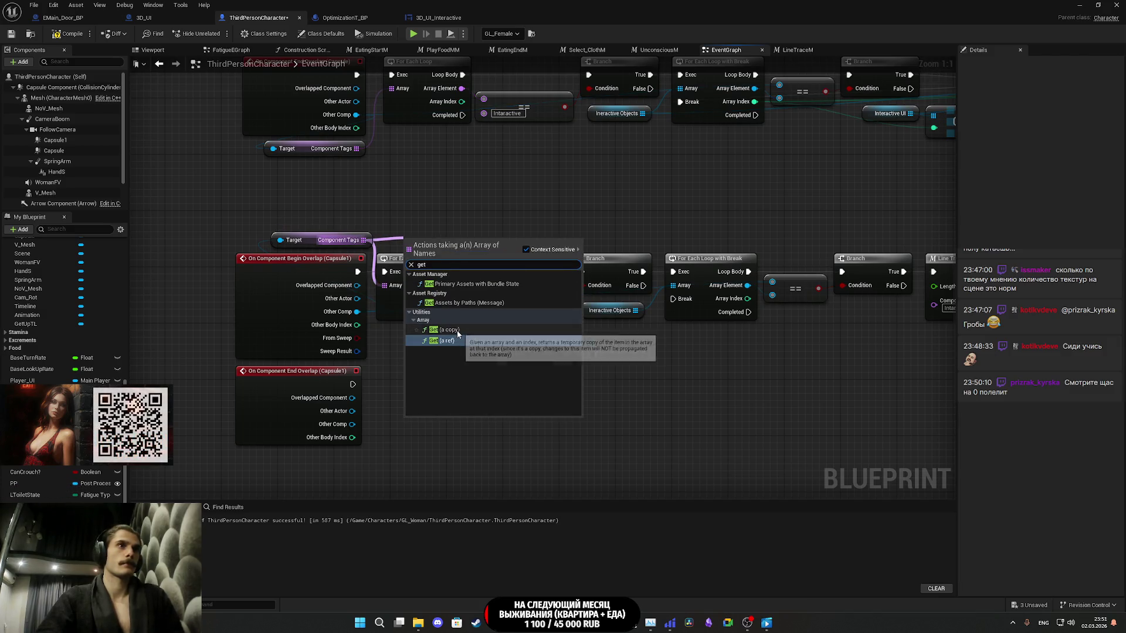
{"action": "left_click", "coordinate": [448, 329]}
{"action": "mouse_move", "coordinate": [441, 230]}
{"action": "left_mouse_down"}
{"action": "mouse_move", "coordinate": [420, 223]}
{"action": "mouse_move", "coordinate": [476, 295]}
{"action": "mouse_move", "coordinate": [404, 329]}
{"action": "left_mouse_up"}
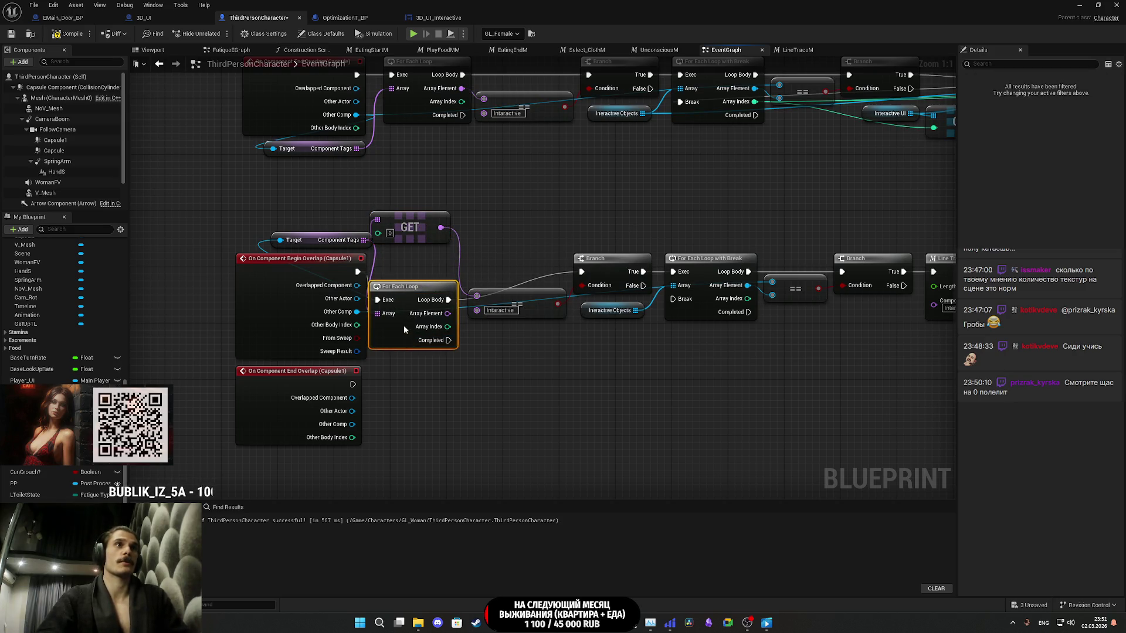
{"action": "key", "text": "Delete"}
{"action": "mouse_move", "coordinate": [358, 272]}
{"action": "left_mouse_down"}
{"action": "mouse_move", "coordinate": [546, 288]}
{"action": "mouse_move", "coordinate": [584, 276]}
{"action": "left_mouse_up"}
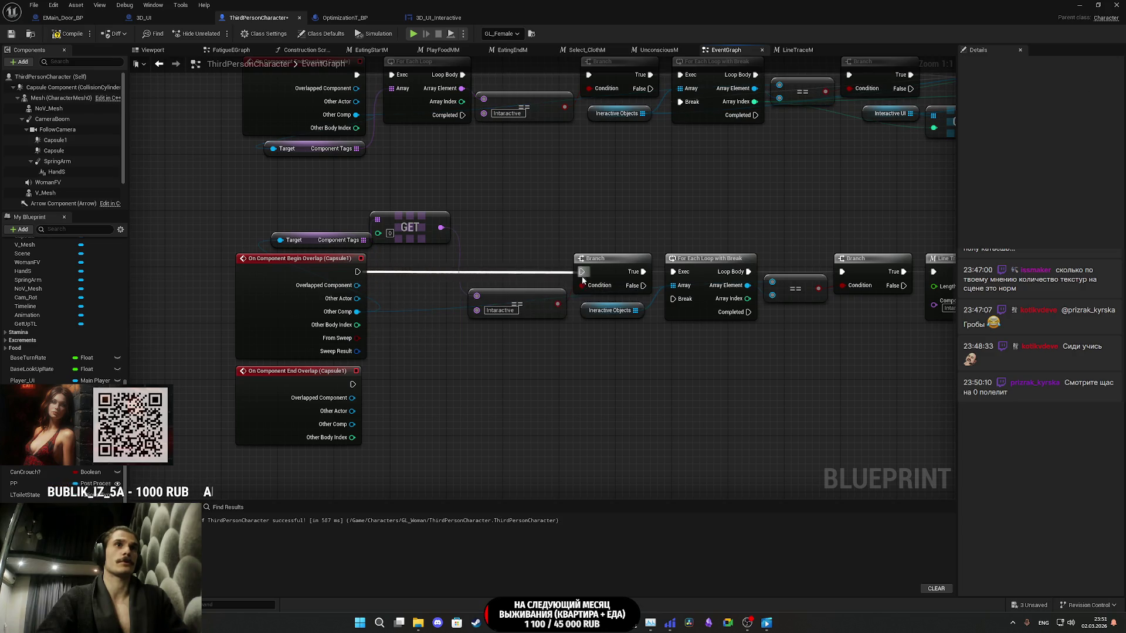
{"action": "left_click_drag", "start_coordinate": [408, 227], "coordinate": [422, 233]}
- Stack the == Interactive and GET nodes above Target and shift the overlap events down
{"action": "mouse_move", "coordinate": [523, 303]}
{"action": "left_mouse_down"}
{"action": "mouse_move", "coordinate": [423, 301]}
{"action": "mouse_move", "coordinate": [536, 294]}
{"action": "left_mouse_up"}
{"action": "left_click_drag", "start_coordinate": [428, 237], "coordinate": [325, 217]}
{"action": "left_click_drag", "start_coordinate": [529, 301], "coordinate": [318, 181]}
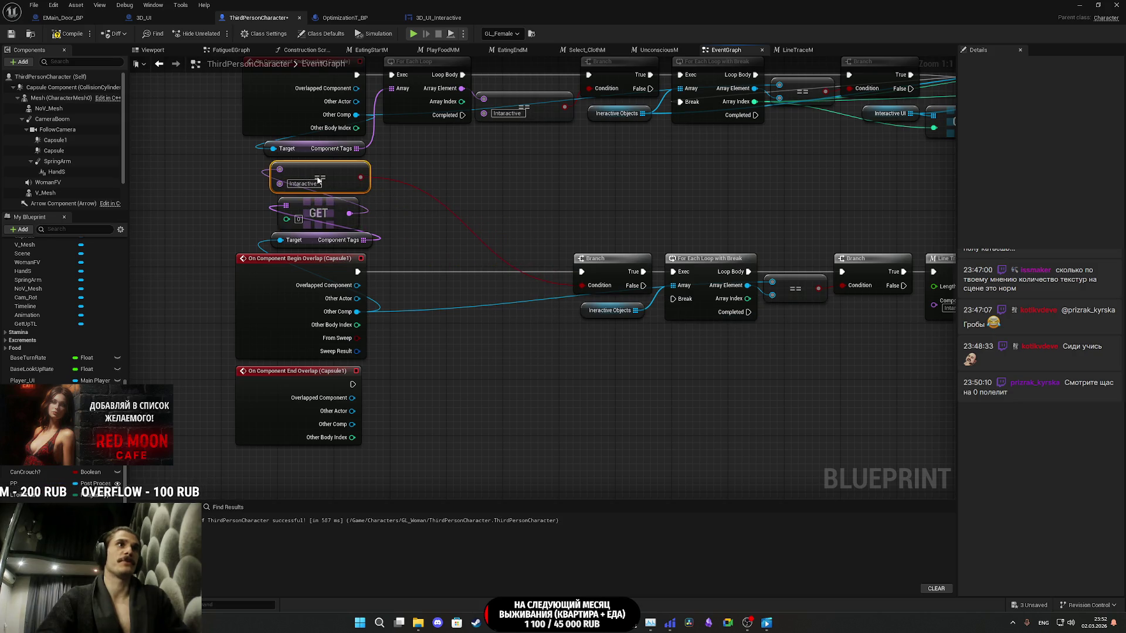
{"action": "left_click_drag", "start_coordinate": [390, 453], "coordinate": [264, 170]}
{"action": "left_click_drag", "start_coordinate": [299, 258], "coordinate": [299, 287]}
{"action": "left_click", "coordinate": [557, 222]}
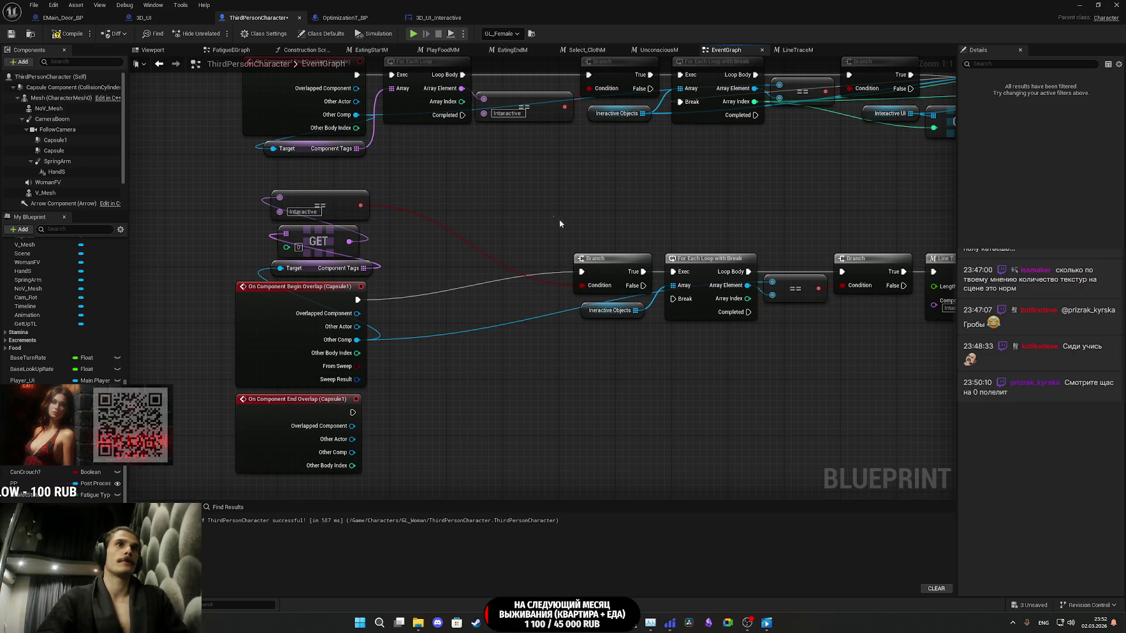
- Pack the Branch, loop, Interactive Objects, == and Line Trace M nodes into one compact row
{"action": "left_click_drag", "start_coordinate": [607, 273], "coordinate": [408, 302]}
{"action": "left_click_drag", "start_coordinate": [536, 276], "coordinate": [380, 243]}
{"action": "mouse_move", "coordinate": [458, 317]}
{"action": "left_mouse_down"}
{"action": "mouse_move", "coordinate": [587, 235]}
{"action": "mouse_move", "coordinate": [410, 269]}
{"action": "mouse_move", "coordinate": [364, 259]}
{"action": "left_mouse_up"}
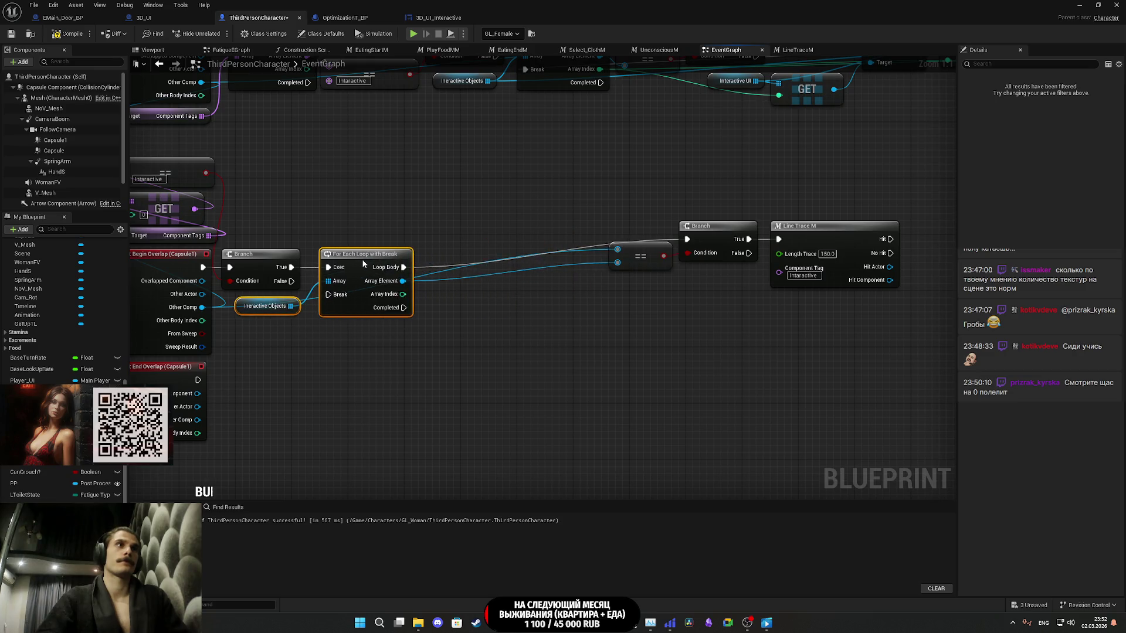
{"action": "left_click", "coordinate": [364, 346]}
{"action": "mouse_move", "coordinate": [520, 341]}
{"action": "left_mouse_down"}
{"action": "mouse_move", "coordinate": [436, 333]}
{"action": "mouse_move", "coordinate": [800, 211]}
{"action": "left_mouse_up"}
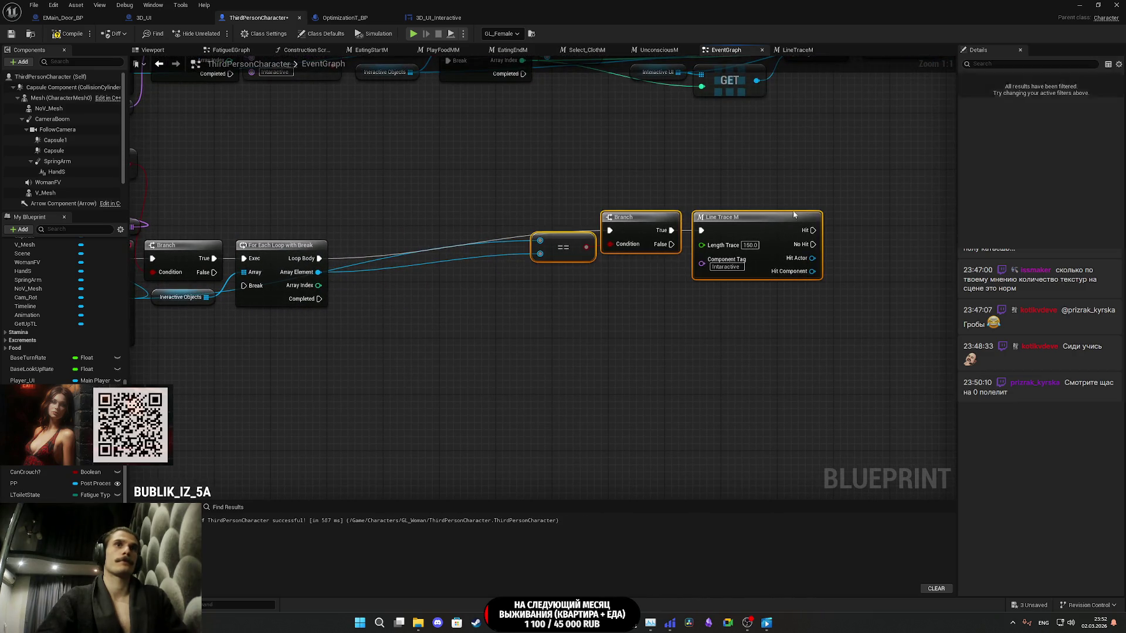
{"action": "left_click_drag", "start_coordinate": [554, 241], "coordinate": [372, 291]}
{"action": "left_click", "coordinate": [372, 291], "text": "ctrl"}
{"action": "mouse_move", "coordinate": [449, 265]}
{"action": "left_mouse_down"}
{"action": "mouse_move", "coordinate": [434, 252]}
{"action": "mouse_move", "coordinate": [368, 246]}
{"action": "left_mouse_up"}
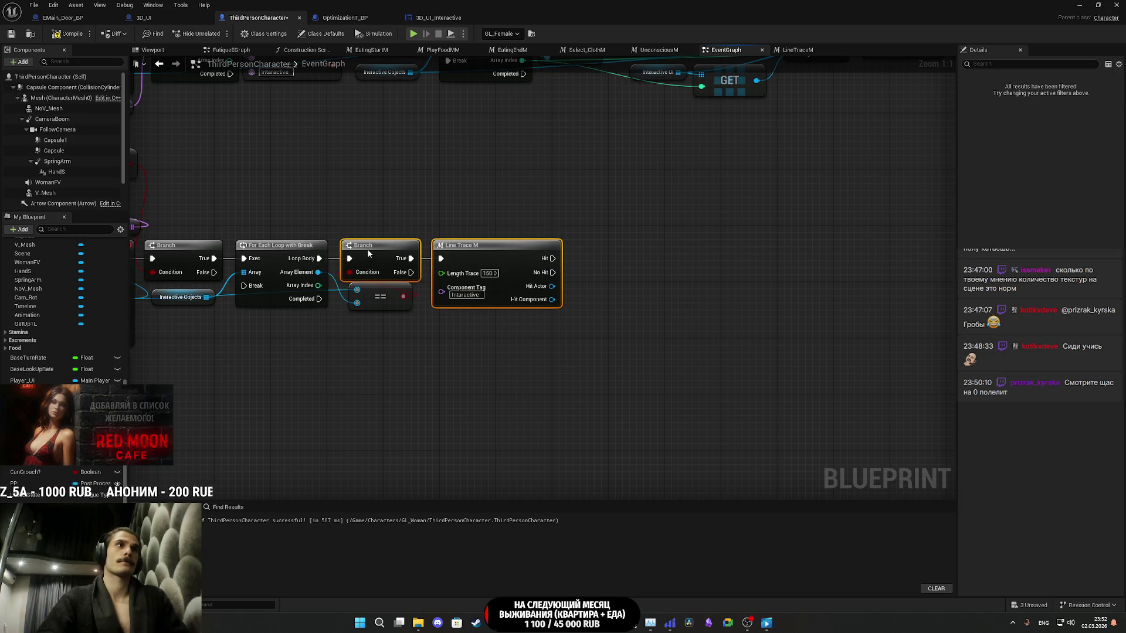
{"action": "left_click_drag", "start_coordinate": [370, 206], "coordinate": [554, 140]}
{"action": "left_click", "coordinate": [559, 228]}
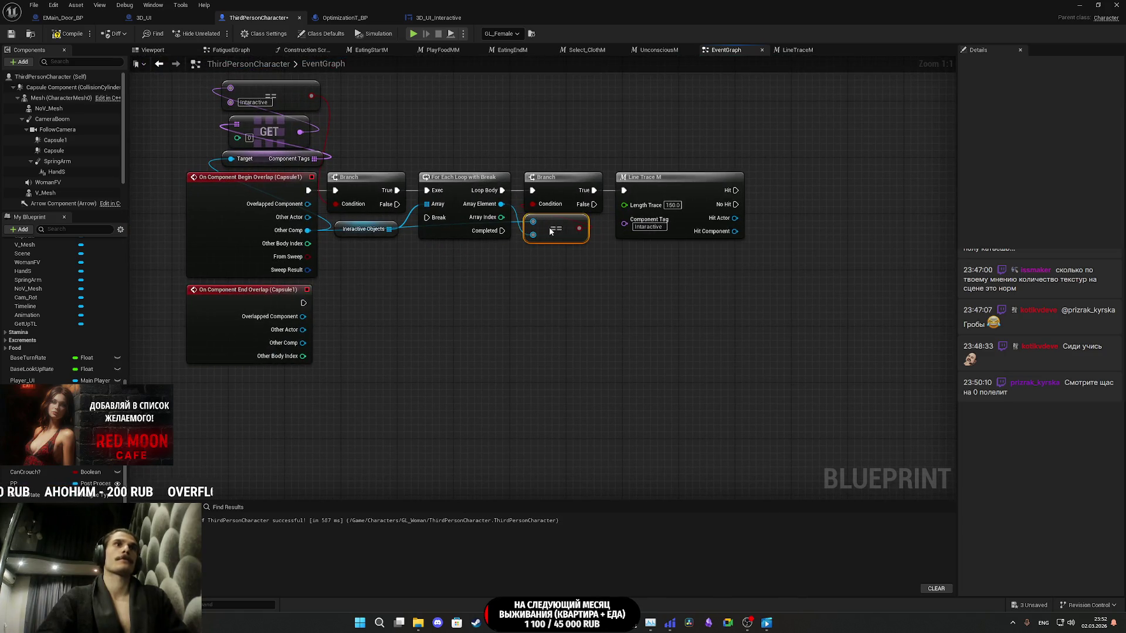
{"action": "left_click_drag", "start_coordinate": [572, 255], "coordinate": [482, 311]}
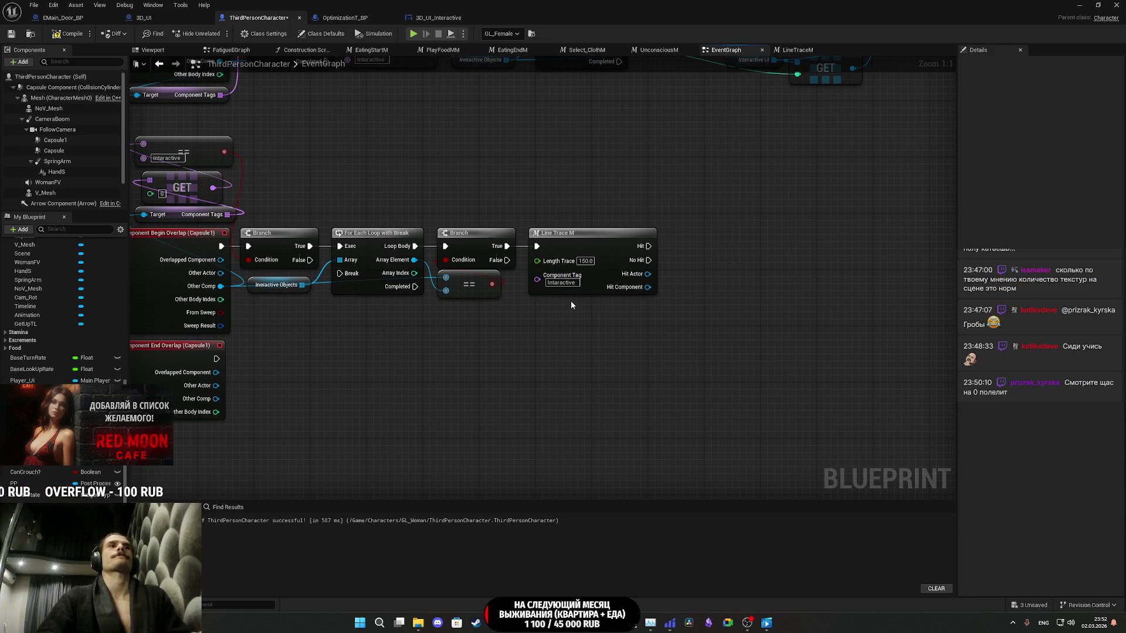
{"action": "left_click_drag", "start_coordinate": [613, 317], "coordinate": [591, 316]}
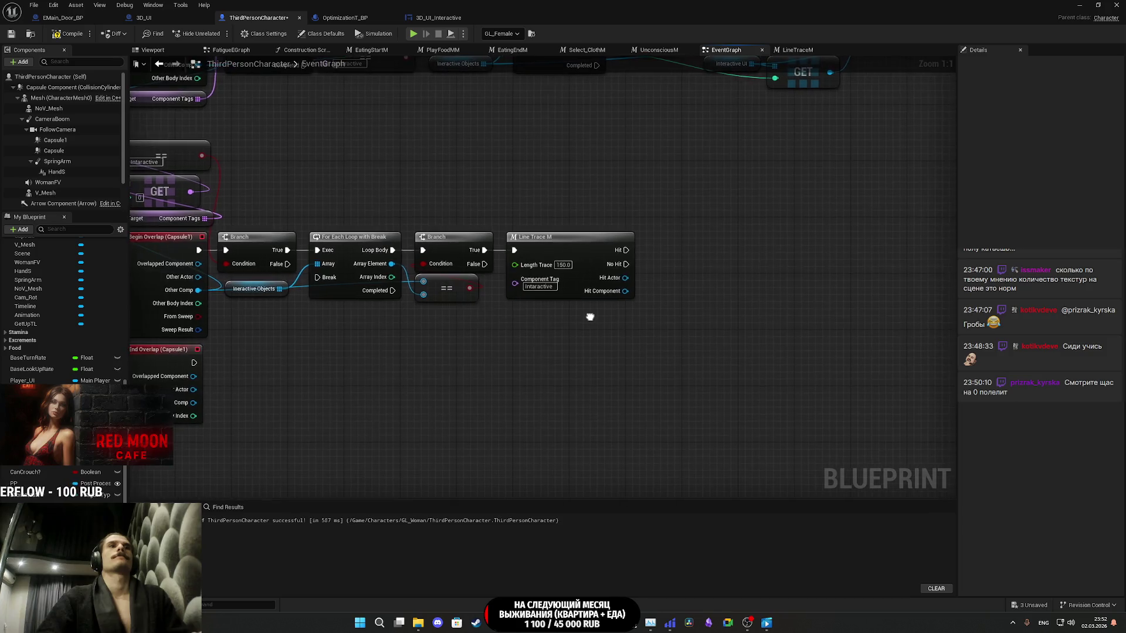
{"action": "mouse_move", "coordinate": [497, 315]}
{"action": "left_mouse_down"}
{"action": "mouse_move", "coordinate": [604, 319]}
{"action": "mouse_move", "coordinate": [534, 324]}
{"action": "left_mouse_up"}
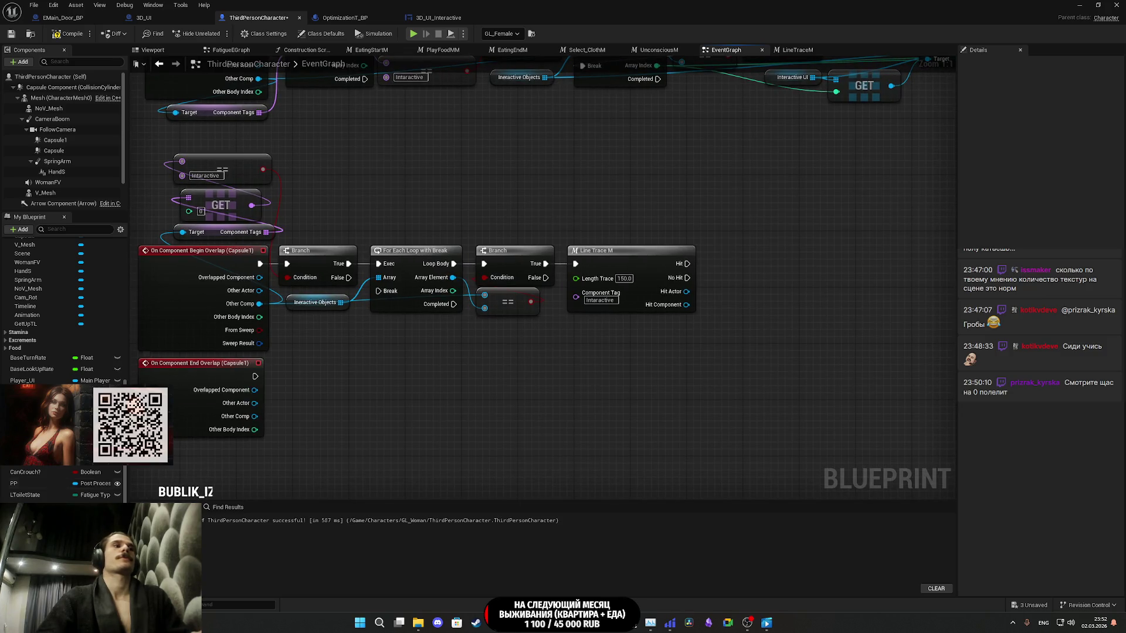
{"action": "mouse_move", "coordinate": [35, 428]}
{"action": "left_mouse_down"}
{"action": "mouse_move", "coordinate": [562, 396]}
{"action": "mouse_move", "coordinate": [610, 346]}
{"action": "mouse_move", "coordinate": [230, 536]}
{"action": "left_mouse_up"}
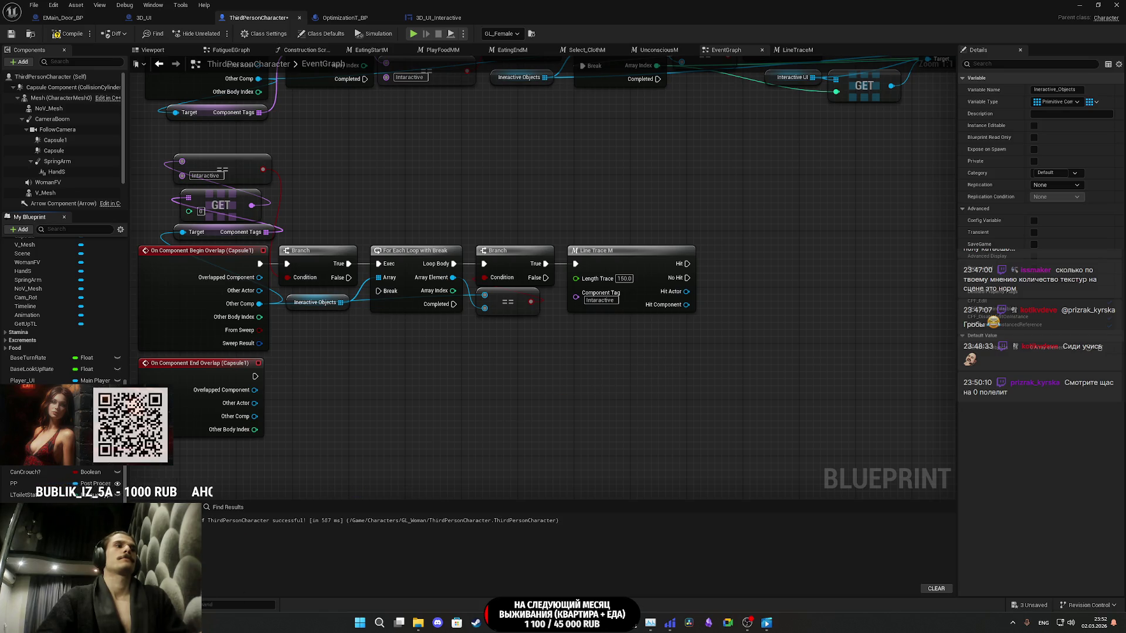
{"action": "left_click_drag", "start_coordinate": [426, 455], "coordinate": [406, 434]}
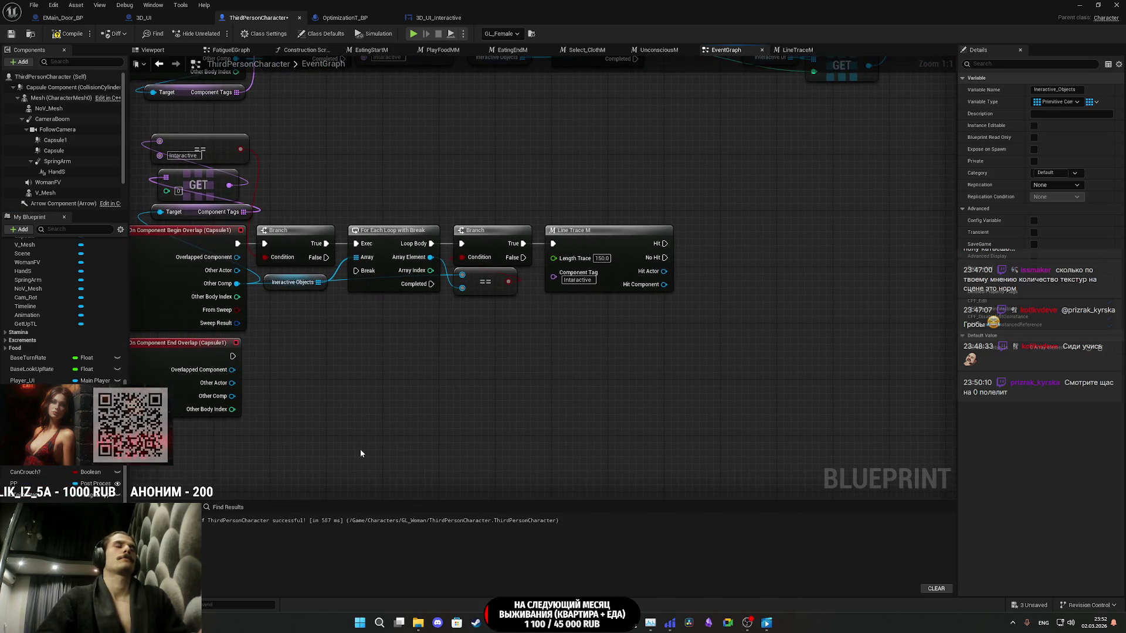
{"action": "scroll", "coordinate": [64, 310], "scroll_direction": "down", "scroll_amount": 1}
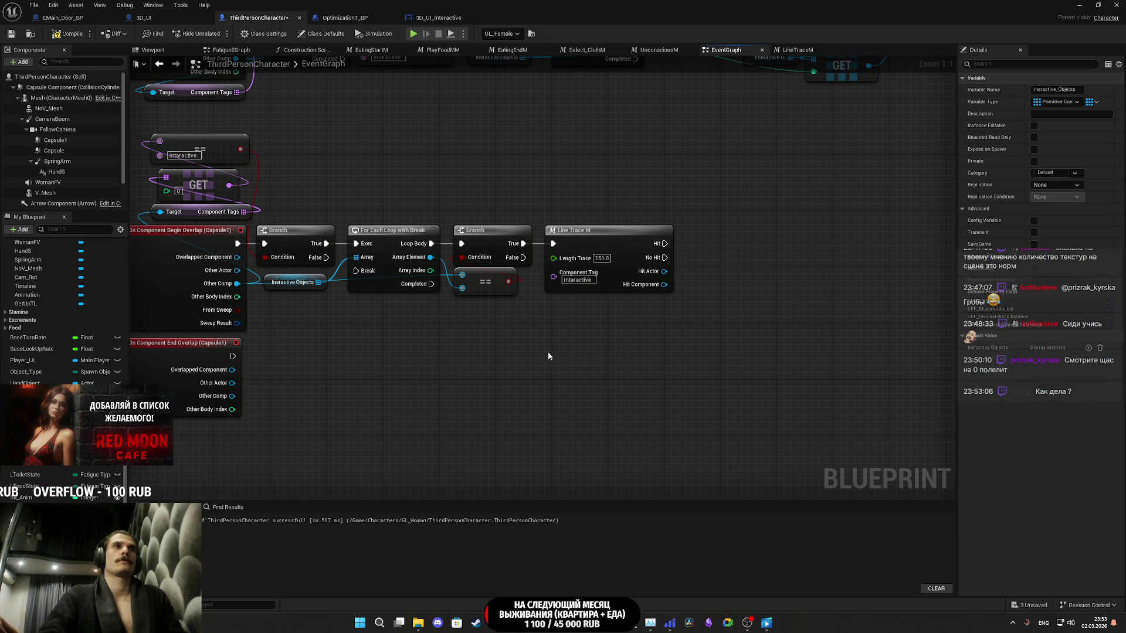
{"action": "left_click_drag", "start_coordinate": [580, 346], "coordinate": [540, 342]}
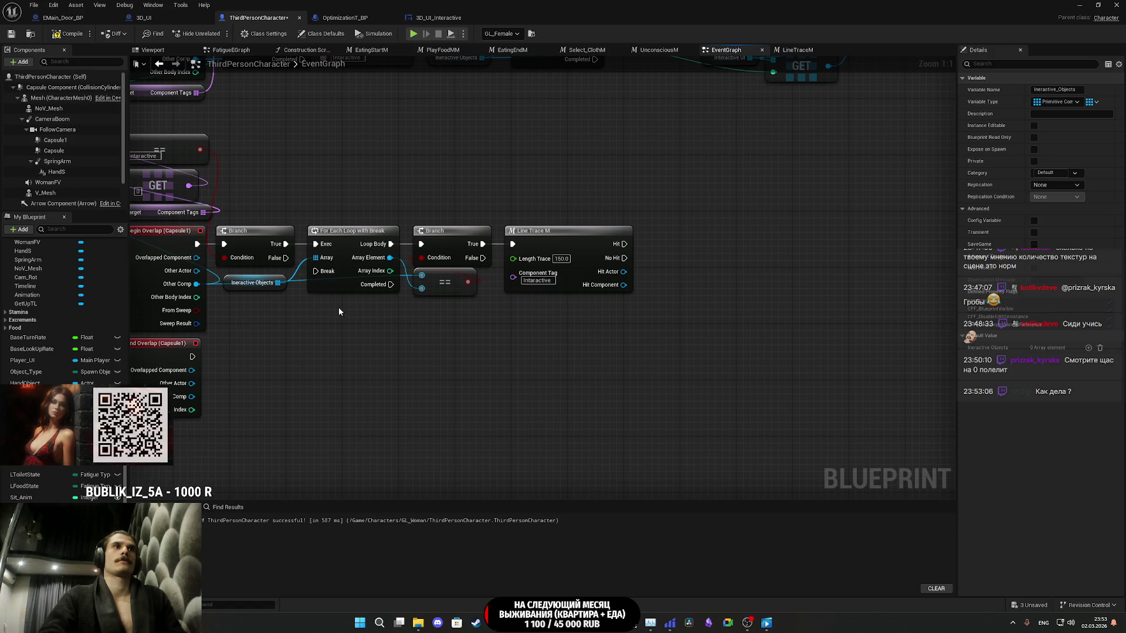
{"action": "left_click", "coordinate": [276, 311]}
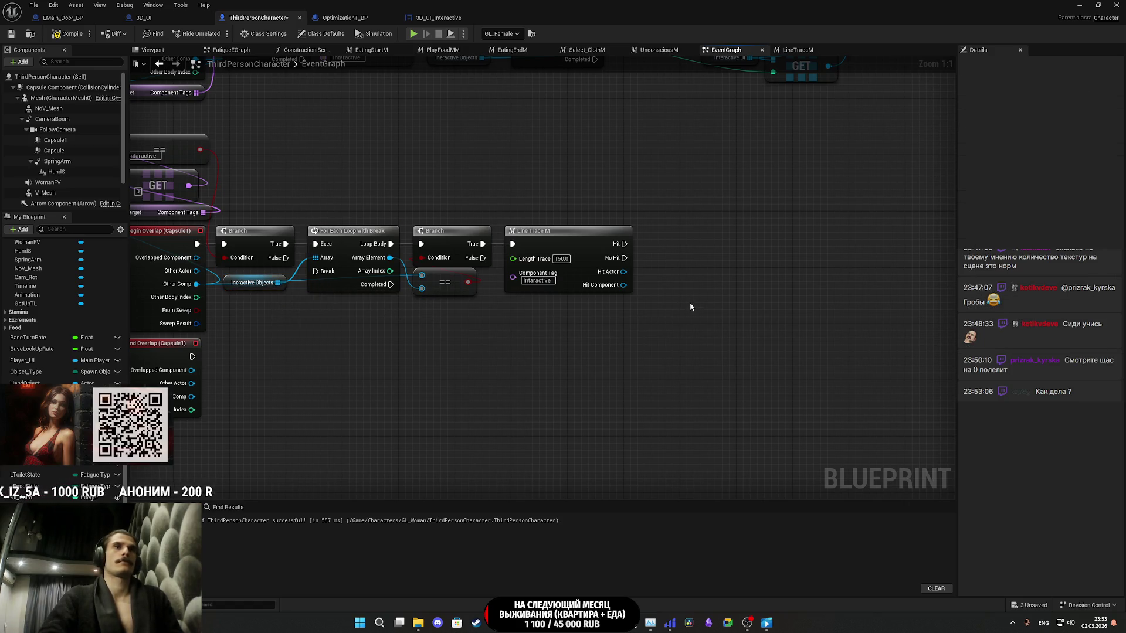
- Paste Interactive Objects and a For Each Loop with Break, run on Line Trace Hit, Array Element into ==
{"action": "key", "text": "ctrl+v"}
{"action": "mouse_move", "coordinate": [738, 286]}
{"action": "left_mouse_down"}
{"action": "mouse_move", "coordinate": [653, 253]}
{"action": "mouse_move", "coordinate": [636, 252]}
{"action": "mouse_move", "coordinate": [626, 276]}
{"action": "mouse_move", "coordinate": [625, 245]}
{"action": "left_mouse_up"}
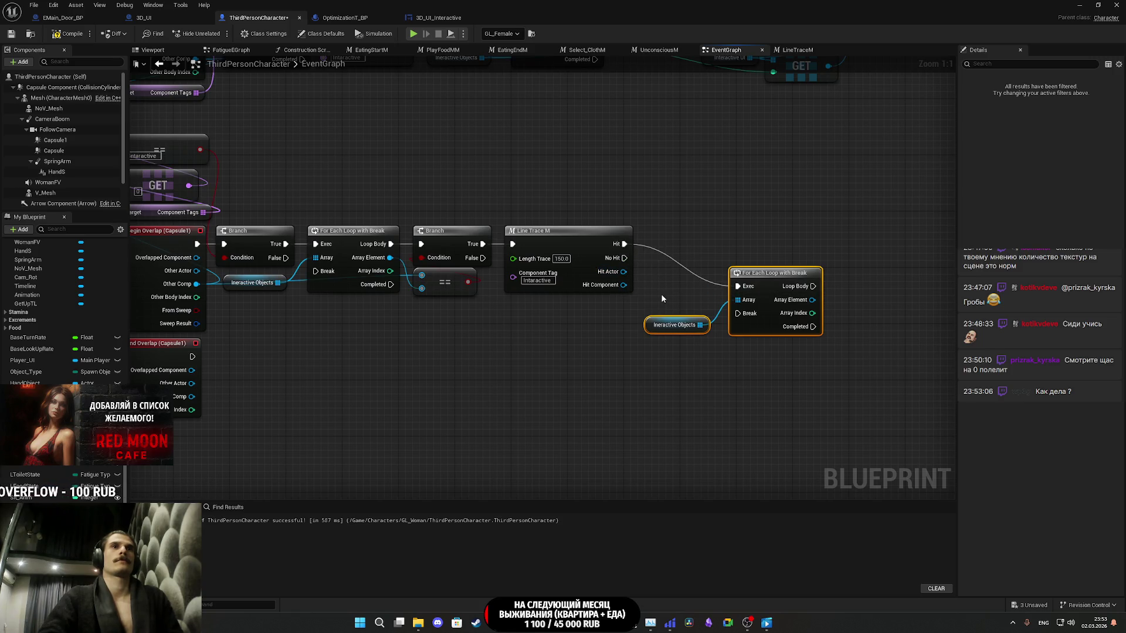
{"action": "mouse_move", "coordinate": [771, 288]}
{"action": "left_mouse_down"}
{"action": "mouse_move", "coordinate": [694, 234]}
{"action": "mouse_move", "coordinate": [687, 245]}
{"action": "left_mouse_up"}
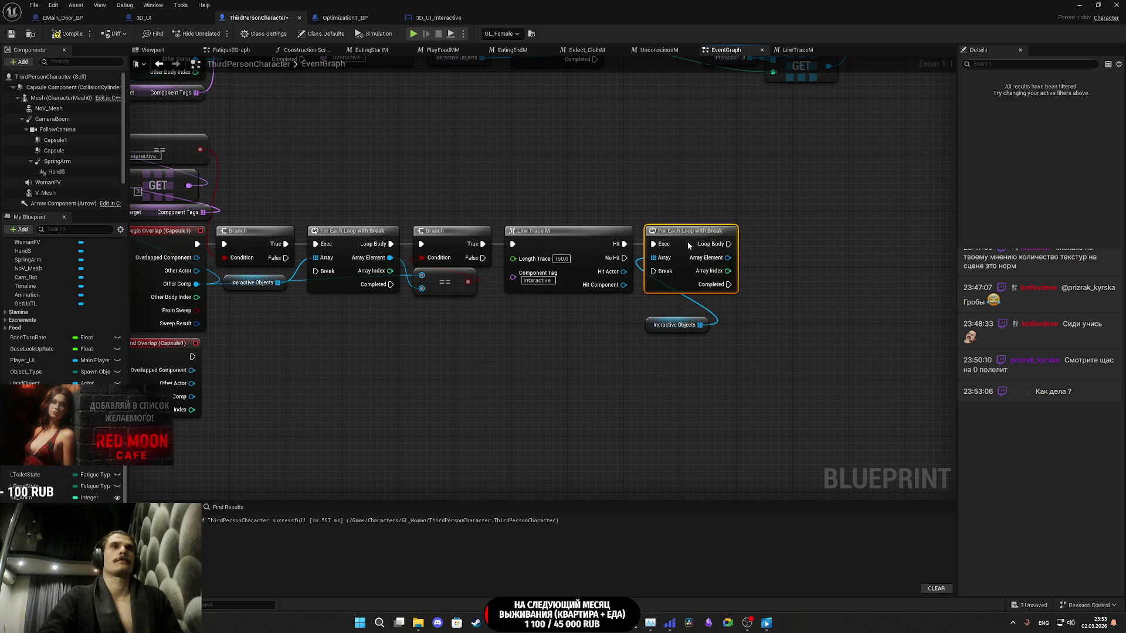
{"action": "mouse_move", "coordinate": [653, 325]}
{"action": "left_mouse_down"}
{"action": "mouse_move", "coordinate": [569, 311]}
{"action": "mouse_move", "coordinate": [578, 304]}
{"action": "left_mouse_up"}
{"action": "left_click", "coordinate": [617, 343]}
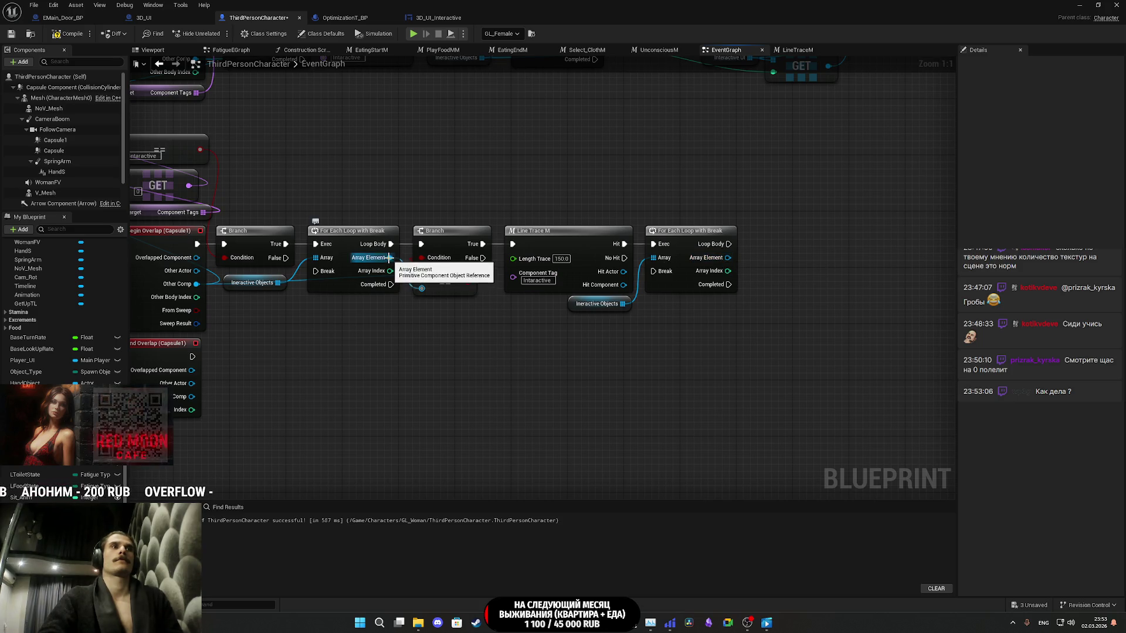
{"action": "left_click_drag", "start_coordinate": [389, 258], "coordinate": [421, 275]}
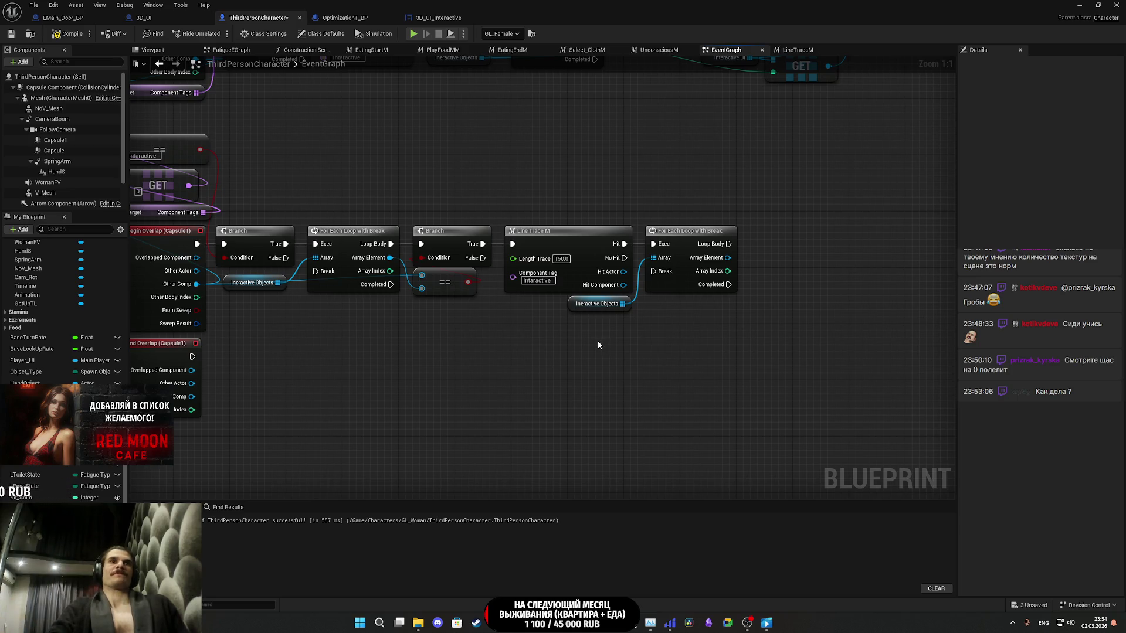
{"action": "mouse_move", "coordinate": [689, 350]}
{"action": "left_mouse_down"}
{"action": "mouse_move", "coordinate": [652, 343]}
{"action": "mouse_move", "coordinate": [687, 359]}
{"action": "left_mouse_up"}
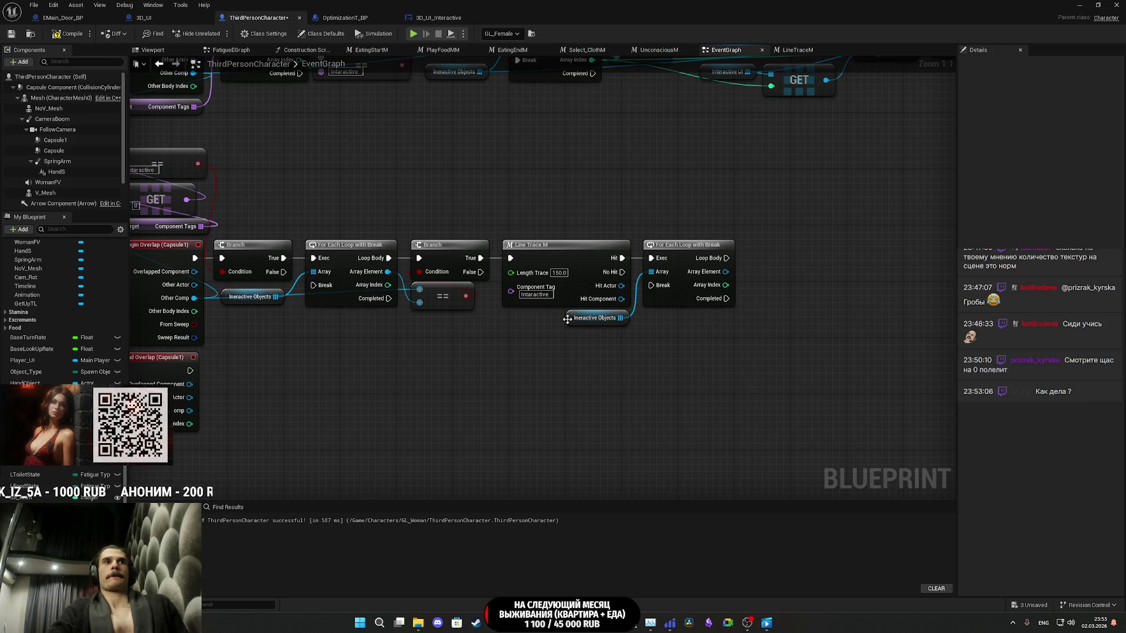
- Delete the second For Each loop and compare the Line Trace's Hit Component with an Equal node
{"action": "left_click", "coordinate": [580, 318]}
{"action": "left_click", "coordinate": [673, 335]}
{"action": "left_click", "coordinate": [658, 301]}
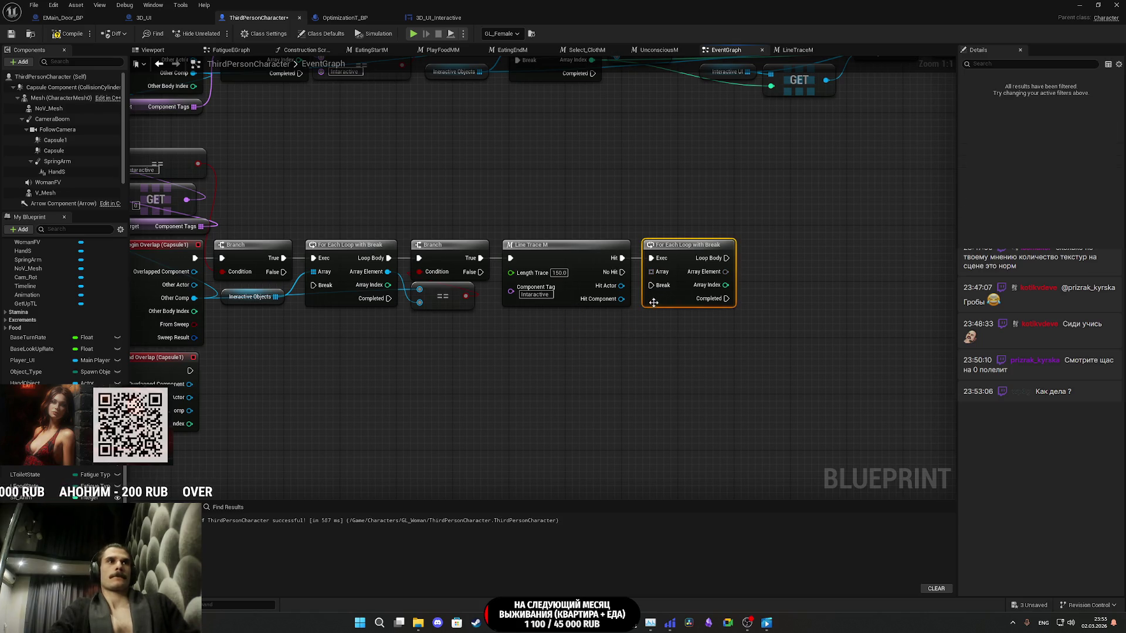
{"action": "key", "text": "Delete"}
{"action": "left_click_drag", "start_coordinate": [622, 298], "coordinate": [647, 291]}
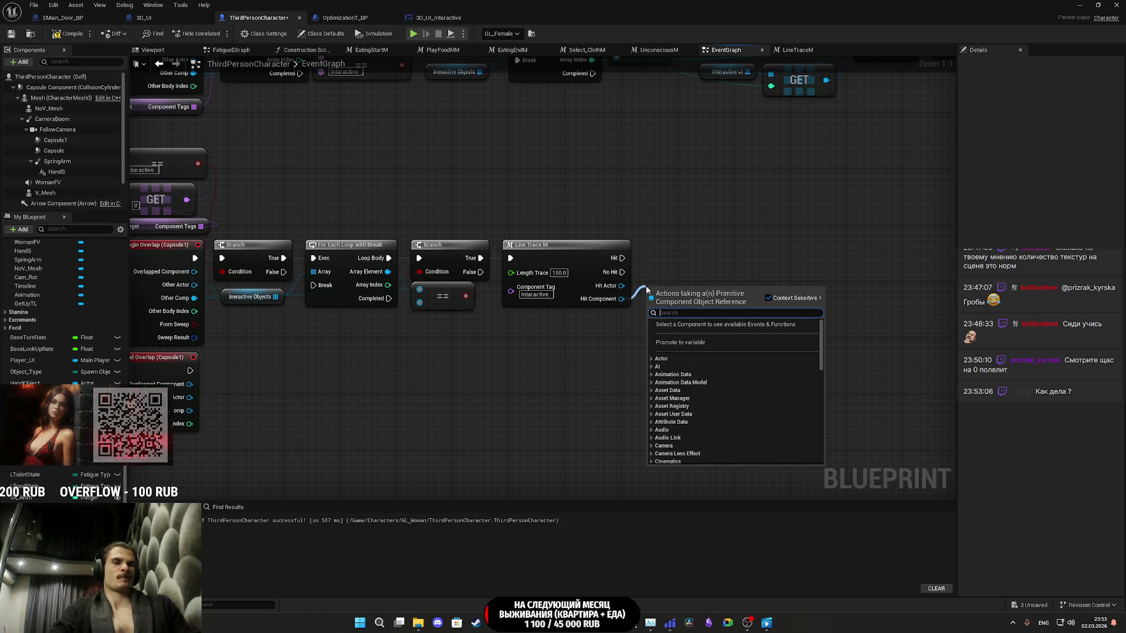
{"action": "type", "text": "="}
{"action": "left_click", "coordinate": [684, 340]}
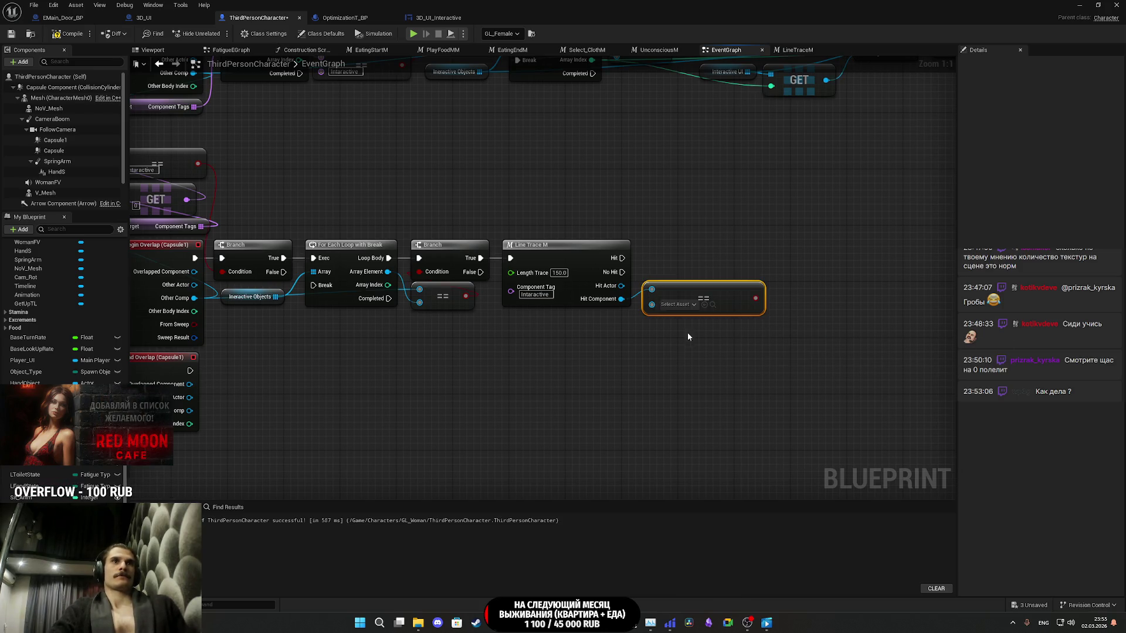
{"action": "mouse_move", "coordinate": [691, 299]}
{"action": "left_mouse_down"}
{"action": "mouse_move", "coordinate": [694, 273]}
{"action": "mouse_move", "coordinate": [455, 304]}
{"action": "left_mouse_up"}
{"action": "left_click", "coordinate": [656, 292]}
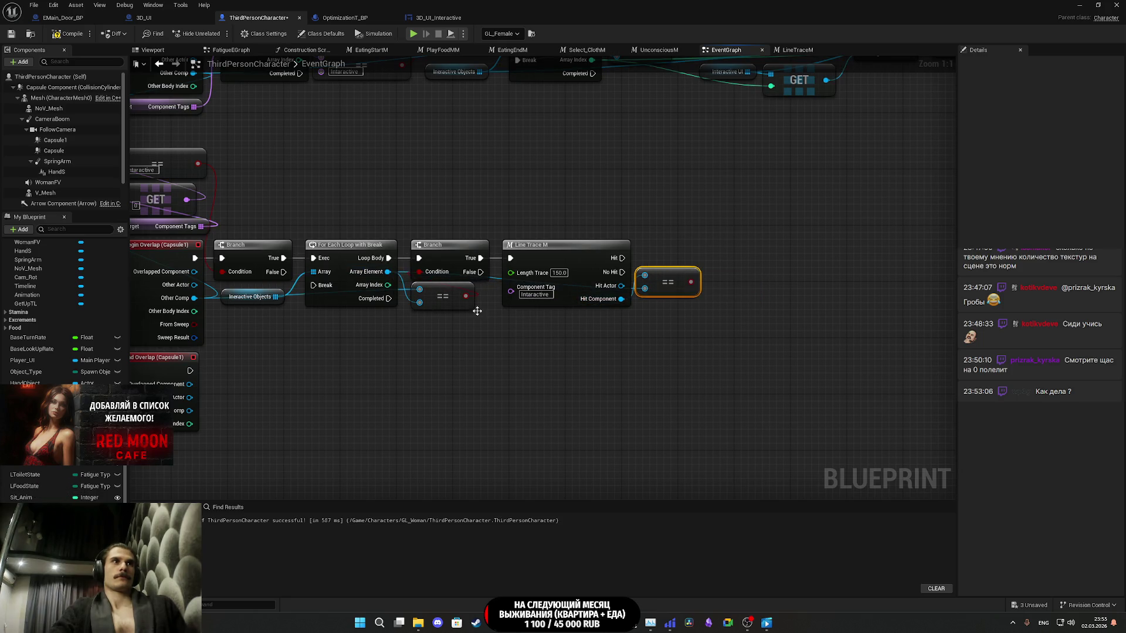
- Add a Branch after the comparison and run it from the trace's Hit output
{"action": "left_click_drag", "start_coordinate": [675, 275], "coordinate": [707, 262]}
{"action": "type", "text": "branch"}
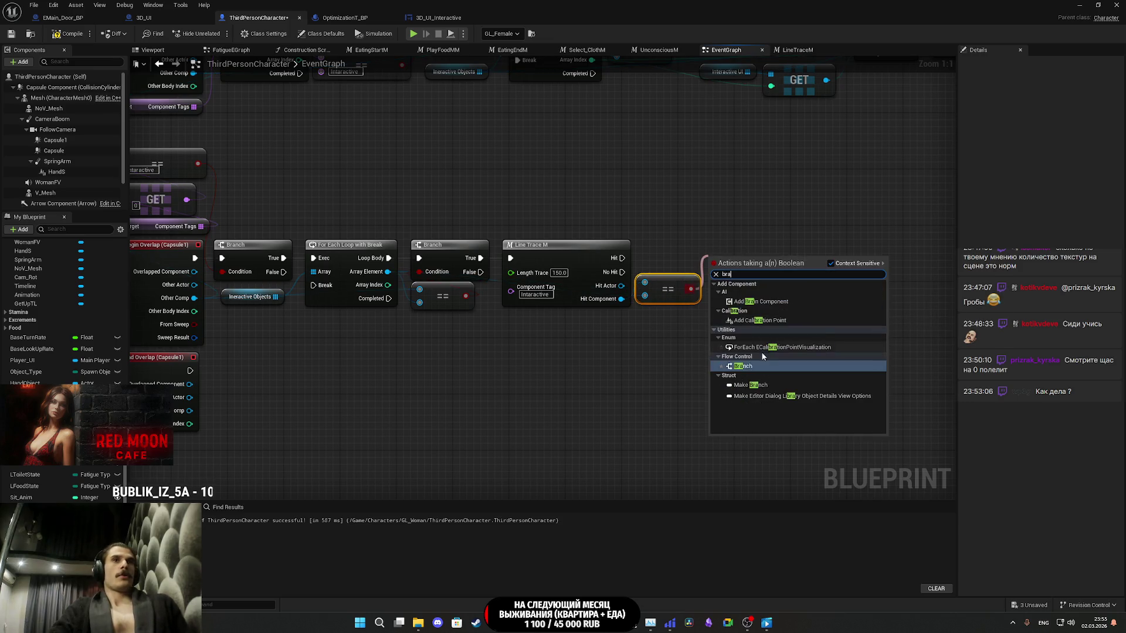
{"action": "left_click", "coordinate": [743, 353]}
{"action": "mouse_move", "coordinate": [621, 258]}
{"action": "left_mouse_down"}
{"action": "mouse_move", "coordinate": [714, 272]}
{"action": "mouse_move", "coordinate": [735, 241]}
{"action": "left_mouse_up"}
{"action": "left_click", "coordinate": [750, 321]}
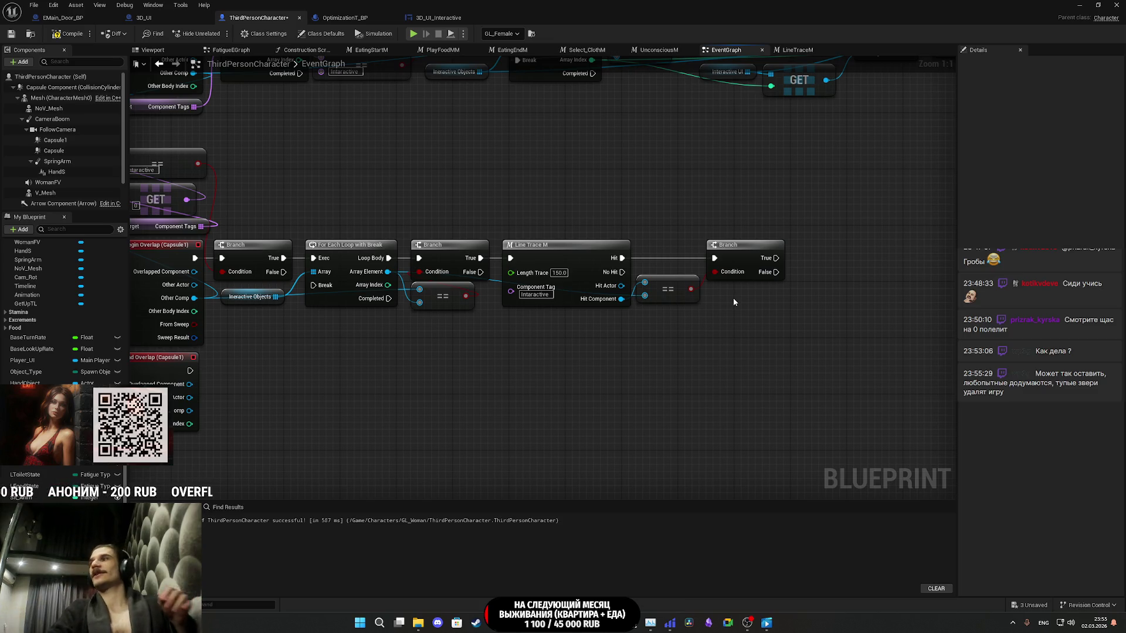
{"action": "mouse_move", "coordinate": [732, 296]}
{"action": "left_mouse_down"}
{"action": "mouse_move", "coordinate": [707, 339]}
{"action": "mouse_move", "coordinate": [766, 241]}
{"action": "left_mouse_up"}
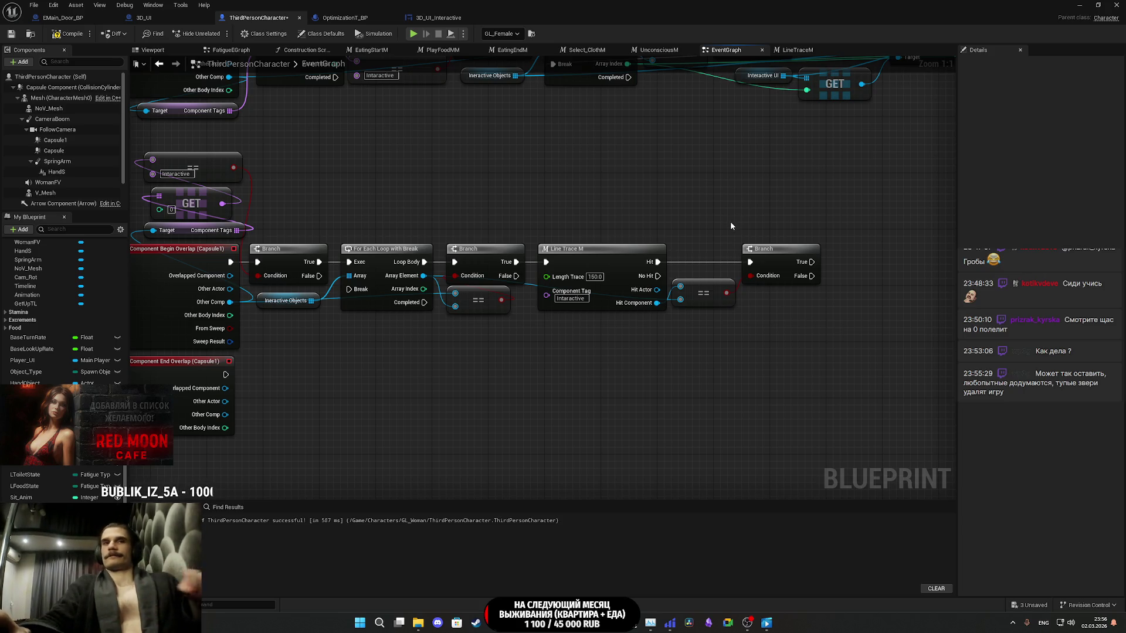
{"action": "left_click_drag", "start_coordinate": [726, 292], "coordinate": [750, 275]}
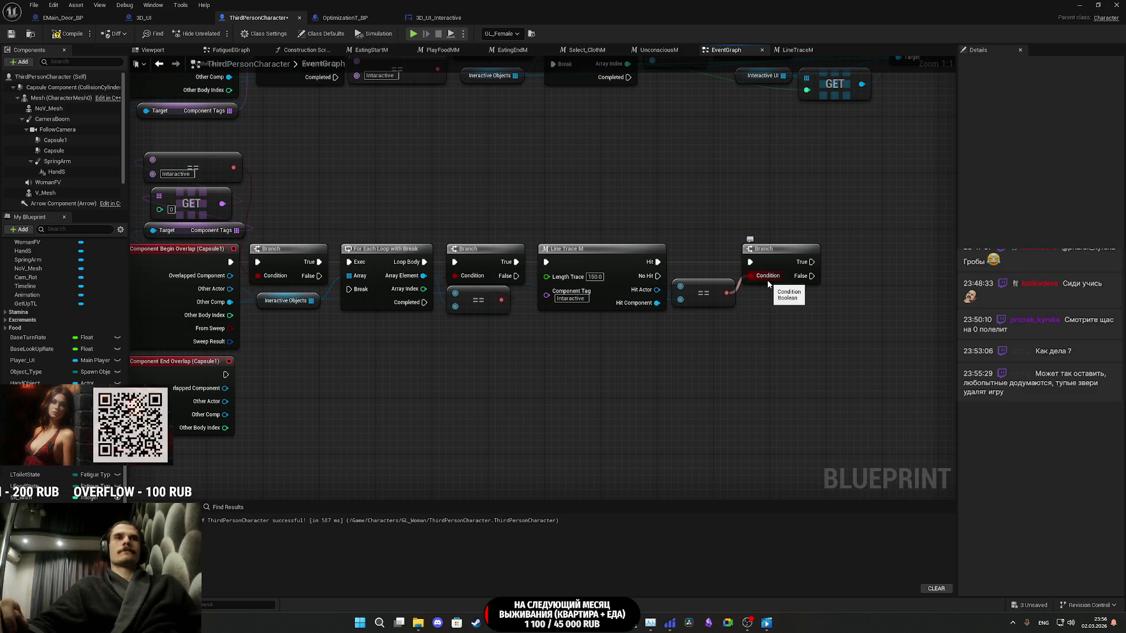
{"action": "key", "text": "Escape"}
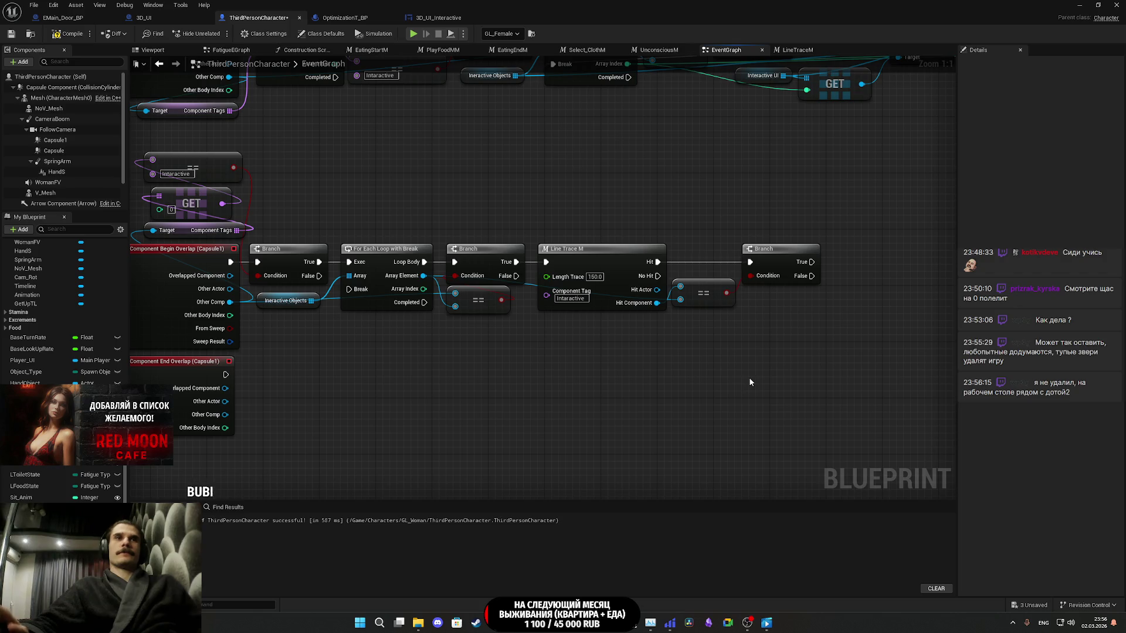
{"action": "mouse_move", "coordinate": [752, 382]}
{"action": "left_mouse_down"}
{"action": "mouse_move", "coordinate": [693, 389]}
{"action": "mouse_move", "coordinate": [780, 392]}
{"action": "mouse_move", "coordinate": [690, 395]}
{"action": "left_mouse_up"}
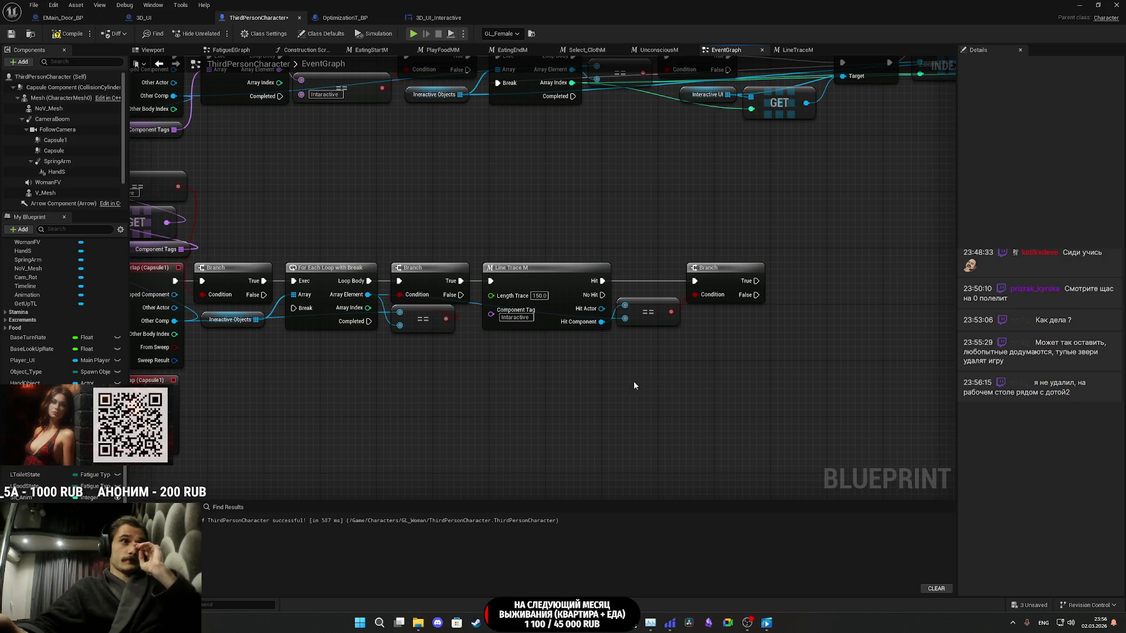
{"action": "mouse_move", "coordinate": [35, 410]}
{"action": "left_mouse_down"}
{"action": "mouse_move", "coordinate": [480, 368]}
{"action": "mouse_move", "coordinate": [571, 374]}
{"action": "left_mouse_up"}
- Add a GET on the Interactive UI array using the loop's Array Index, then save ThirdPersonCharacter
{"action": "left_click", "coordinate": [504, 382]}
{"action": "type", "text": "get"}
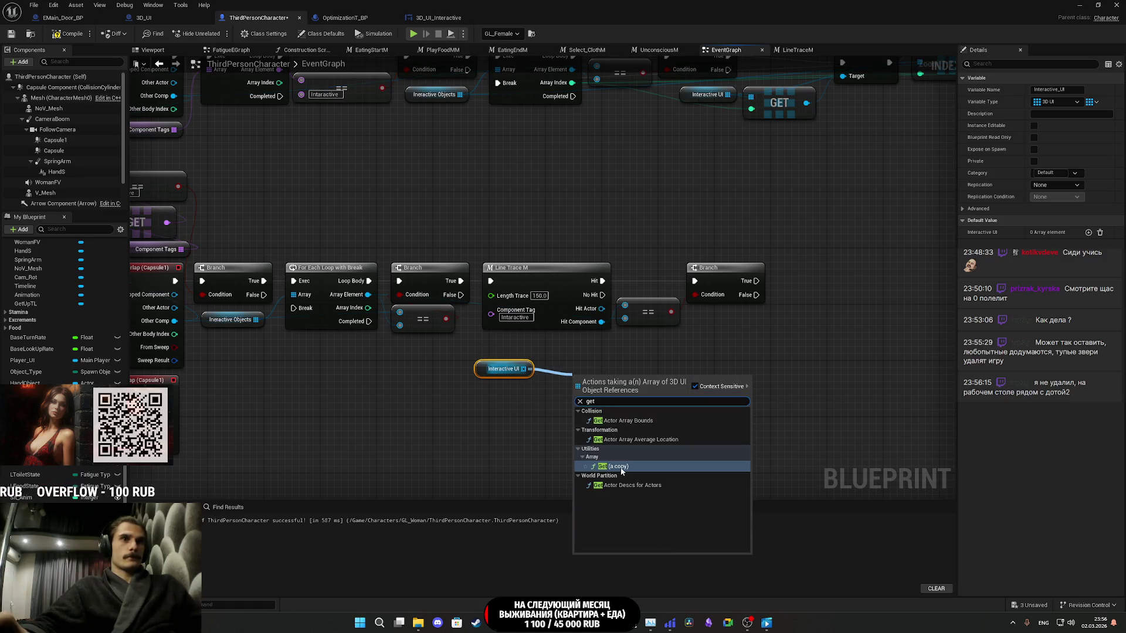
{"action": "left_click", "coordinate": [621, 469]}
{"action": "mouse_move", "coordinate": [367, 307]}
{"action": "left_mouse_down"}
{"action": "mouse_move", "coordinate": [575, 390]}
{"action": "mouse_move", "coordinate": [641, 356]}
{"action": "mouse_move", "coordinate": [645, 342]}
{"action": "left_mouse_up"}
{"action": "mouse_move", "coordinate": [395, 390]}
{"action": "left_mouse_down"}
{"action": "mouse_move", "coordinate": [567, 388]}
{"action": "mouse_move", "coordinate": [633, 373]}
{"action": "mouse_move", "coordinate": [635, 383]}
{"action": "mouse_move", "coordinate": [613, 375]}
{"action": "left_mouse_up"}
{"action": "left_click", "coordinate": [748, 392]}
{"action": "left_click_drag", "start_coordinate": [748, 392], "coordinate": [583, 377]}
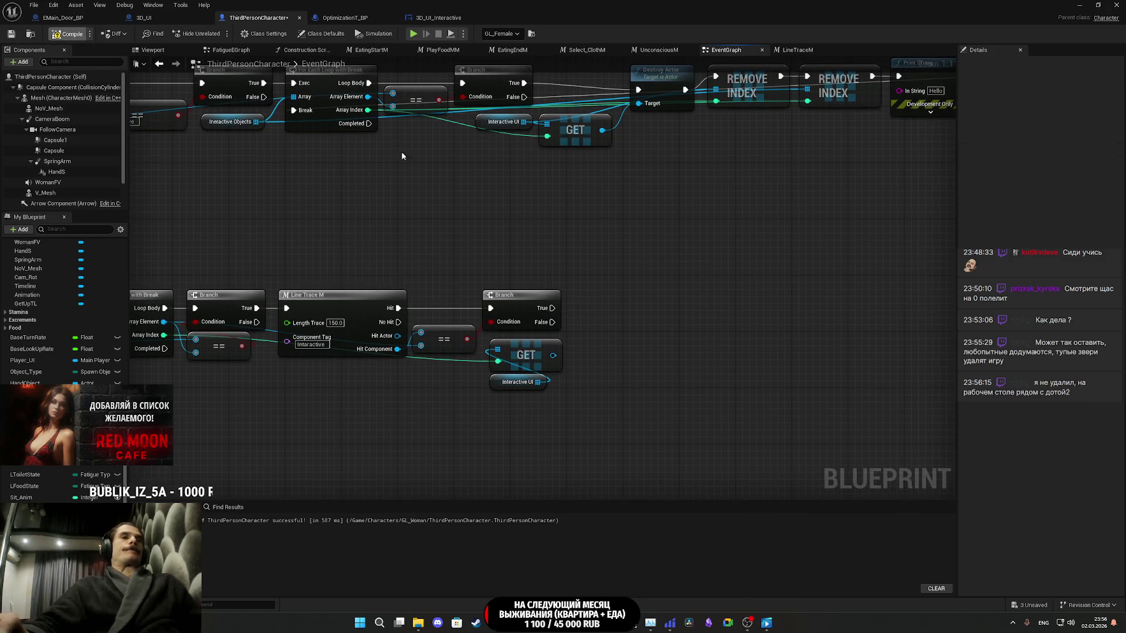
{"action": "key", "text": "ctrl+s"}
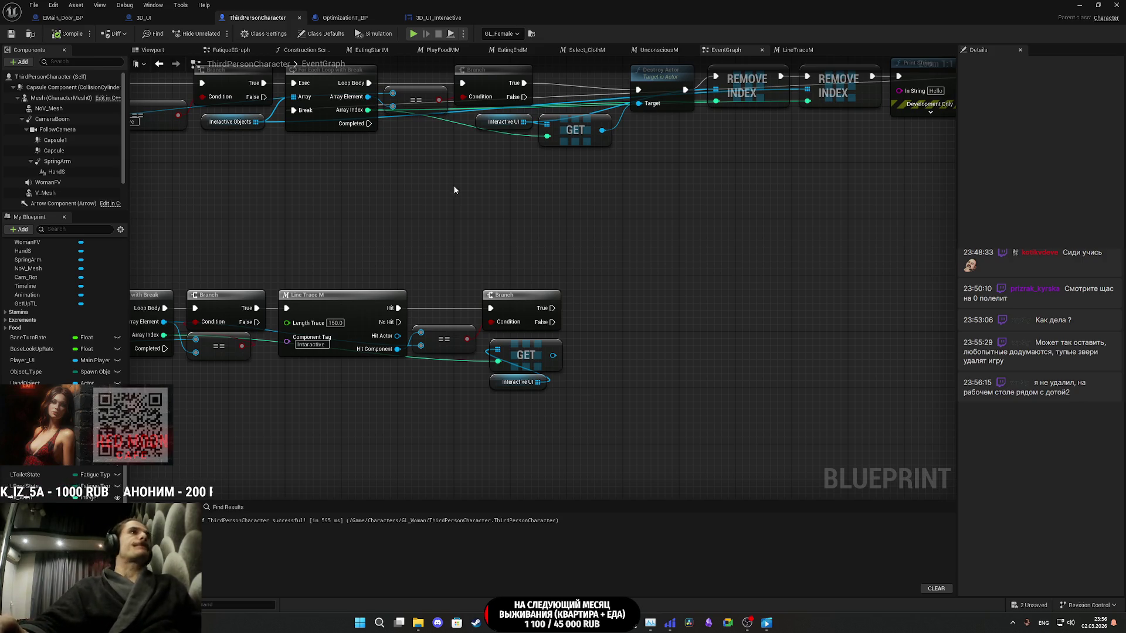
{"action": "left_click", "coordinate": [428, 21]}
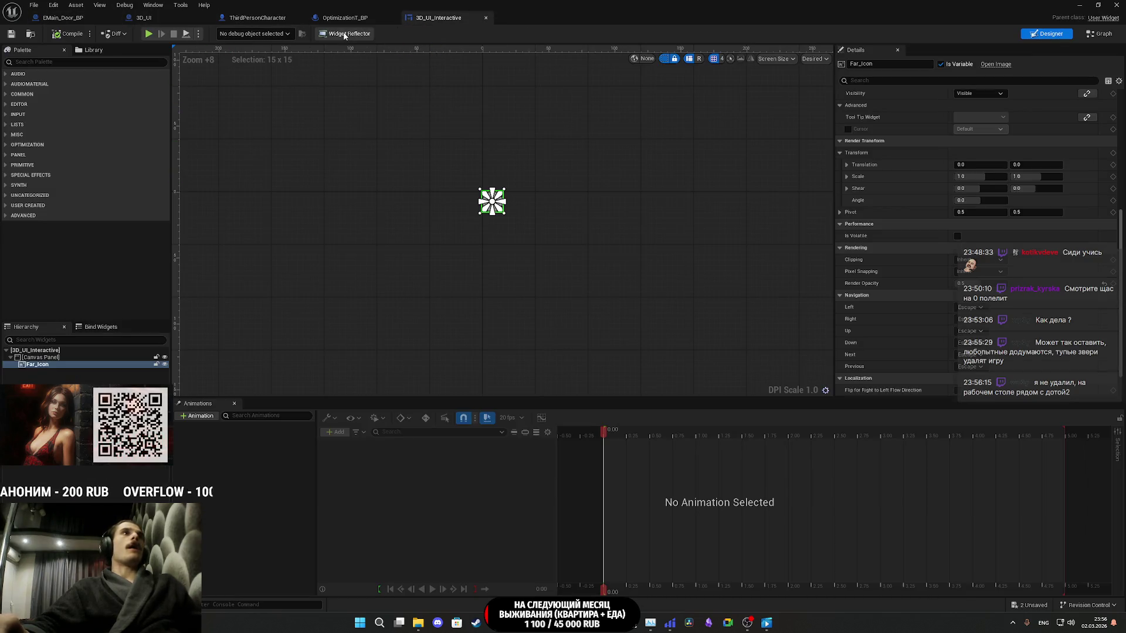
- Add a custom event named 'Hoved?' in the 3D_UI_Interactive EventGraph
{"action": "left_click", "coordinate": [1096, 37]}
{"action": "left_click_drag", "start_coordinate": [619, 304], "coordinate": [576, 191]}
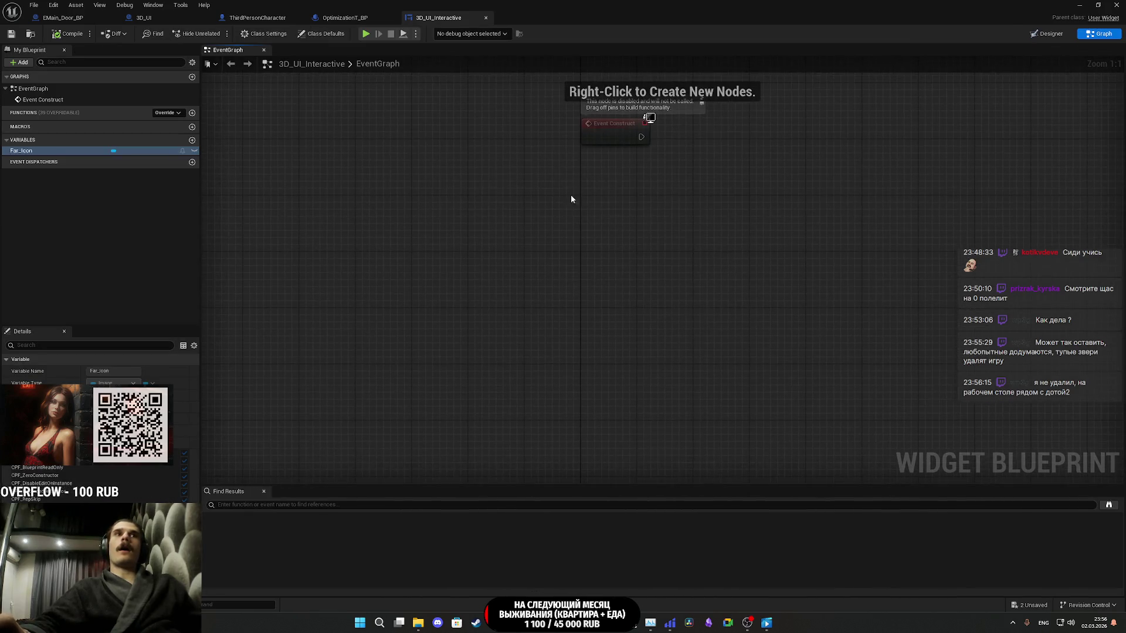
{"action": "right_click", "coordinate": [556, 245]}
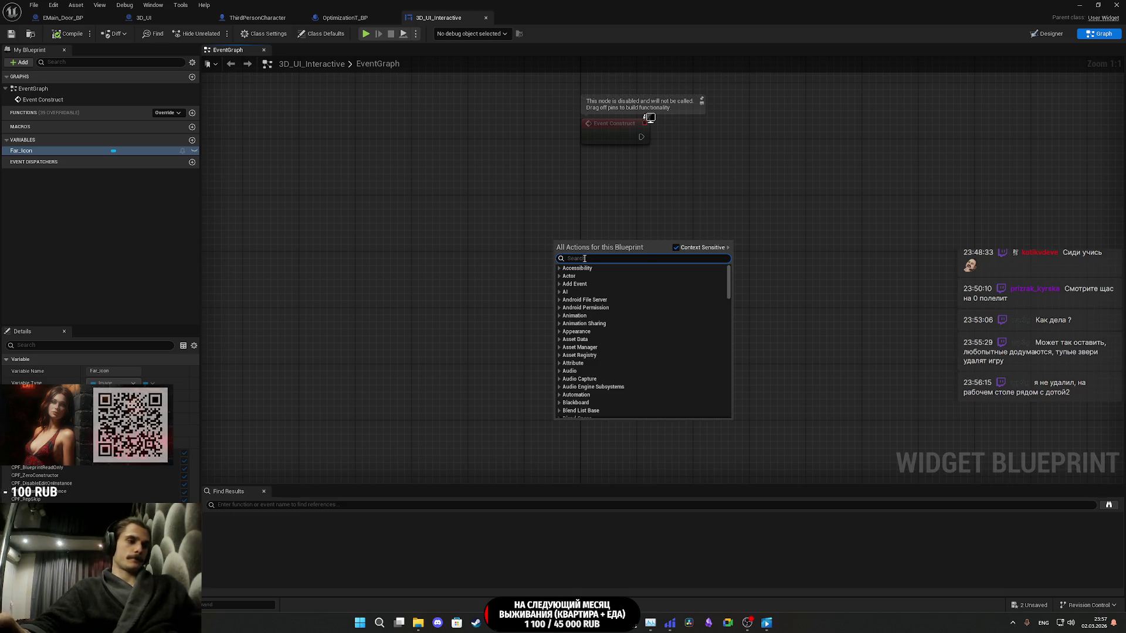
{"action": "type", "text": "hoved"}
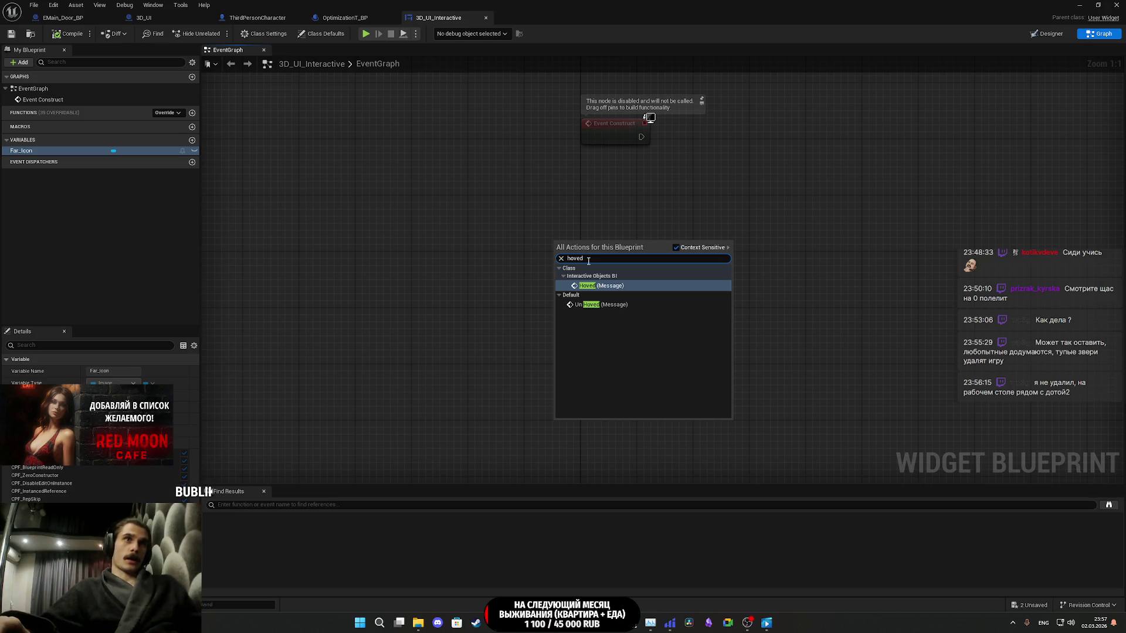
{"action": "type", "text": "ciu"}
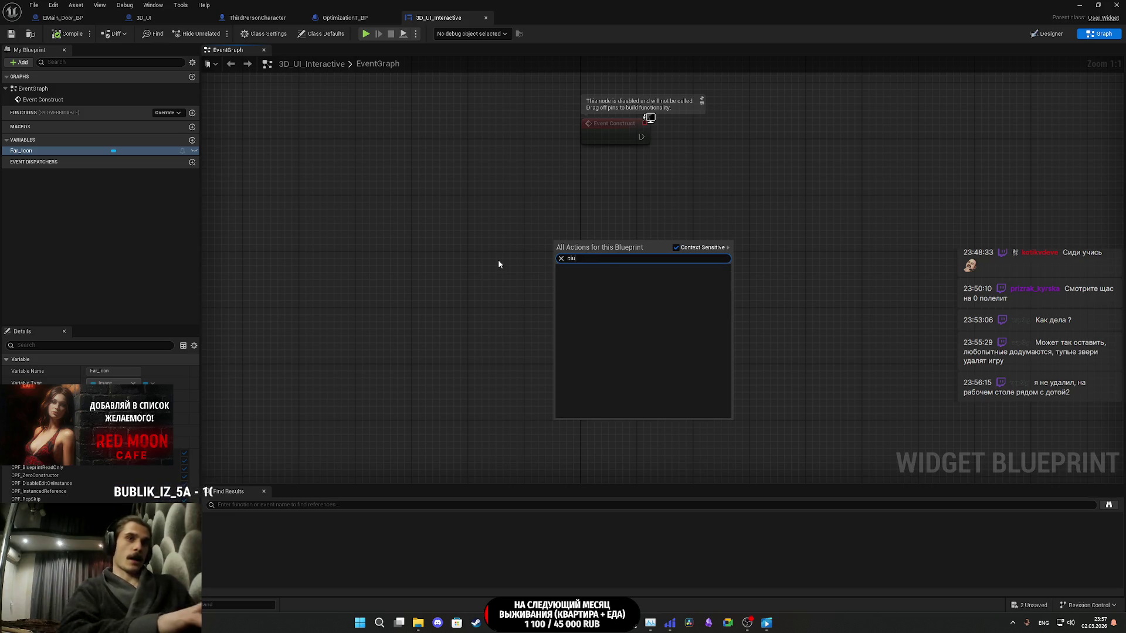
{"action": "key", "text": "BackSpace"}
{"action": "key", "text": "BackSpace"}
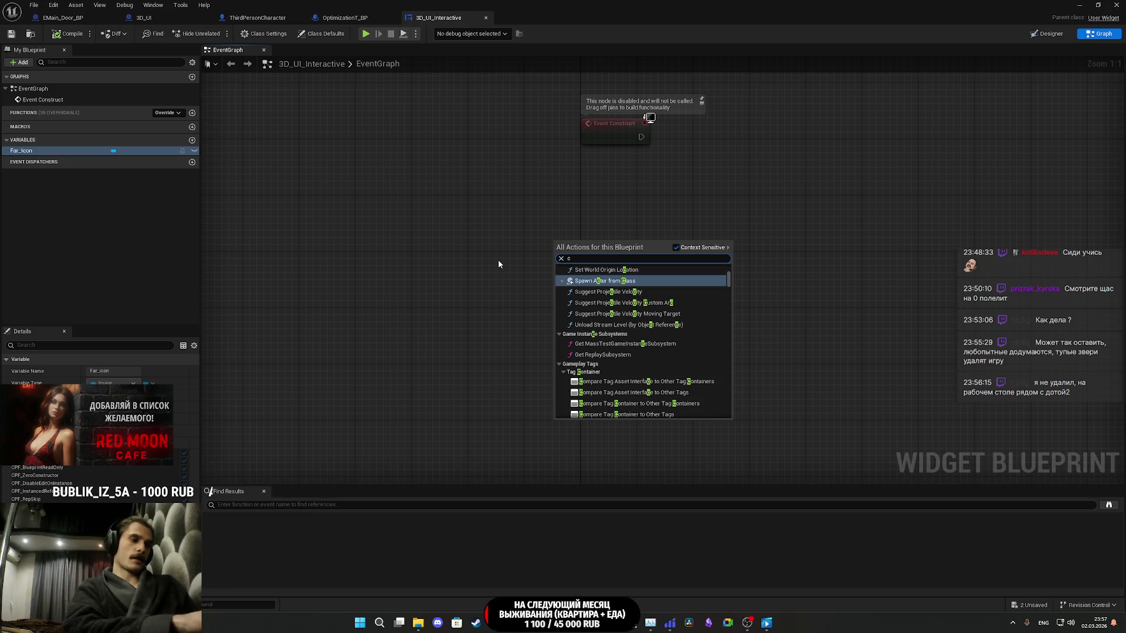
{"action": "type", "text": "ustom"}
{"action": "left_click", "coordinate": [605, 284]}
{"action": "type", "text": "Hoved?"}
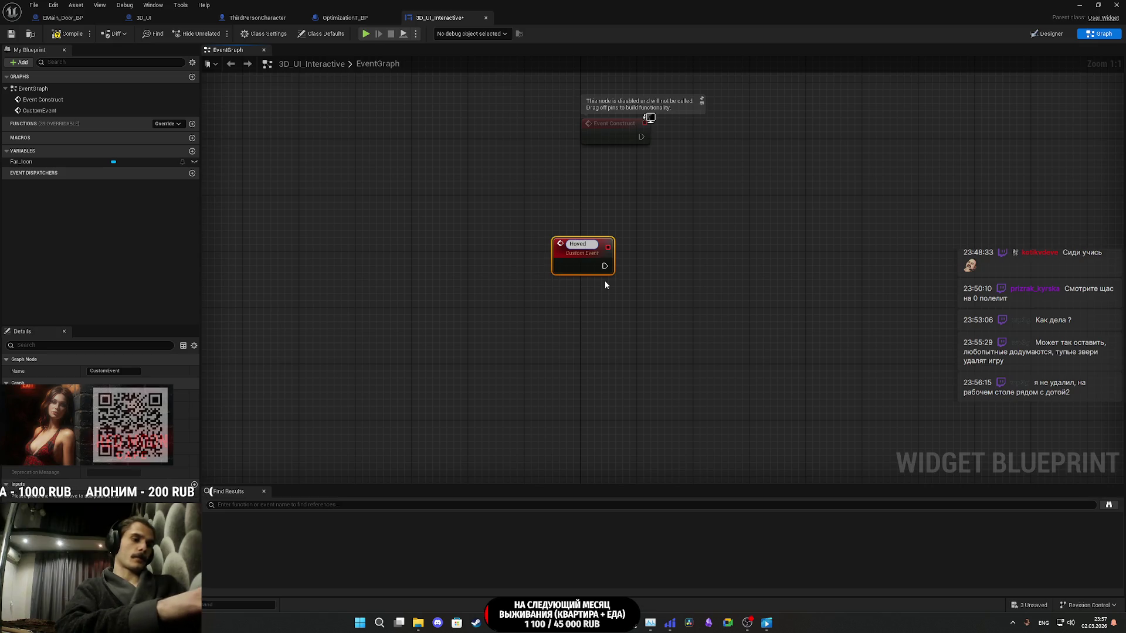
{"action": "key", "text": "Return"}
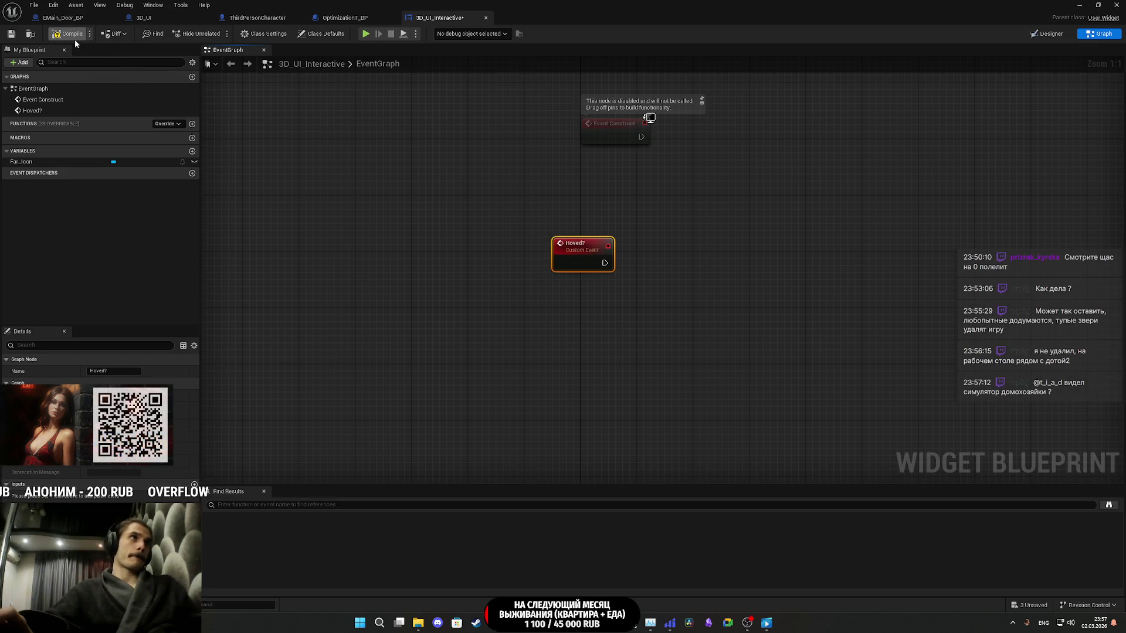
- Save the 3D_UI_Interactive widget blueprint and reselect the Hoved? event
{"action": "left_click", "coordinate": [12, 34]}
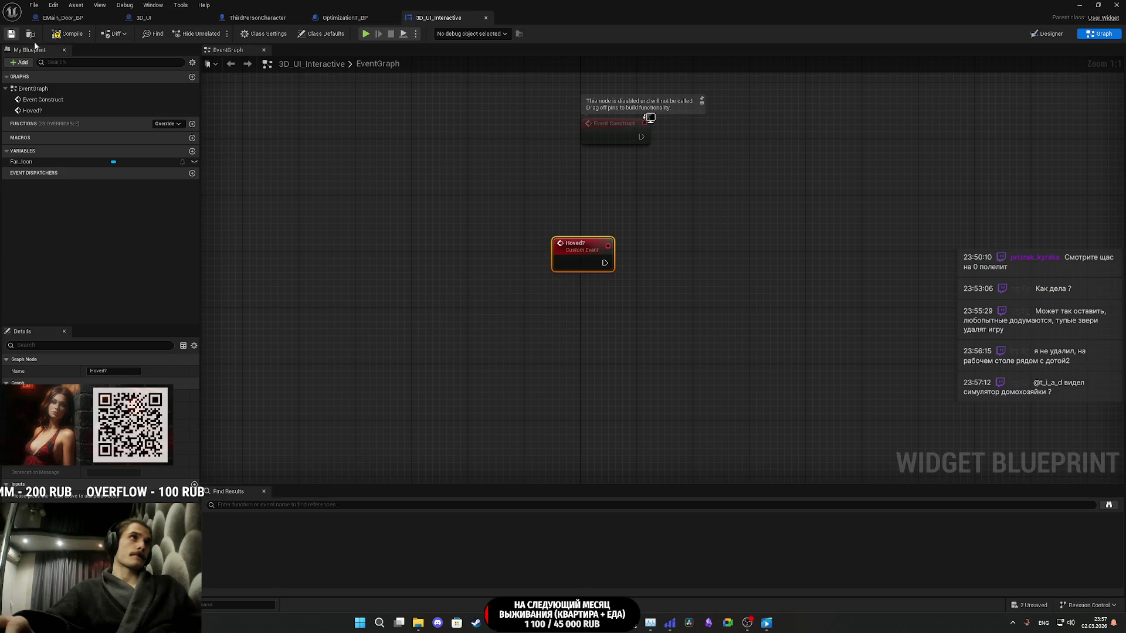
{"action": "left_click", "coordinate": [406, 256]}
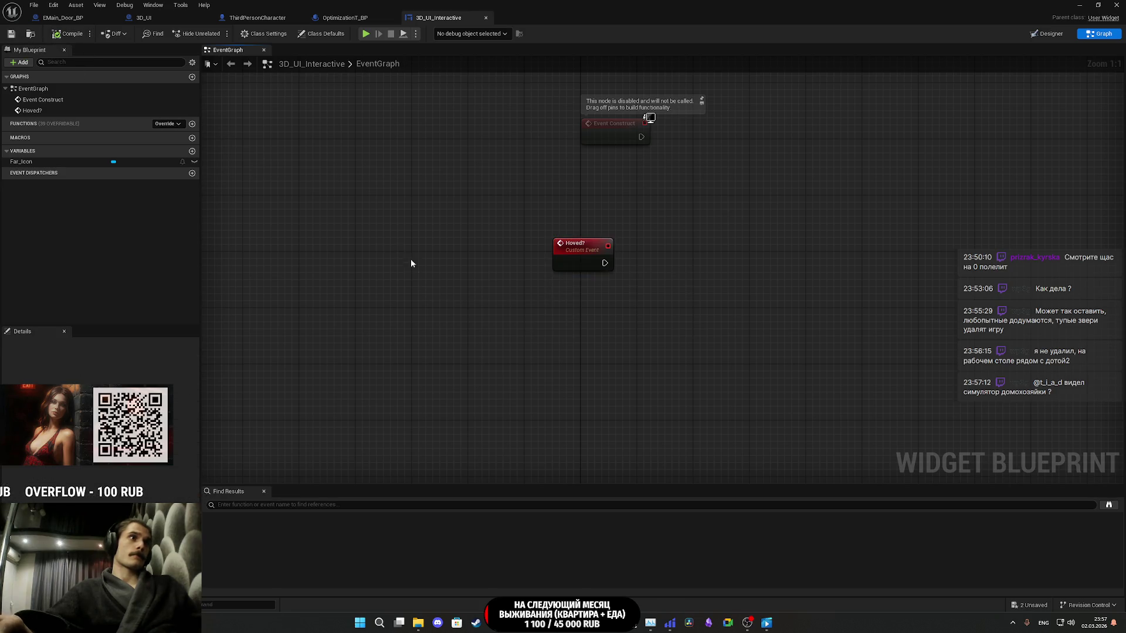
{"action": "left_click_drag", "start_coordinate": [434, 289], "coordinate": [350, 298]}
{"action": "left_click", "coordinate": [499, 271]}
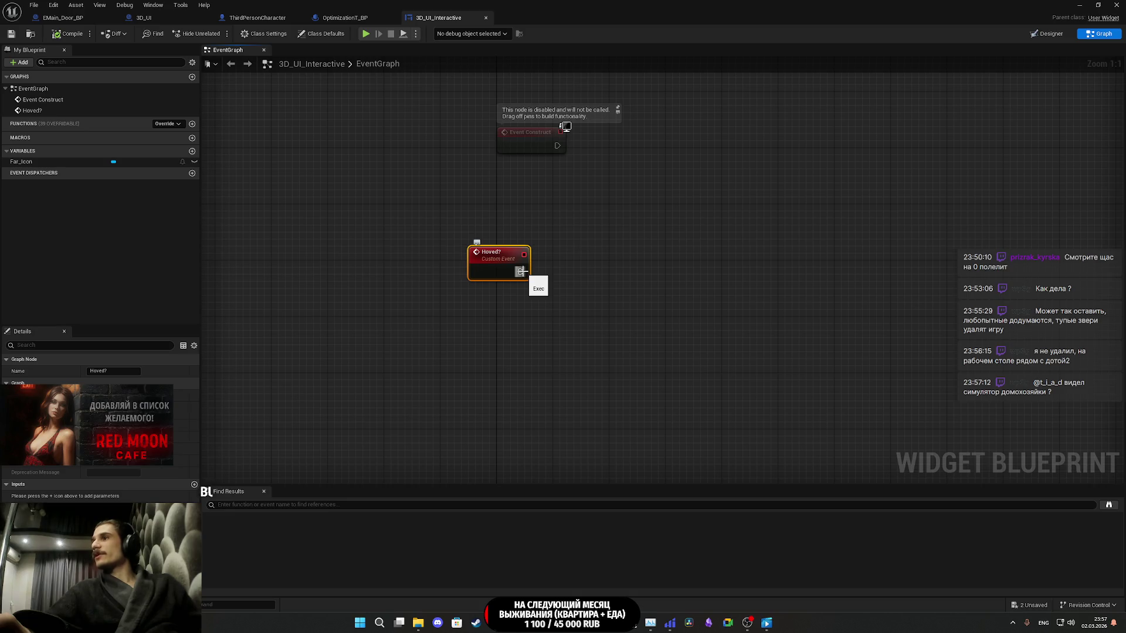
- Move the Hoved? event node slightly up and to the right
{"action": "left_click", "coordinate": [550, 271]}
{"action": "left_click", "coordinate": [486, 273]}
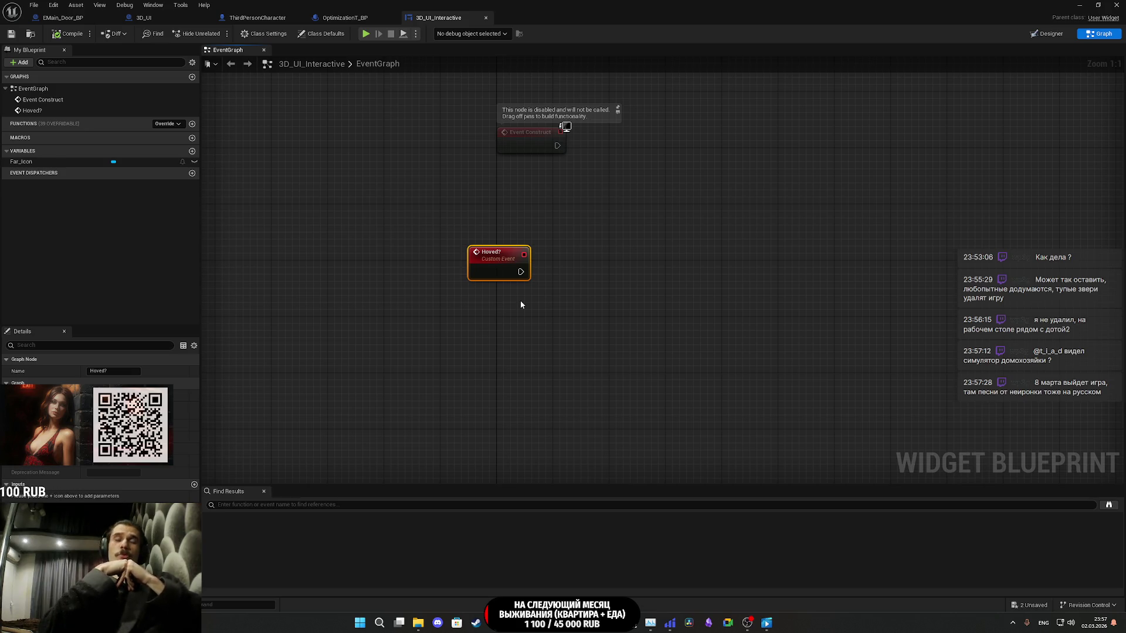
{"action": "mouse_move", "coordinate": [508, 277]}
{"action": "left_mouse_down"}
{"action": "mouse_move", "coordinate": [551, 252]}
{"action": "mouse_move", "coordinate": [537, 242]}
{"action": "mouse_move", "coordinate": [546, 256]}
{"action": "left_mouse_up"}
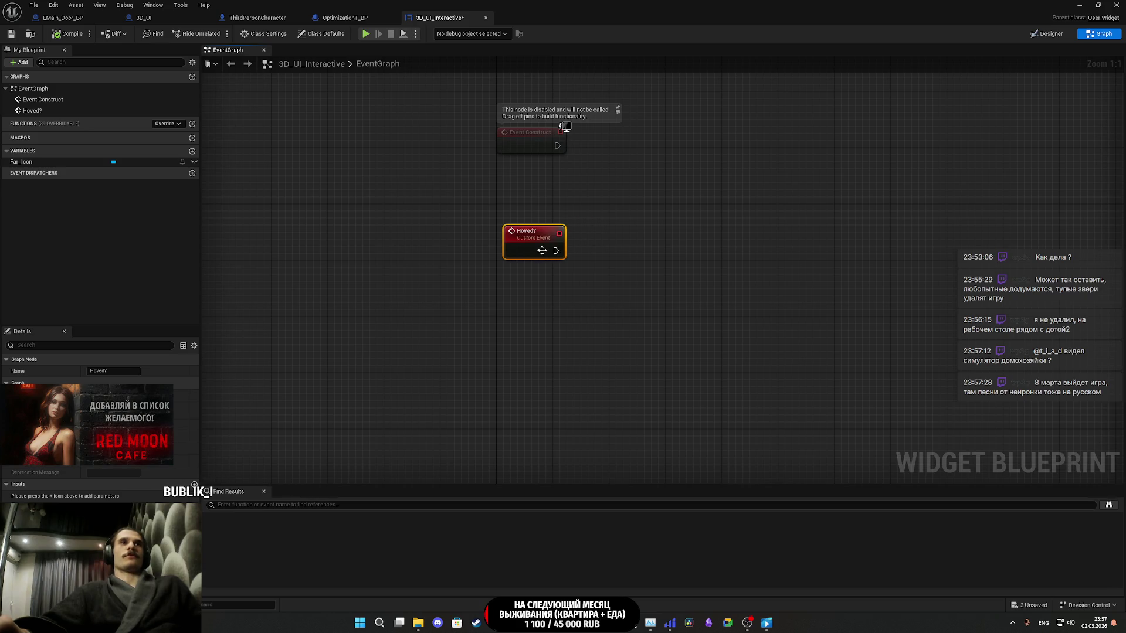
{"action": "left_click", "coordinate": [623, 245]}
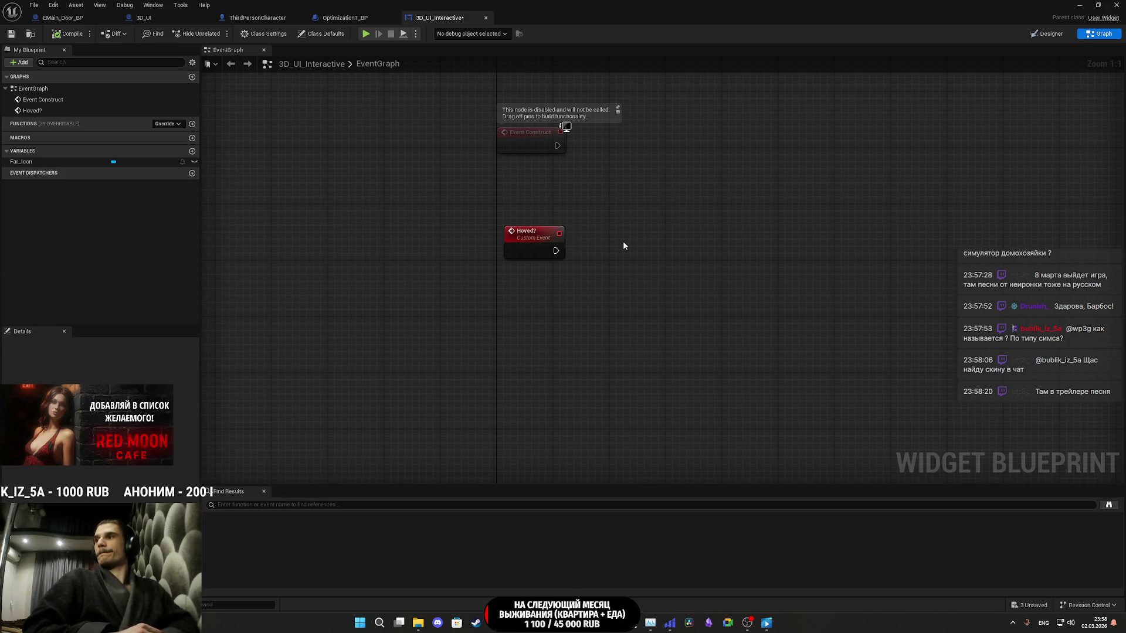
- Add a Boolean input named Hoved to the Hoved? event and save the widget
{"action": "left_click_drag", "start_coordinate": [622, 241], "coordinate": [641, 344]}
{"action": "left_click", "coordinate": [529, 340]}
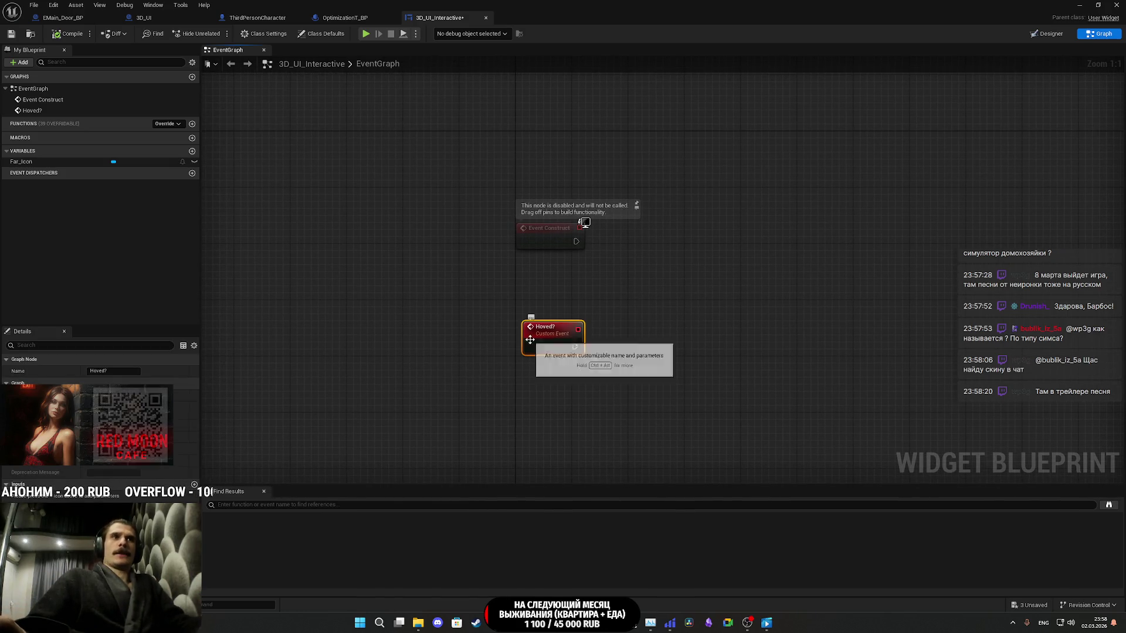
{"action": "left_click", "coordinate": [194, 484]}
{"action": "type", "text": "Hoved"}
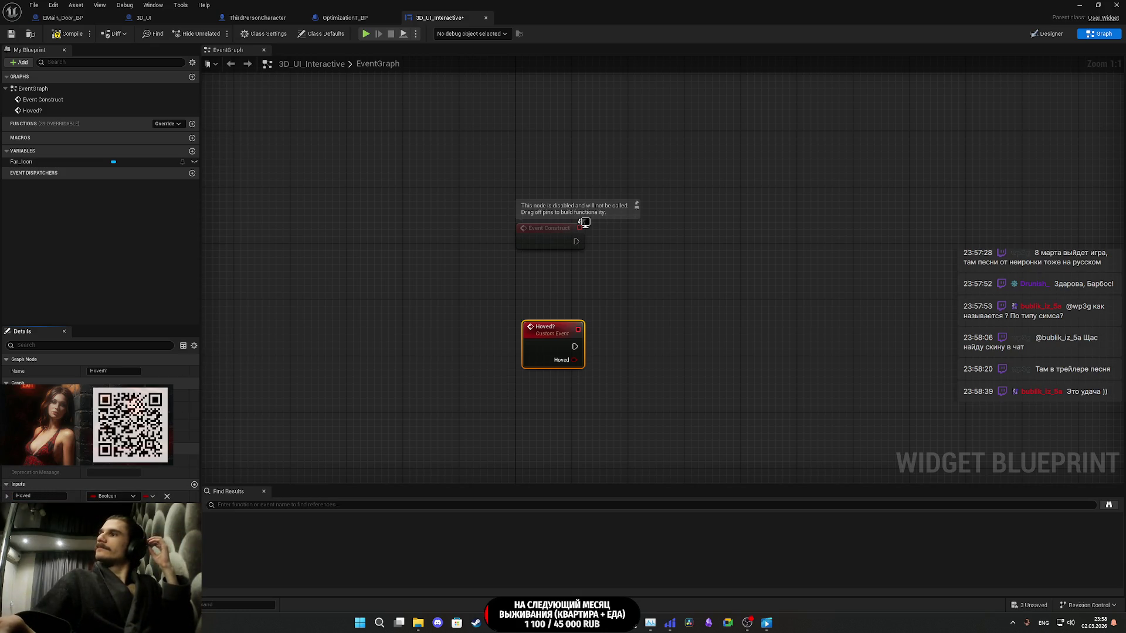
{"action": "left_click", "coordinate": [14, 35]}
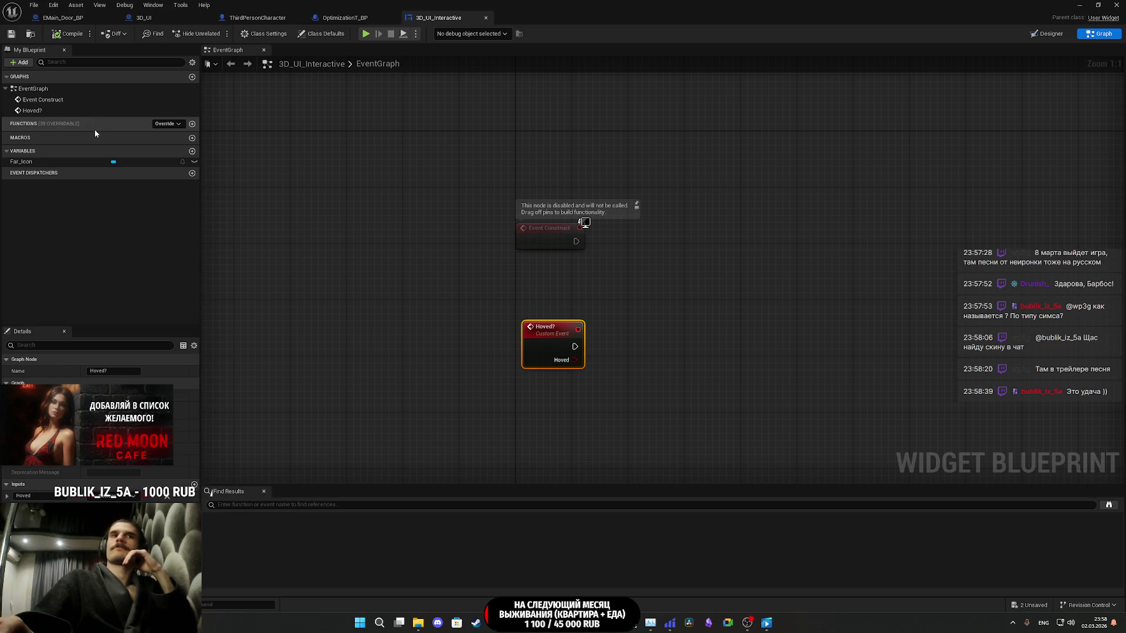
{"action": "left_click", "coordinate": [611, 339]}
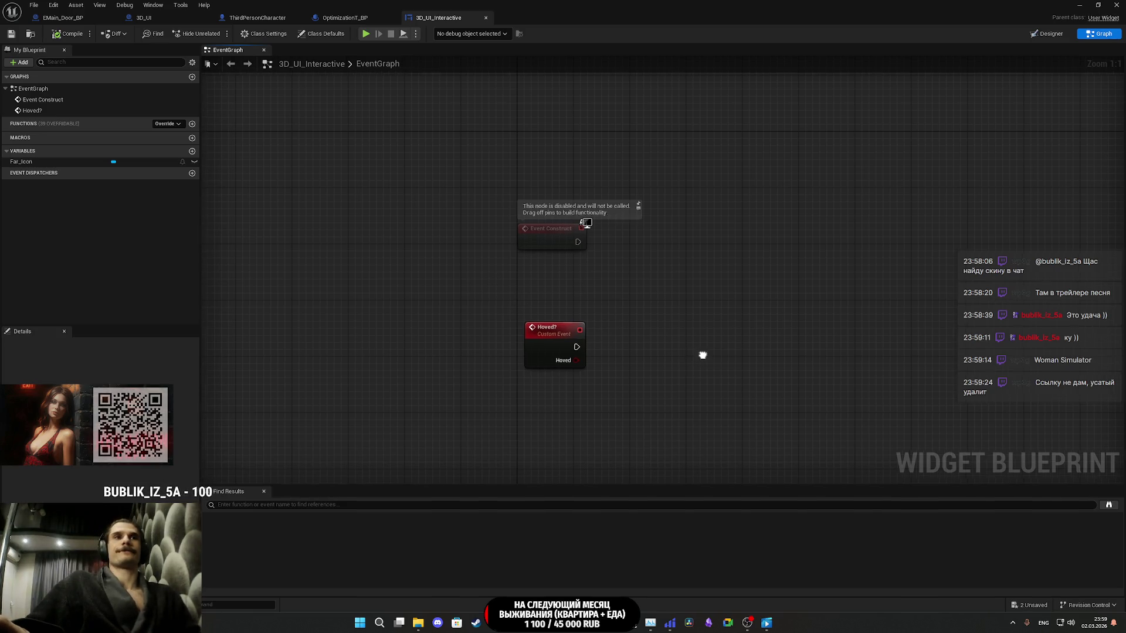
- Place a Get Far_Icon node in the event graph, checking Far_Icon in the designer
{"action": "left_click_drag", "start_coordinate": [515, 280], "coordinate": [575, 303]}
{"action": "mouse_move", "coordinate": [135, 162]}
{"action": "left_mouse_down"}
{"action": "mouse_move", "coordinate": [79, 184]}
{"action": "mouse_move", "coordinate": [558, 396]}
{"action": "mouse_move", "coordinate": [631, 367]}
{"action": "left_mouse_up"}
{"action": "left_click", "coordinate": [581, 406]}
{"action": "type", "text": "set"}
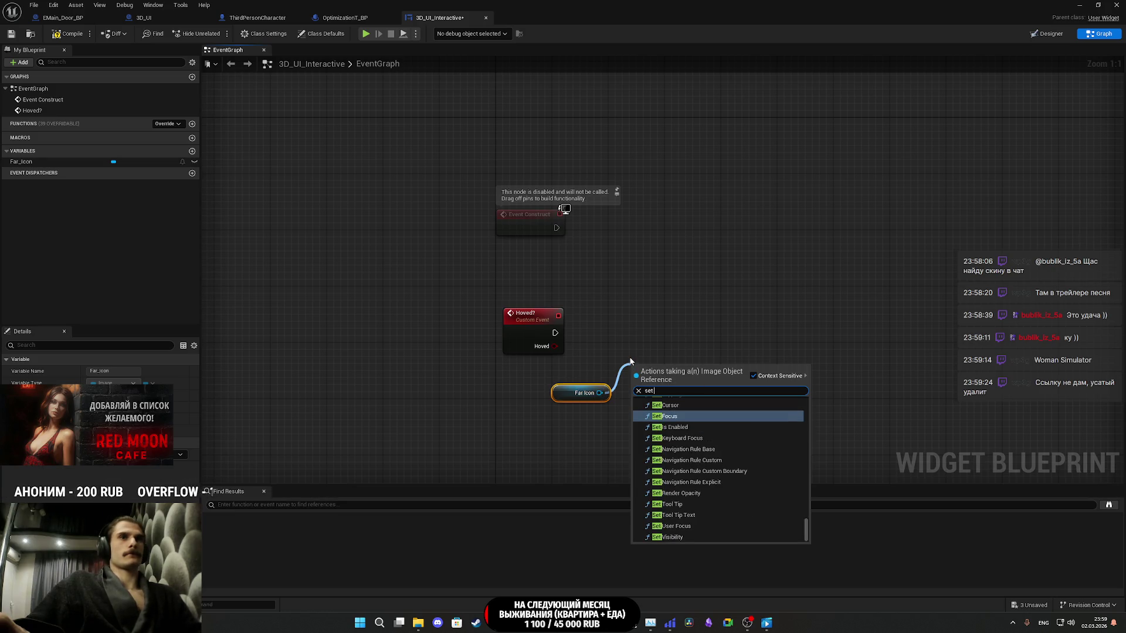
{"action": "type", "text": " ima"}
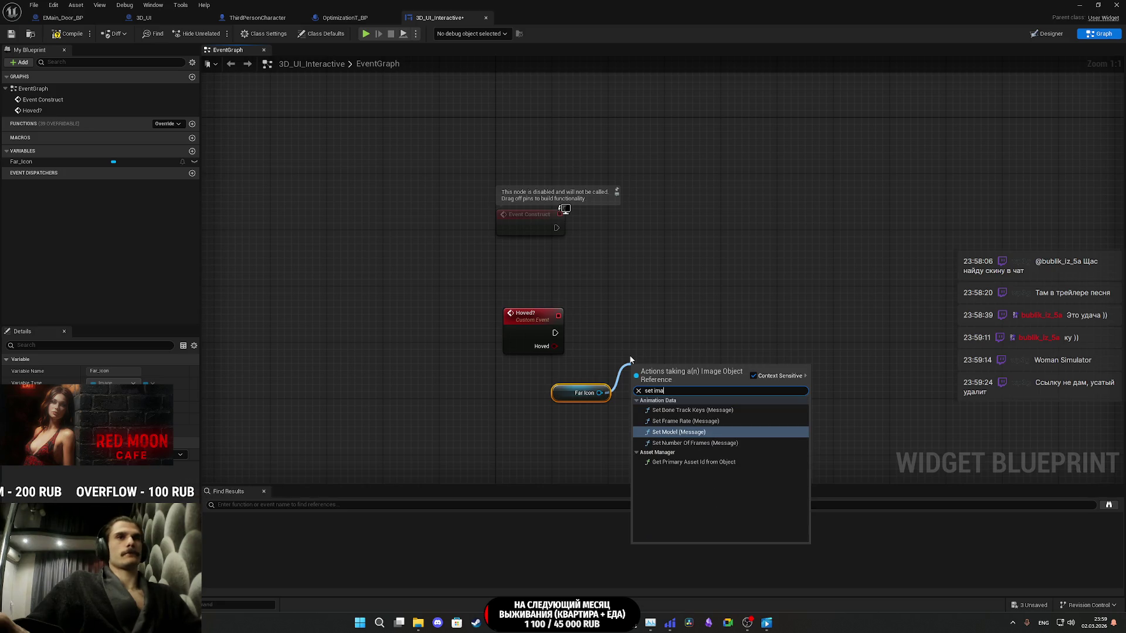
{"action": "left_click", "coordinate": [669, 349]}
{"action": "left_click", "coordinate": [24, 161]}
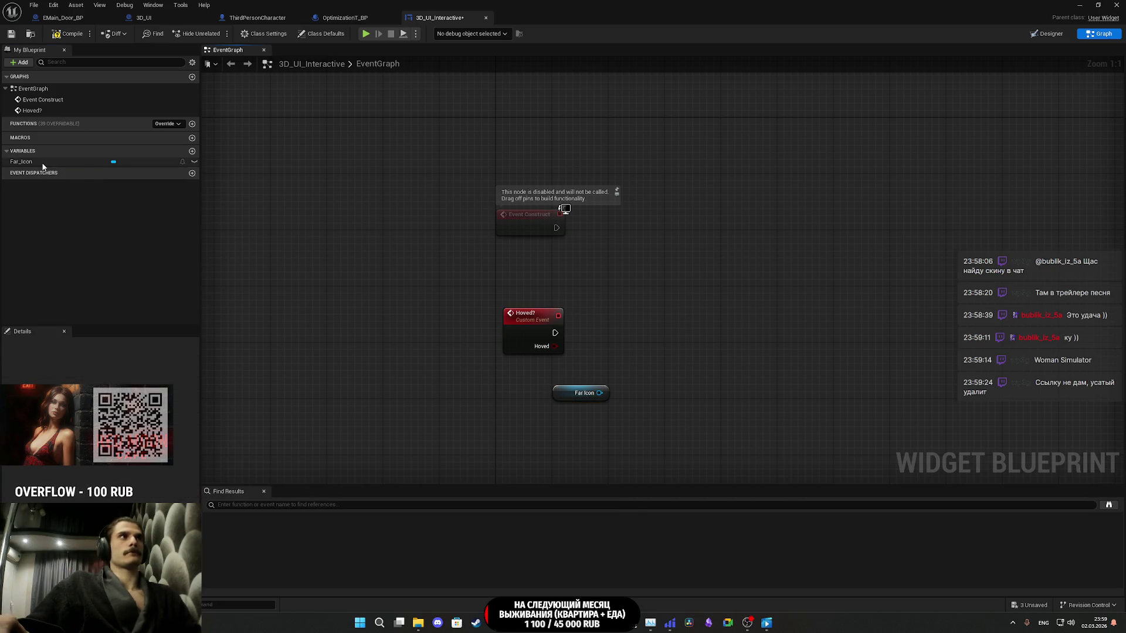
{"action": "left_click", "coordinate": [1046, 33]}
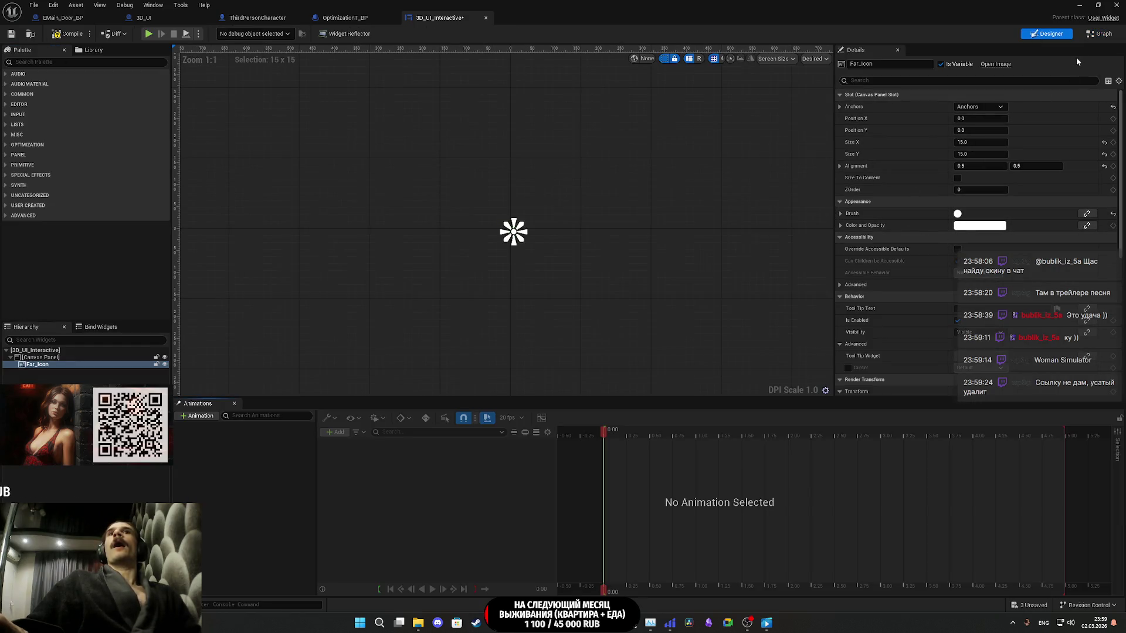
{"action": "left_click", "coordinate": [1100, 33]}
- Add Set Brush targeting Far Icon, split its In Brush pin, and run it from Hoved?
{"action": "left_click_drag", "start_coordinate": [597, 393], "coordinate": [619, 363]}
{"action": "type", "text": "set b"}
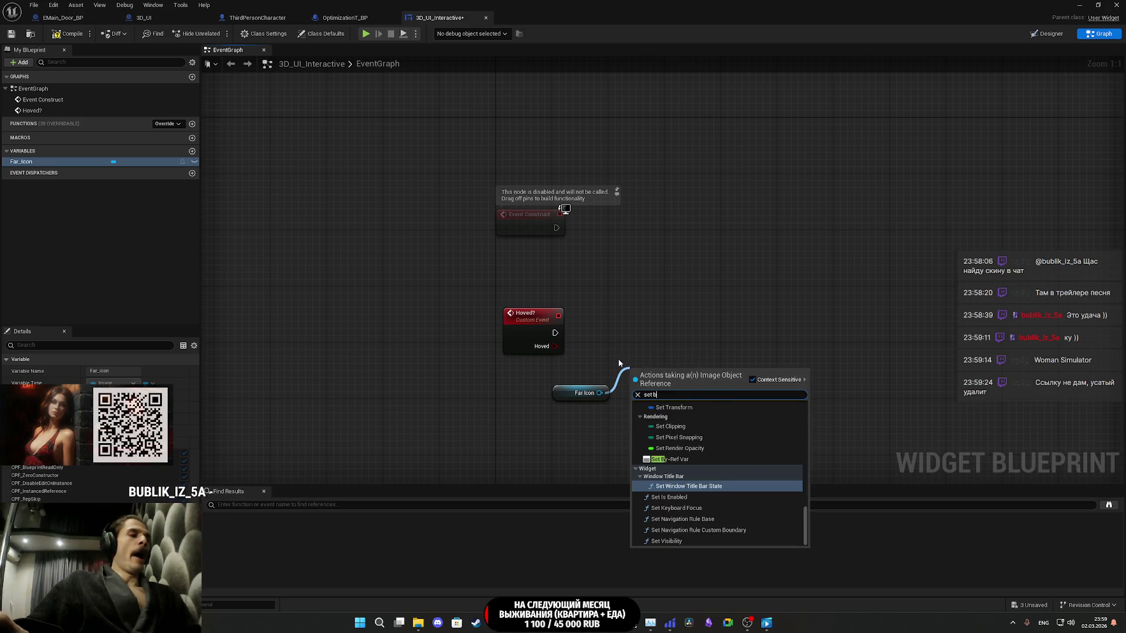
{"action": "type", "text": "rus"}
{"action": "left_click", "coordinate": [689, 415]}
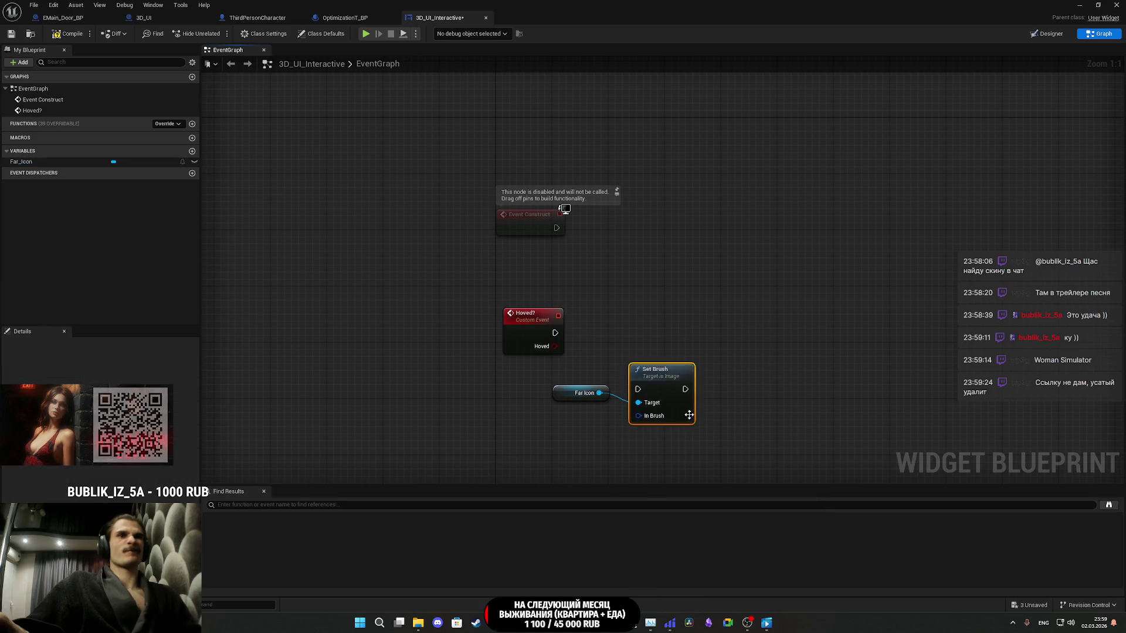
{"action": "right_click", "coordinate": [648, 417]}
{"action": "left_click", "coordinate": [680, 453]}
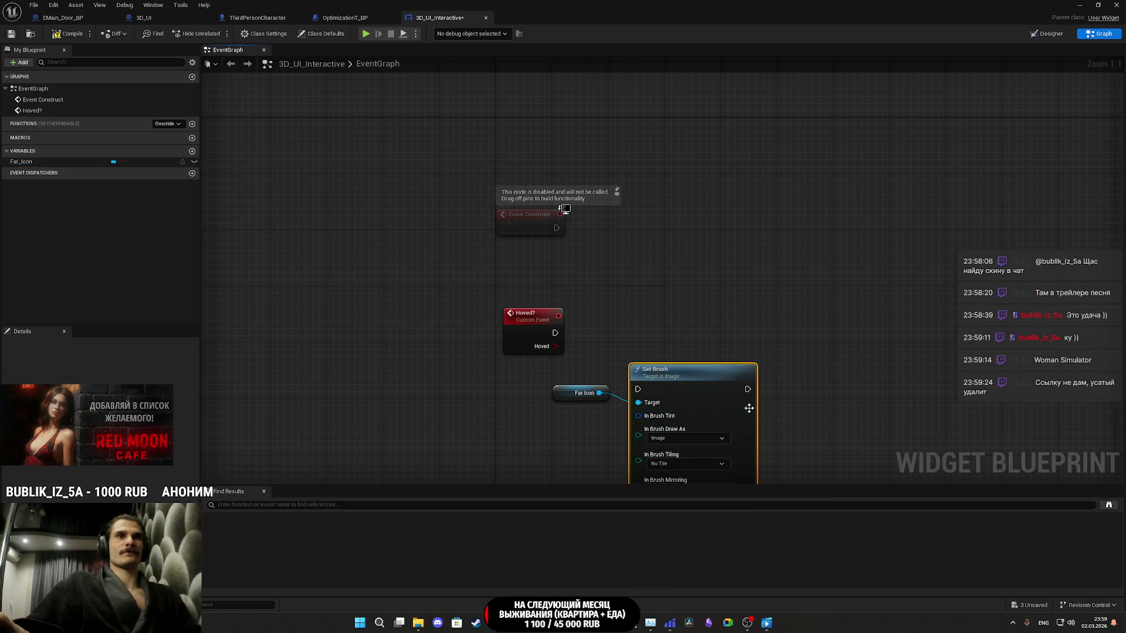
{"action": "left_click_drag", "start_coordinate": [721, 291], "coordinate": [701, 266]}
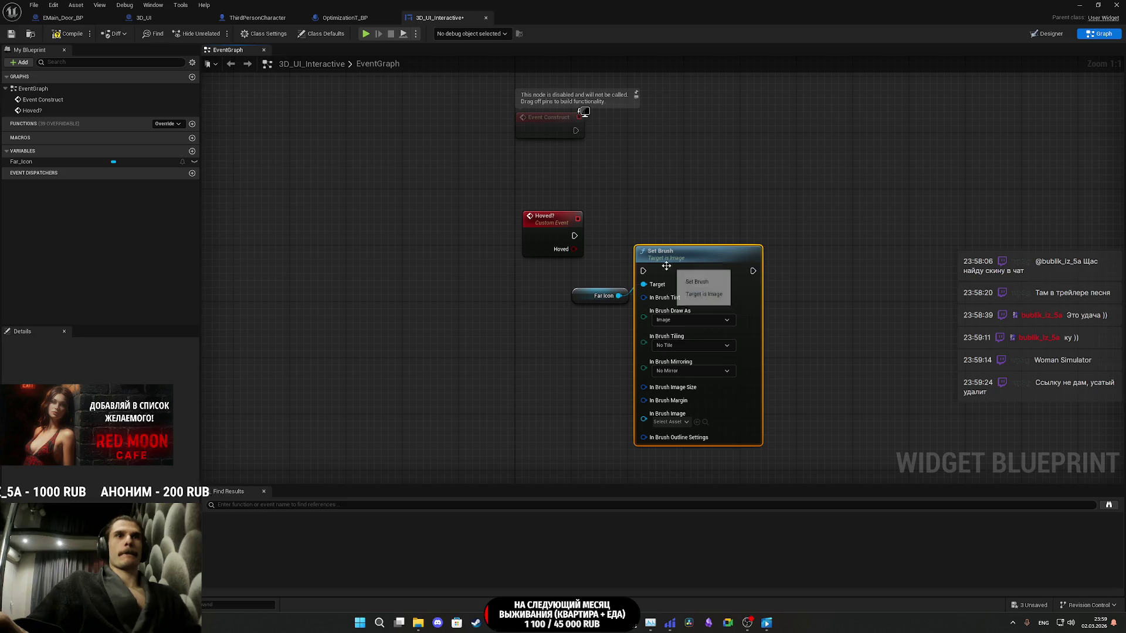
{"action": "left_click_drag", "start_coordinate": [579, 301], "coordinate": [538, 273]}
{"action": "mouse_move", "coordinate": [643, 271]}
{"action": "left_mouse_down"}
{"action": "mouse_move", "coordinate": [603, 274]}
{"action": "mouse_move", "coordinate": [575, 236]}
{"action": "left_mouse_up"}
{"action": "mouse_move", "coordinate": [717, 277]}
{"action": "left_mouse_down"}
{"action": "mouse_move", "coordinate": [690, 248]}
{"action": "mouse_move", "coordinate": [758, 250]}
{"action": "left_mouse_up"}
{"action": "left_click", "coordinate": [633, 342]}
{"action": "left_click_drag", "start_coordinate": [633, 342], "coordinate": [616, 357]}
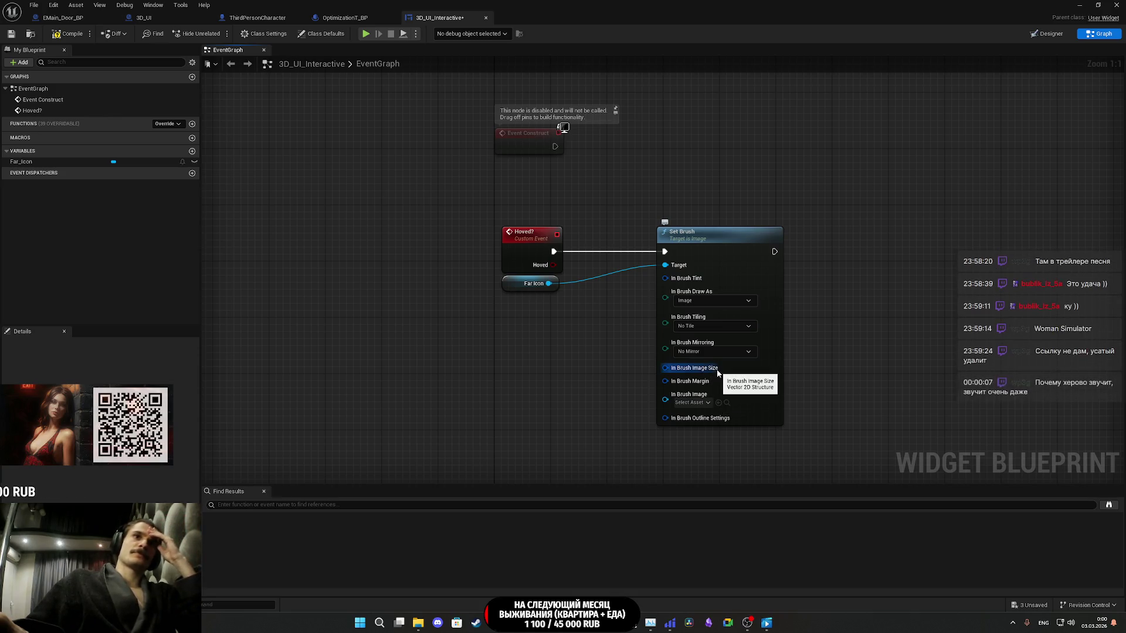
- Split the brush Image Size into X and Y pins, then search for a Select for the image
{"action": "right_click", "coordinate": [673, 368]}
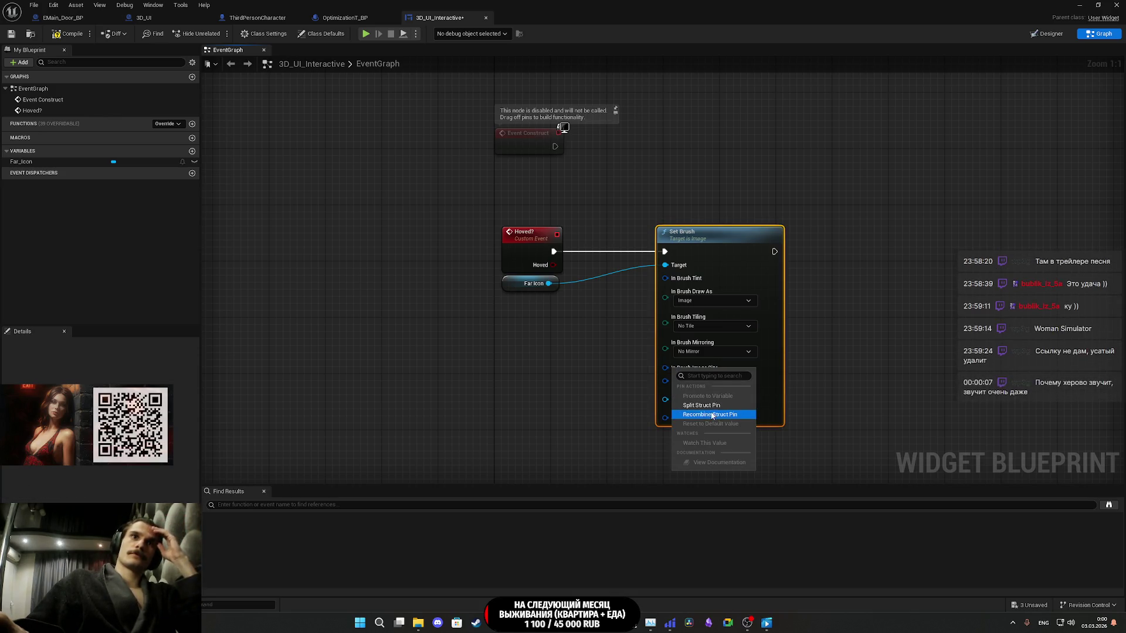
{"action": "left_click", "coordinate": [706, 405]}
{"action": "left_click", "coordinate": [855, 373]}
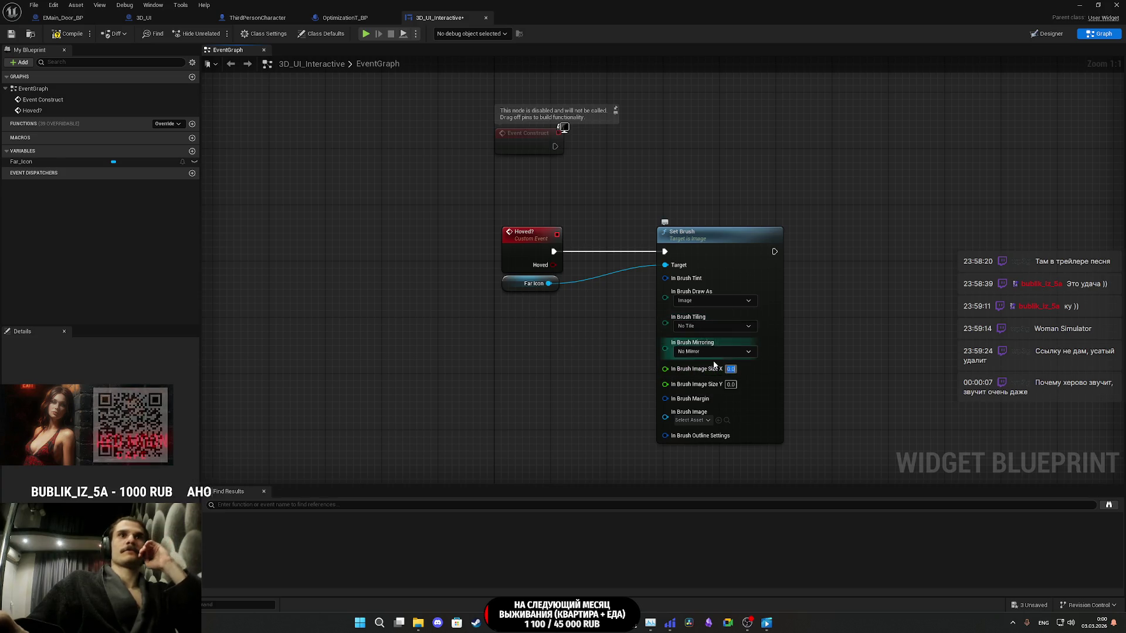
{"action": "left_click_drag", "start_coordinate": [665, 417], "coordinate": [595, 414]}
{"action": "type", "text": "s"}
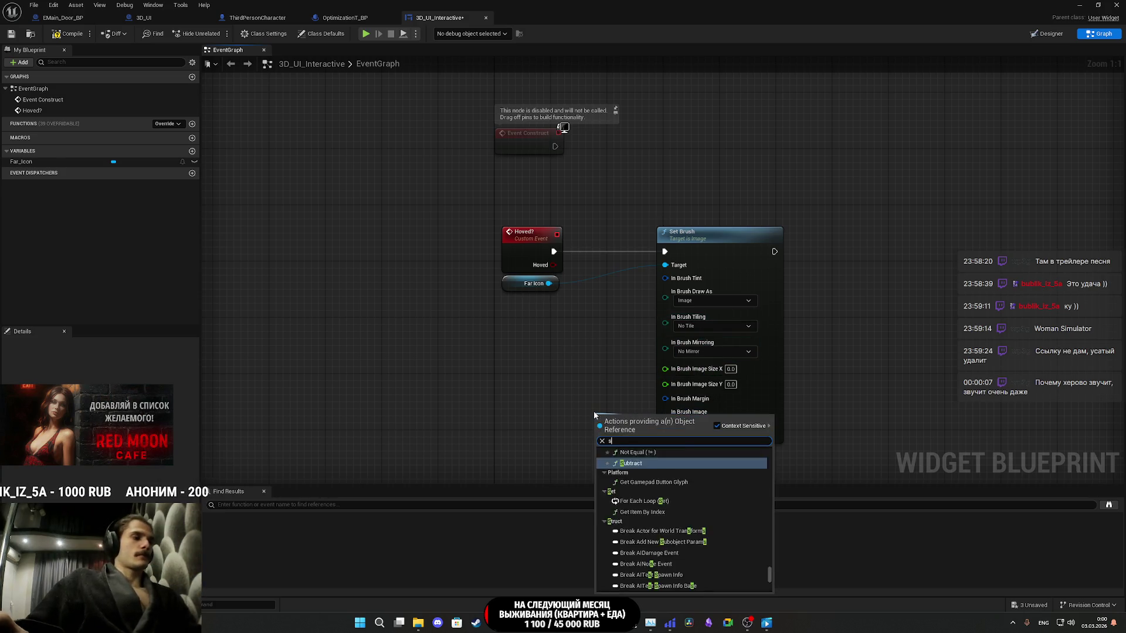
{"action": "type", "text": "ele"}
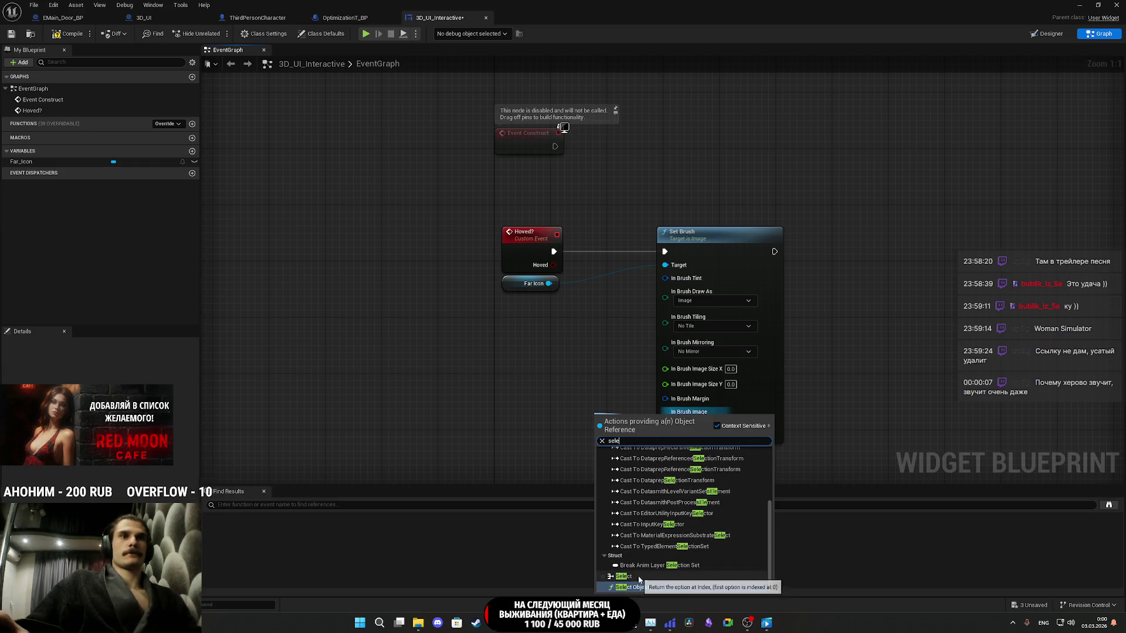
- Add a Select node feeding the brush image, indexed by the Hoved boolean
{"action": "left_click", "coordinate": [636, 576]}
{"action": "mouse_move", "coordinate": [632, 427]}
{"action": "left_mouse_down"}
{"action": "mouse_move", "coordinate": [568, 384]}
{"action": "mouse_move", "coordinate": [512, 382]}
{"action": "mouse_move", "coordinate": [534, 391]}
{"action": "left_mouse_up"}
{"action": "mouse_move", "coordinate": [501, 450]}
{"action": "left_mouse_down"}
{"action": "mouse_move", "coordinate": [563, 335]}
{"action": "mouse_move", "coordinate": [553, 265]}
{"action": "left_mouse_up"}
{"action": "left_click_drag", "start_coordinate": [611, 430], "coordinate": [641, 412]}
{"action": "left_click", "coordinate": [708, 434]}
- Set the Select's False option to the Circle texture from Inventoru_UI and save
{"action": "left_click", "coordinate": [1098, 4]}
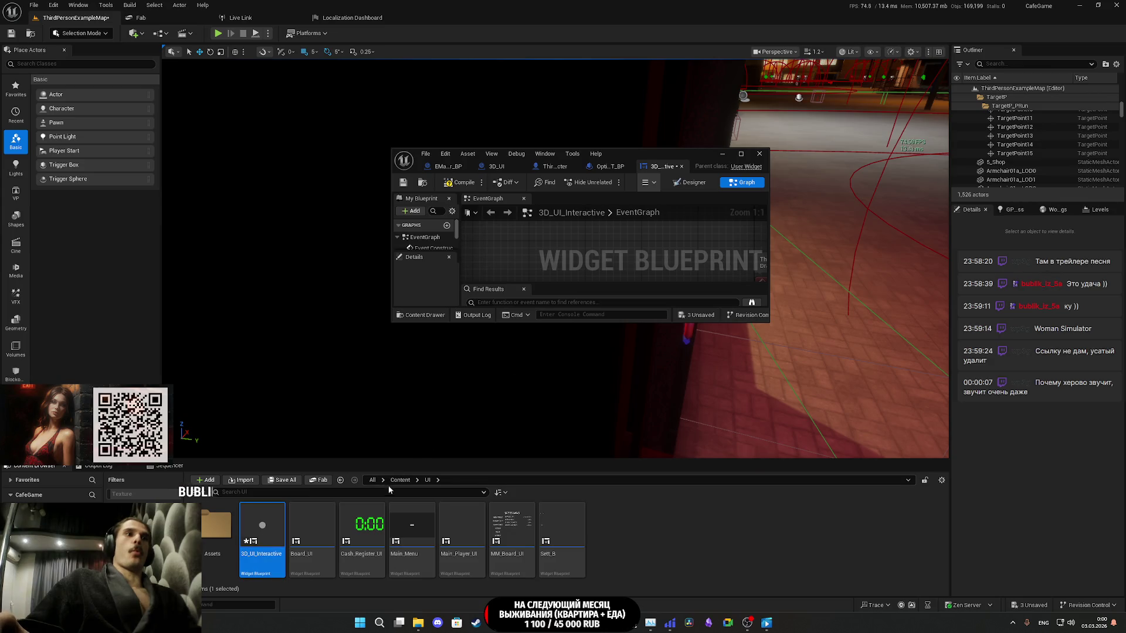
{"action": "double_click", "coordinate": [217, 527]}
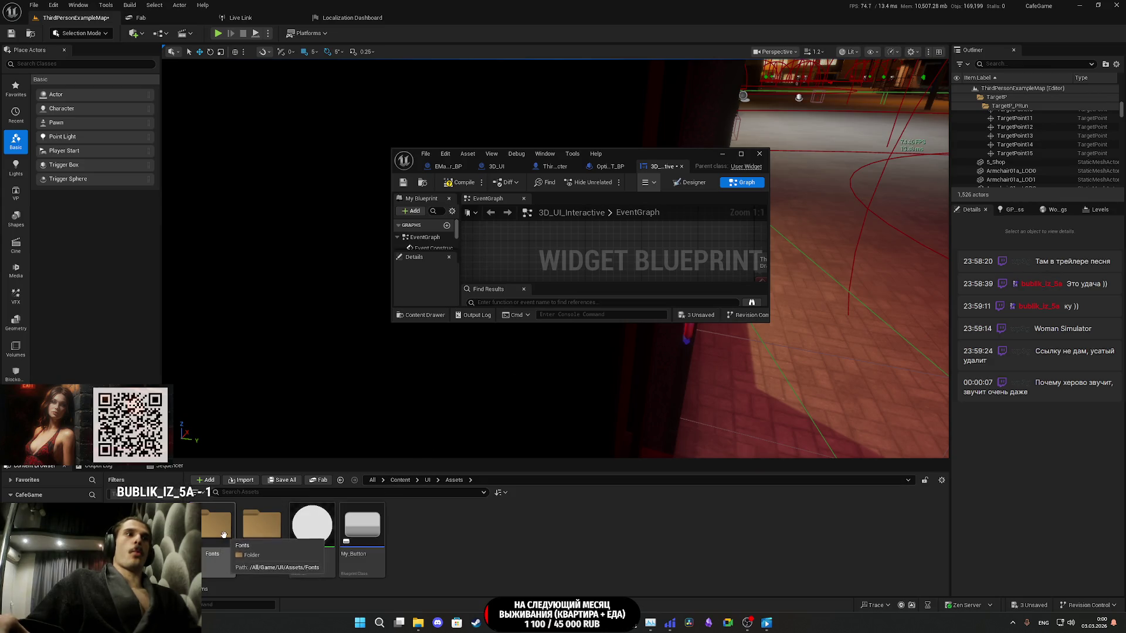
{"action": "double_click", "coordinate": [225, 540]}
{"action": "left_click", "coordinate": [454, 480]}
{"action": "double_click", "coordinate": [262, 527]}
{"action": "scroll", "coordinate": [459, 534], "scroll_direction": "down", "scroll_amount": 5}
{"action": "left_click", "coordinate": [459, 534]}
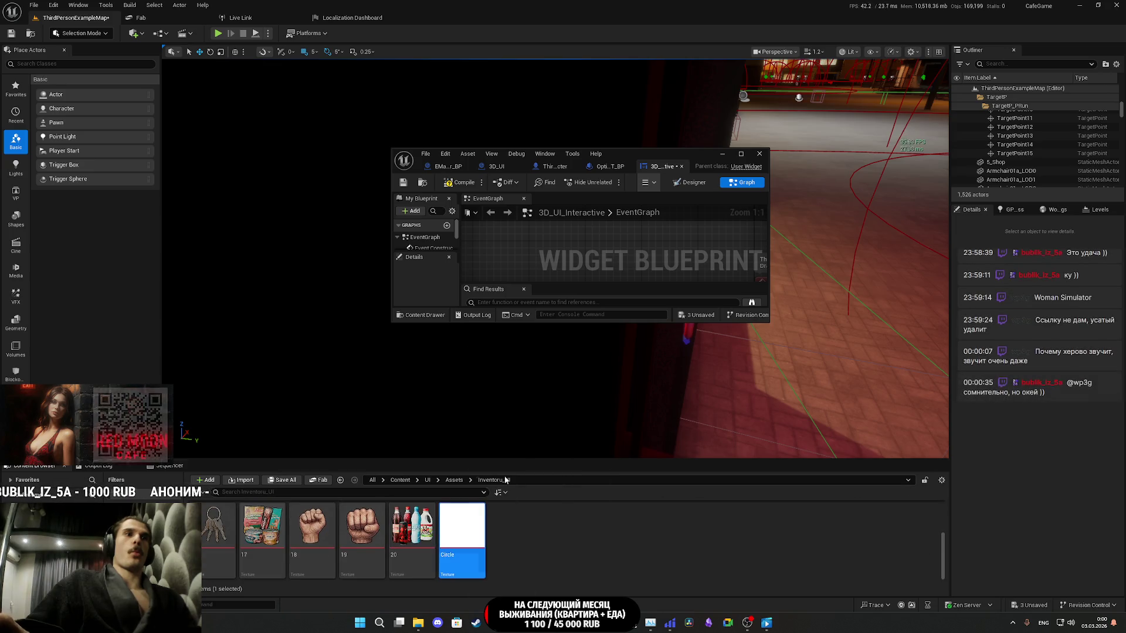
{"action": "double_click", "coordinate": [654, 151]}
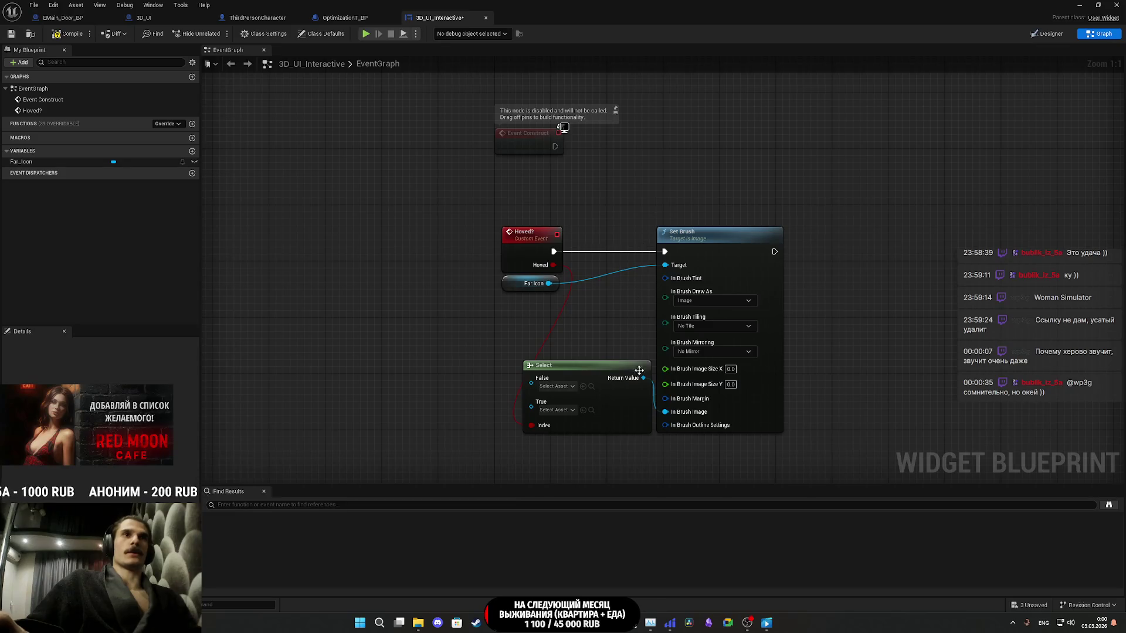
{"action": "left_click", "coordinate": [584, 386]}
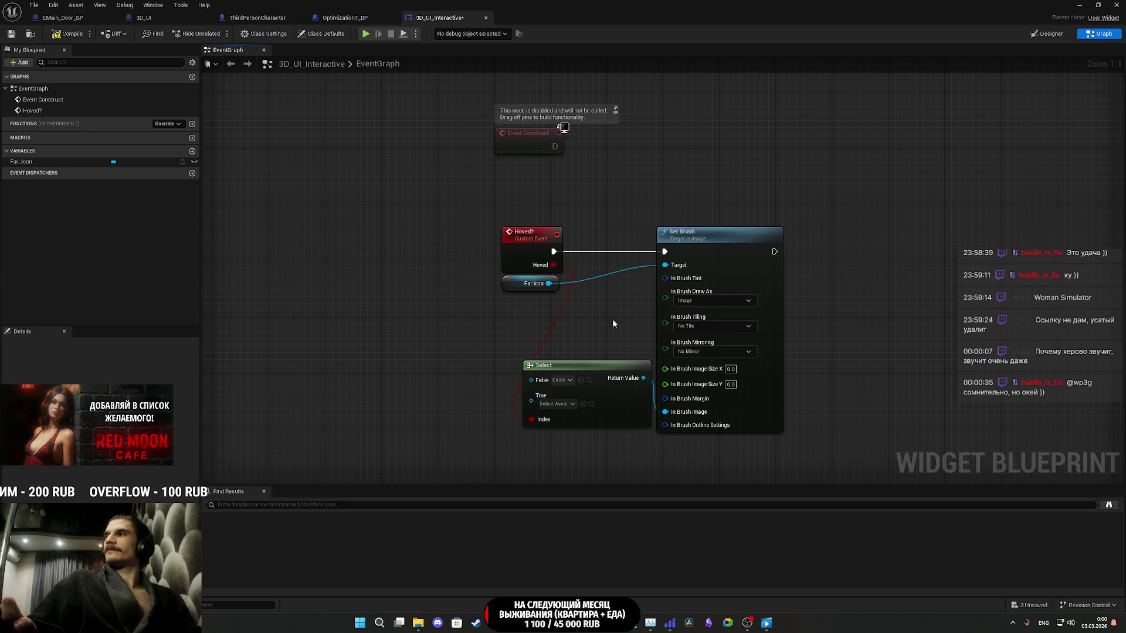
{"action": "left_click", "coordinate": [10, 35]}
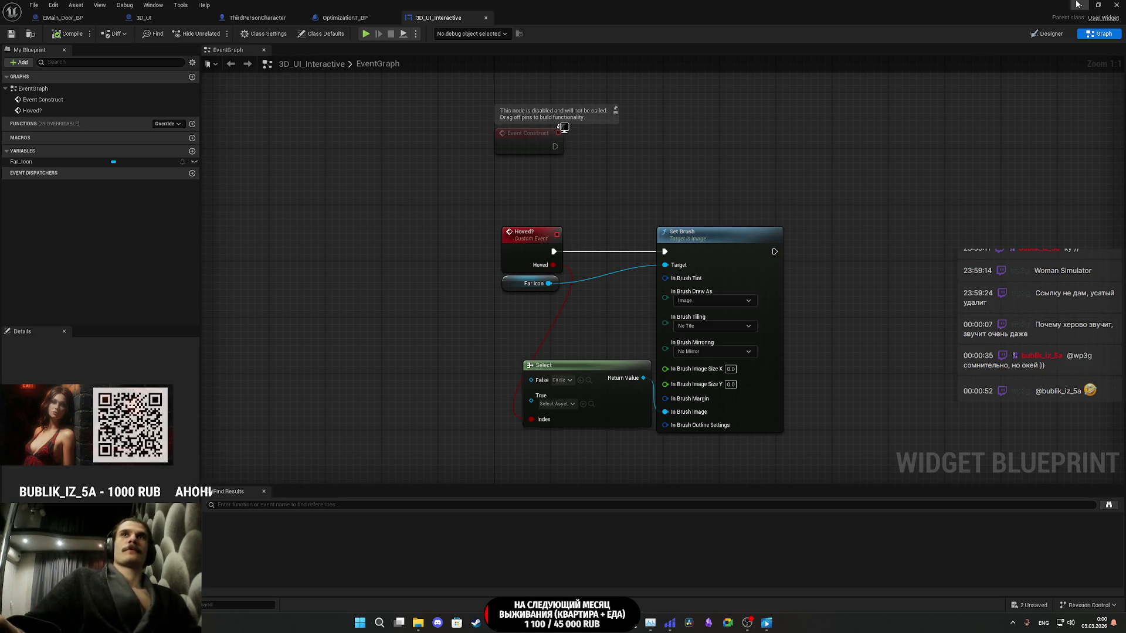
- Assign texture 19 to the Select's True option
{"action": "left_click", "coordinate": [1097, 5]}
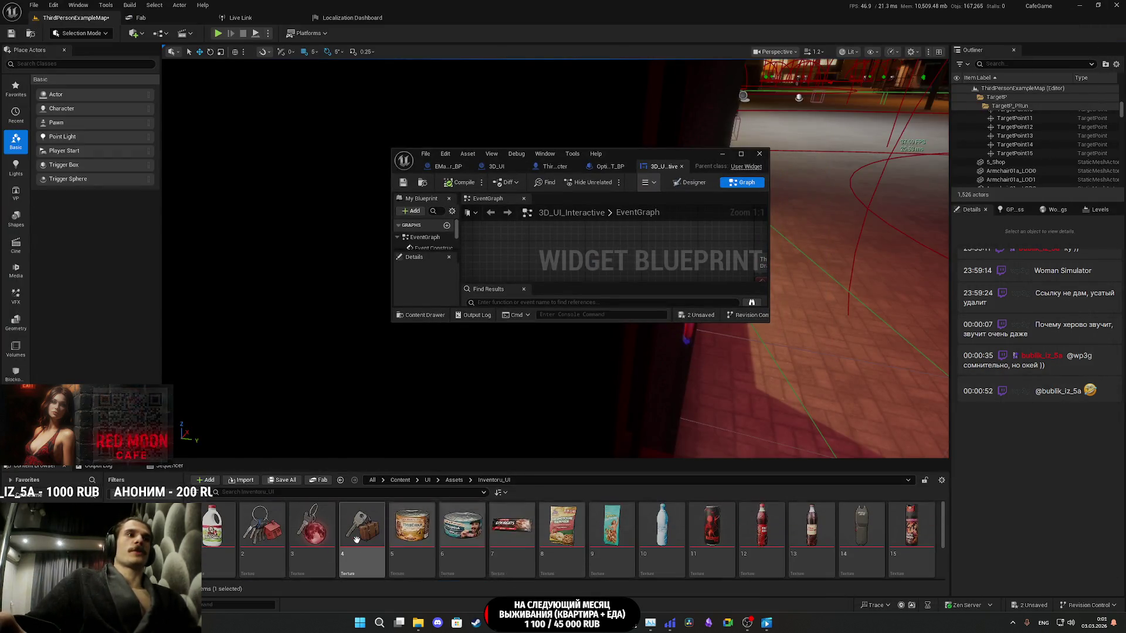
{"action": "scroll", "coordinate": [352, 539], "scroll_direction": "down", "scroll_amount": 3}
{"action": "left_click", "coordinate": [344, 538]}
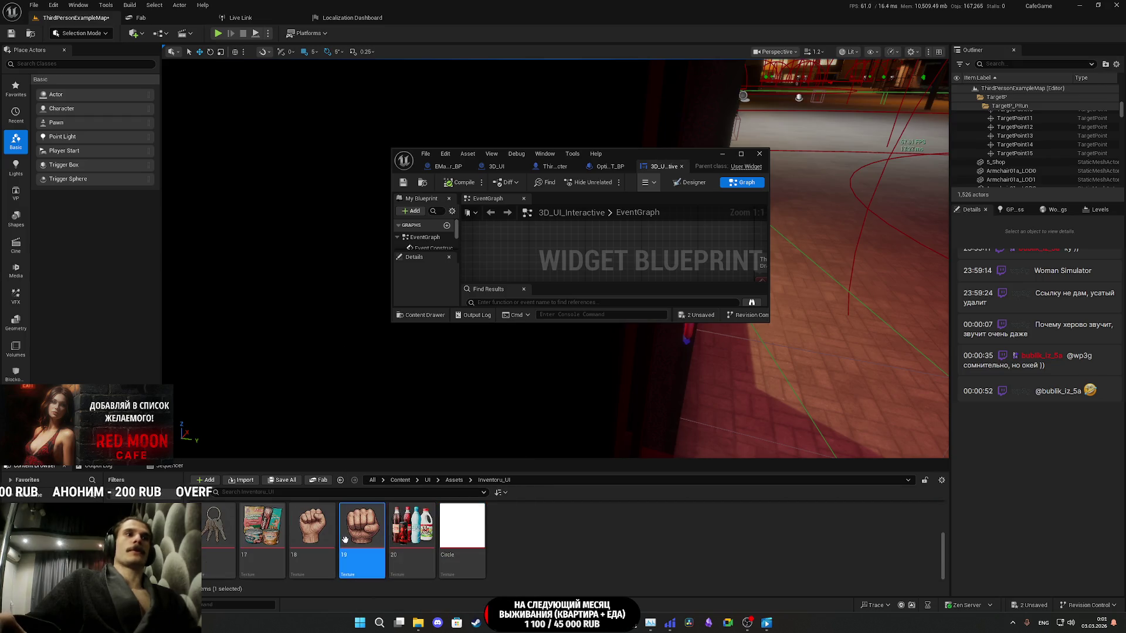
{"action": "double_click", "coordinate": [694, 150]}
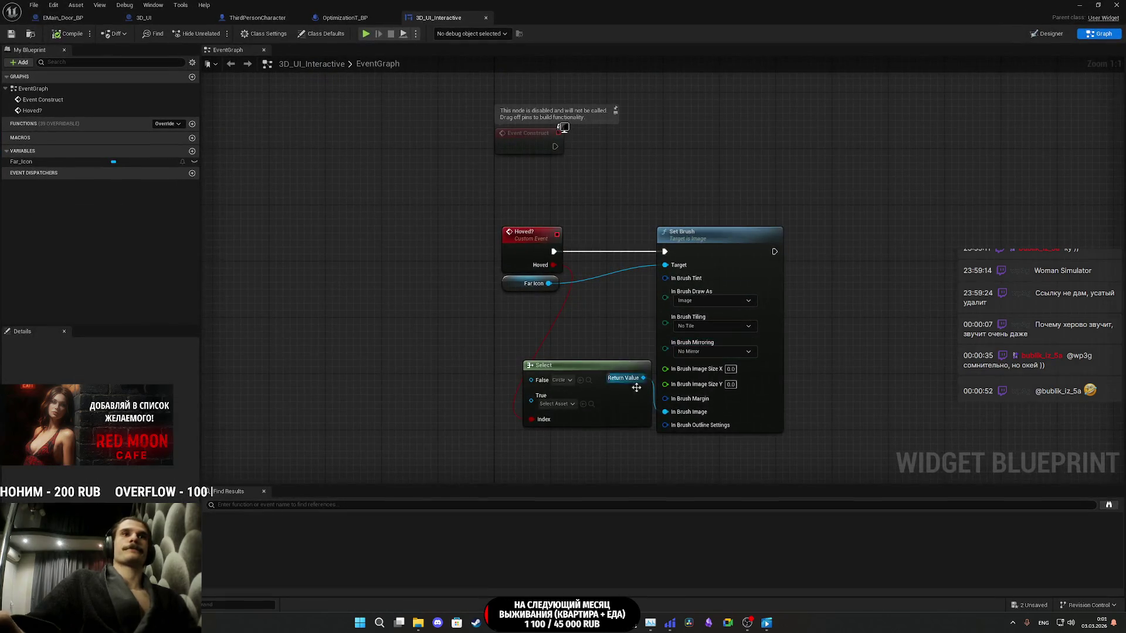
{"action": "left_click", "coordinate": [583, 405]}
{"action": "mouse_move", "coordinate": [621, 404]}
{"action": "left_mouse_down"}
{"action": "mouse_move", "coordinate": [622, 443]}
{"action": "mouse_move", "coordinate": [592, 446]}
{"action": "left_mouse_up"}
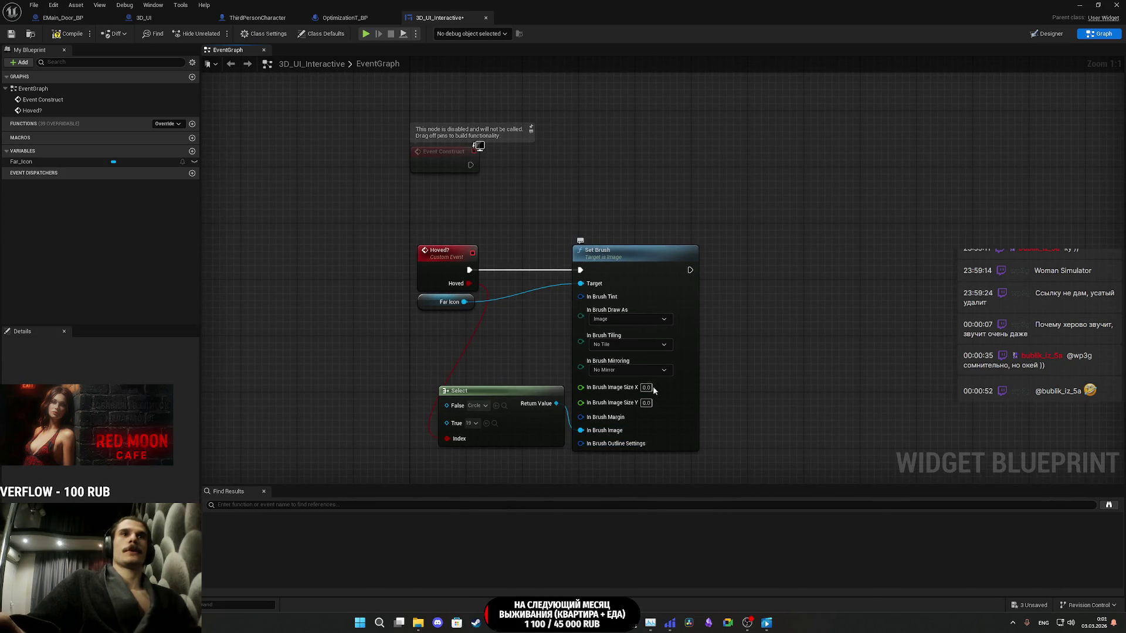
{"action": "left_click_drag", "start_coordinate": [745, 393], "coordinate": [829, 402]}
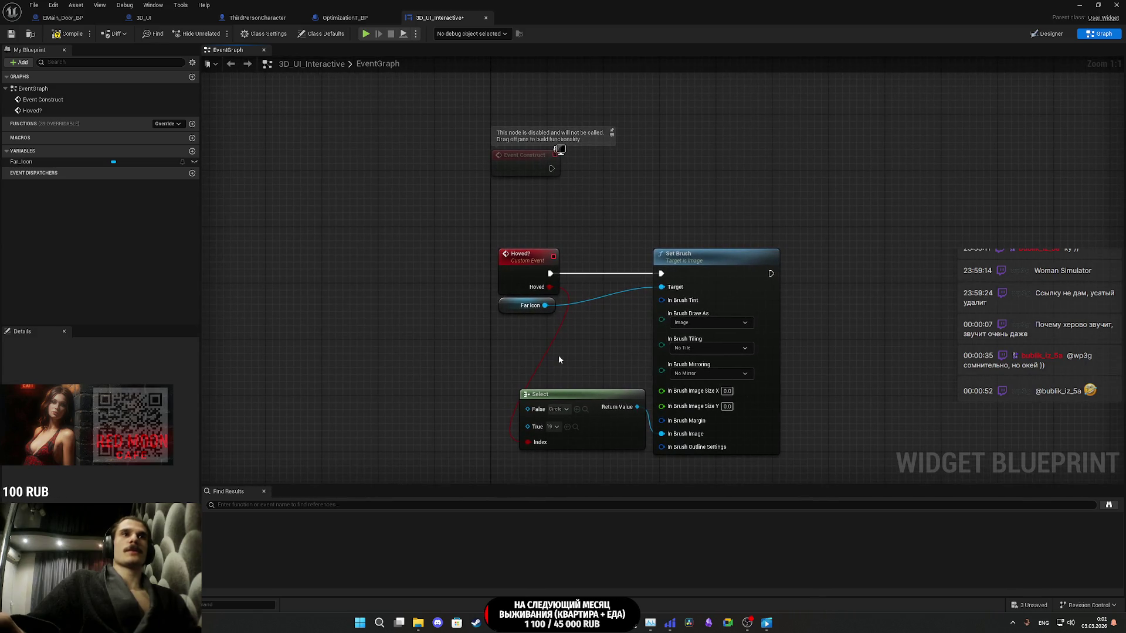
{"action": "left_click_drag", "start_coordinate": [661, 391], "coordinate": [606, 334]}
- Feed Image Size X from a float Select on Hoved: 15.0 when false, 25.0 when true
{"action": "type", "text": "sele"}
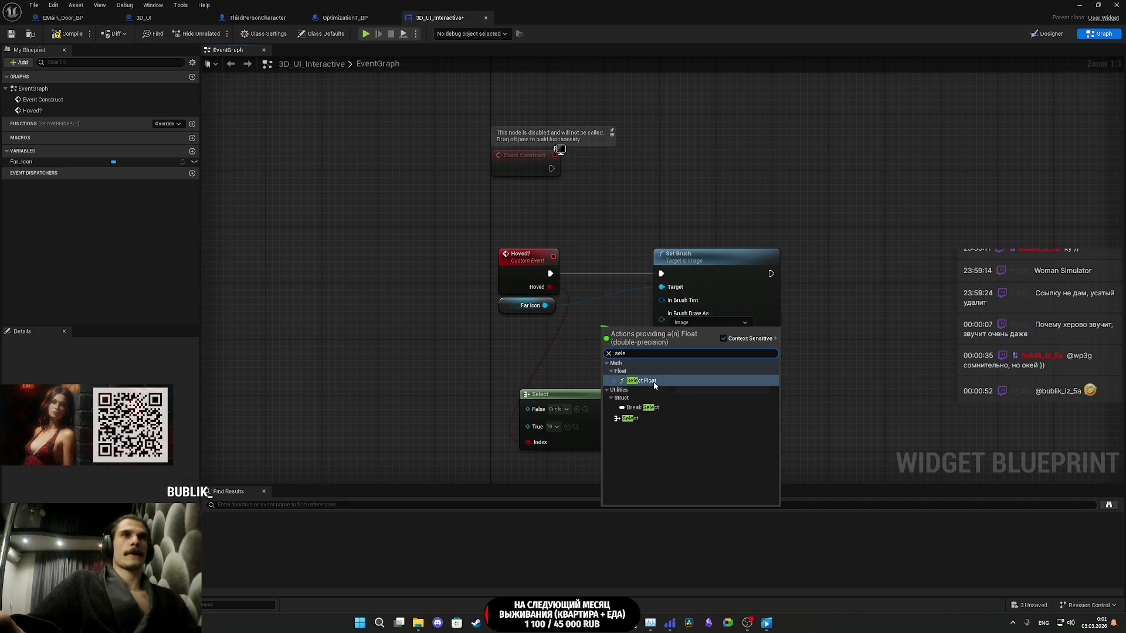
{"action": "left_click", "coordinate": [635, 419]}
{"action": "left_click_drag", "start_coordinate": [606, 374], "coordinate": [550, 287]}
{"action": "left_click_drag", "start_coordinate": [634, 333], "coordinate": [585, 333]}
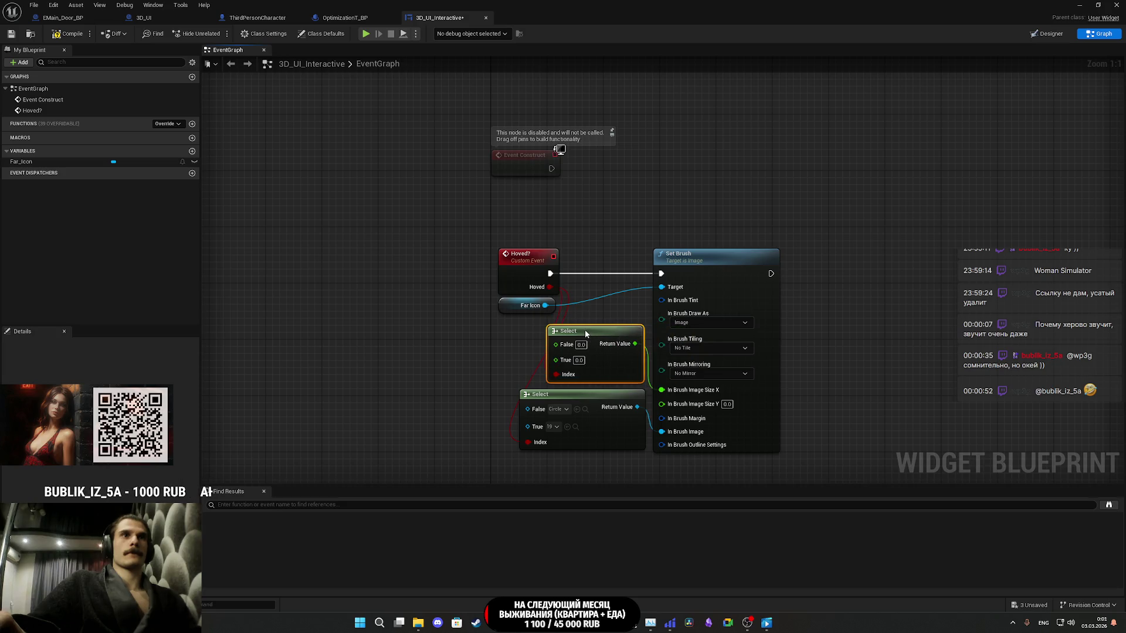
{"action": "type", "text": "25"}
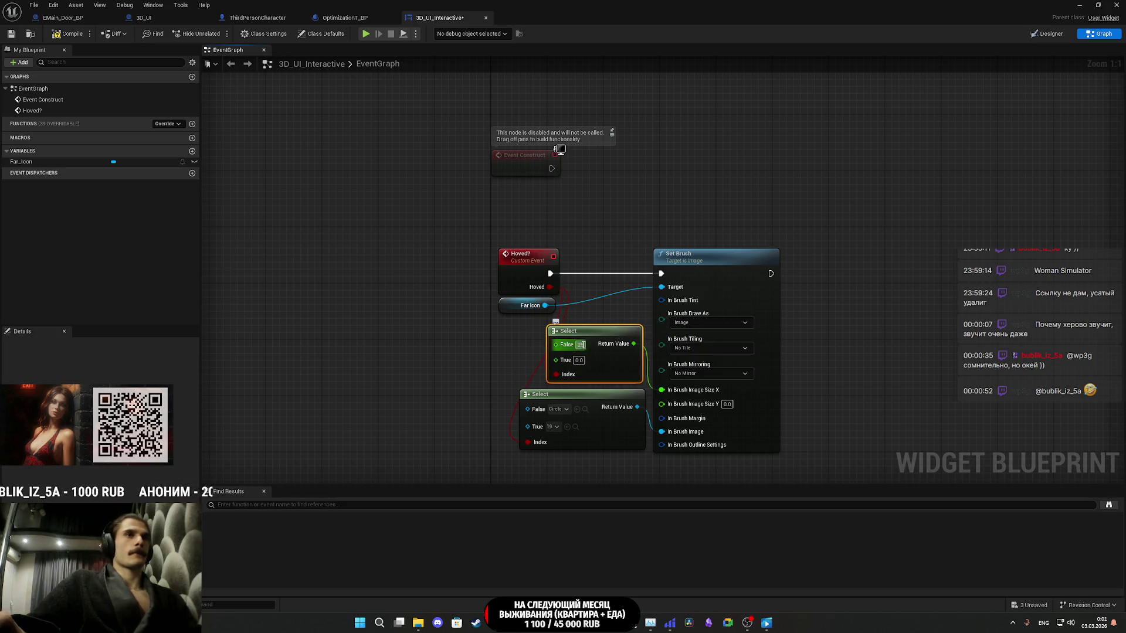
{"action": "left_click", "coordinate": [579, 360]}
{"action": "type", "text": "50"}
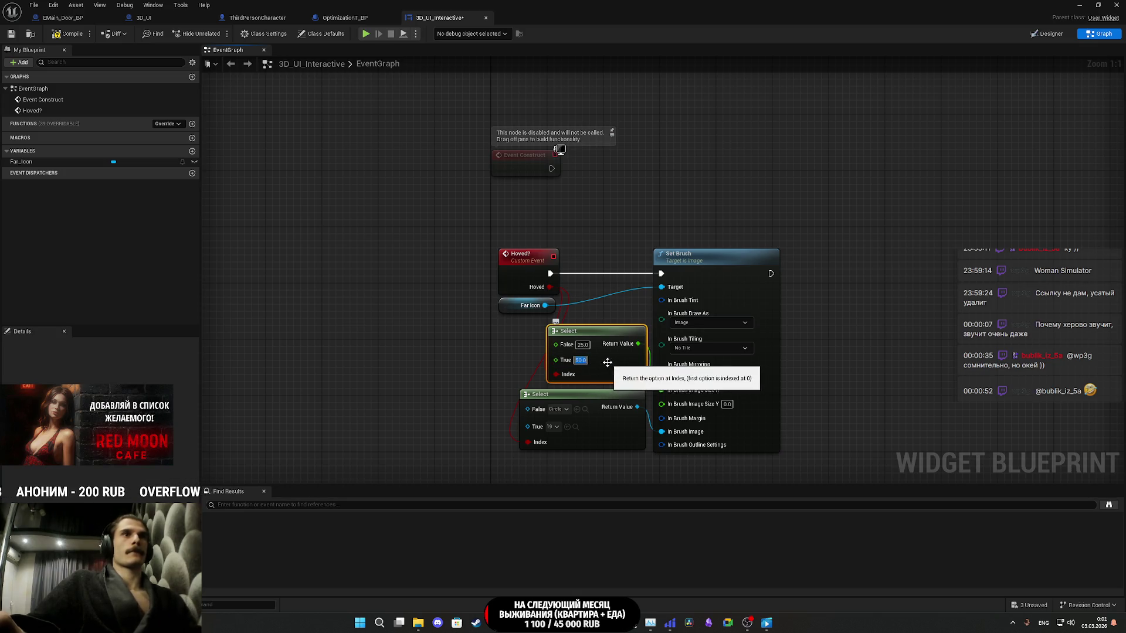
{"action": "key", "text": "Return"}
{"action": "type", "text": "15"}
{"action": "left_click", "coordinate": [577, 360]}
{"action": "type", "text": "25"}
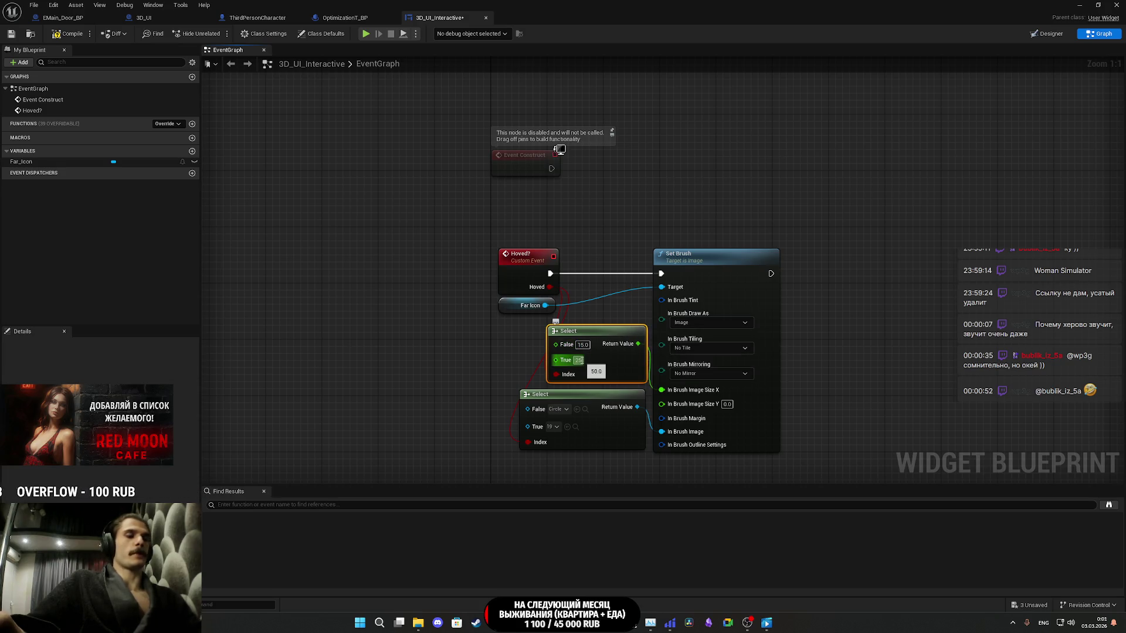
{"action": "left_click", "coordinate": [479, 387]}
{"action": "left_click_drag", "start_coordinate": [623, 372], "coordinate": [609, 372]}
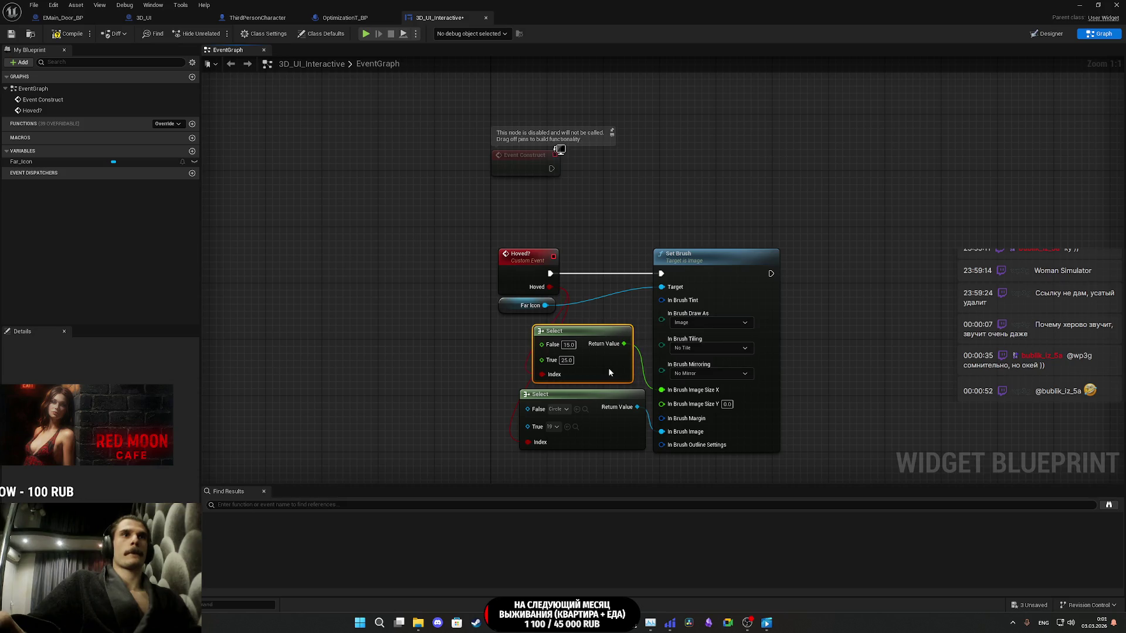
{"action": "left_click", "coordinate": [417, 374]}
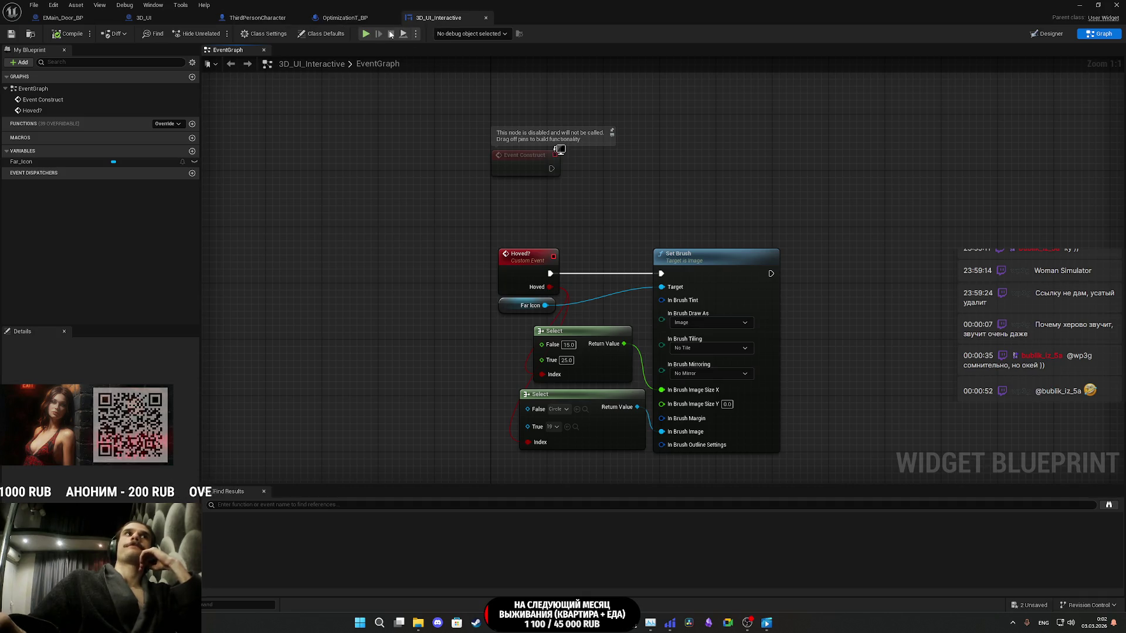
- Delete the three default events in the 3D_UI EventGraph and compile
{"action": "key", "text": "ctrl+Tab"}
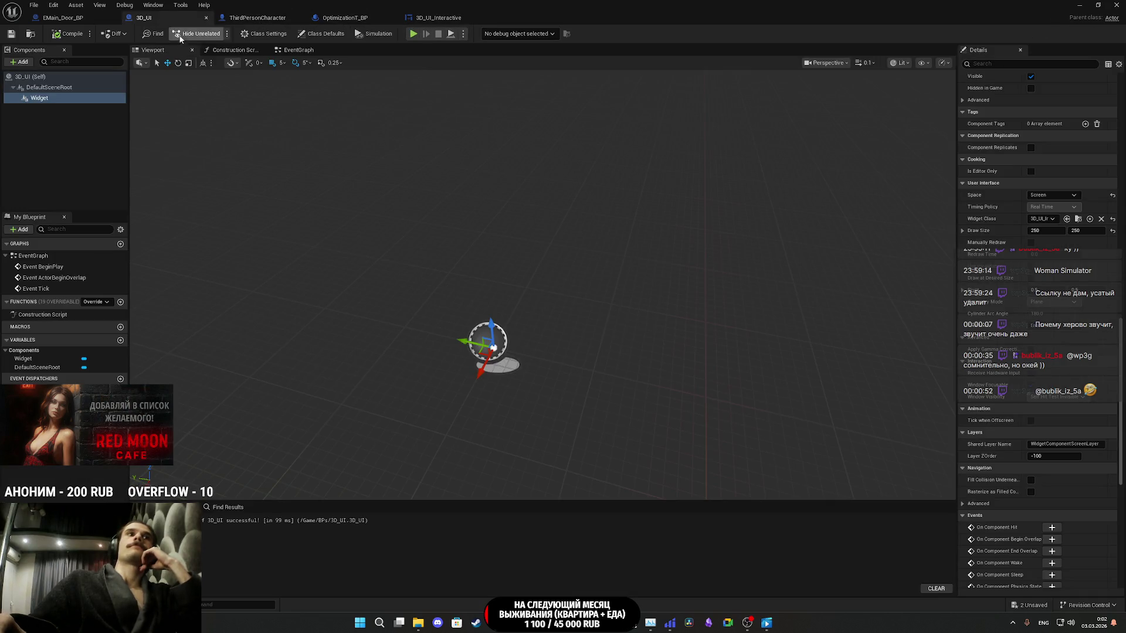
{"action": "left_click", "coordinate": [298, 50]}
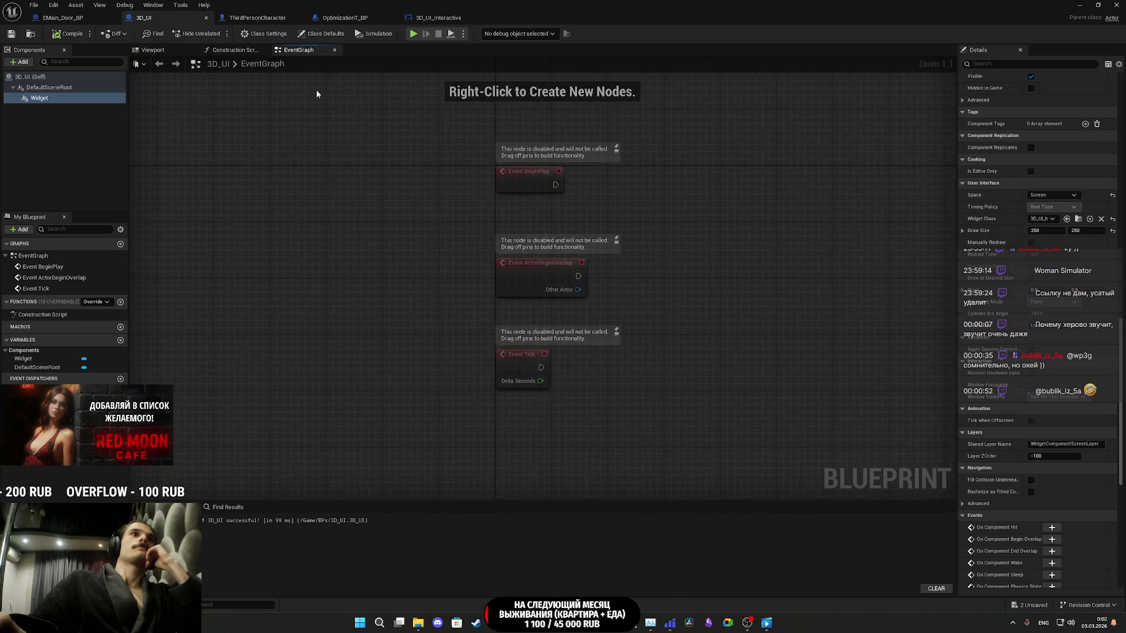
{"action": "key", "text": "ctrl+a"}
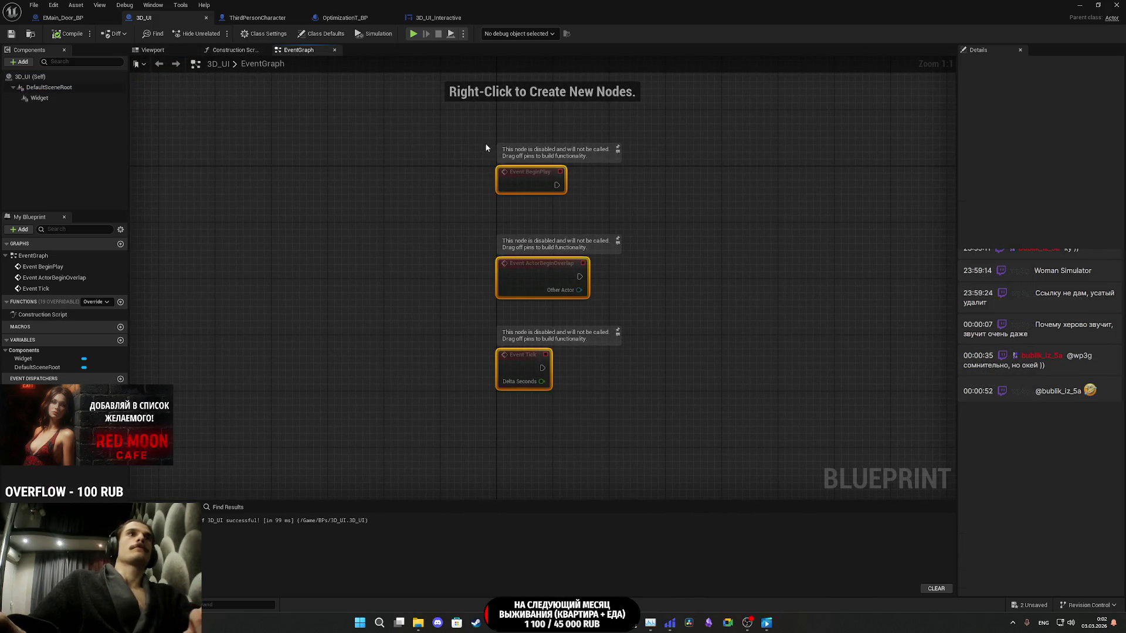
{"action": "key", "text": "Delete"}
{"action": "key", "text": "ctrl+s"}
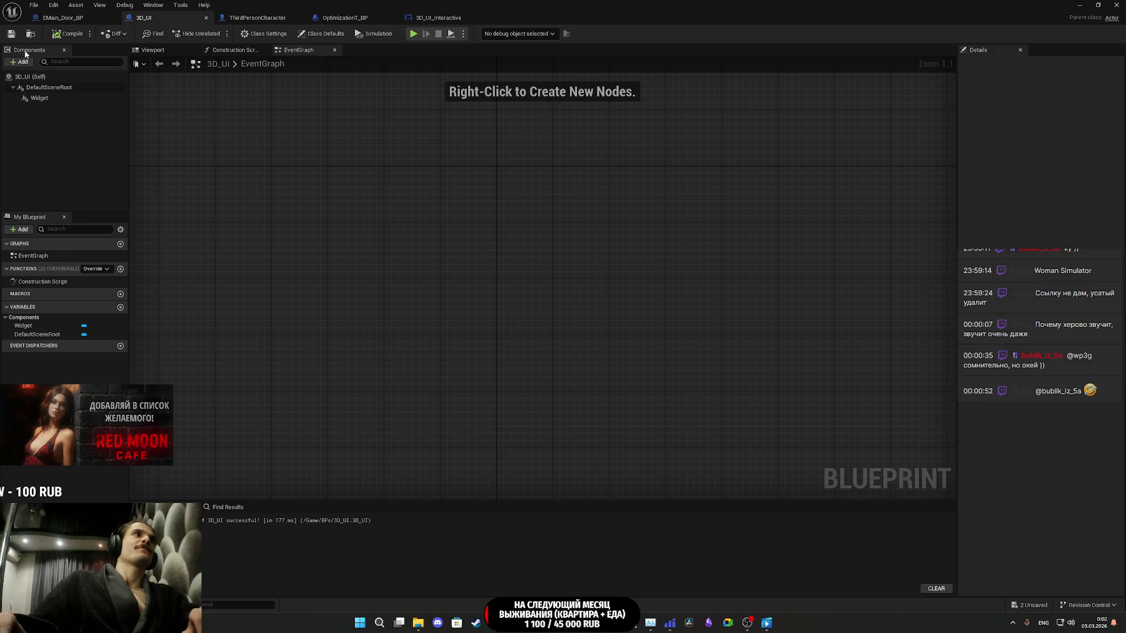
- Add a custom event named Hoved? to the 3D_UI graph
{"action": "right_click", "coordinate": [375, 279]}
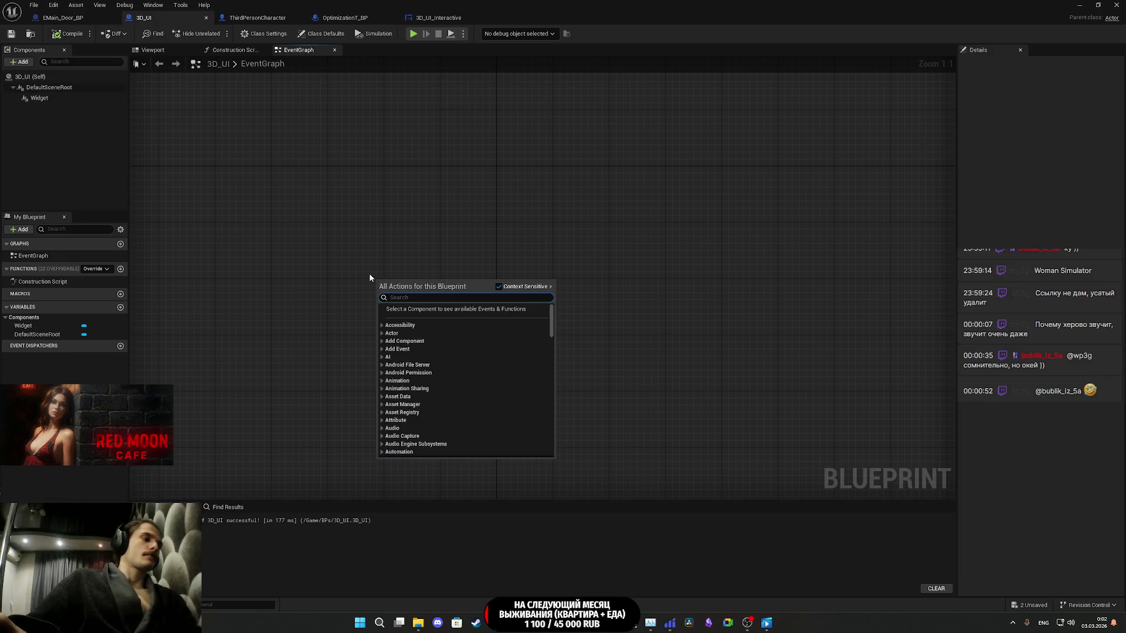
{"action": "type", "text": "set"}
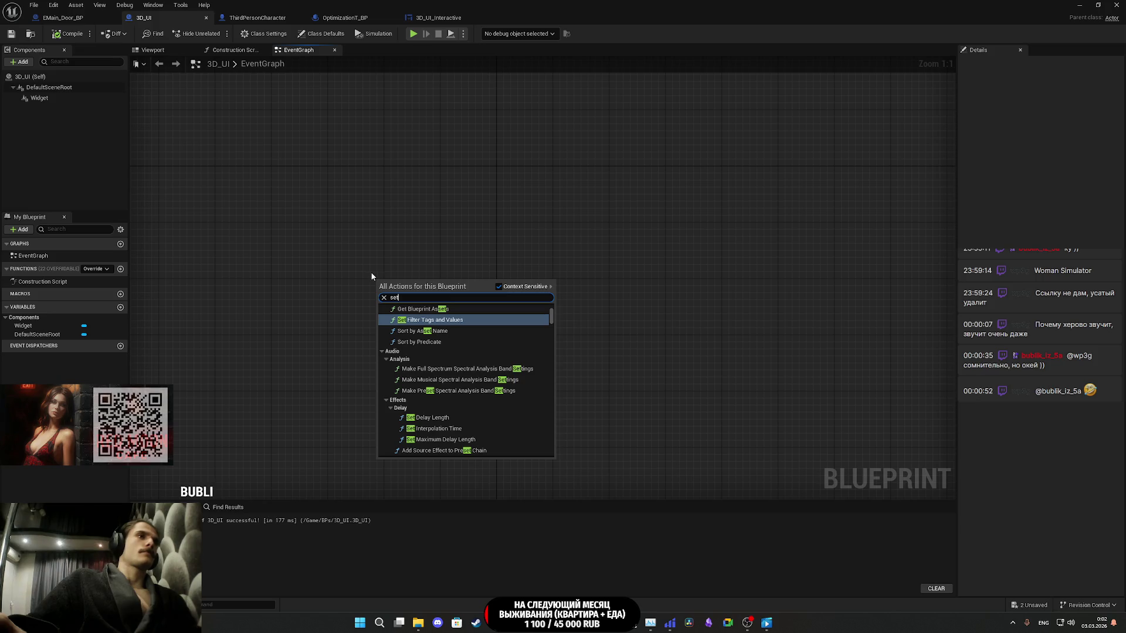
{"action": "key", "text": "BackSpace"}
{"action": "key", "text": "BackSpace"}
{"action": "key", "text": "BackSpace"}
{"action": "type", "text": "custom"}
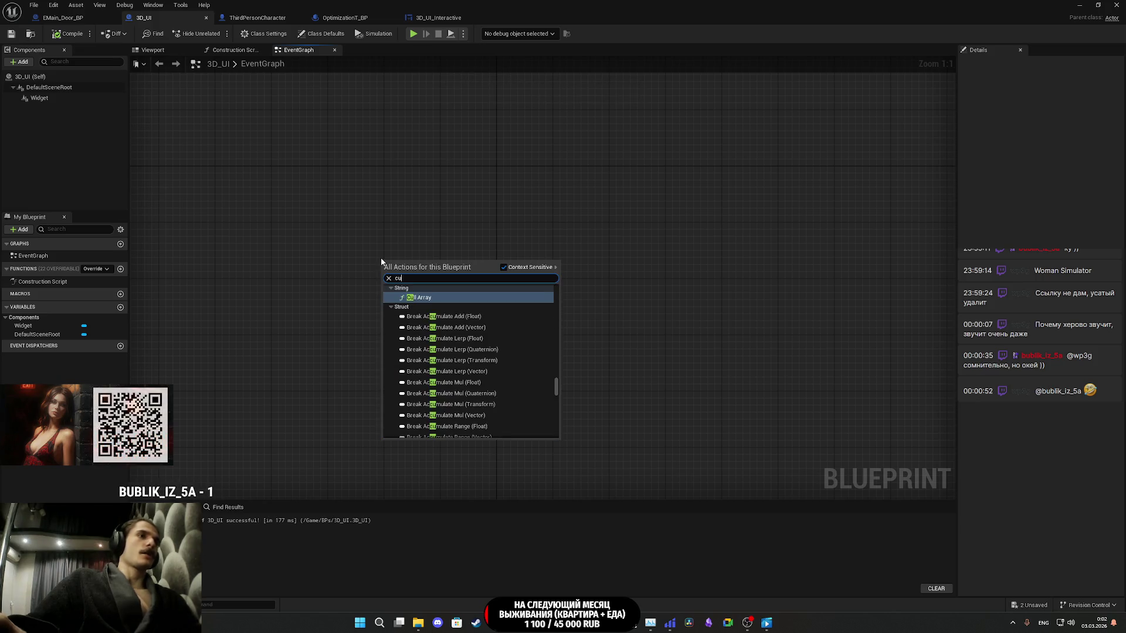
{"action": "key", "text": "Return"}
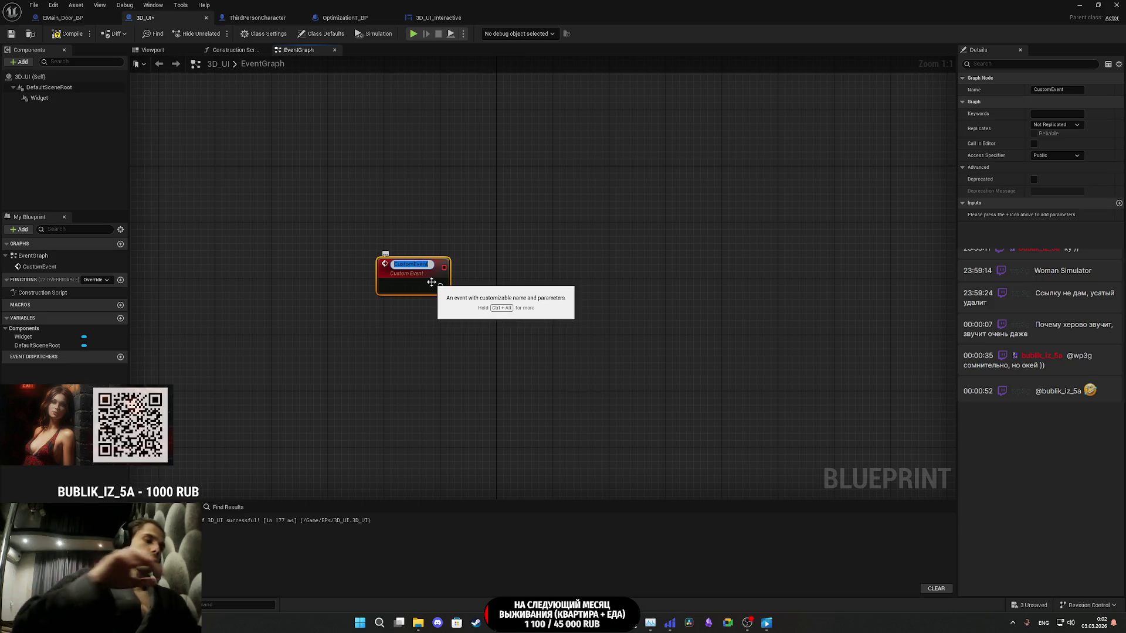
{"action": "type", "text": "Hoved"}
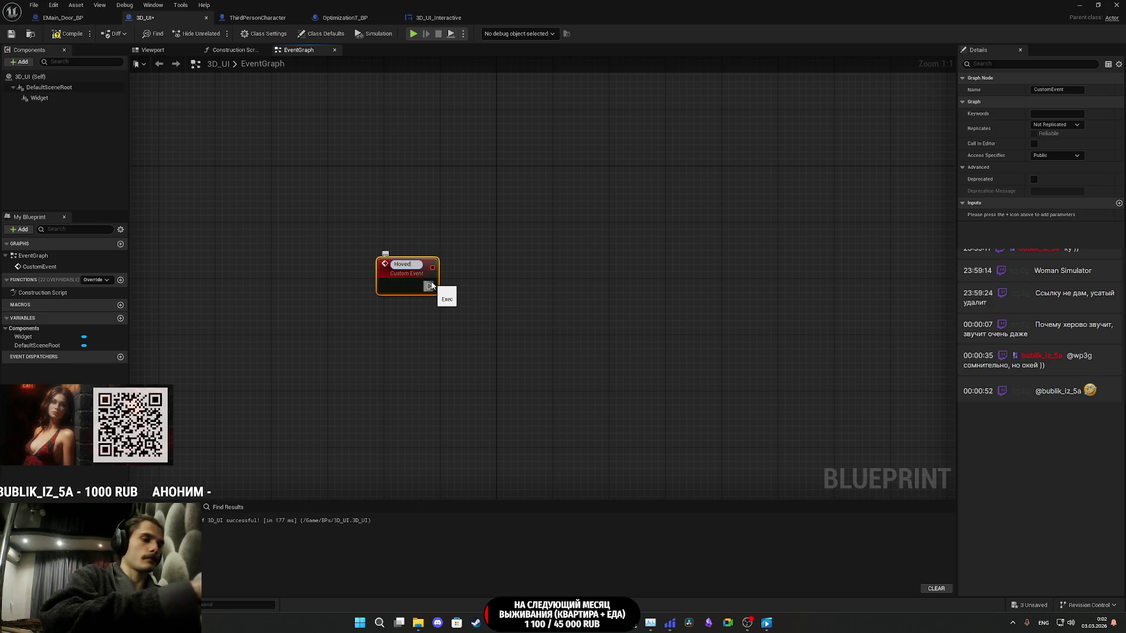
{"action": "key", "text": "Return"}
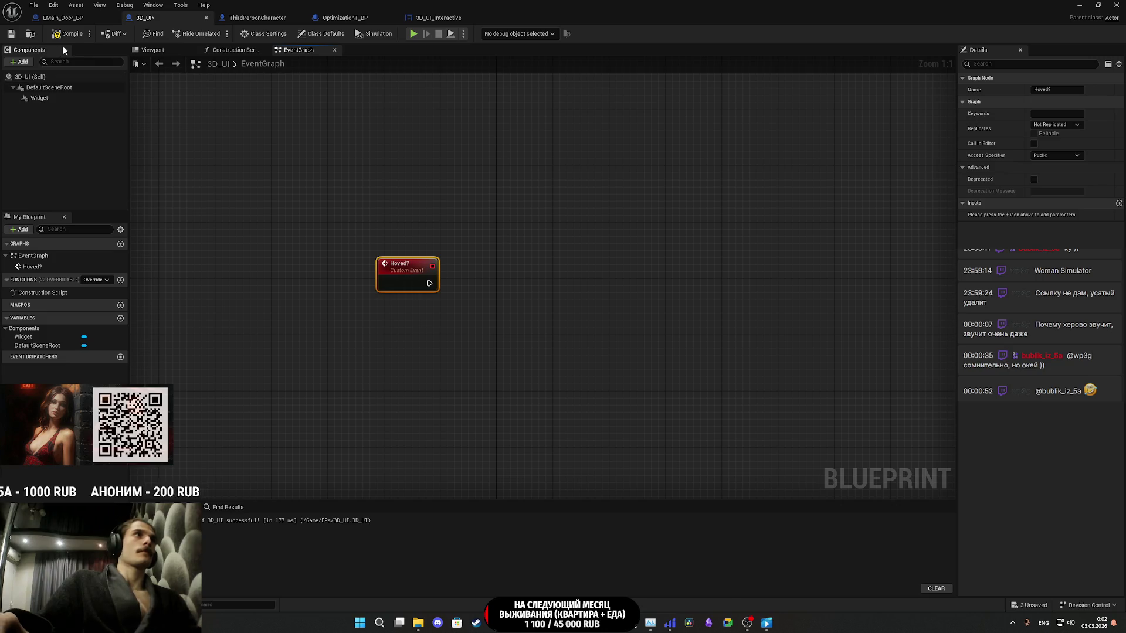
{"action": "left_click", "coordinate": [12, 33]}
- Cast the Widget component's Get Widget result to 3D_UI_Interactive, triggered by Hoved?
{"action": "mouse_move", "coordinate": [39, 98]}
{"action": "left_mouse_down"}
{"action": "mouse_move", "coordinate": [326, 321]}
{"action": "mouse_move", "coordinate": [407, 371]}
{"action": "mouse_move", "coordinate": [403, 362]}
{"action": "left_mouse_up"}
{"action": "type", "text": "get widget"}
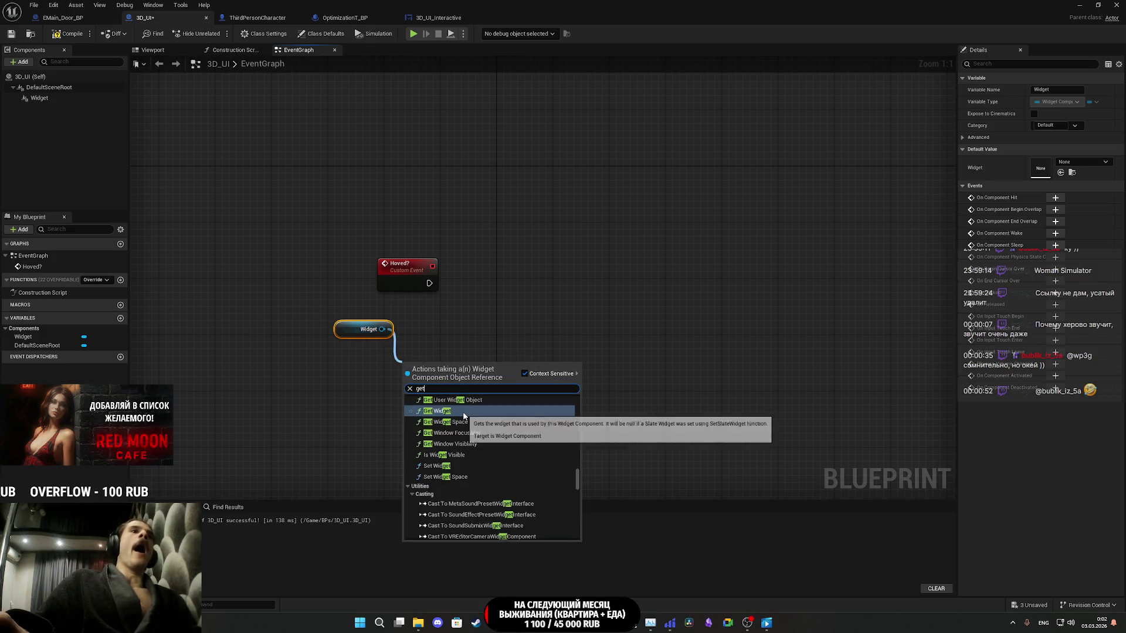
{"action": "left_click", "coordinate": [459, 400]}
{"action": "mouse_move", "coordinate": [468, 367]}
{"action": "left_mouse_down"}
{"action": "mouse_move", "coordinate": [404, 366]}
{"action": "mouse_move", "coordinate": [465, 359]}
{"action": "left_mouse_up"}
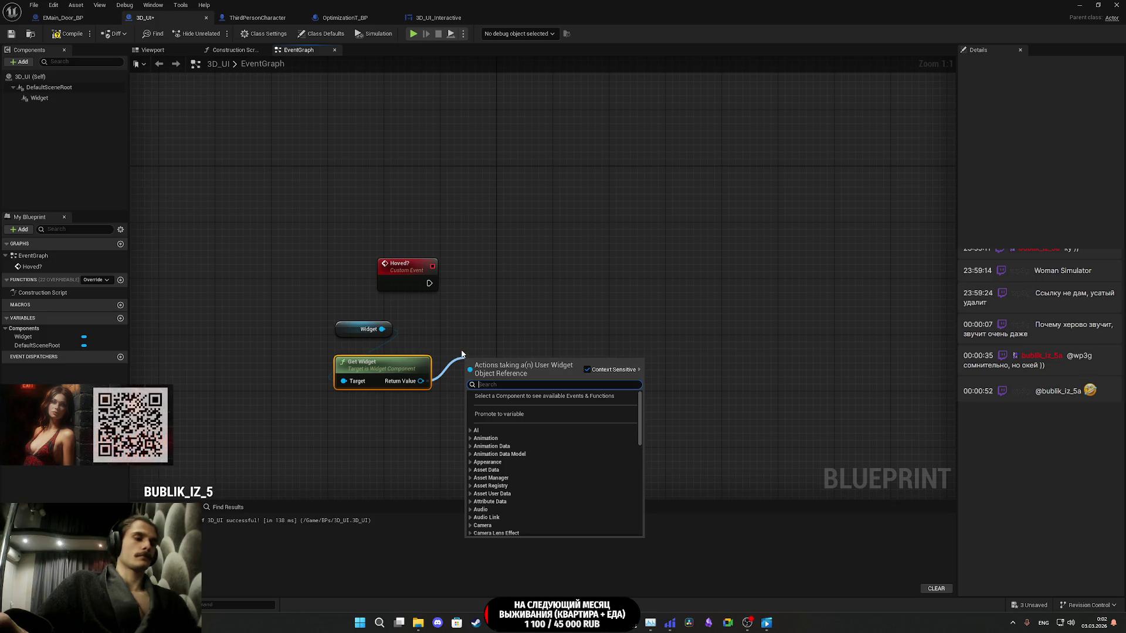
{"action": "type", "text": "cast"}
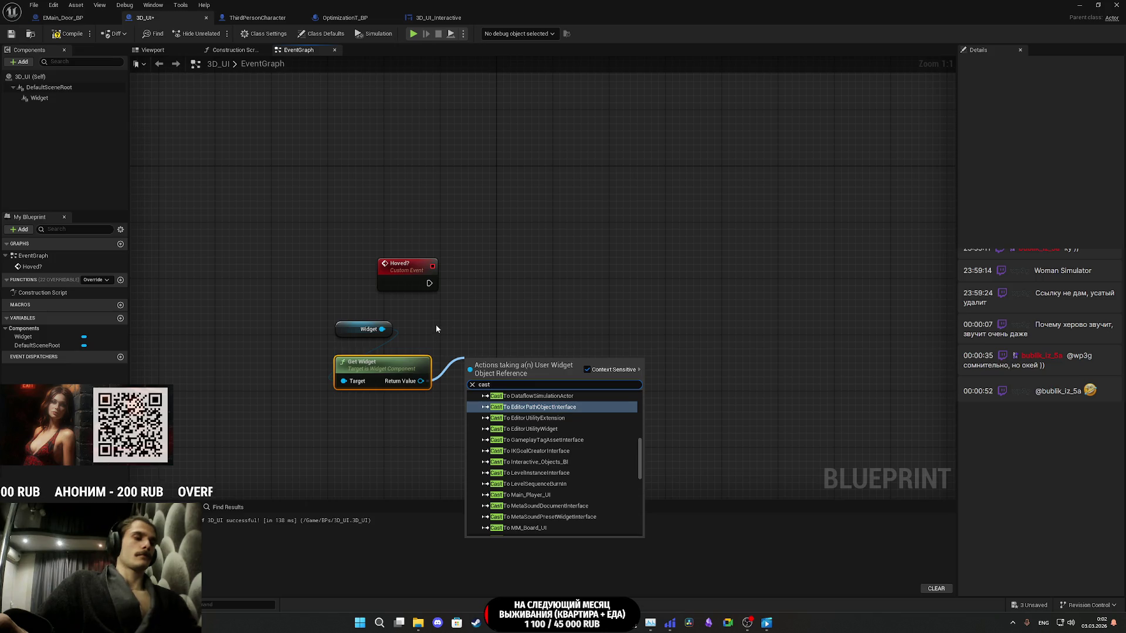
{"action": "type", "text": " ui"}
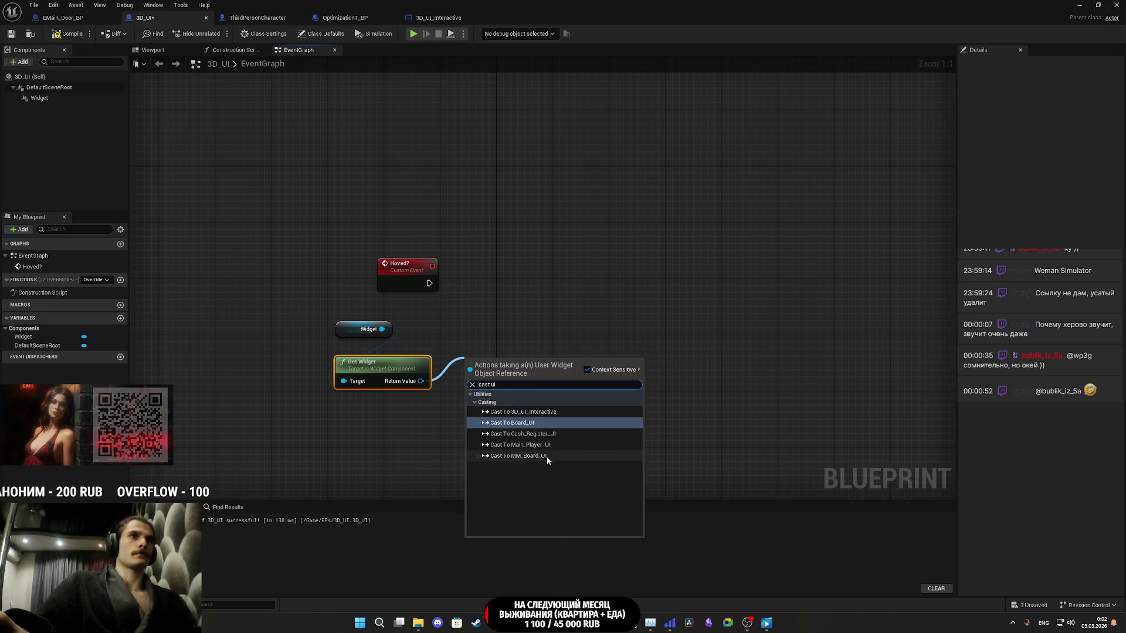
{"action": "left_click", "coordinate": [565, 413]}
{"action": "left_click_drag", "start_coordinate": [470, 375], "coordinate": [429, 284]}
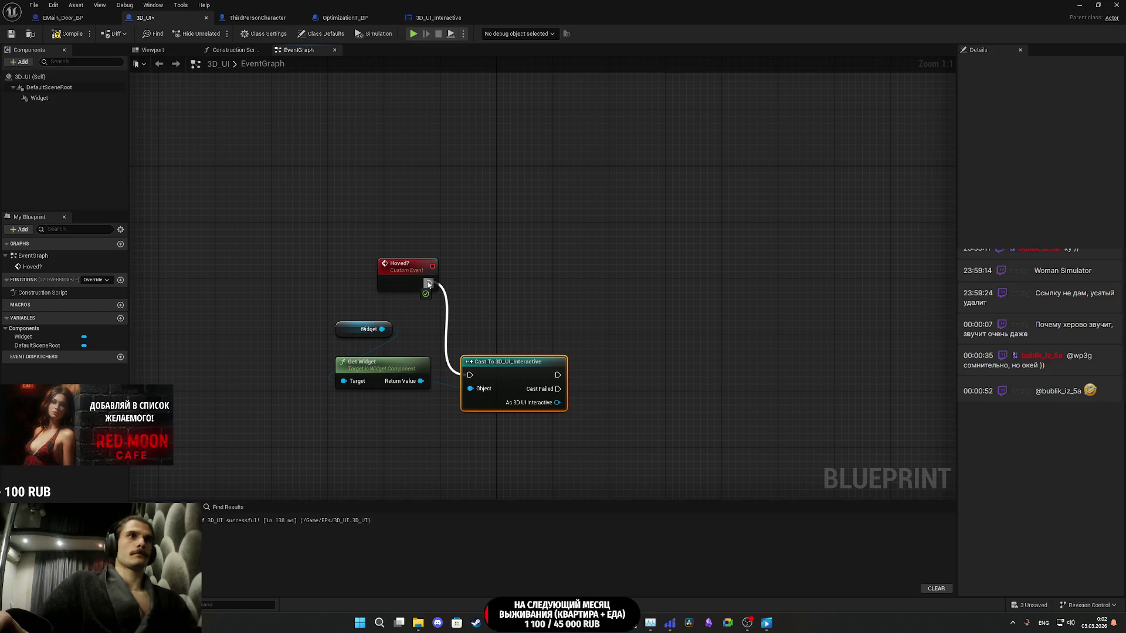
{"action": "left_click_drag", "start_coordinate": [508, 385], "coordinate": [494, 287]}
{"action": "mouse_move", "coordinate": [344, 331]}
{"action": "left_mouse_down"}
{"action": "mouse_move", "coordinate": [333, 412]}
{"action": "mouse_move", "coordinate": [387, 306]}
{"action": "left_mouse_up"}
{"action": "left_click", "coordinate": [380, 370], "text": "shift"}
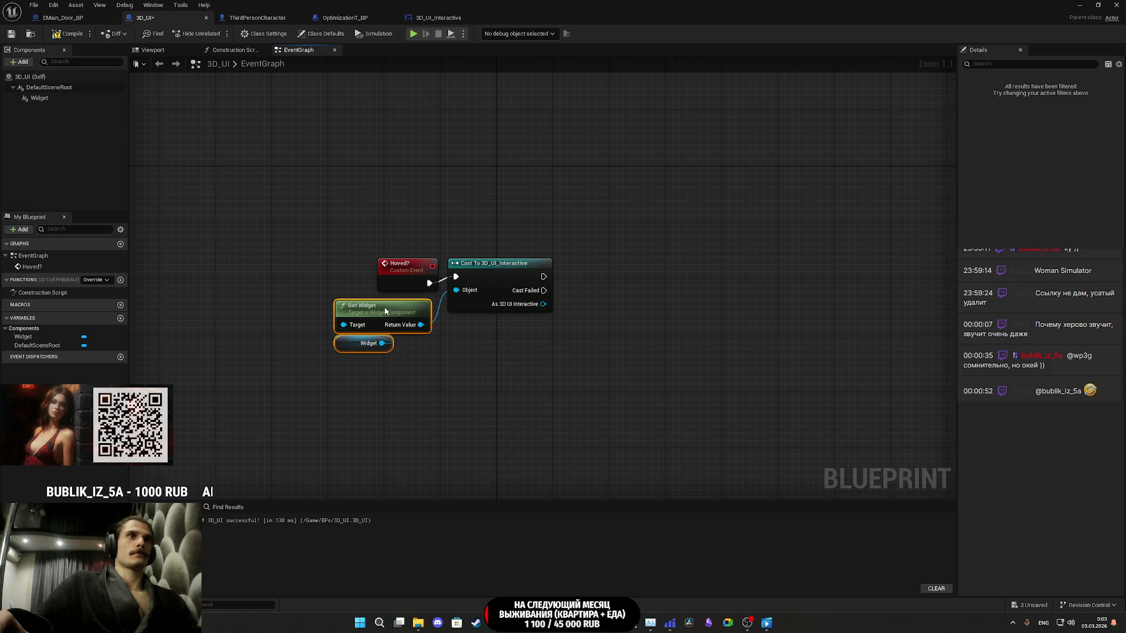
{"action": "left_click", "coordinate": [529, 351]}
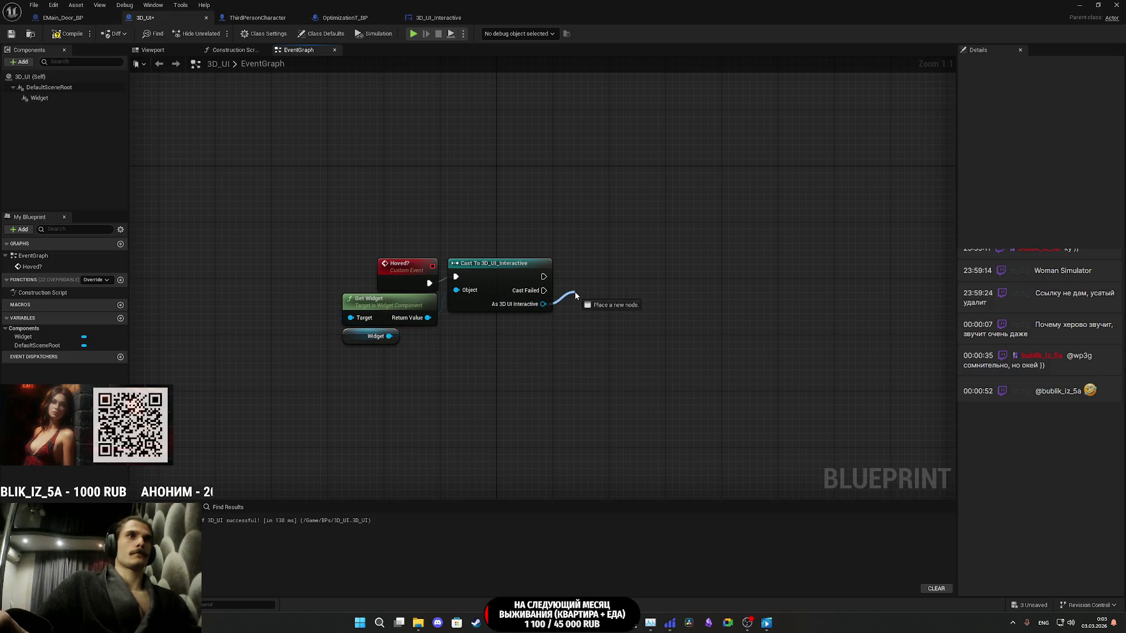